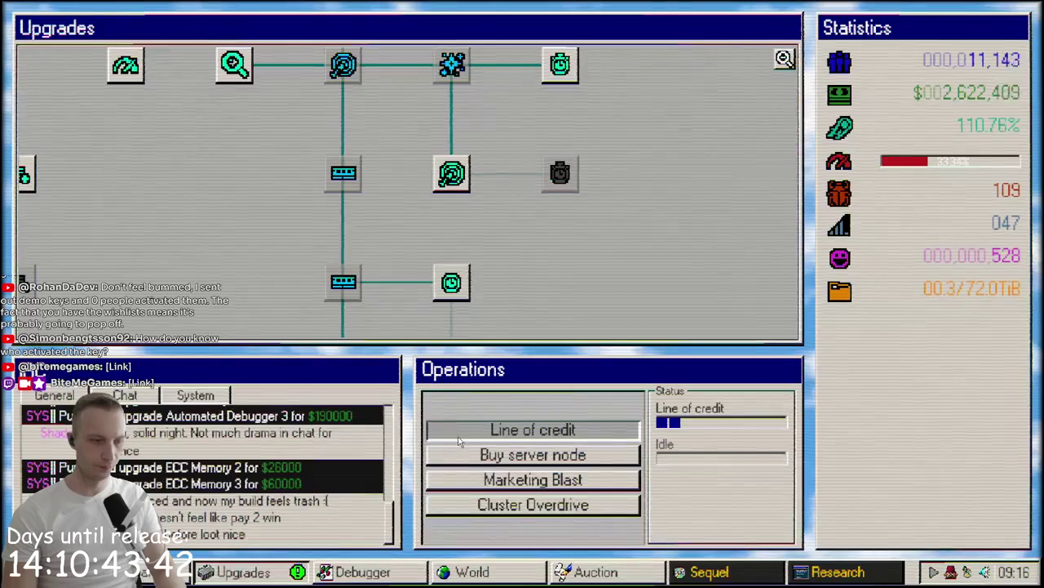
# Buy three server nodes in MMO98's Operations panel.
pyautogui.click(490, 457)
pyautogui.click(741, 438)
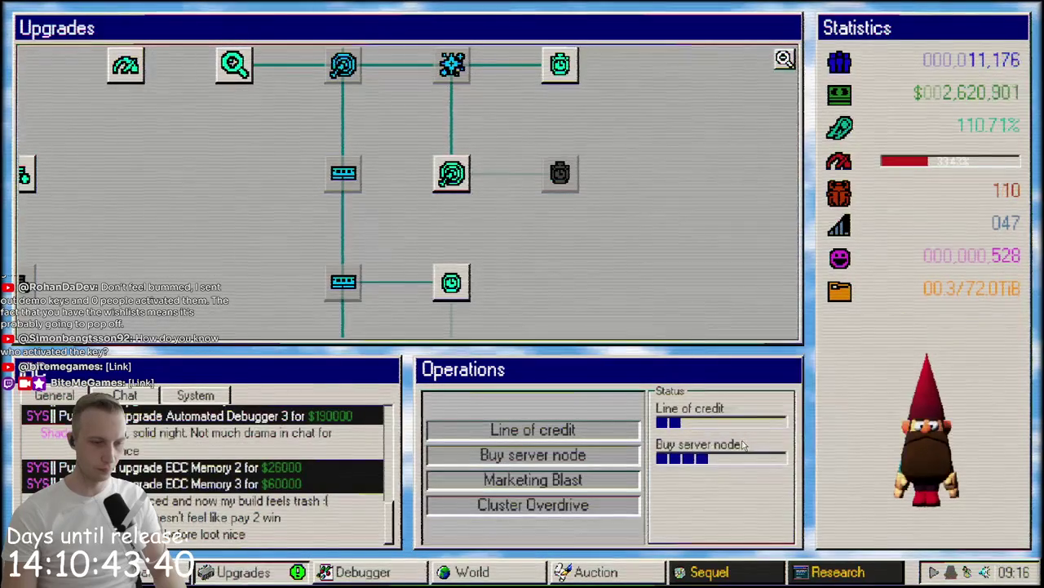
pyautogui.click(601, 454)
# Pan around the Upgrades tree, buy another server node, and switch to the Debugger window.
pyautogui.moveTo(266, 232); pyautogui.dragTo(67, 72)
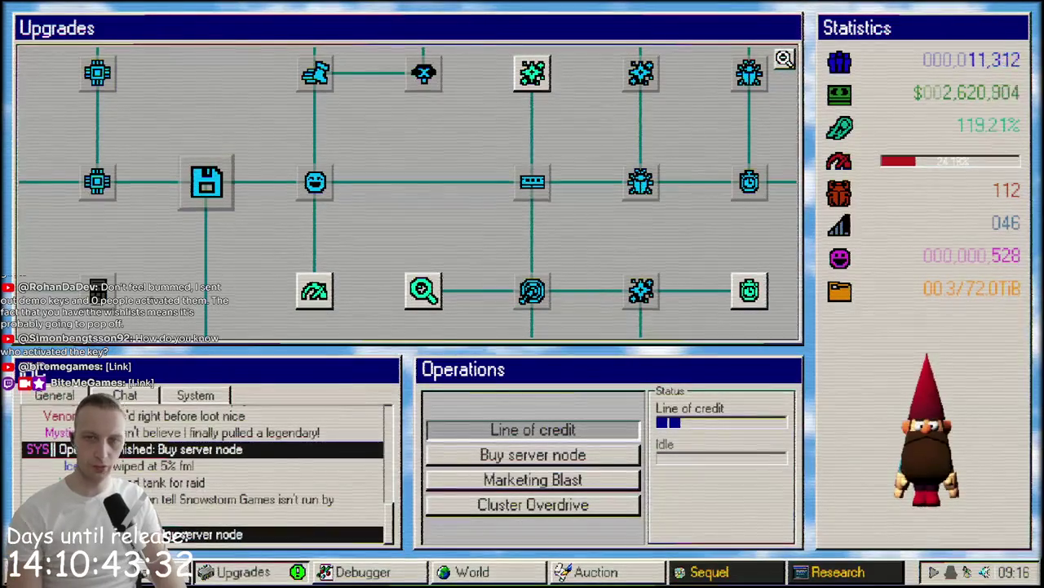
pyautogui.moveTo(463, 243); pyautogui.dragTo(334, 128)
pyautogui.click(533, 455)
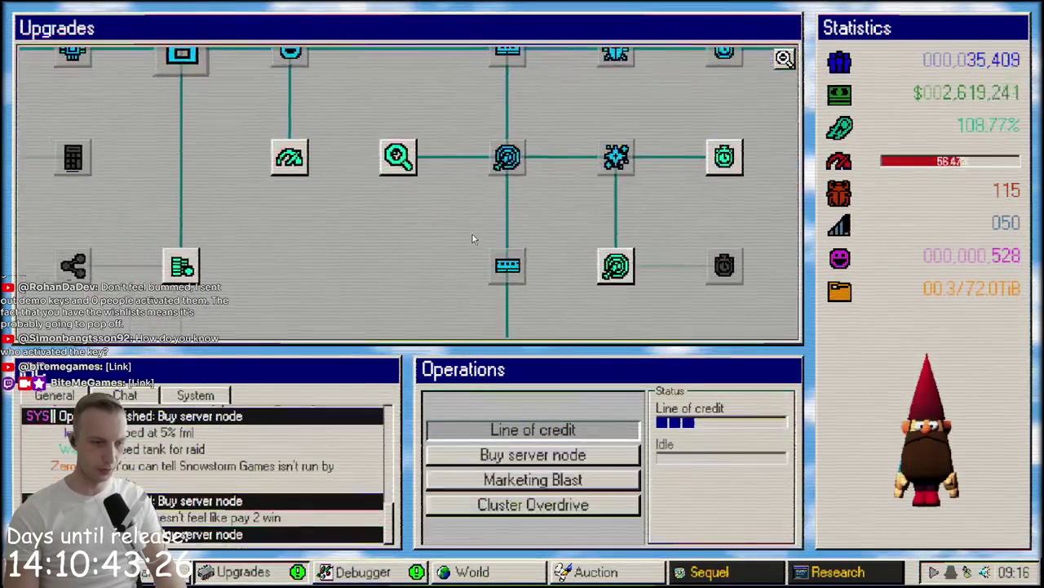
pyautogui.press('2')
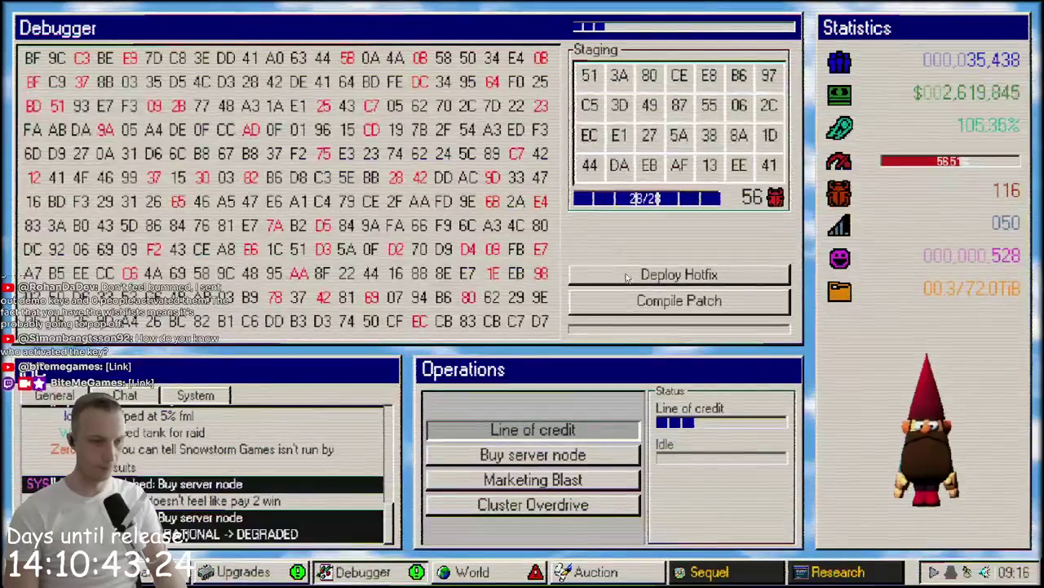
# Deploy a hotfix from the Debugger, then ask to return to the main menu.
pyautogui.click(650, 277)
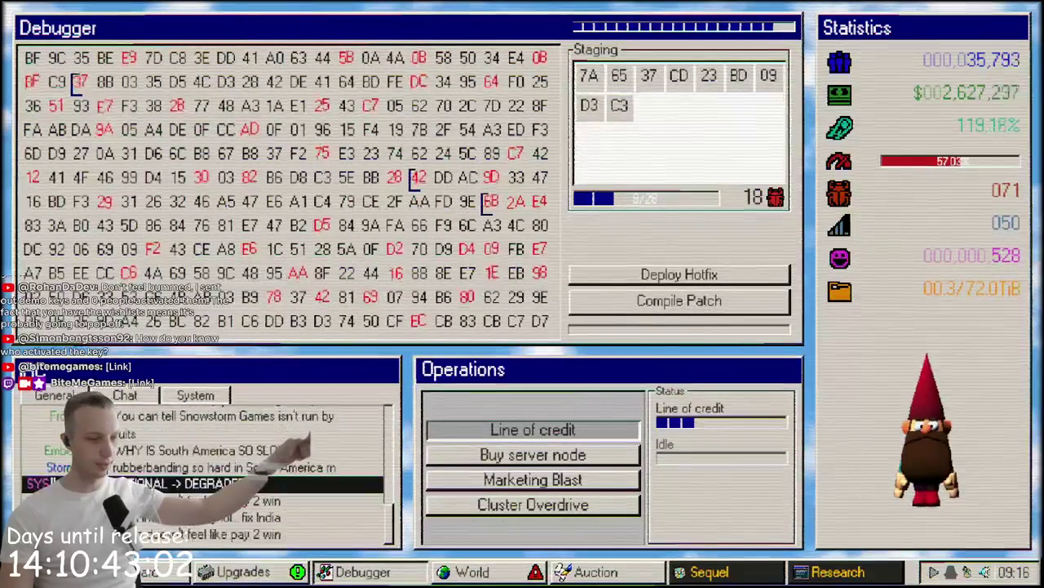
pyautogui.press('Escape')
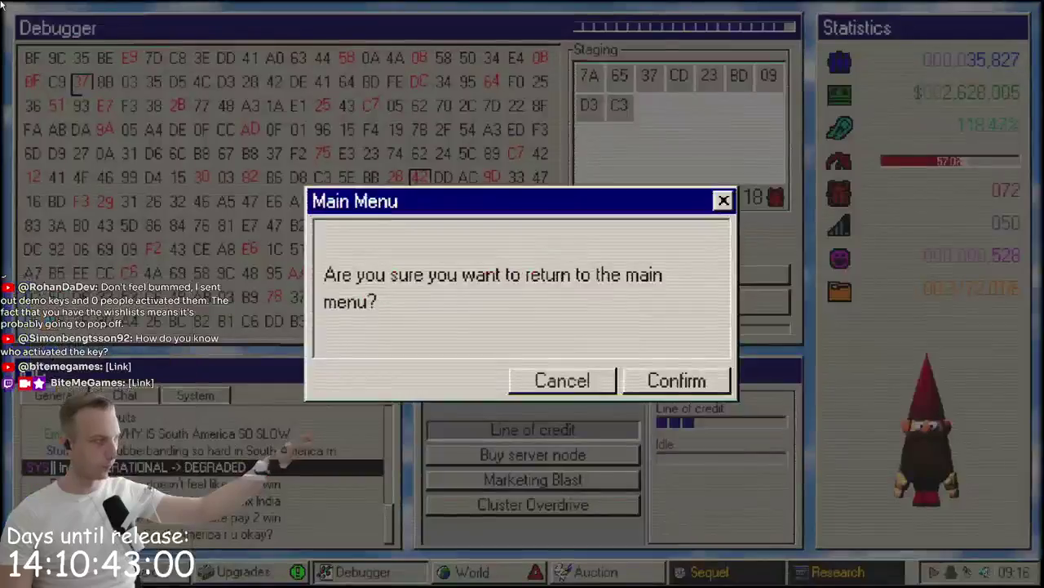
# Confirm leaving MMO98 for its title screen main menu.
pyautogui.press('Return')
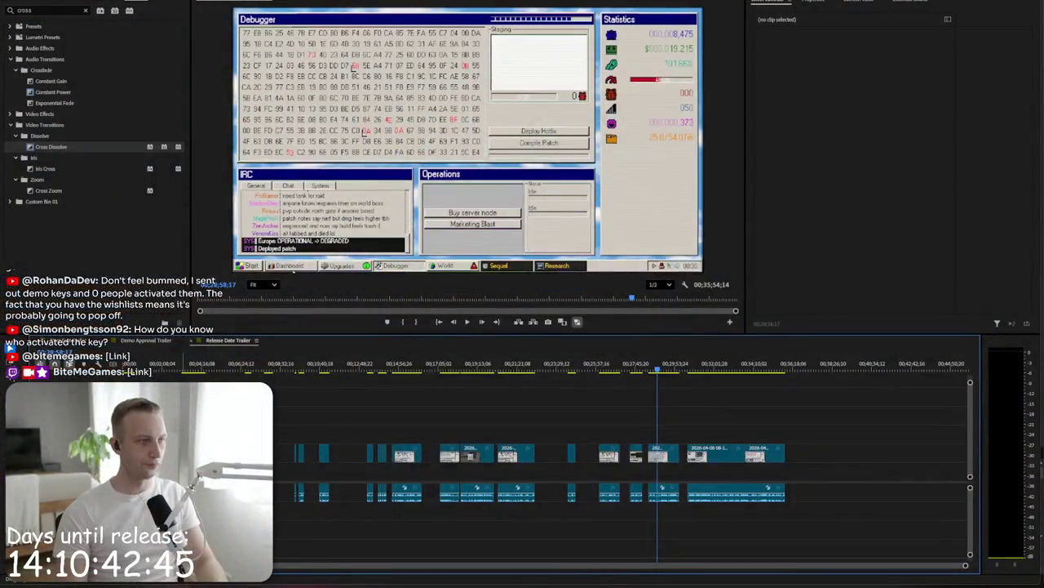
pyautogui.moveTo(965, 565); pyautogui.dragTo(327, 565)
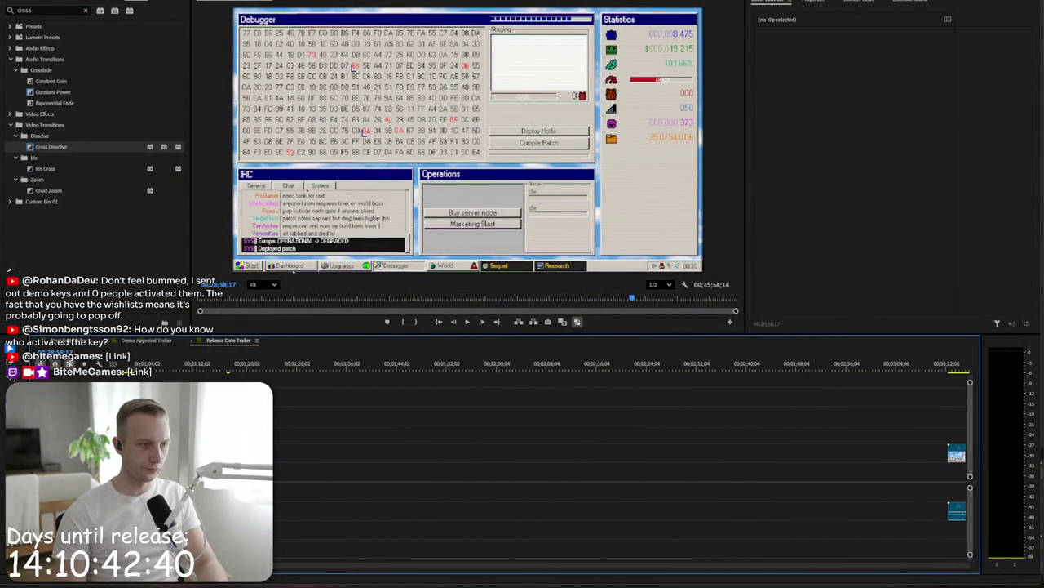
# Move the late clip pair earlier and park the playhead at 00;02;48;00.
pyautogui.scroll(-5, 377, 461)
pyautogui.scroll(3, 378, 461)
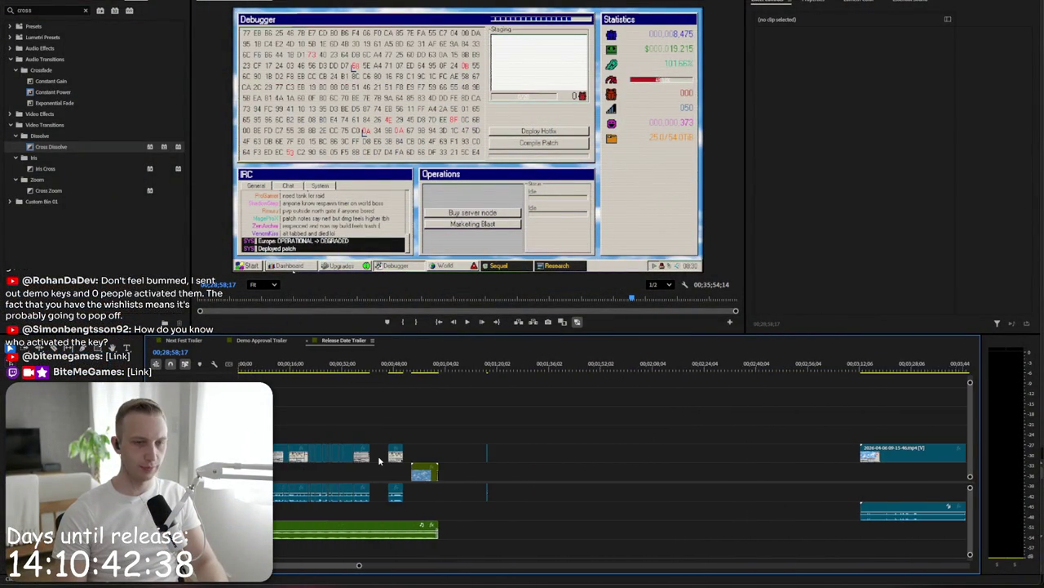
pyautogui.moveTo(779, 456); pyautogui.dragTo(578, 456)
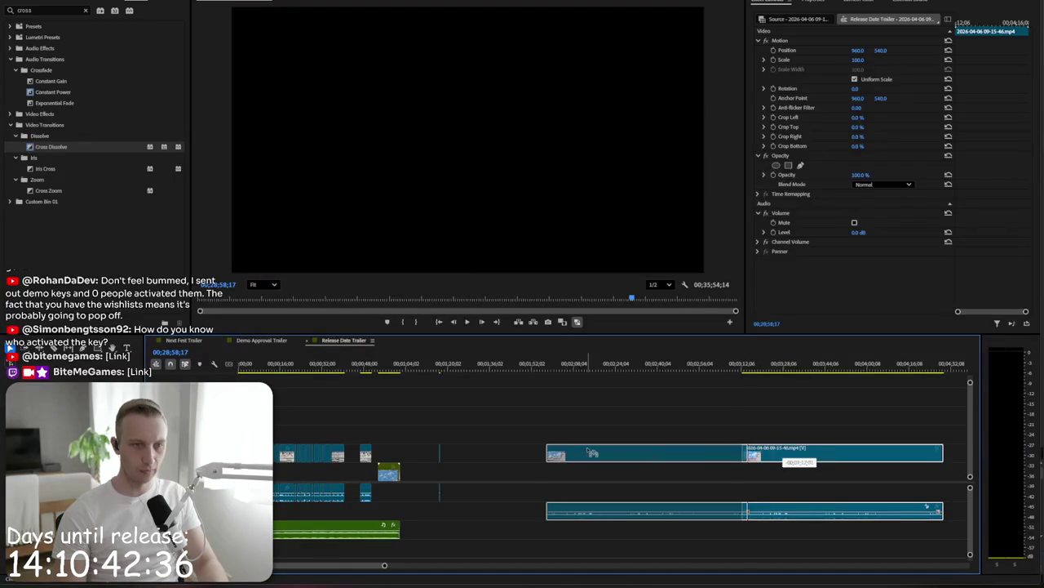
pyautogui.moveTo(557, 369); pyautogui.dragTo(669, 367)
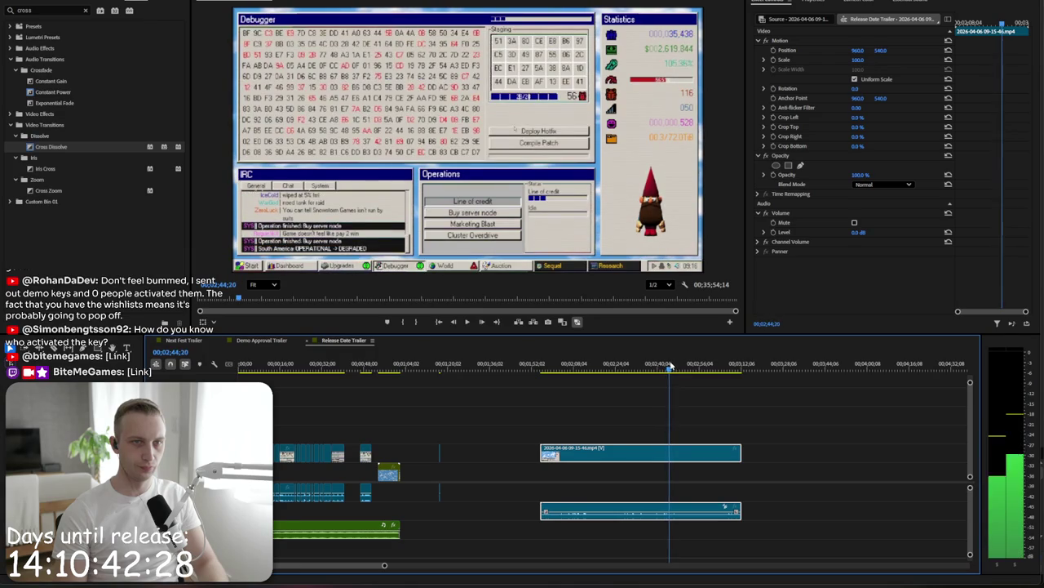
pyautogui.moveTo(669, 367); pyautogui.dragTo(679, 366)
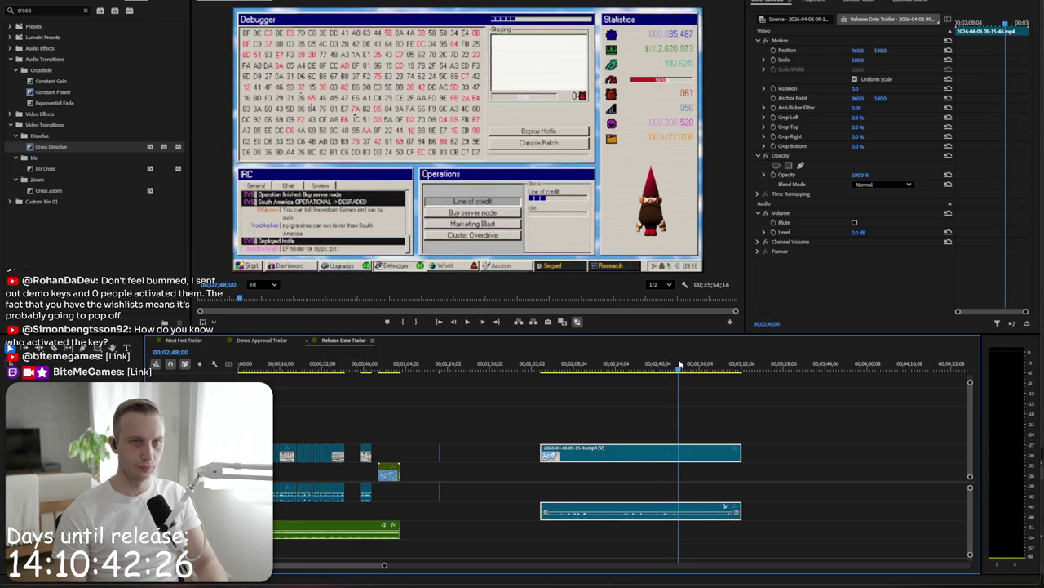
# Cut the clip at the playhead, delete the part before it, and preview the rest.
pyautogui.hotkey('ctrl', 'k')
pyautogui.press('Delete')
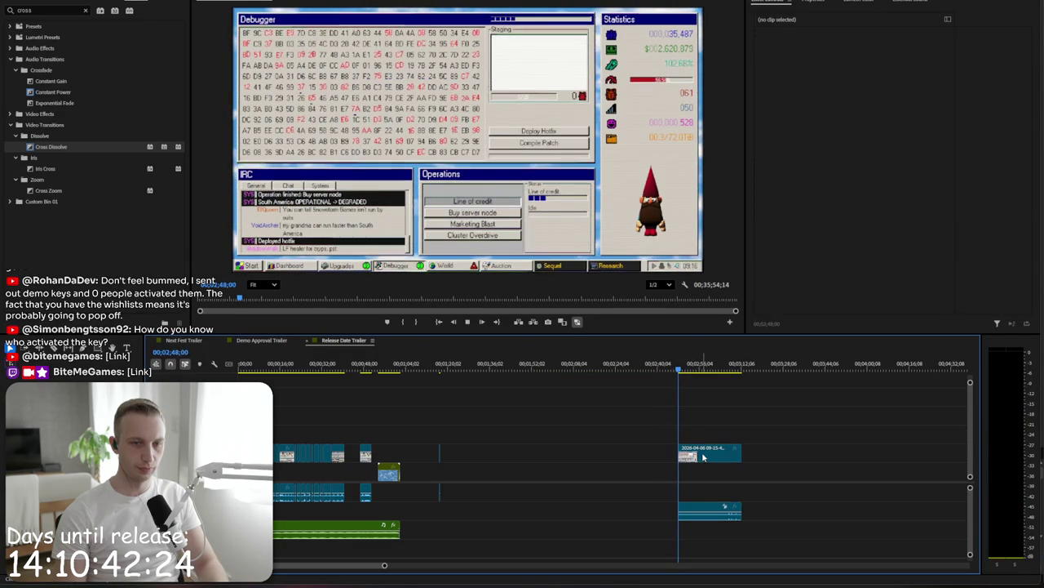
pyautogui.press('space')
# Speed the clip up to 200% and slide it toward the earlier clips.
pyautogui.rightClick(712, 459)
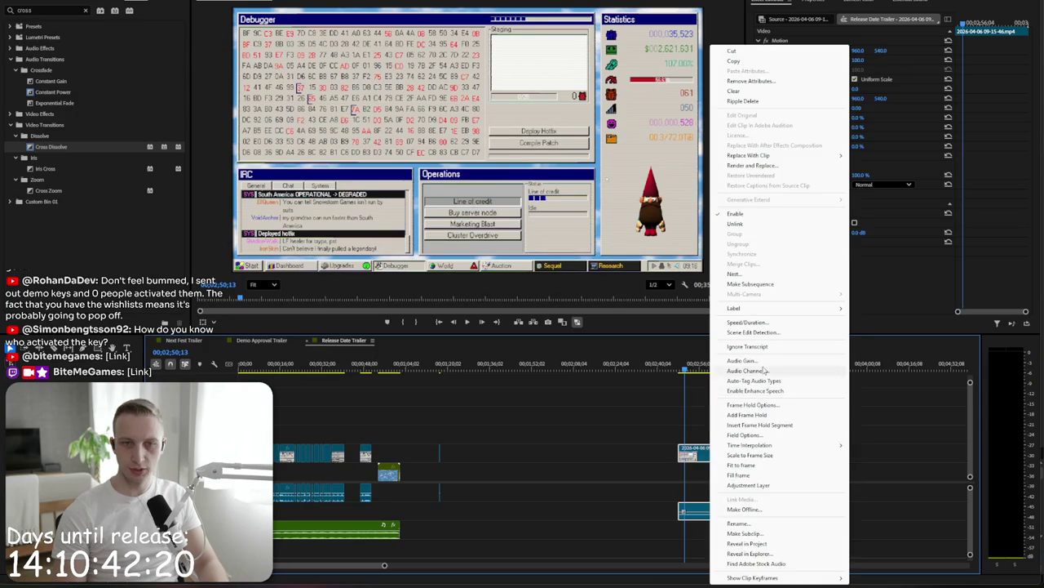
pyautogui.click(762, 372)
pyautogui.press('Escape')
pyautogui.rightClick(766, 366)
pyautogui.press('Escape')
pyautogui.rightClick(710, 453)
pyautogui.press('Escape')
pyautogui.hotkey('ctrl', 'r')
pyautogui.write('200')
pyautogui.press('Return')
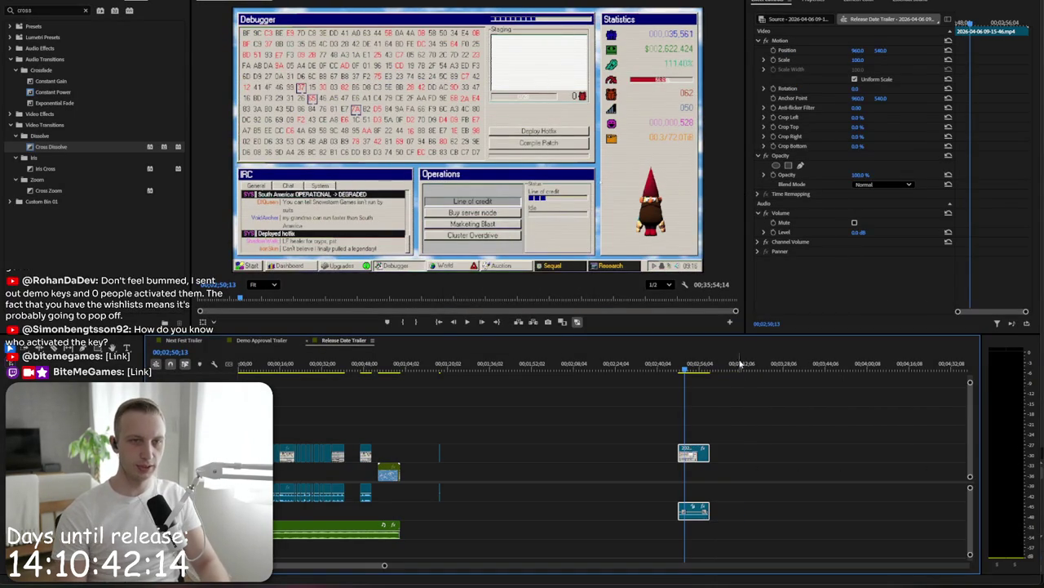
pyautogui.moveTo(692, 455); pyautogui.dragTo(549, 456)
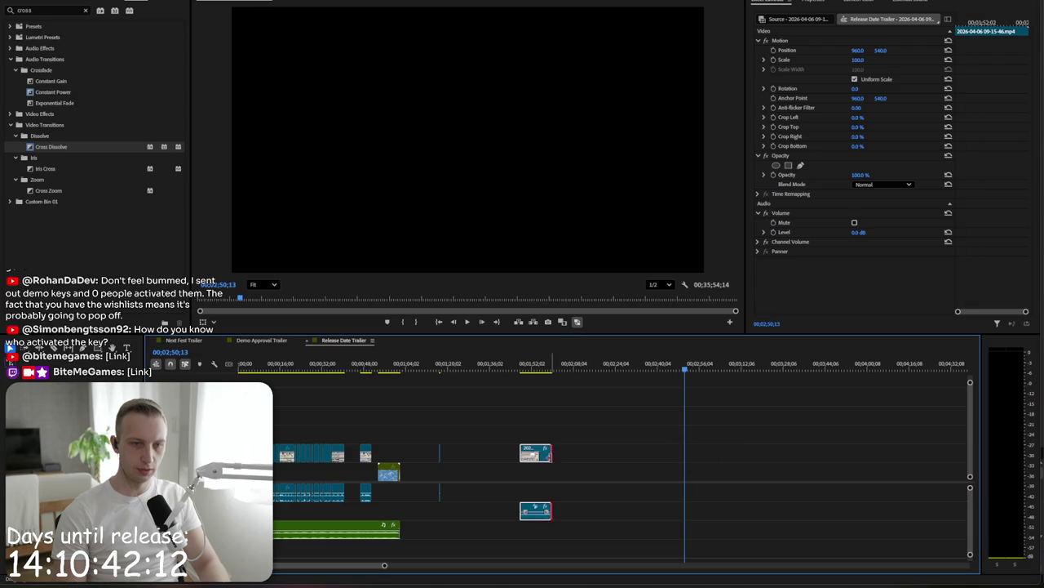
# Drop the 200% clip between the gameplay clips and align its audio beneath it.
pyautogui.moveTo(381, 438); pyautogui.dragTo(372, 437)
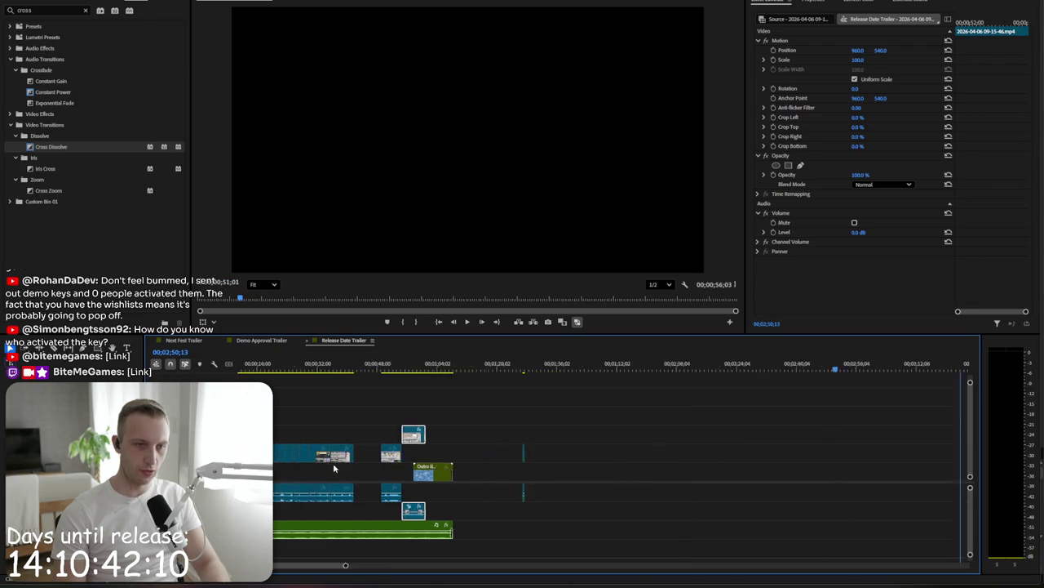
pyautogui.scroll(3, 333, 462)
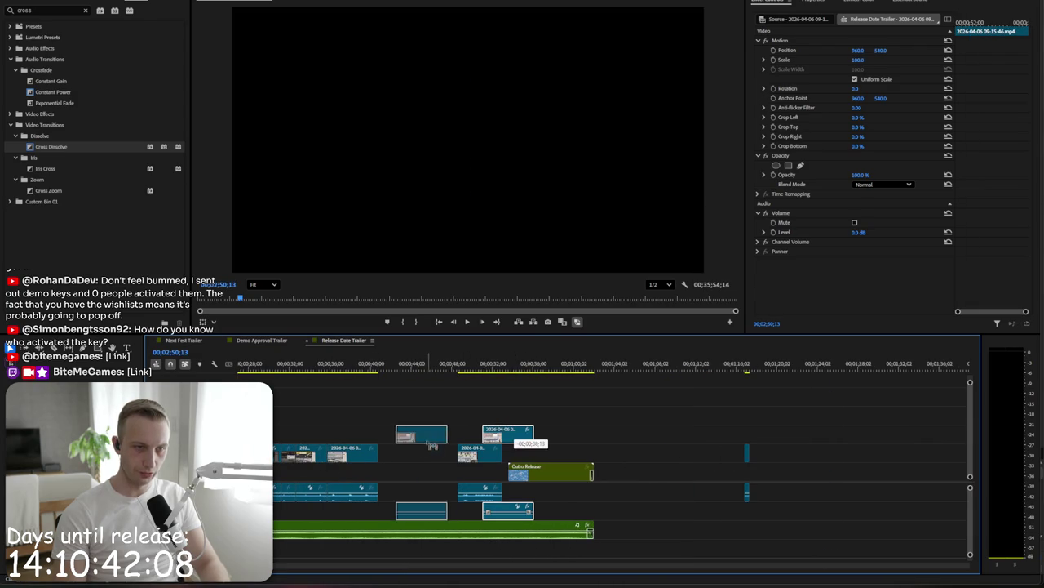
pyautogui.moveTo(515, 434); pyautogui.dragTo(412, 453)
pyautogui.moveTo(403, 507); pyautogui.dragTo(403, 489)
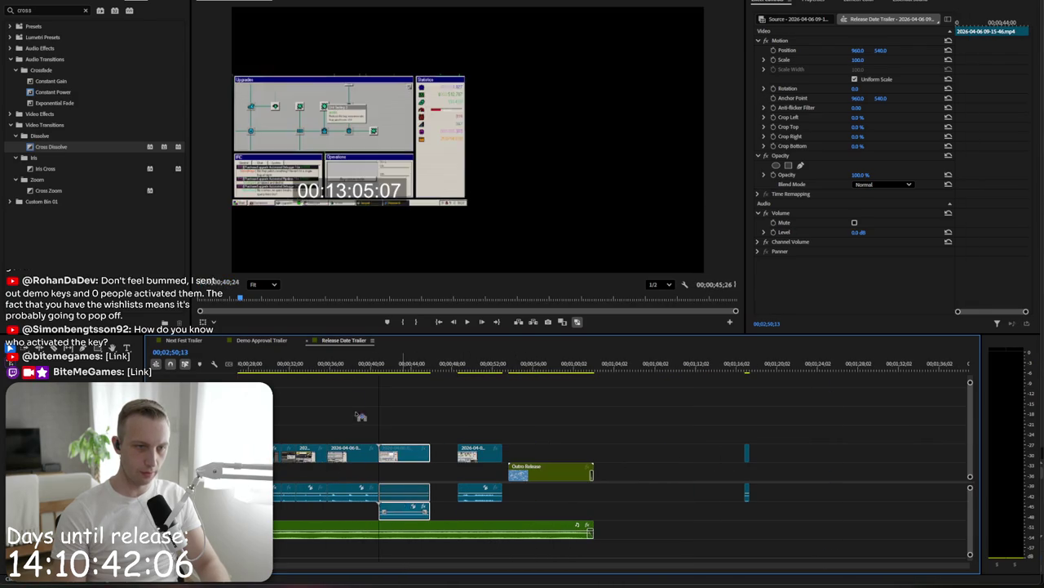
# Play back the new edit and return the playhead to about 00;00;41;23.
pyautogui.press('space')
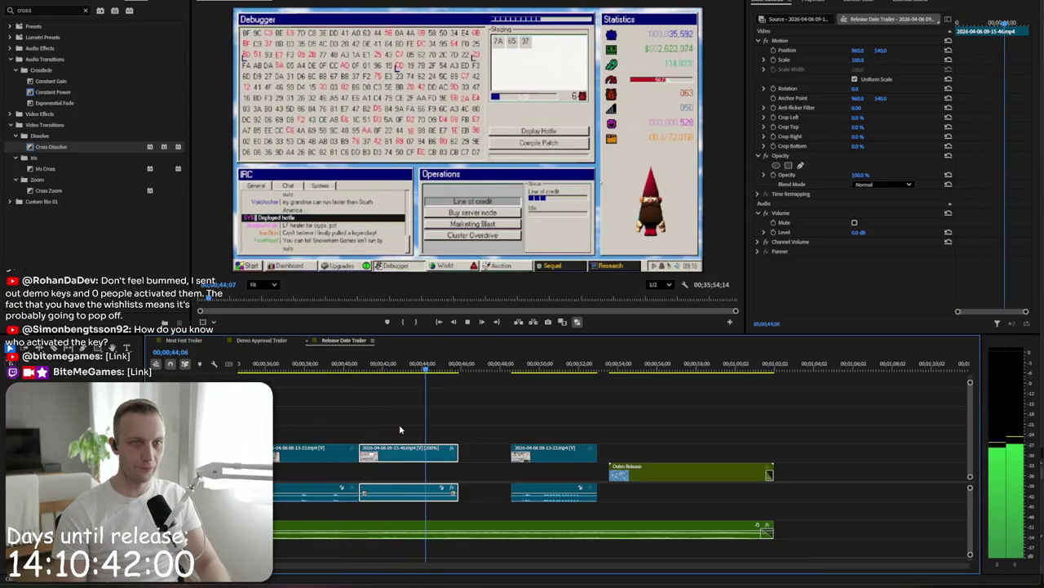
pyautogui.press('space')
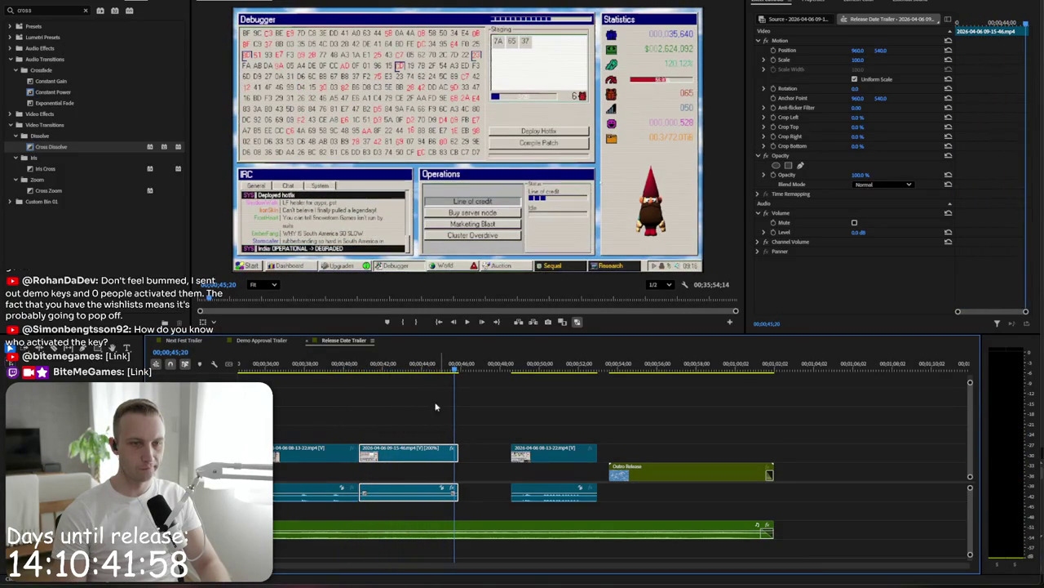
pyautogui.click(421, 368)
pyautogui.moveTo(422, 372)
pyautogui.mouseDown()
pyautogui.moveTo(379, 373)
pyautogui.moveTo(394, 373)
pyautogui.mouseUp()
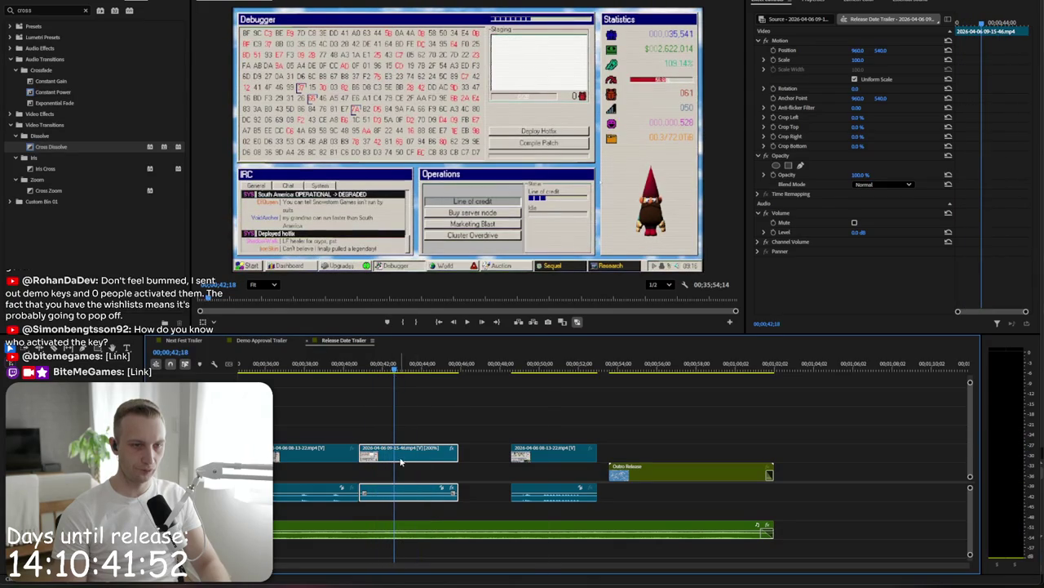
# Change the sped-up clip's speed from 200% to 150%.
pyautogui.rightClick(400, 462)
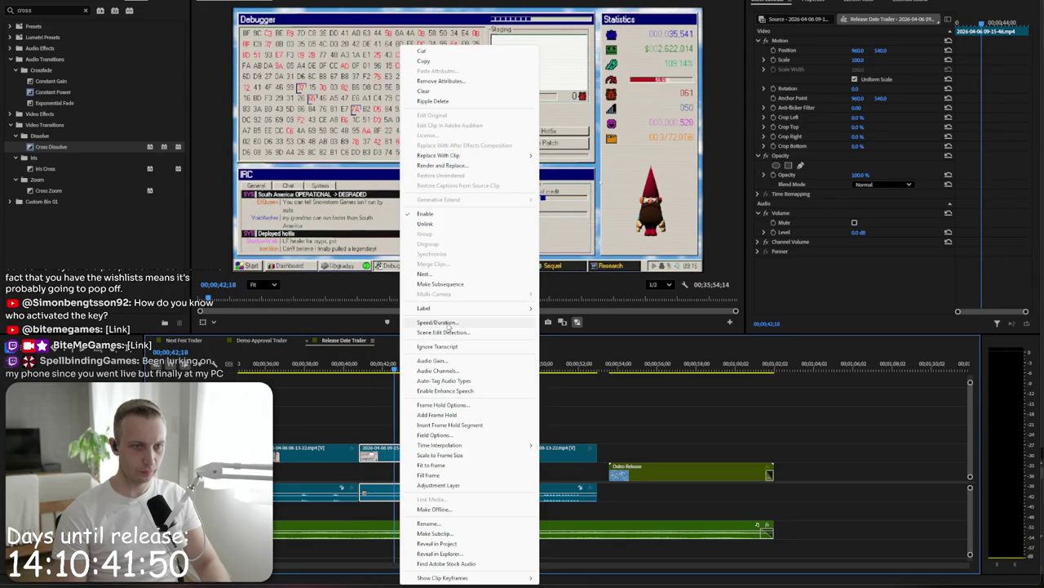
pyautogui.click(438, 322)
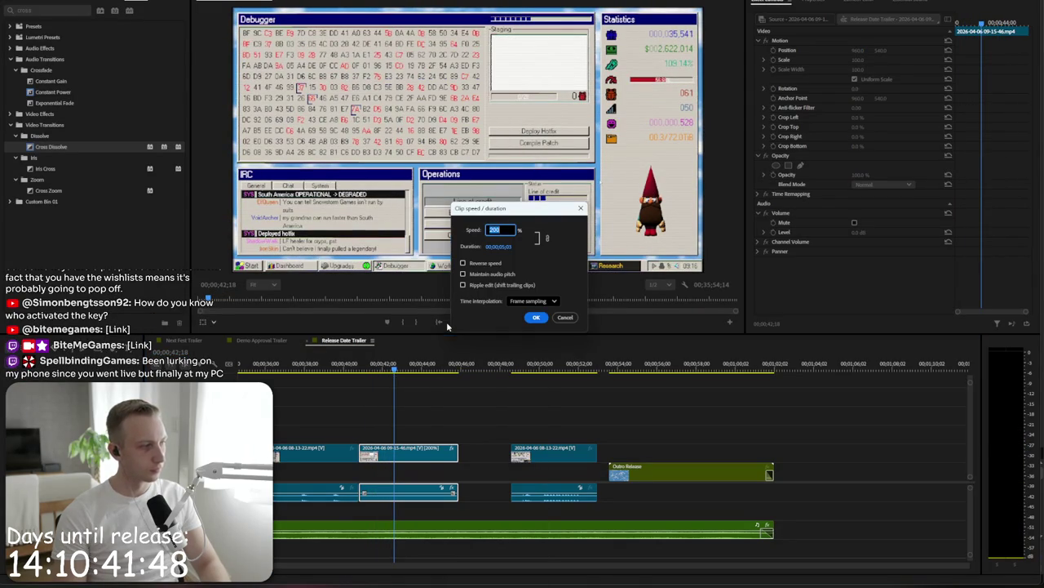
pyautogui.write('0')
pyautogui.press('Return')
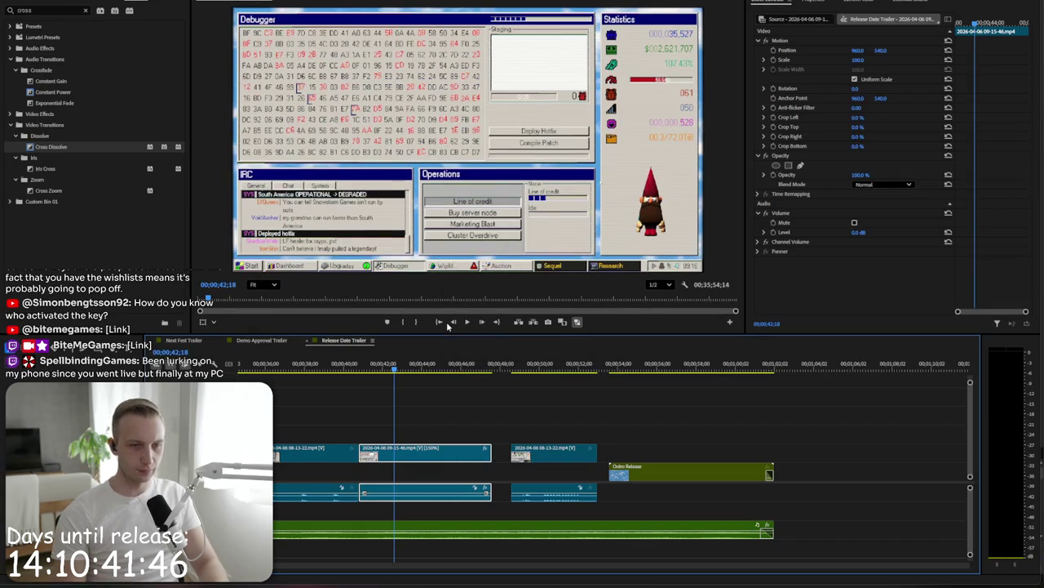
# Trim the start of the 150% clip shorter and check it in playback.
pyautogui.press('space')
pyautogui.press('space')
pyautogui.moveTo(360, 454); pyautogui.dragTo(428, 461)
pyautogui.click(330, 357)
pyautogui.press('space')
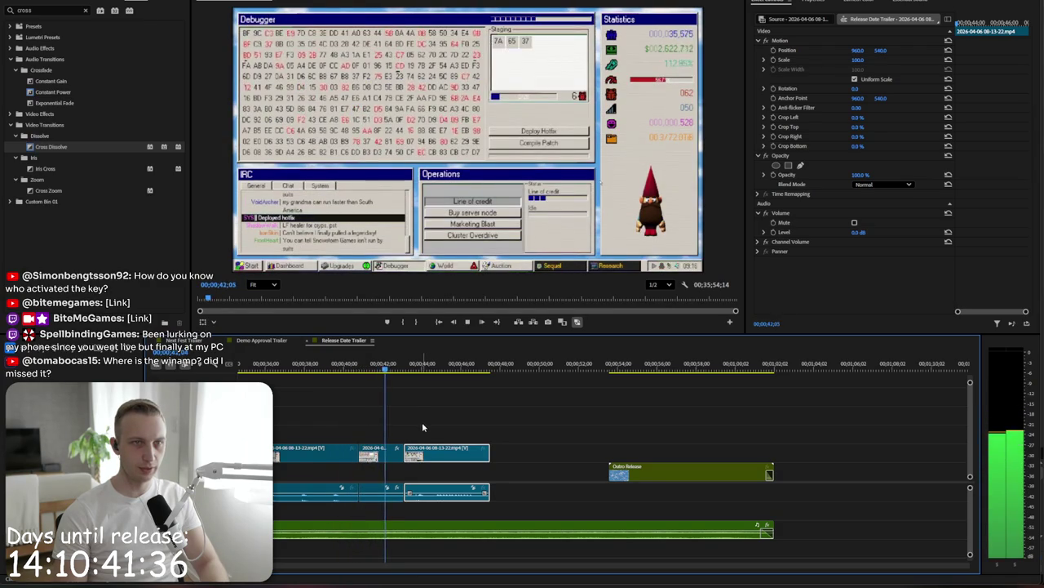
pyautogui.press('space')
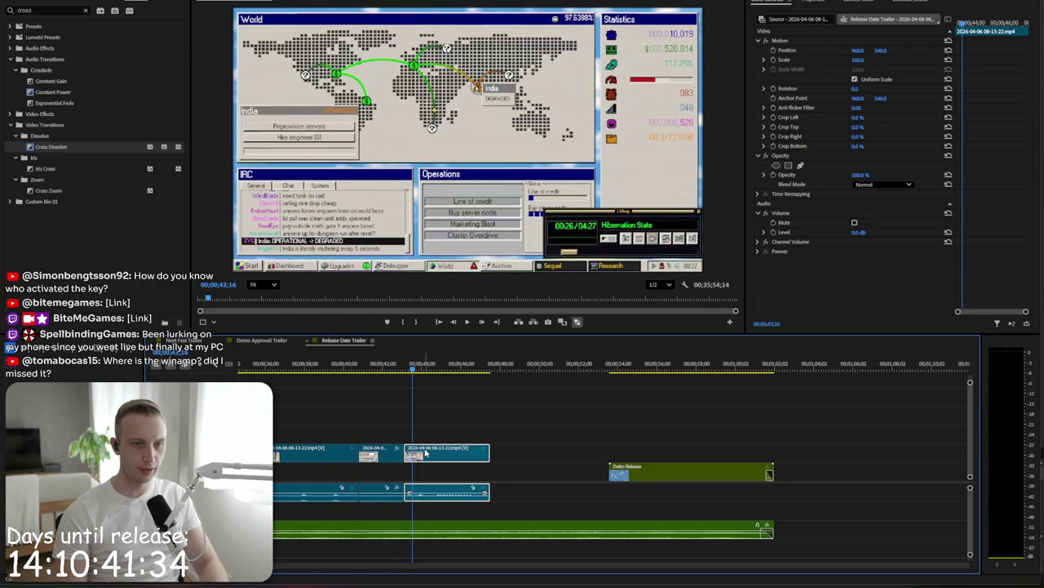
pyautogui.press('space')
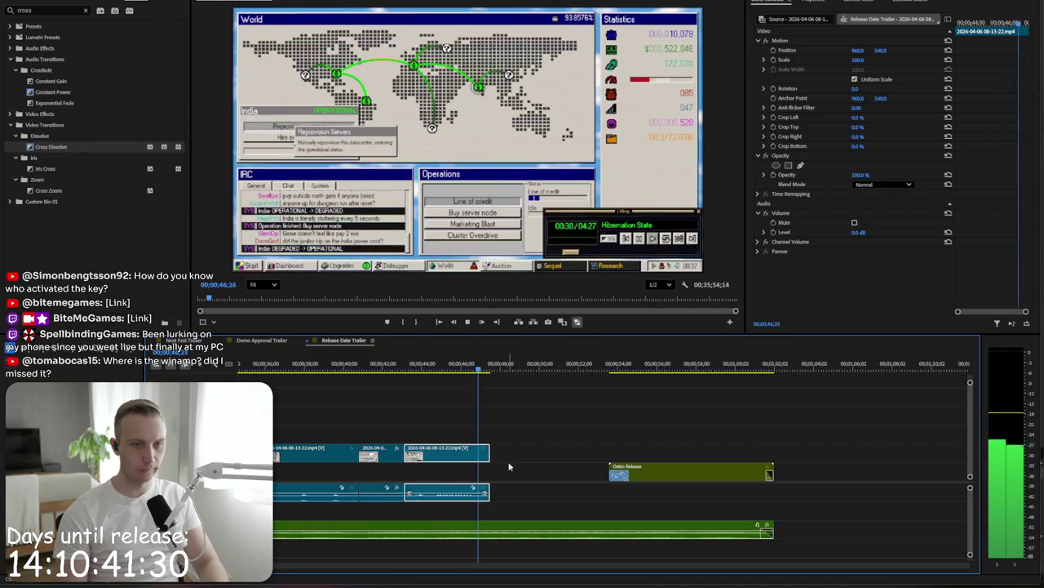
pyautogui.press('space')
pyautogui.press('\\')
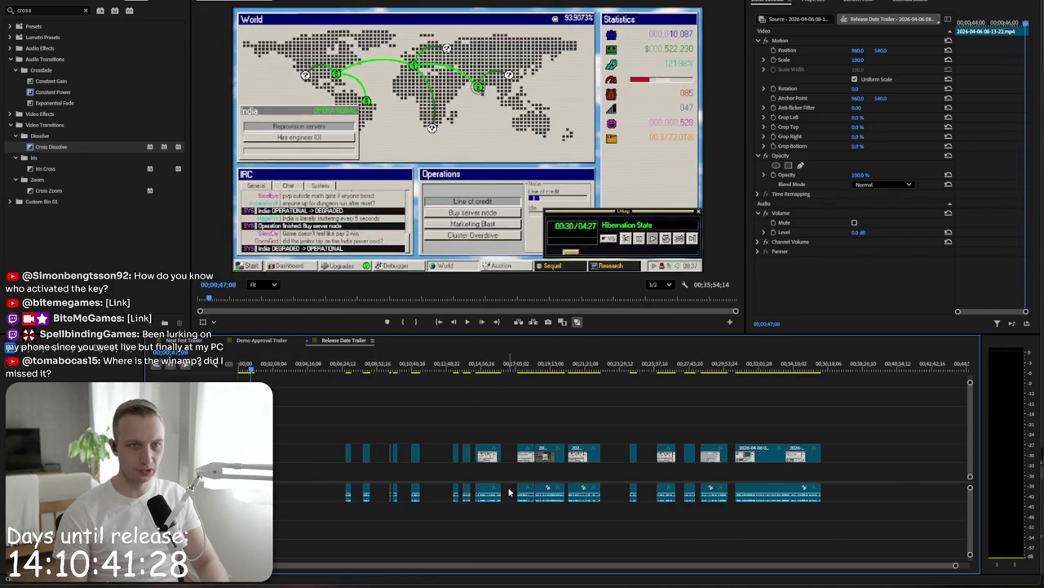
pyautogui.press('space')
pyautogui.press('space')
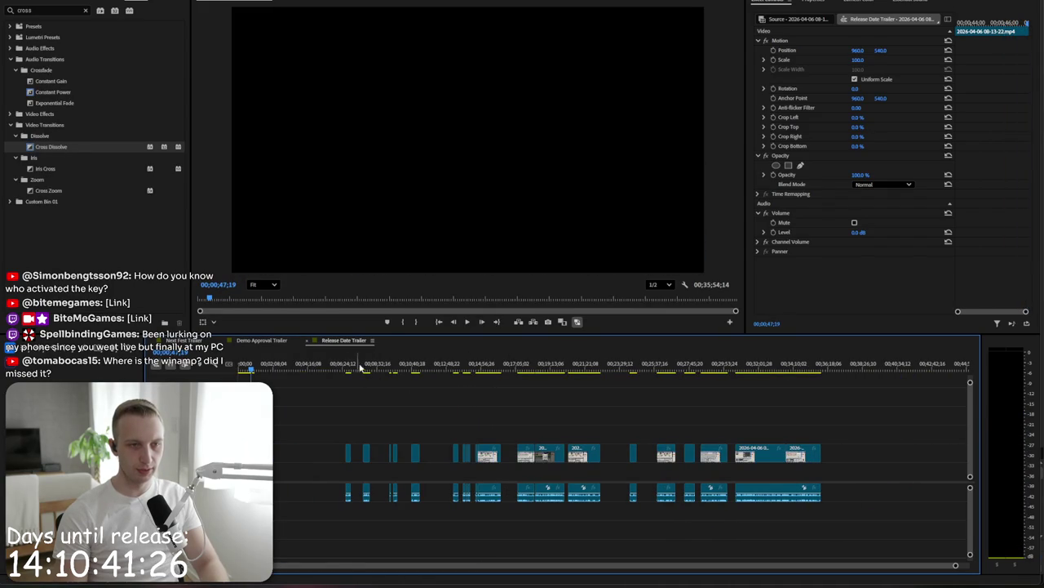
pyautogui.moveTo(352, 363); pyautogui.dragTo(365, 369)
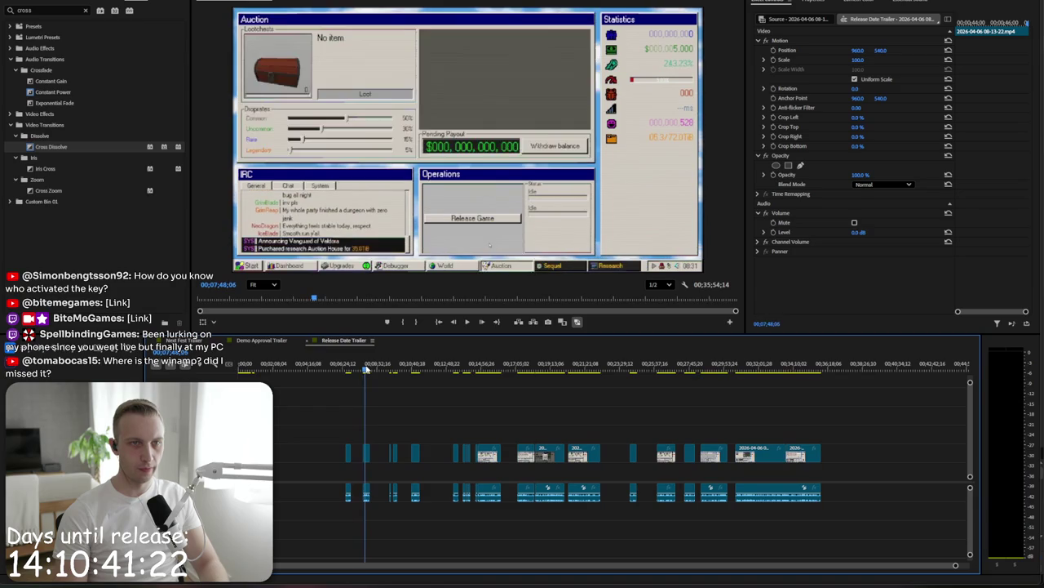
pyautogui.moveTo(366, 370)
pyautogui.mouseDown()
pyautogui.moveTo(482, 373)
pyautogui.moveTo(396, 376)
pyautogui.mouseUp()
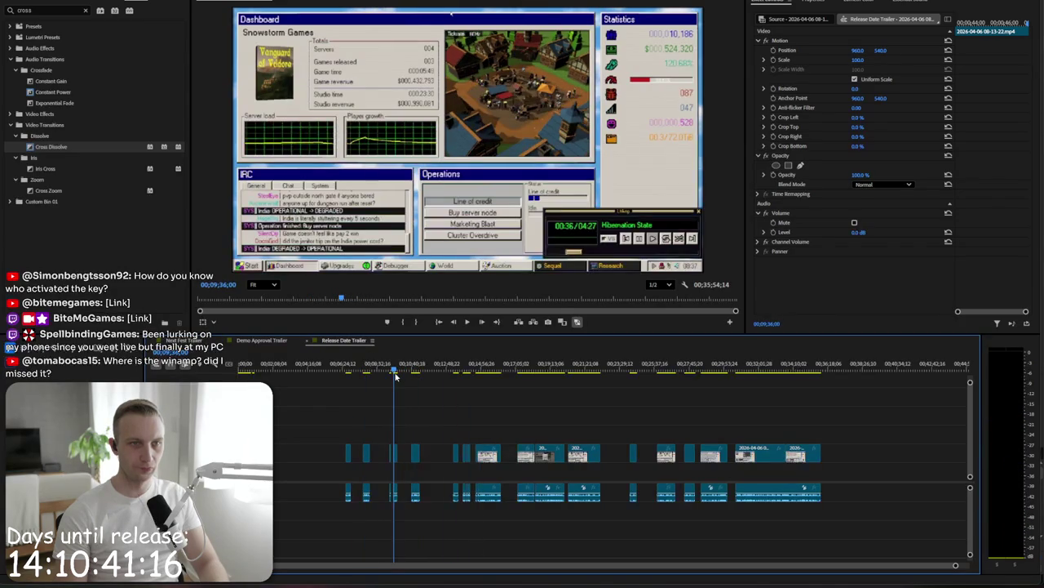
pyautogui.click(682, 376)
pyautogui.moveTo(797, 376); pyautogui.dragTo(739, 376)
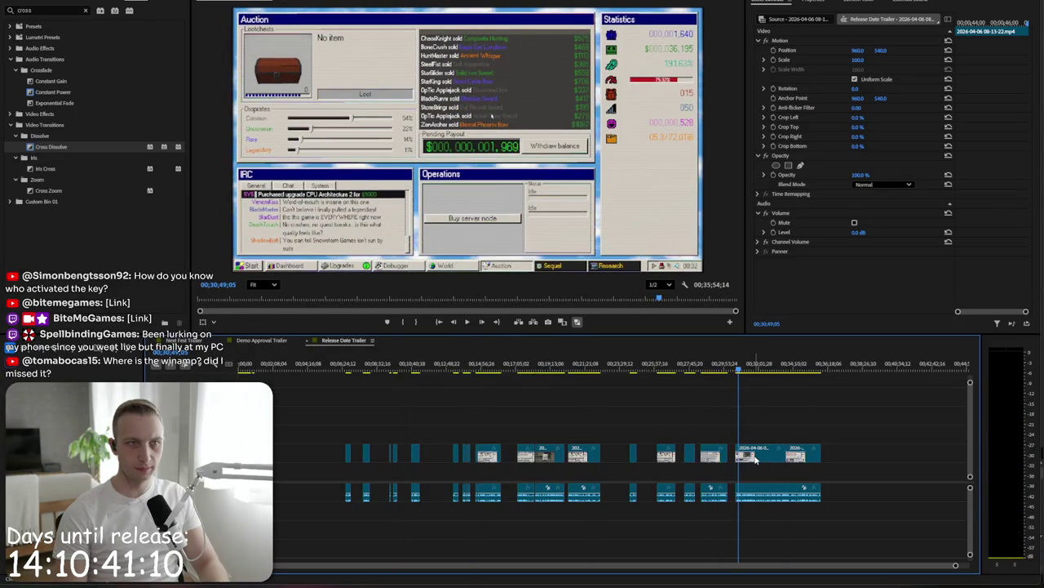
pyautogui.press('space')
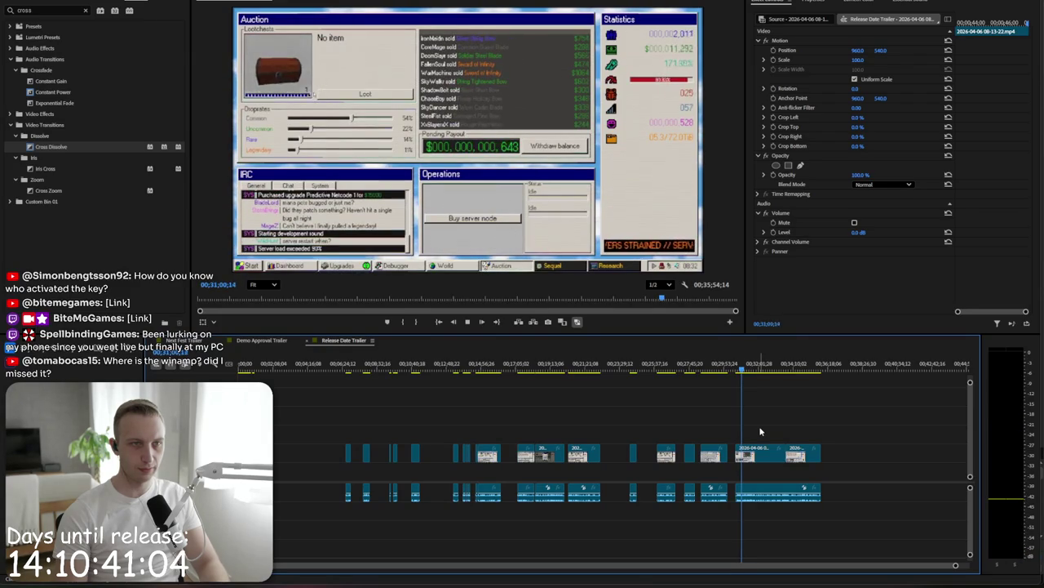
pyautogui.click(759, 451)
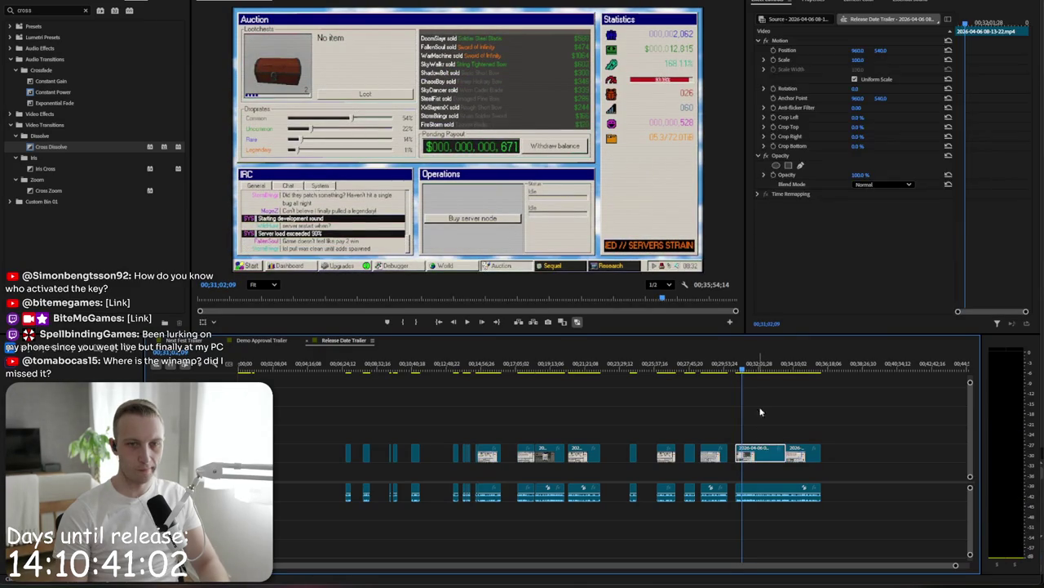
pyautogui.click(751, 367)
pyautogui.click(759, 500)
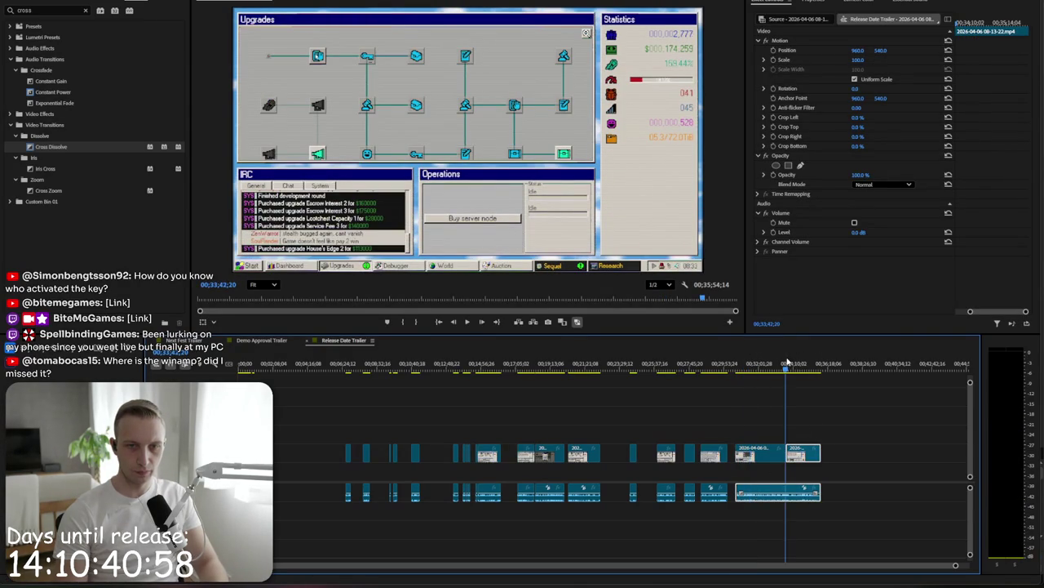
pyautogui.moveTo(788, 362); pyautogui.dragTo(777, 365)
pyautogui.click(757, 454)
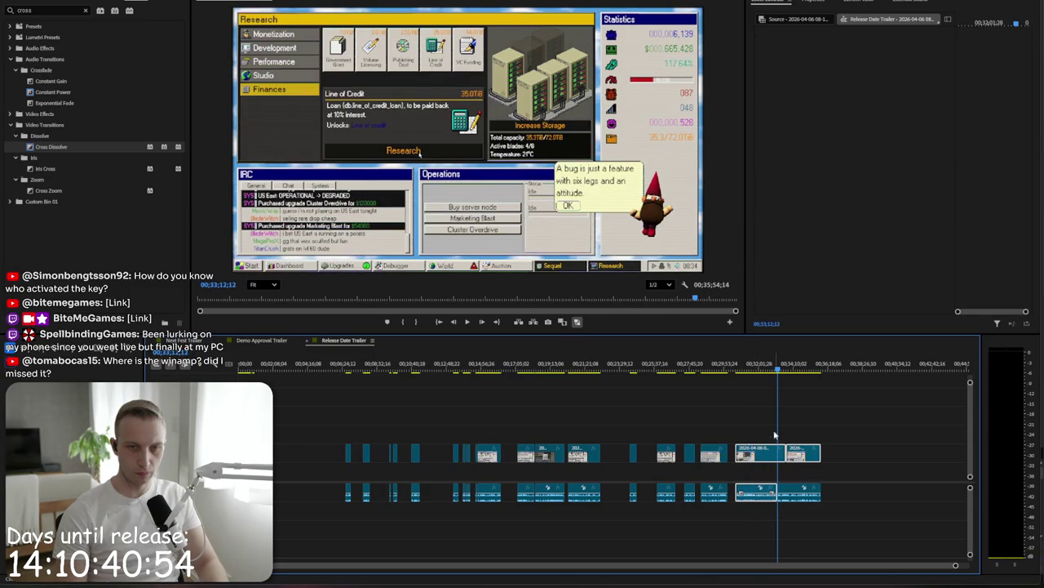
pyautogui.click(753, 473)
pyautogui.click(760, 457)
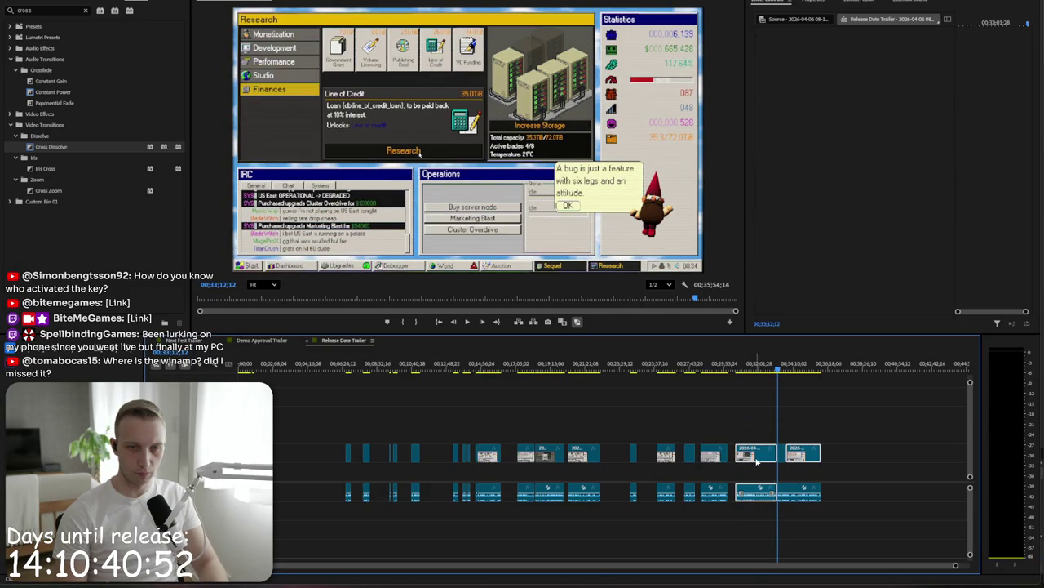
pyautogui.rightClick(812, 459)
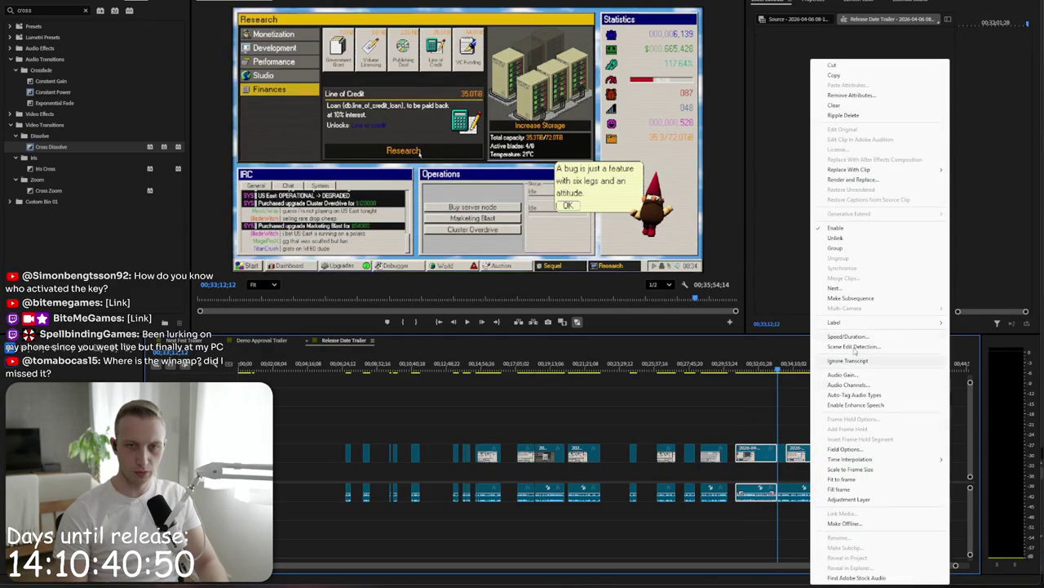
# Unlink the clip's video and audio, then relink them.
pyautogui.click(838, 238)
pyautogui.moveTo(737, 425); pyautogui.dragTo(740, 547)
pyautogui.rightClick(767, 458)
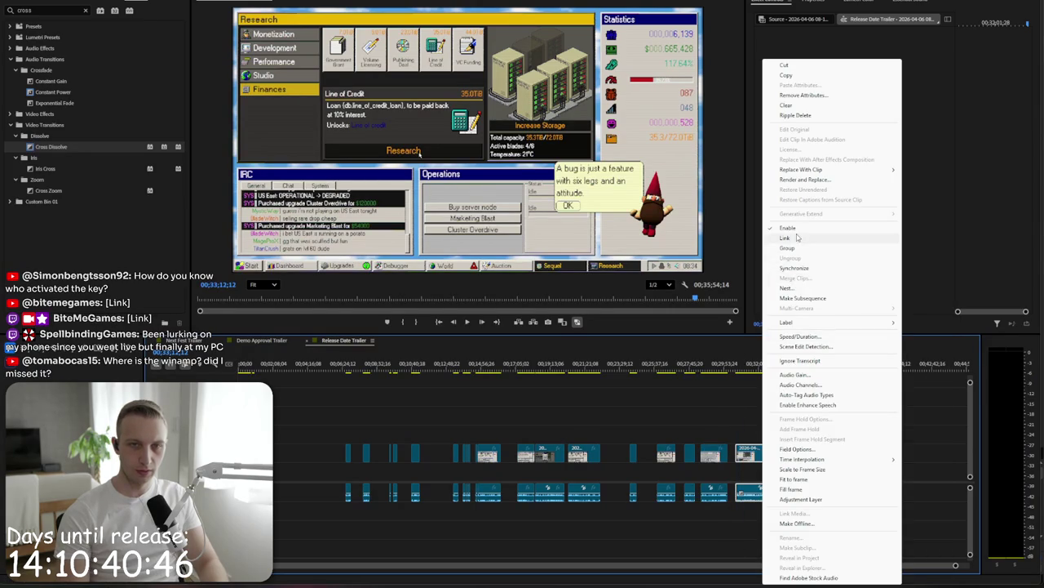
pyautogui.click(797, 237)
pyautogui.click(768, 366)
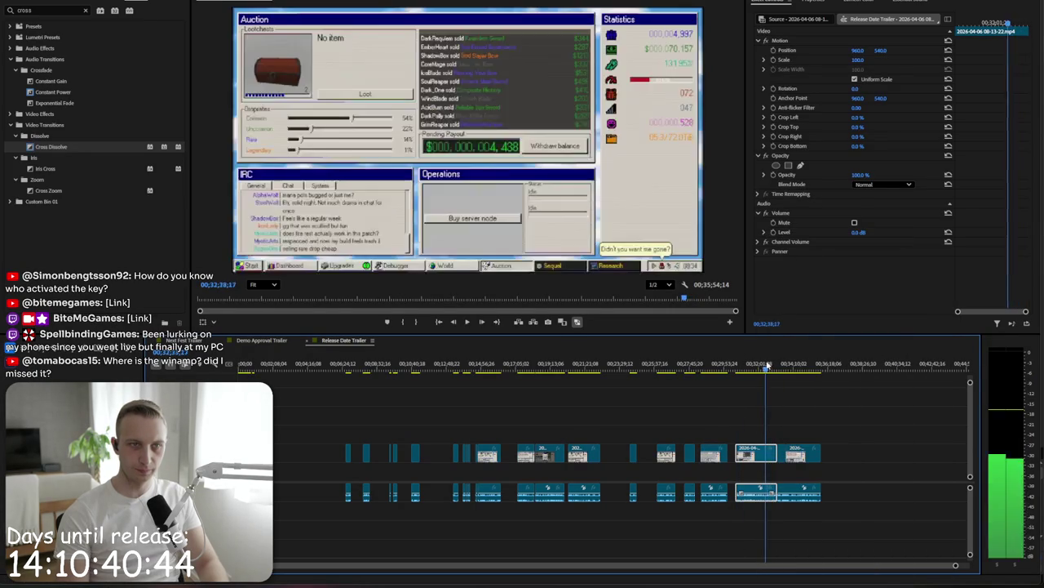
# Preview the footage and nudge the World map gameplay clip toward the sequence start.
pyautogui.moveTo(768, 366); pyautogui.dragTo(746, 368)
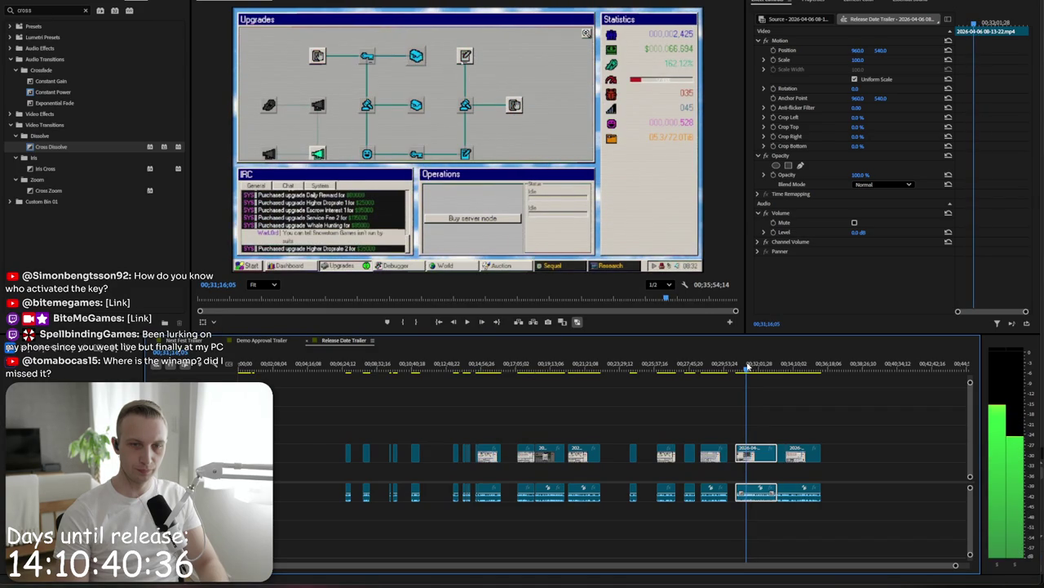
pyautogui.press('space')
pyautogui.press('space')
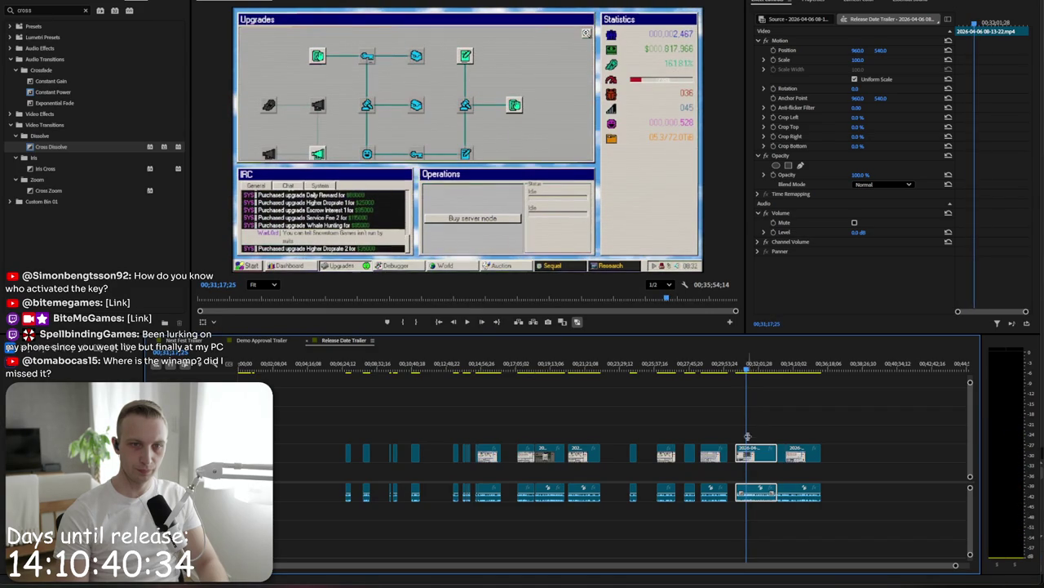
pyautogui.click(762, 370)
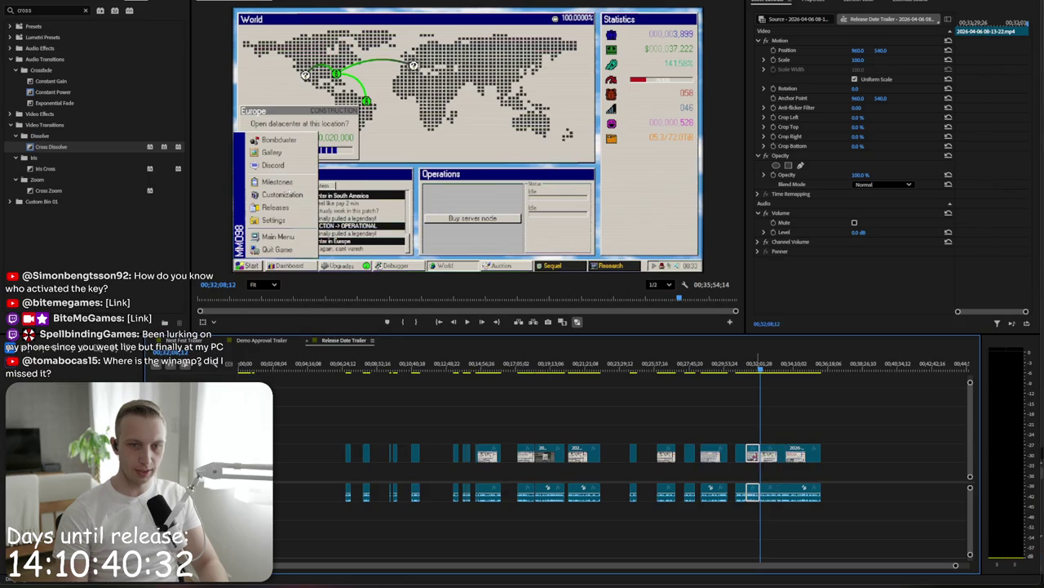
pyautogui.click(753, 454)
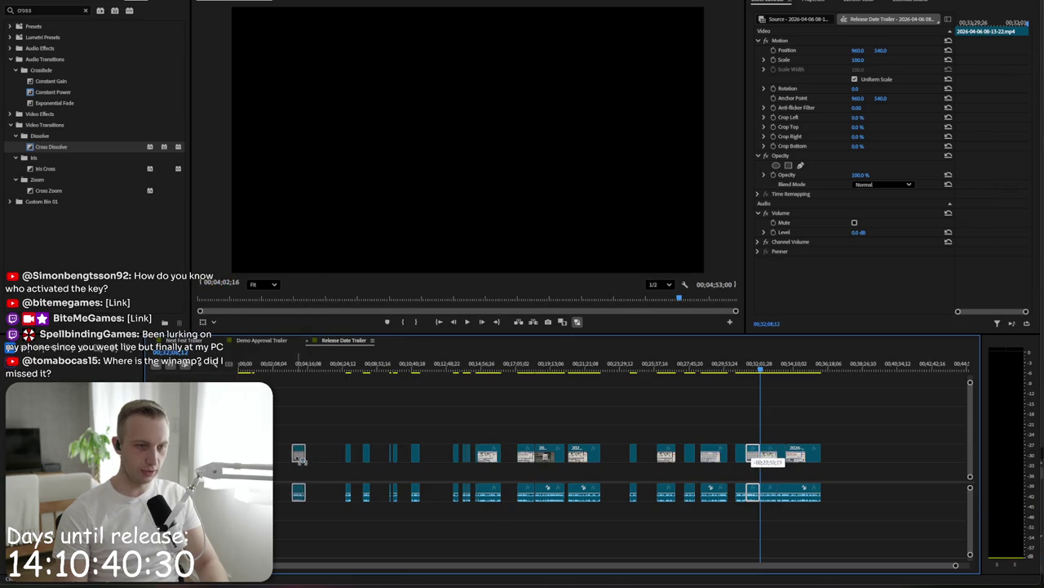
pyautogui.moveTo(753, 453); pyautogui.dragTo(741, 454)
pyautogui.click(736, 368)
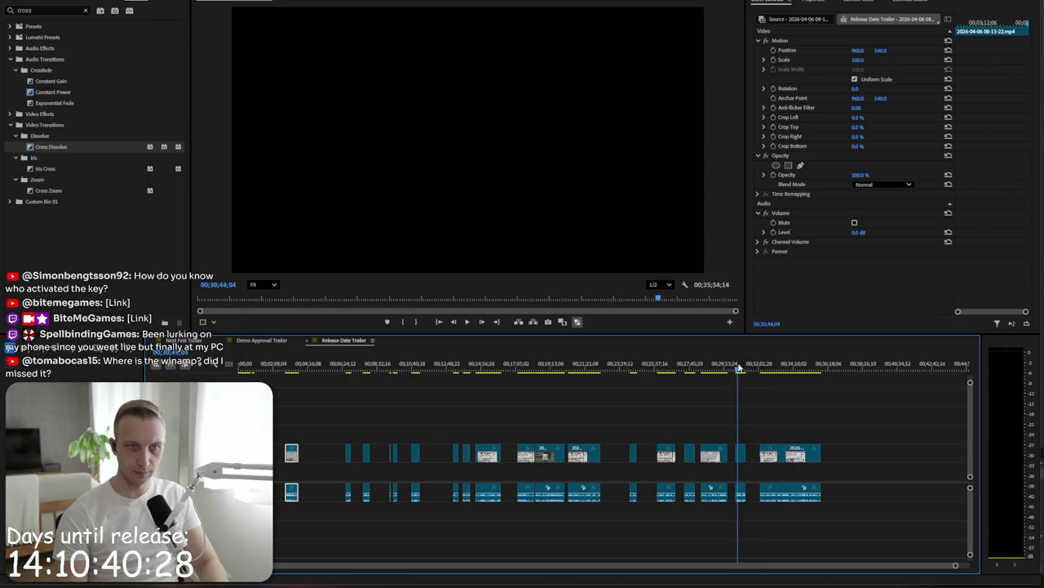
pyautogui.moveTo(738, 368)
pyautogui.mouseDown()
pyautogui.moveTo(710, 370)
pyautogui.moveTo(728, 369)
pyautogui.mouseUp()
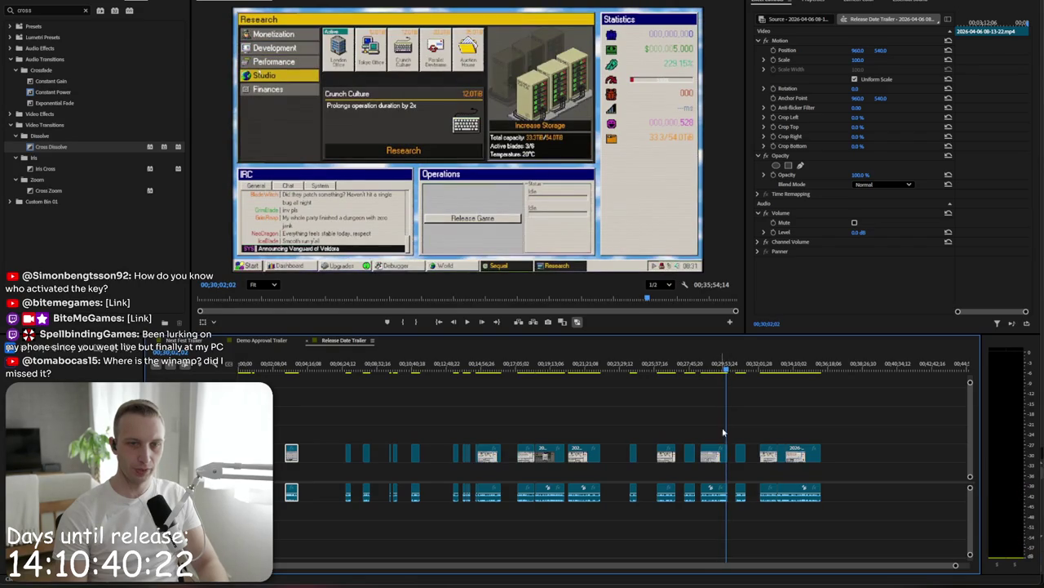
# Zoom in to review the gameplay clip, then move it to the sequence start.
pyautogui.press('=')
pyautogui.click(739, 457)
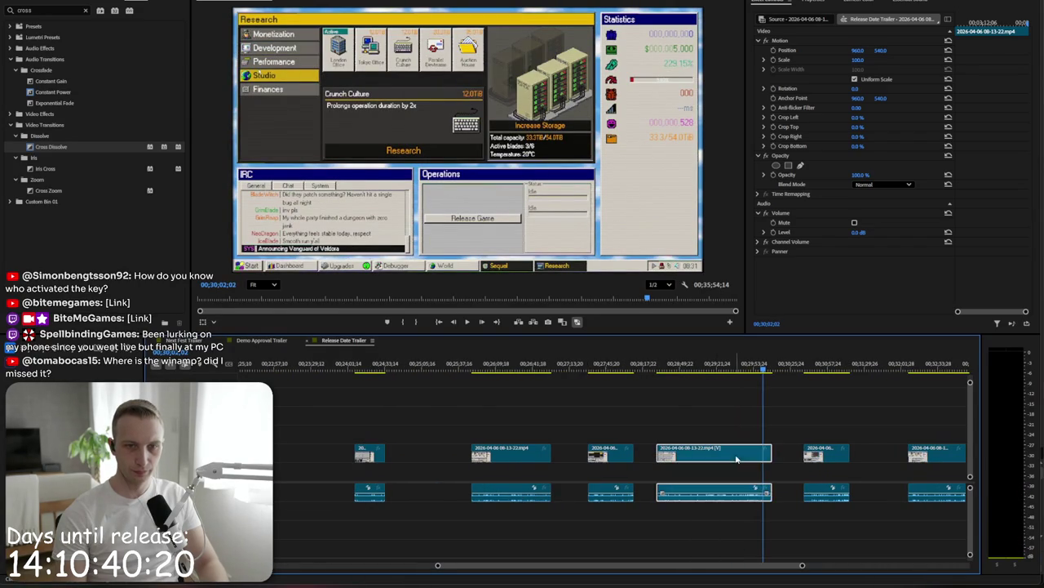
pyautogui.press('space')
pyautogui.press('space')
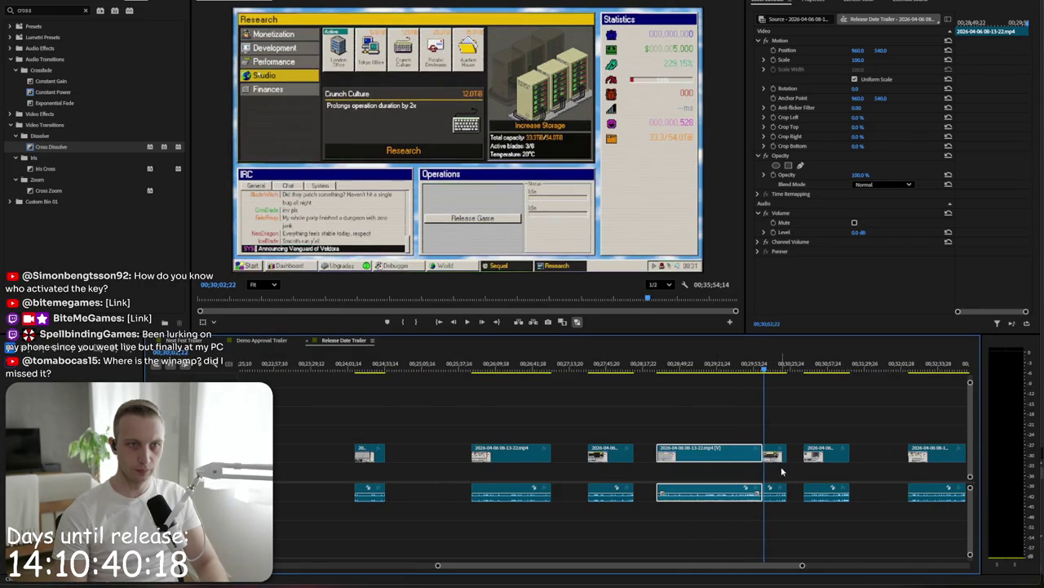
pyautogui.click(725, 411)
pyautogui.press('space')
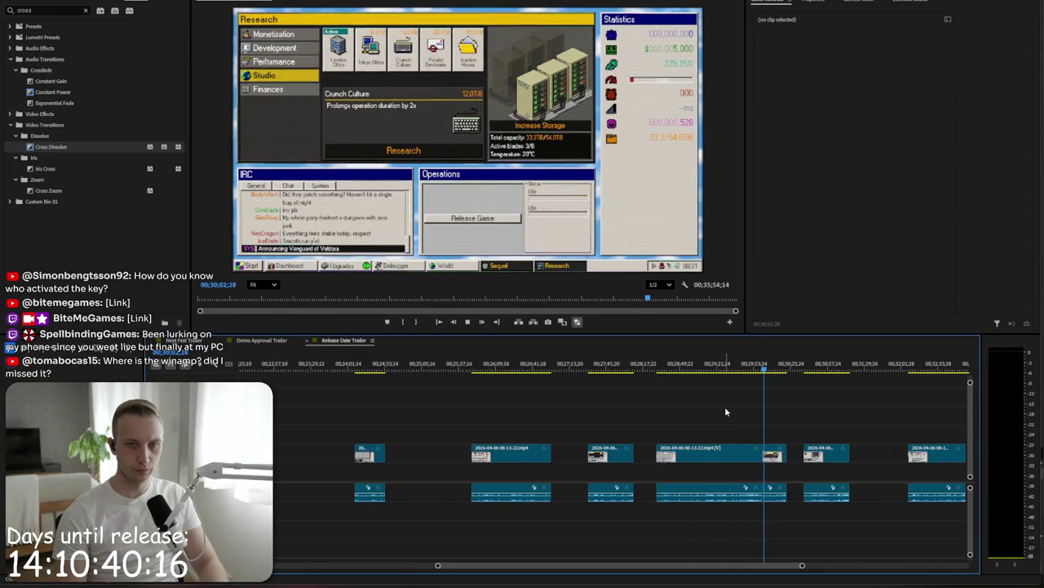
pyautogui.press('space')
pyautogui.press('-')
pyautogui.press('-')
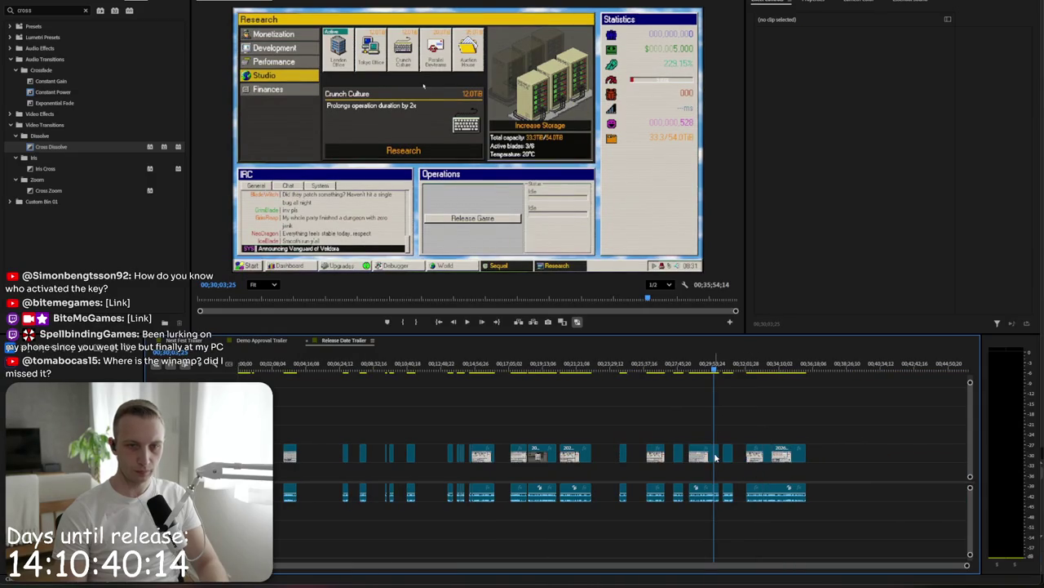
pyautogui.moveTo(717, 458); pyautogui.dragTo(294, 469)
pyautogui.scroll(2, 282, 462)
pyautogui.scroll(2, 282, 463)
pyautogui.scroll(2, 281, 463)
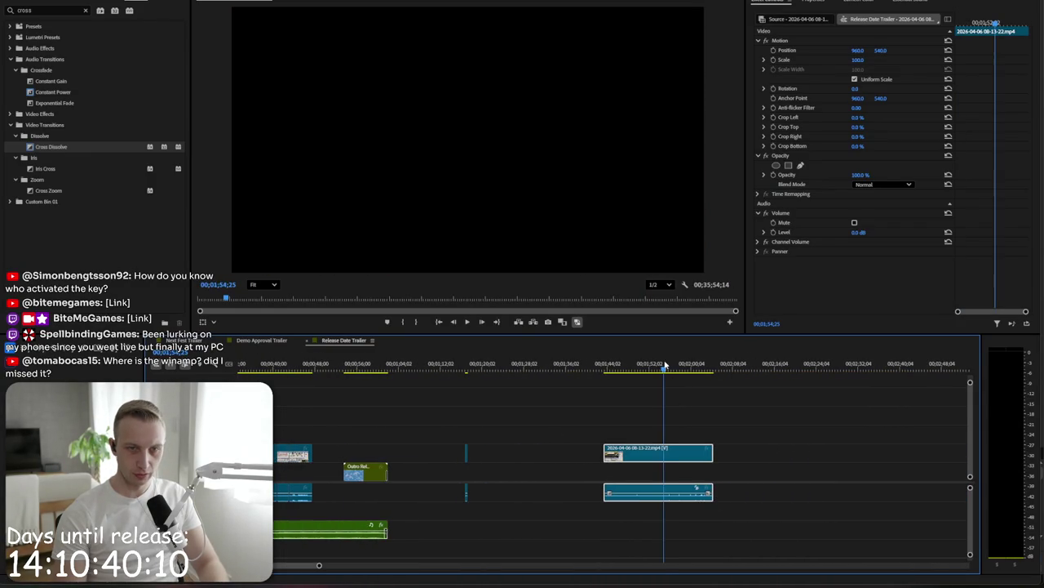
# Split the clip at about 1:55, shorten the piece, and slide it next to the first clip.
pyautogui.click(665, 365)
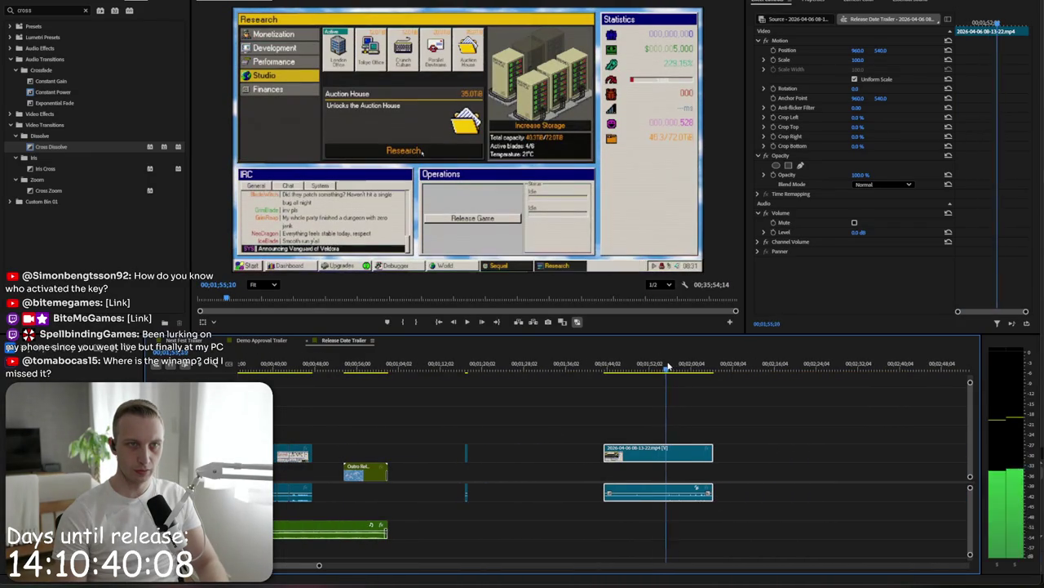
pyautogui.click(661, 365)
pyautogui.hotkey('ctrl', 'k')
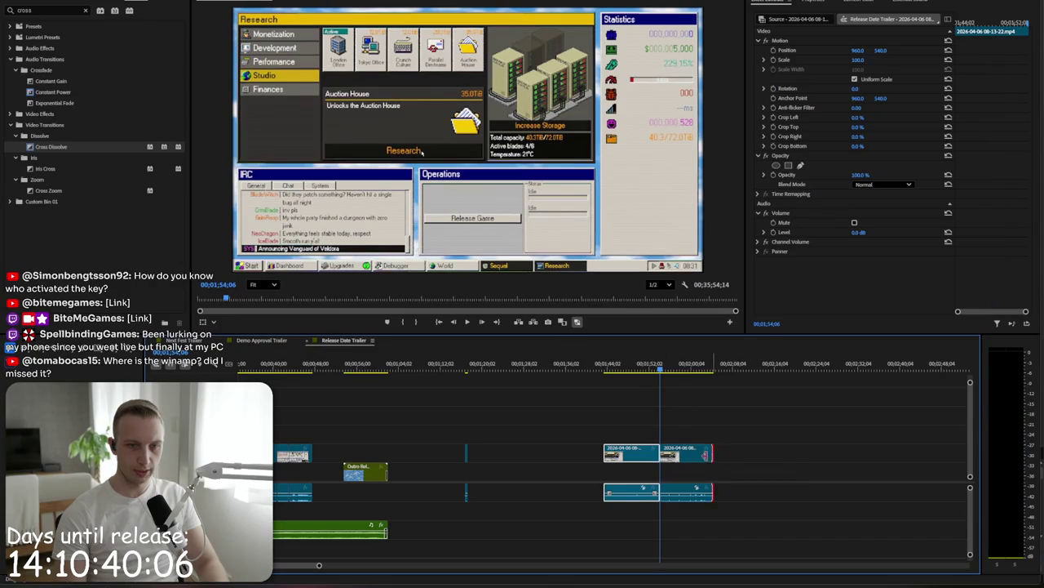
pyautogui.moveTo(712, 454); pyautogui.dragTo(683, 454)
pyautogui.moveTo(605, 458); pyautogui.dragTo(307, 459)
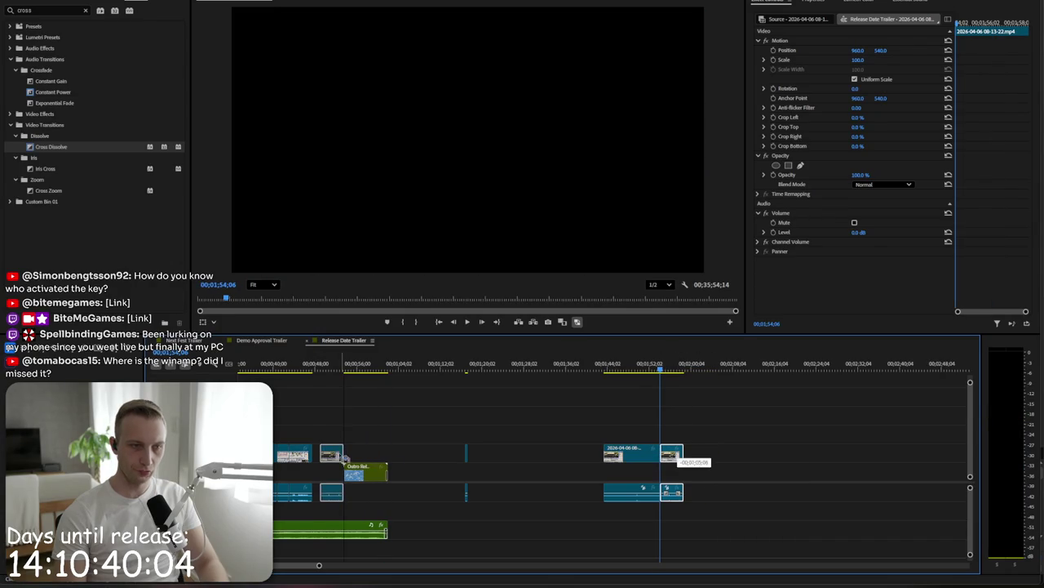
pyautogui.scroll(1, 287, 376)
pyautogui.scroll(1, 287, 376)
pyautogui.click(279, 366)
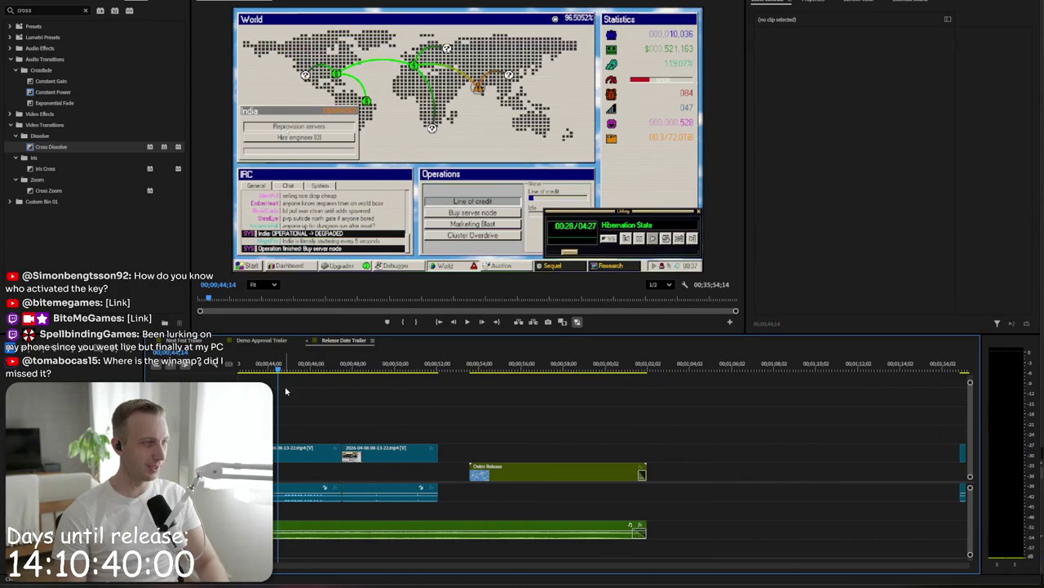
# Play from 00;00;44;14 and move the last gameplay clip 27 frames earlier.
pyautogui.scroll(3, 290, 414)
pyautogui.scroll(3, 290, 414)
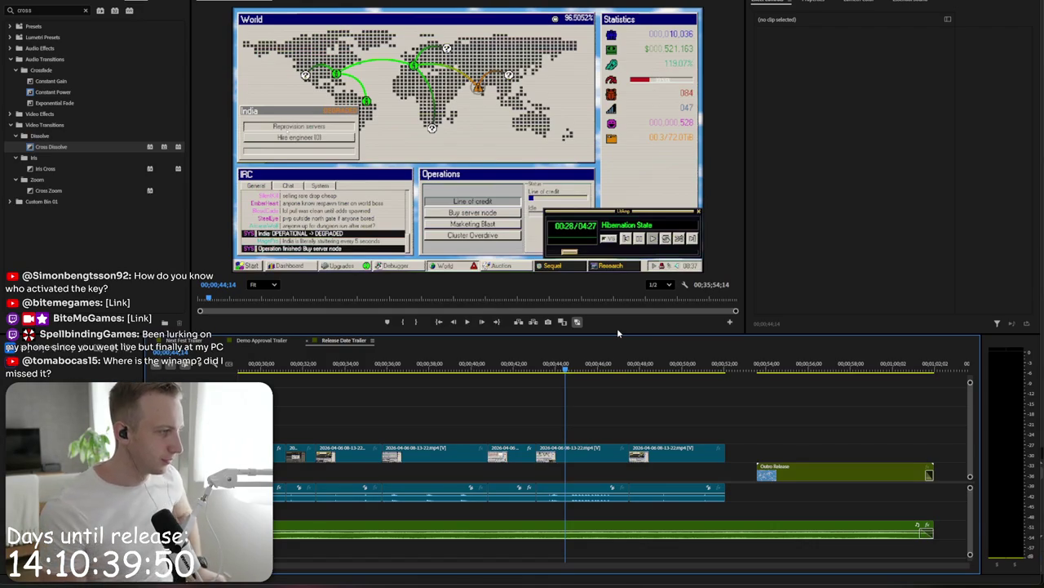
pyautogui.press('space')
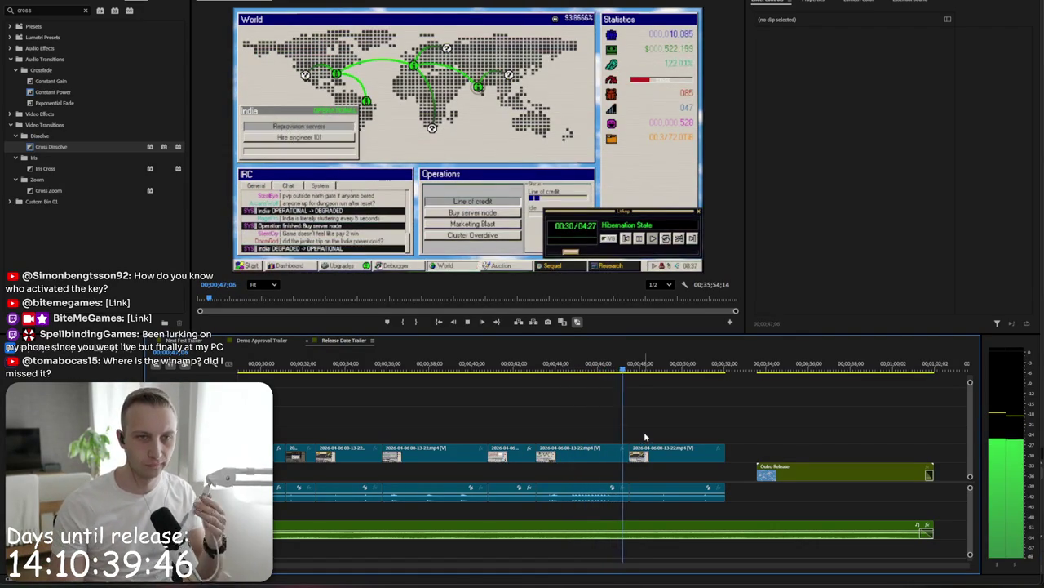
pyautogui.moveTo(645, 452); pyautogui.dragTo(633, 456)
pyautogui.click(608, 383)
pyautogui.click(607, 371)
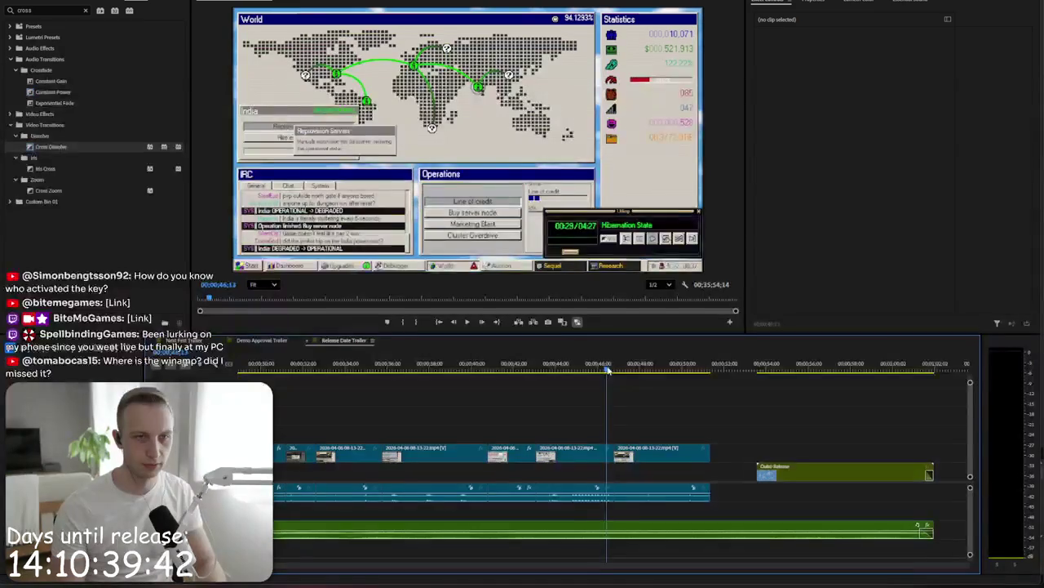
pyautogui.press('space')
# Shift the last clip 15 frames earlier and trim its end to about 00;00;48;11.
pyautogui.press('space')
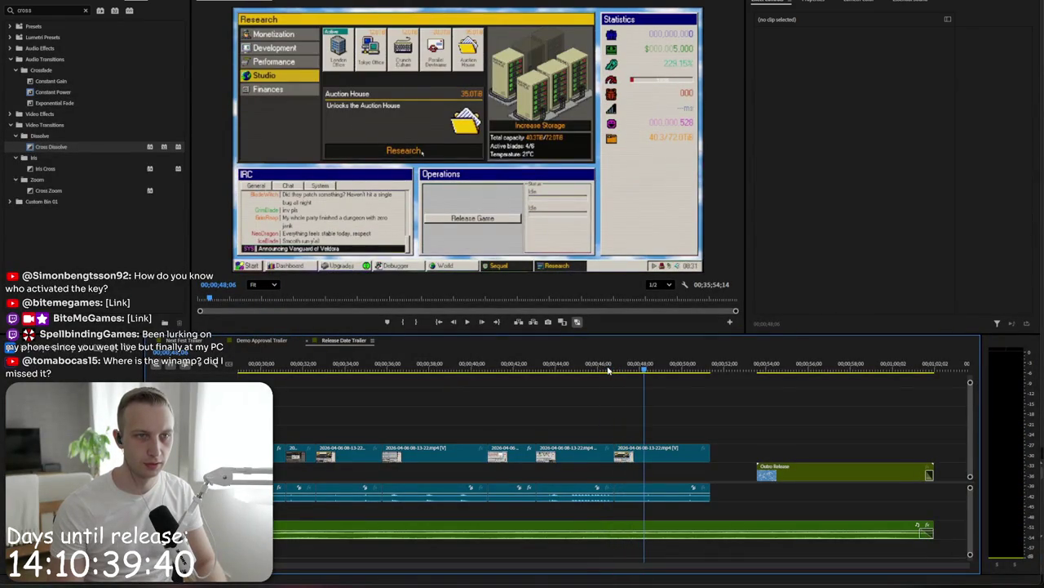
pyautogui.click(669, 461)
pyautogui.moveTo(669, 463)
pyautogui.mouseDown()
pyautogui.moveTo(640, 458)
pyautogui.moveTo(632, 402)
pyautogui.mouseUp()
pyautogui.click(632, 371)
pyautogui.press('space')
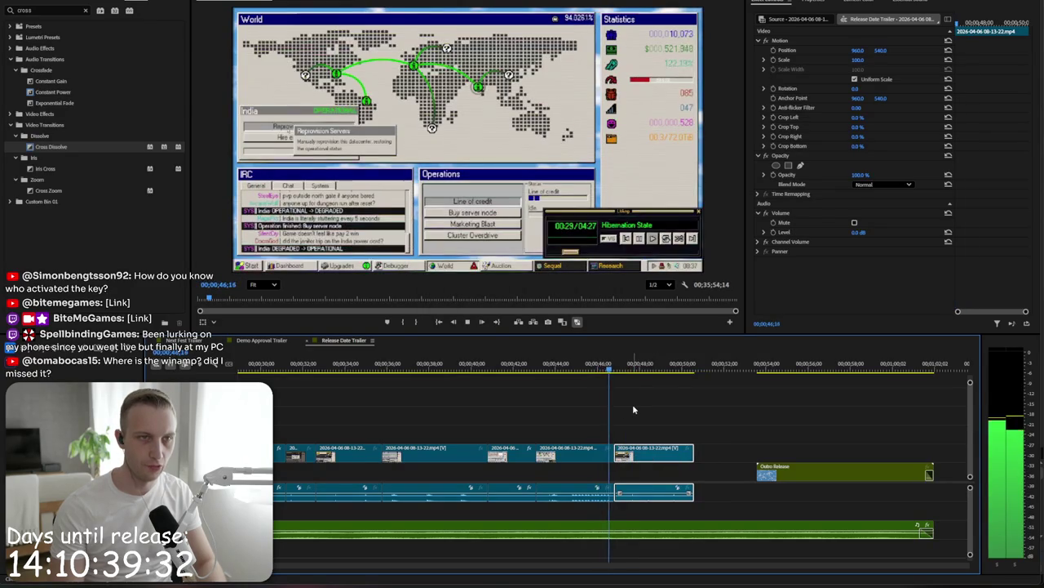
pyautogui.press('space')
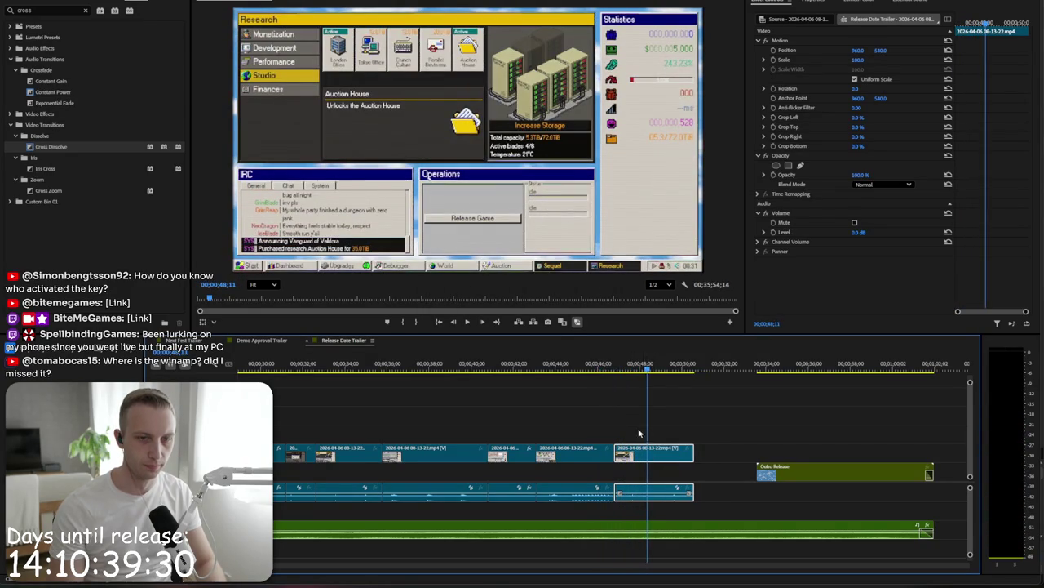
pyautogui.moveTo(692, 454); pyautogui.dragTo(649, 455)
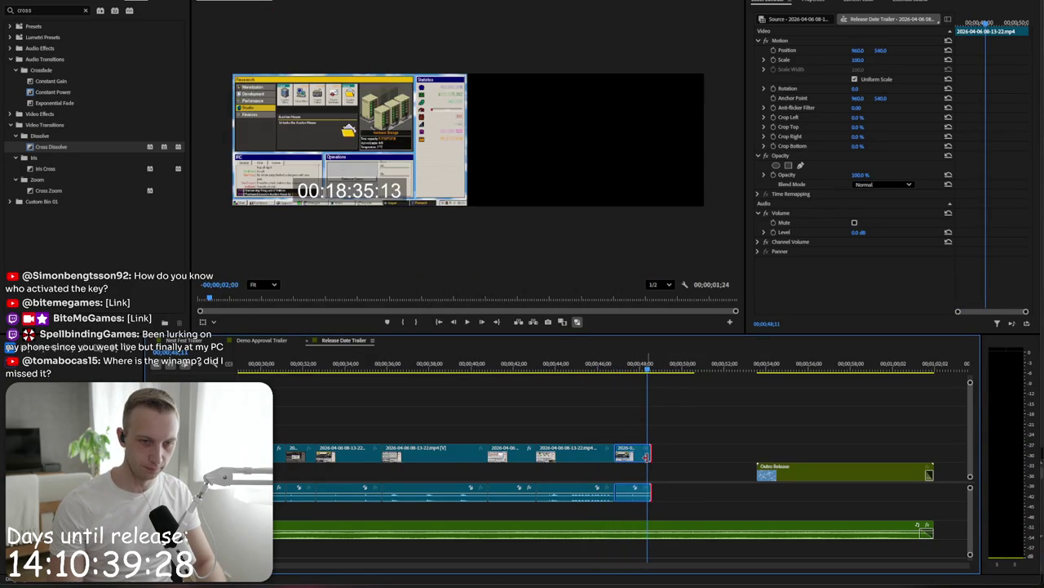
pyautogui.press('\\')
pyautogui.press('\\')
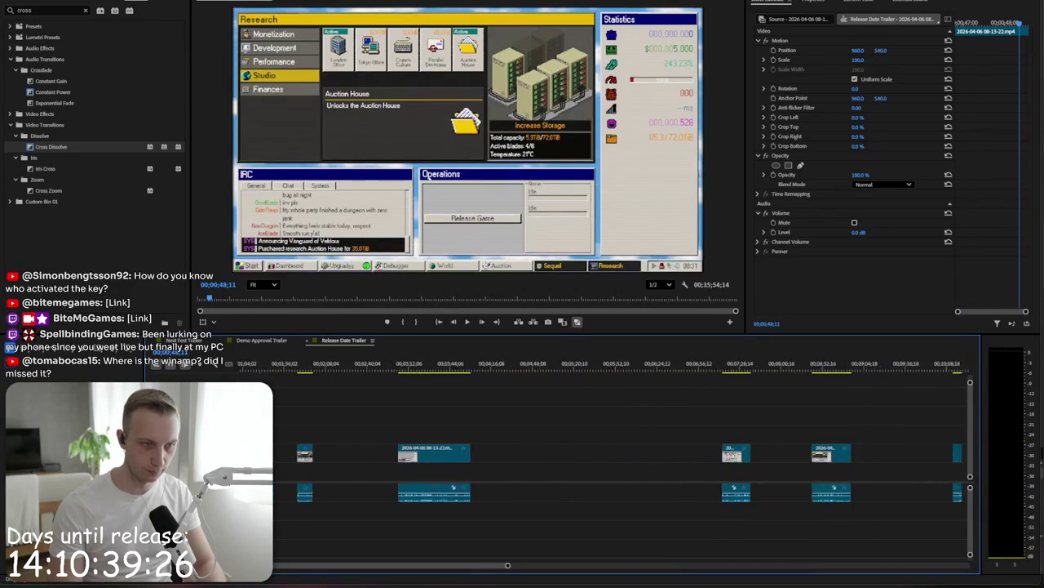
# Delete the tiny stray clip near 1:17.
pyautogui.keyDown('alt'); pyautogui.scroll(5, 338, 488); pyautogui.keyUp('alt')
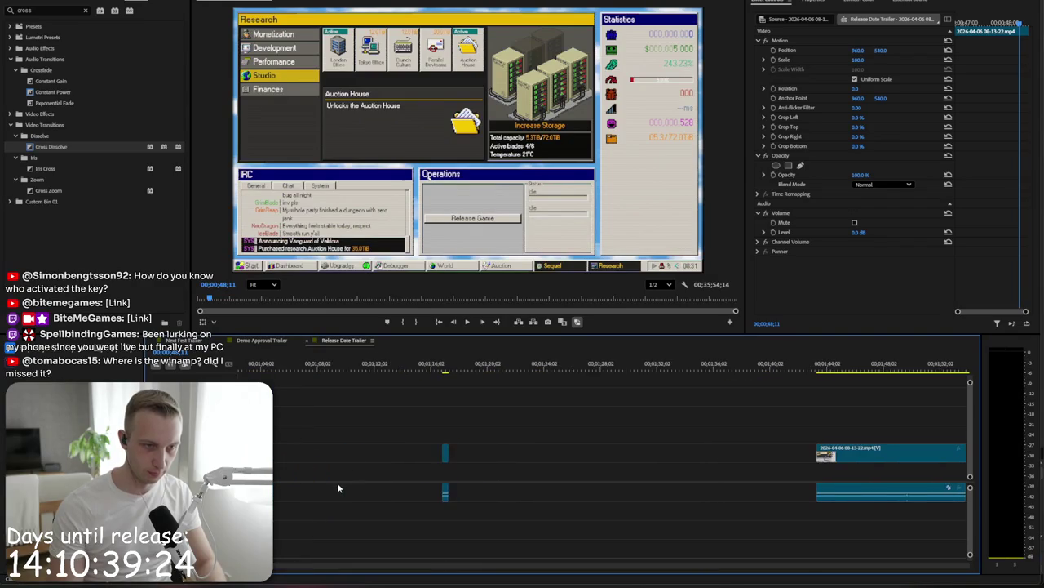
pyautogui.moveTo(436, 368); pyautogui.dragTo(447, 369)
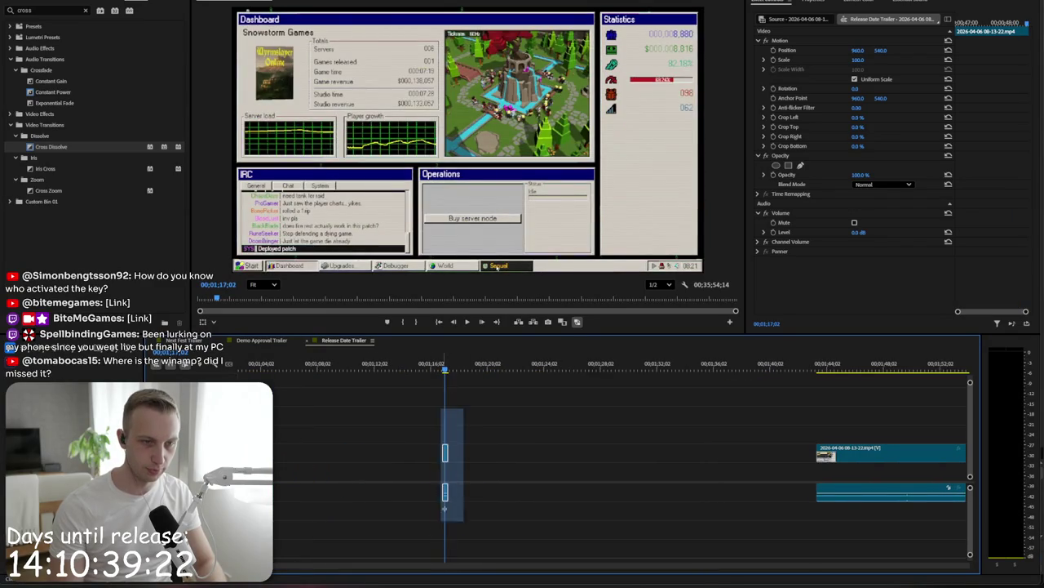
pyautogui.press('Delete')
# Try a later gameplay clip near the trailer's end, preview it, then delete it.
pyautogui.keyDown('alt'); pyautogui.scroll(-2, 418, 519); pyautogui.keyUp('alt')
pyautogui.keyDown('alt'); pyautogui.scroll(-2, 418, 519); pyautogui.keyUp('alt')
pyautogui.scroll(-2, 896, 443)
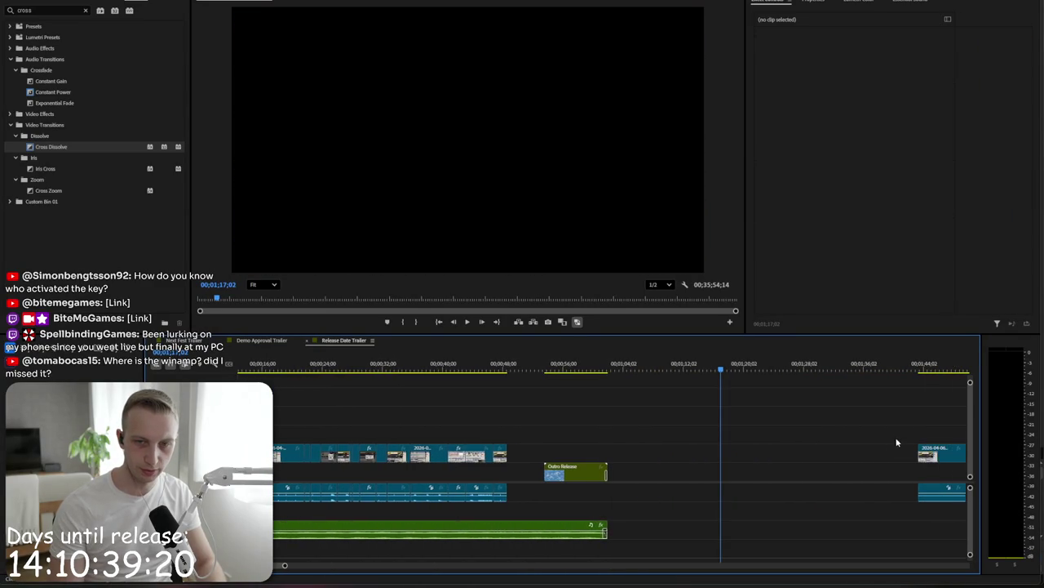
pyautogui.moveTo(937, 460); pyautogui.dragTo(526, 453)
pyautogui.click(504, 371)
pyautogui.press('space')
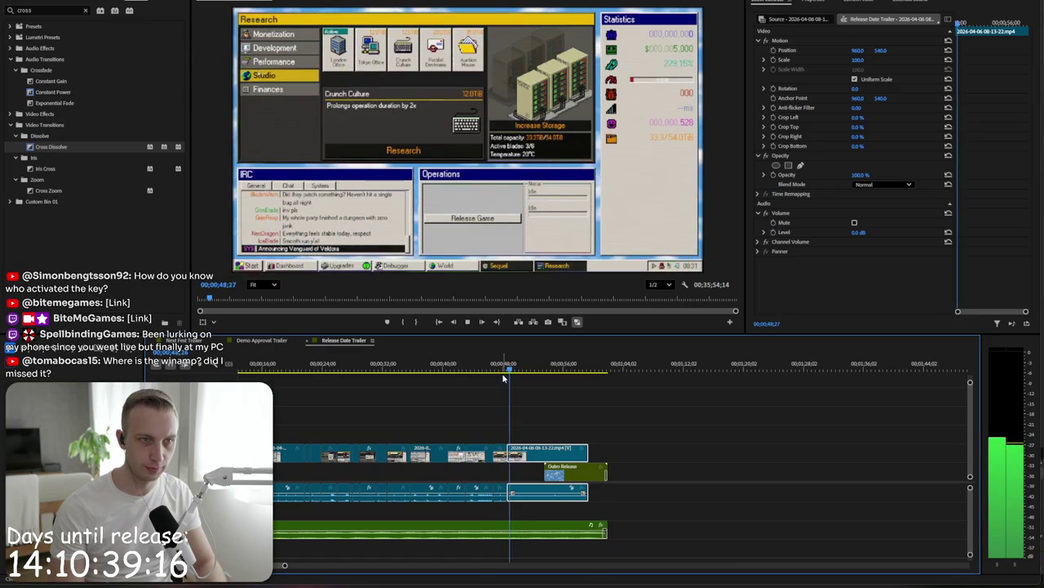
pyautogui.scroll(3, 499, 399)
pyautogui.press('space')
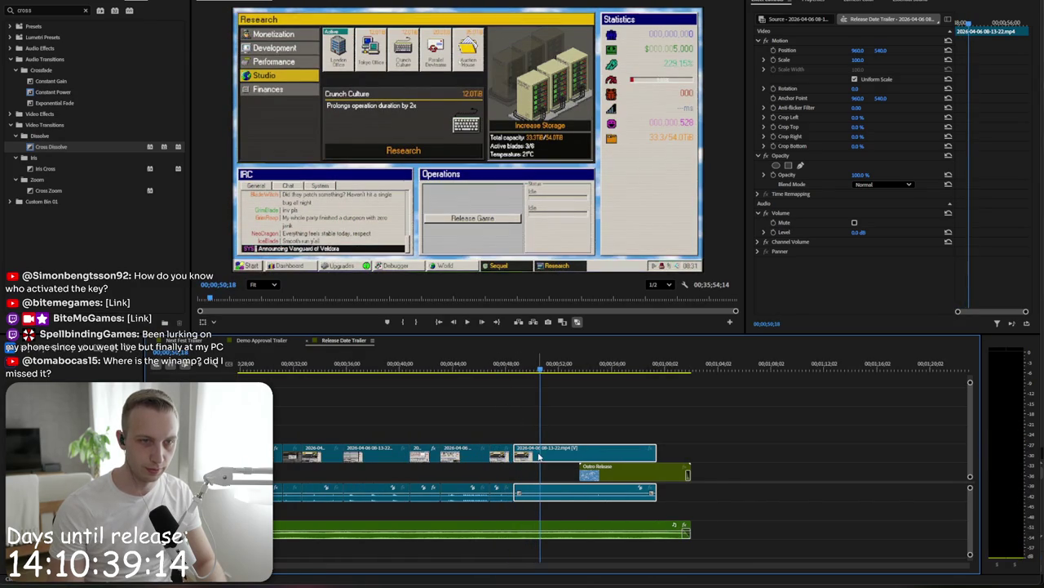
pyautogui.click(554, 391)
pyautogui.moveTo(553, 372); pyautogui.dragTo(588, 371)
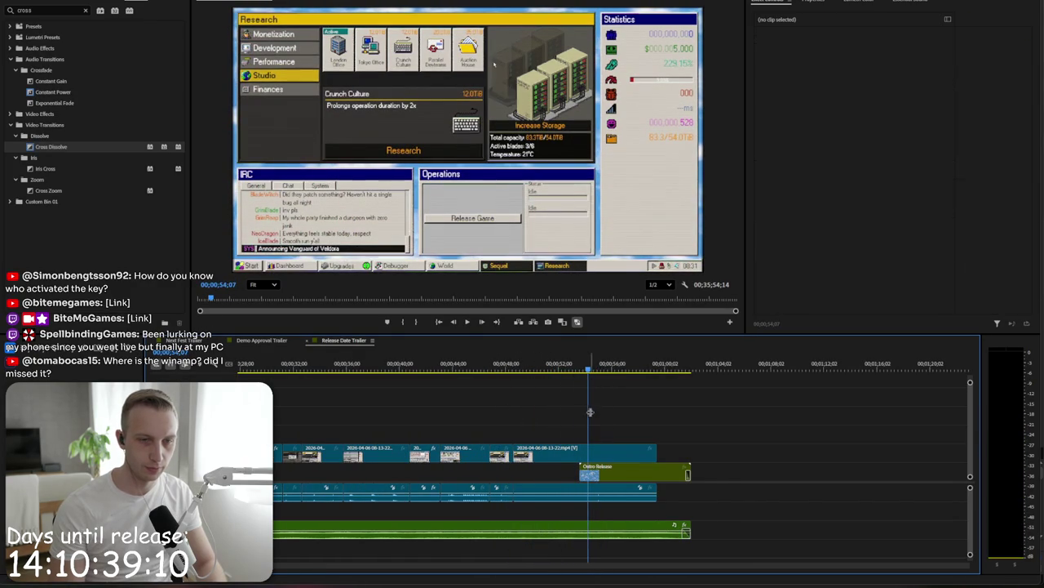
pyautogui.click(594, 450)
pyautogui.press('Delete')
# Alt-drag a copy of the Auction clip from around 3:05 to just before the outro.
pyautogui.press('-')
pyautogui.press('-')
pyautogui.press('-')
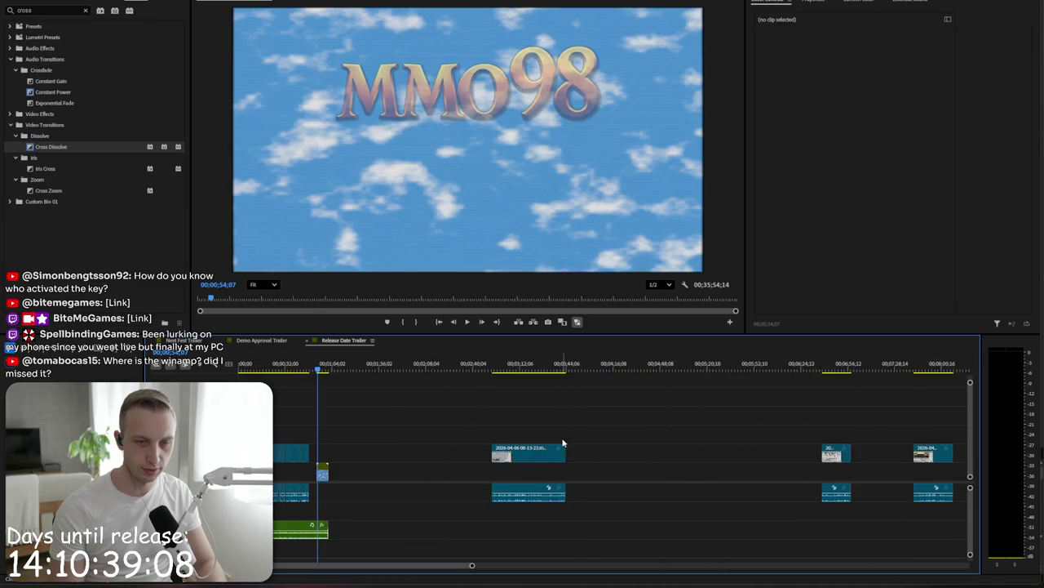
pyautogui.moveTo(500, 372)
pyautogui.mouseDown()
pyautogui.moveTo(524, 371)
pyautogui.moveTo(510, 371)
pyautogui.mouseUp()
pyautogui.press('space')
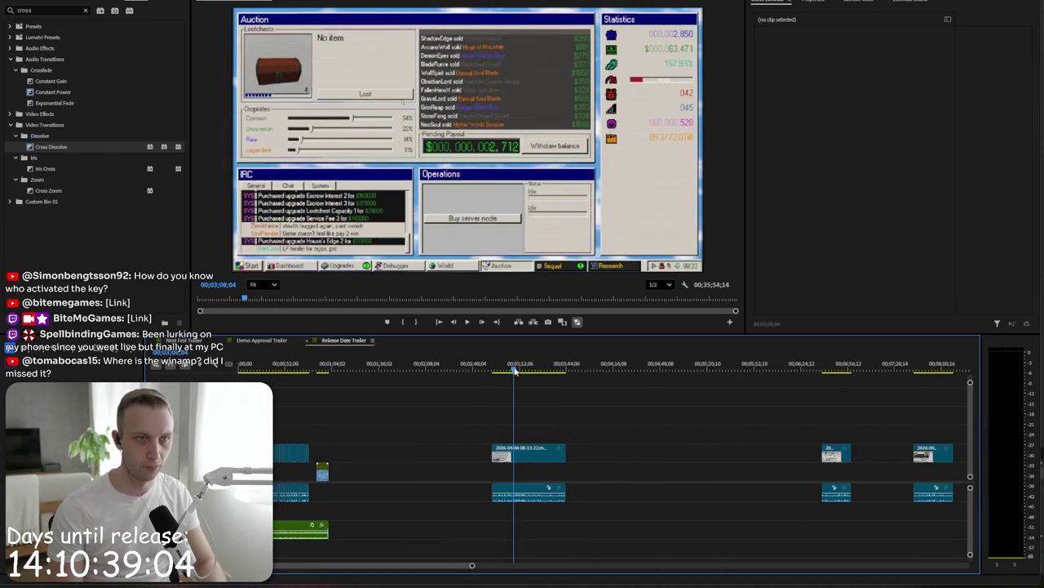
pyautogui.moveTo(529, 462); pyautogui.dragTo(333, 447)
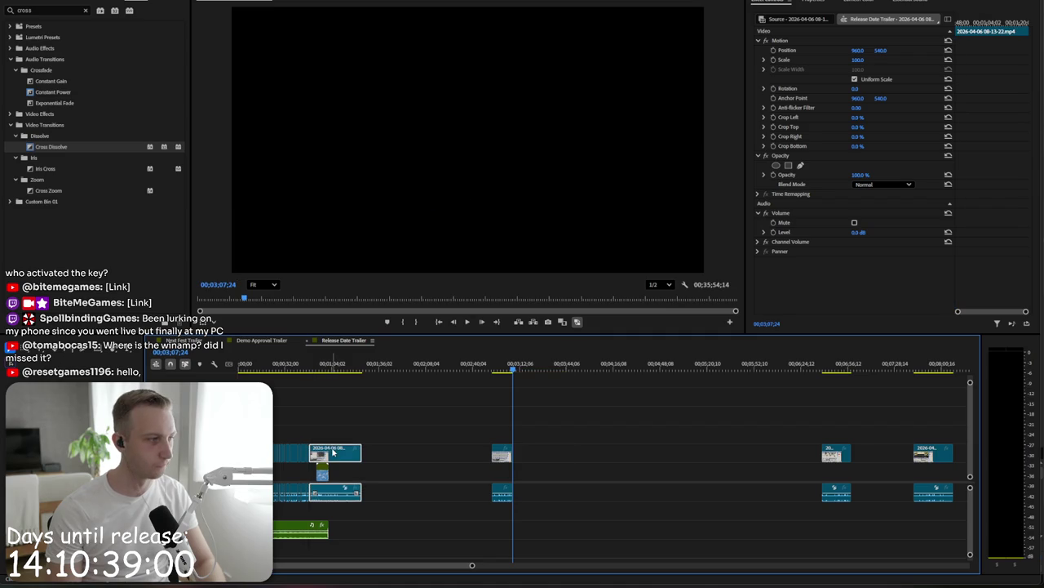
# Play the trailer's ending and trim the Auction clip's out point much shorter.
pyautogui.scroll(5, 287, 445)
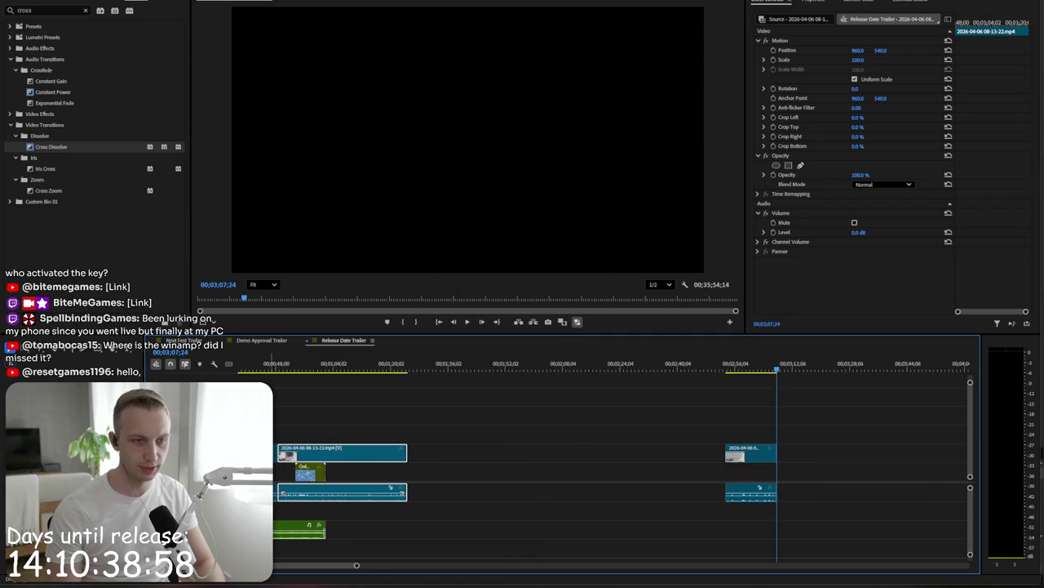
pyautogui.press('space')
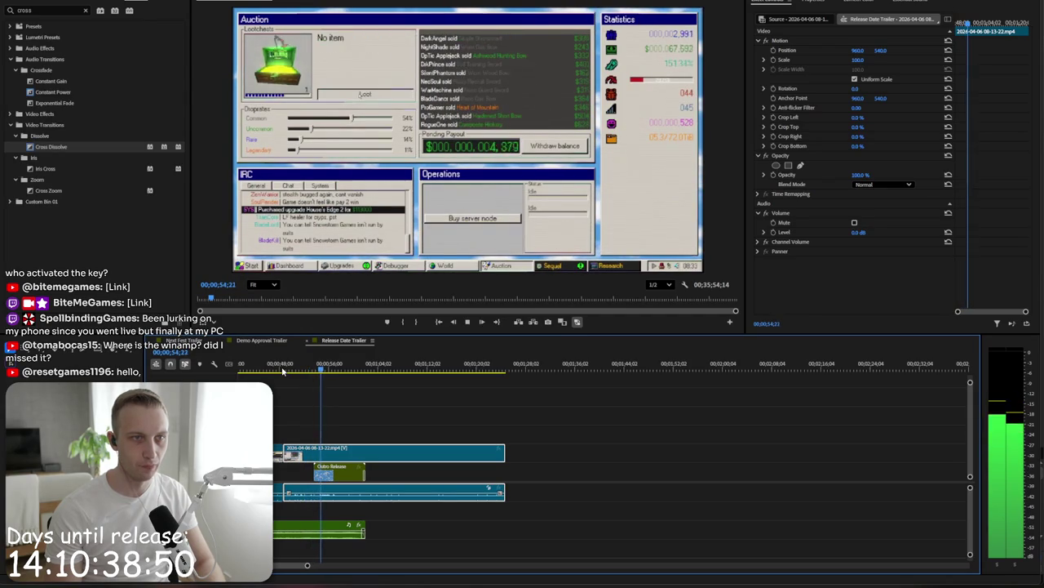
pyautogui.press('space')
pyautogui.moveTo(500, 462); pyautogui.dragTo(341, 452)
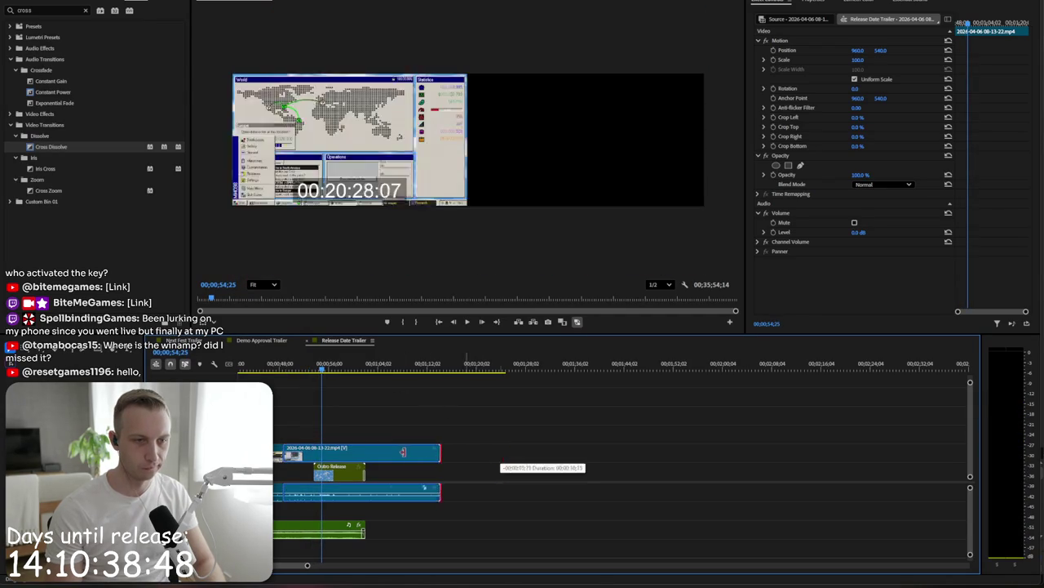
pyautogui.scroll(3, 300, 451)
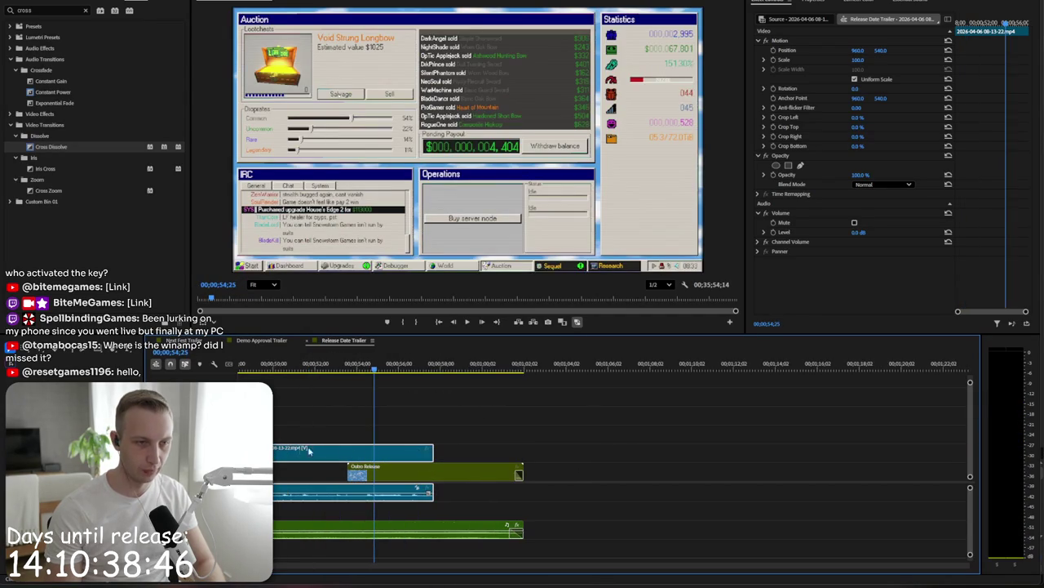
pyautogui.moveTo(435, 453)
pyautogui.mouseDown()
pyautogui.moveTo(338, 446)
pyautogui.moveTo(348, 447)
pyautogui.mouseUp()
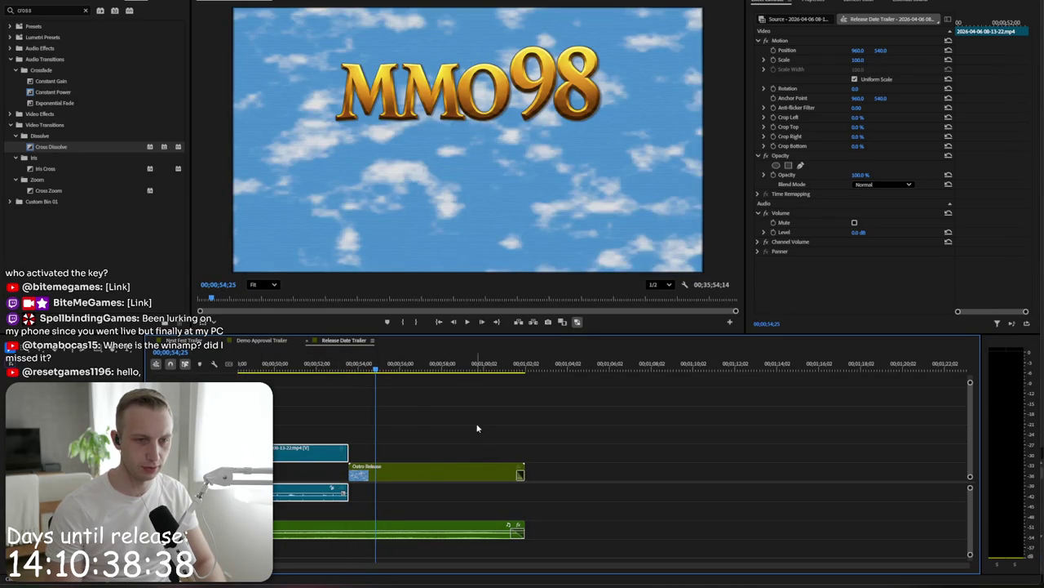
# Move Outro Release later to about 00;00;56 and extend the music to end with it.
pyautogui.moveTo(456, 466); pyautogui.dragTo(517, 467)
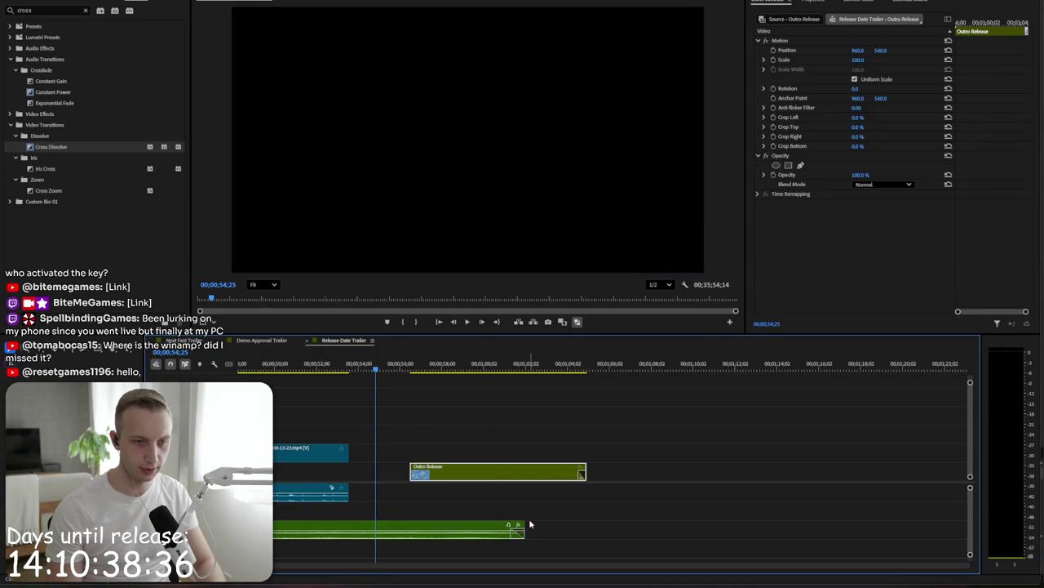
pyautogui.moveTo(524, 526); pyautogui.dragTo(587, 522)
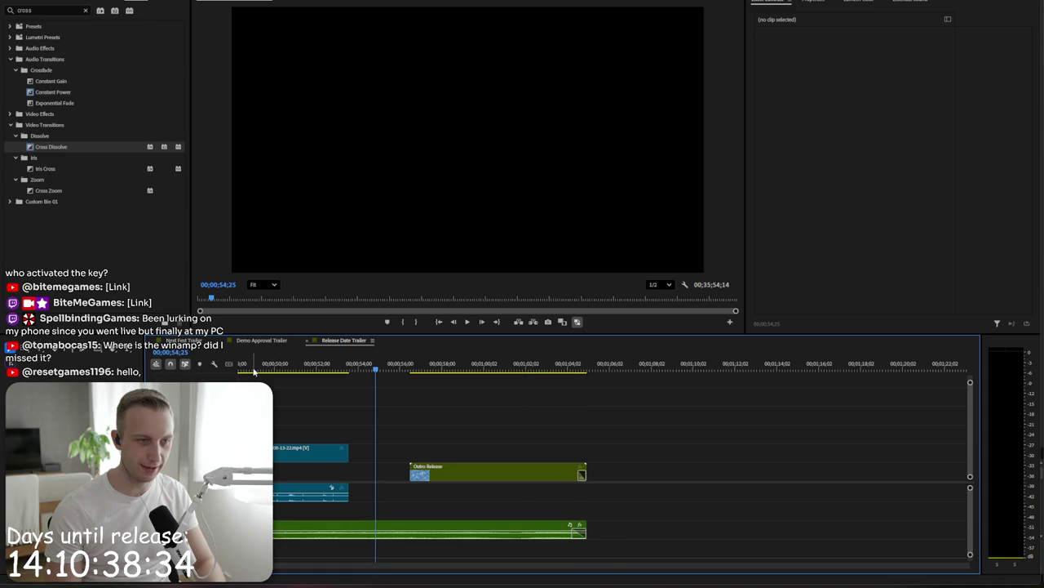
pyautogui.moveTo(254, 371); pyautogui.dragTo(413, 368)
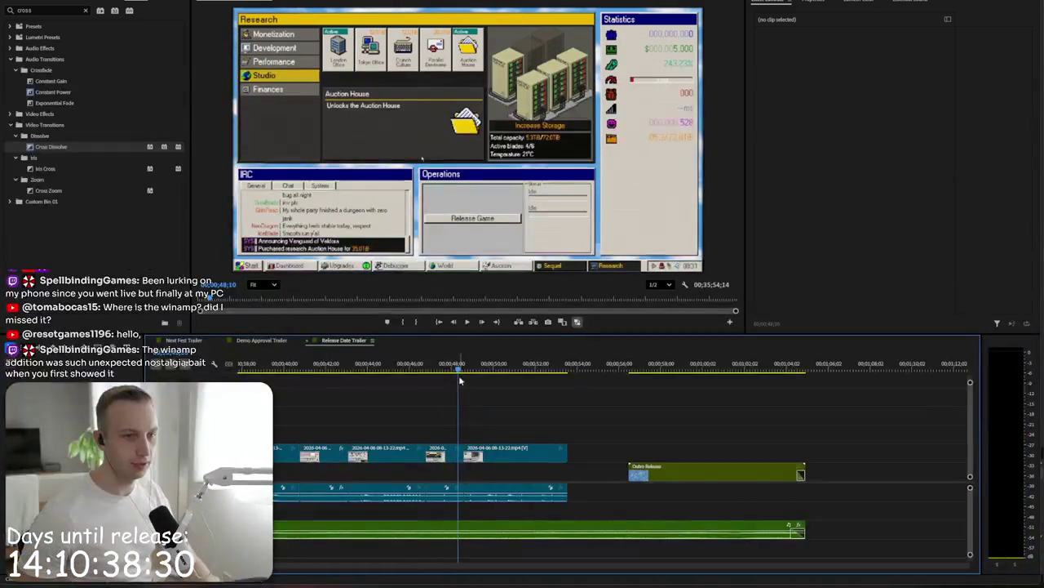
# Trim the end of the clip after the playhead and review the edited section.
pyautogui.click(490, 451)
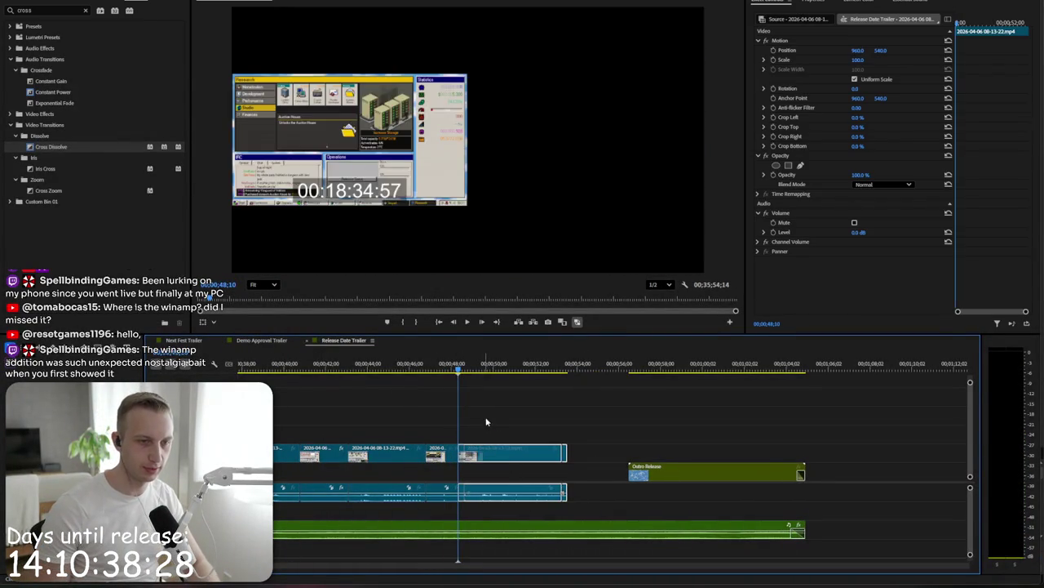
pyautogui.press('space')
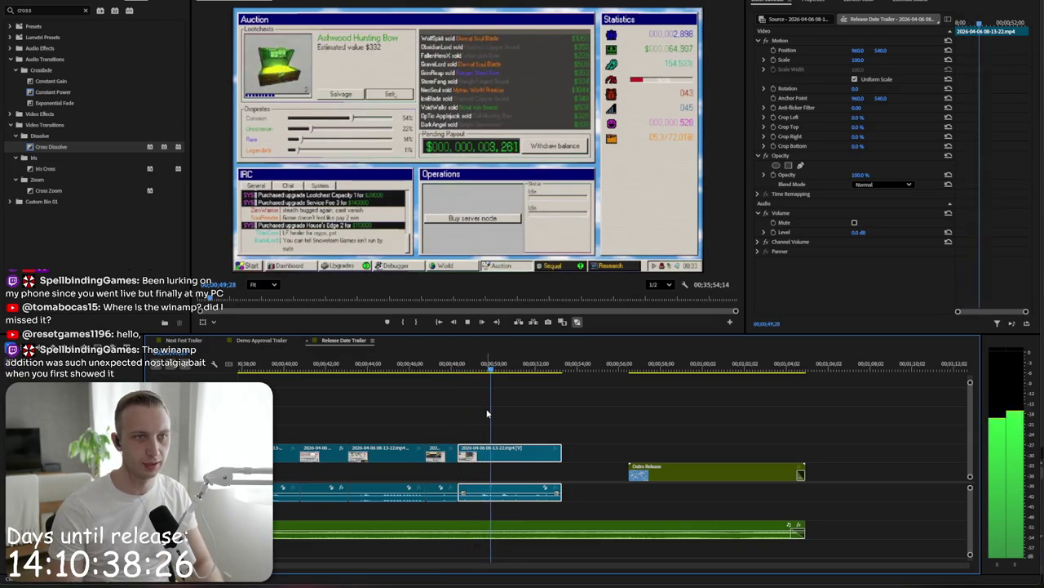
pyautogui.press('space')
pyautogui.press('space')
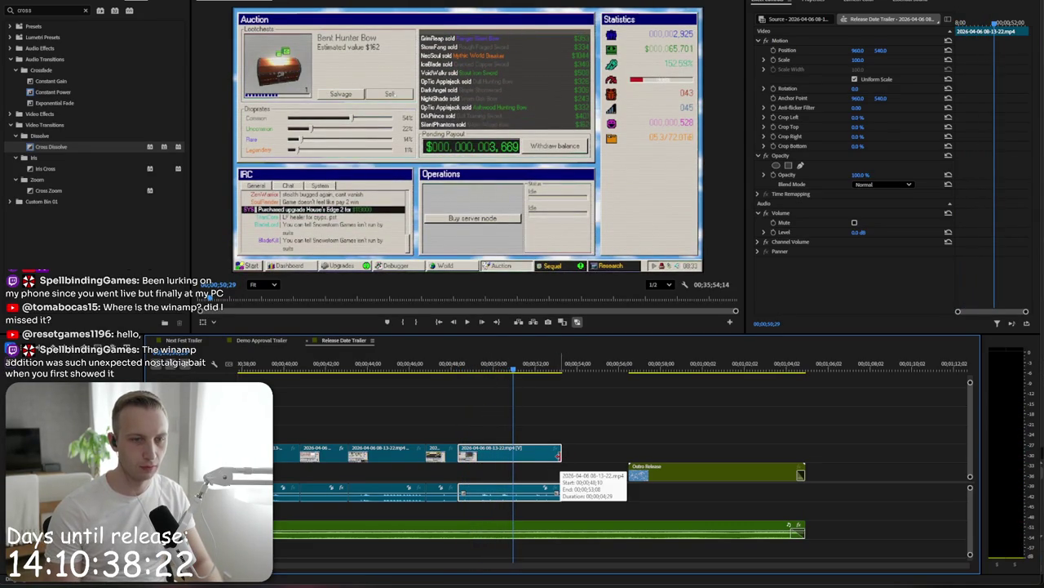
pyautogui.moveTo(561, 453); pyautogui.dragTo(528, 453)
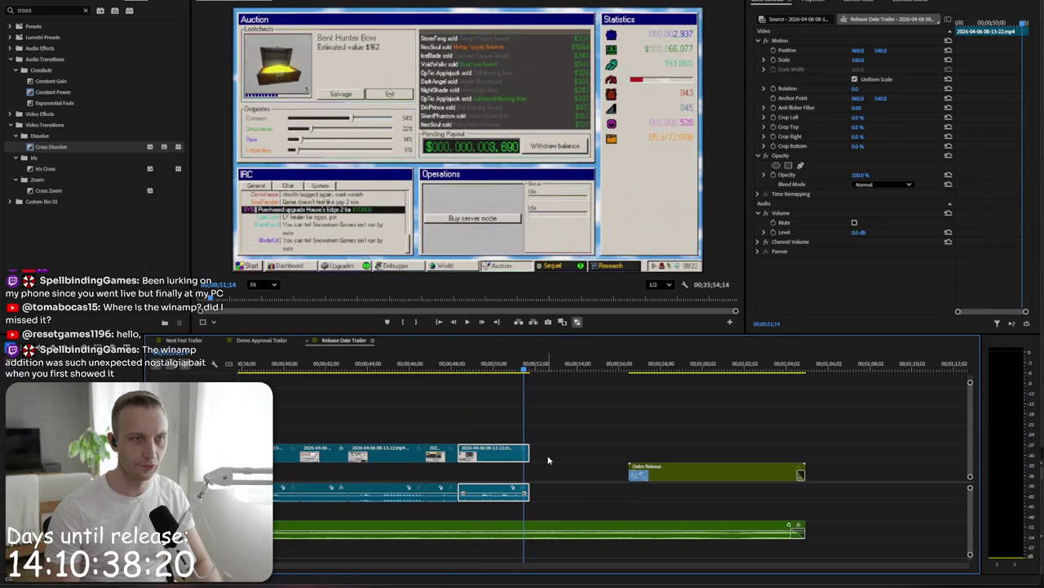
pyautogui.press('-')
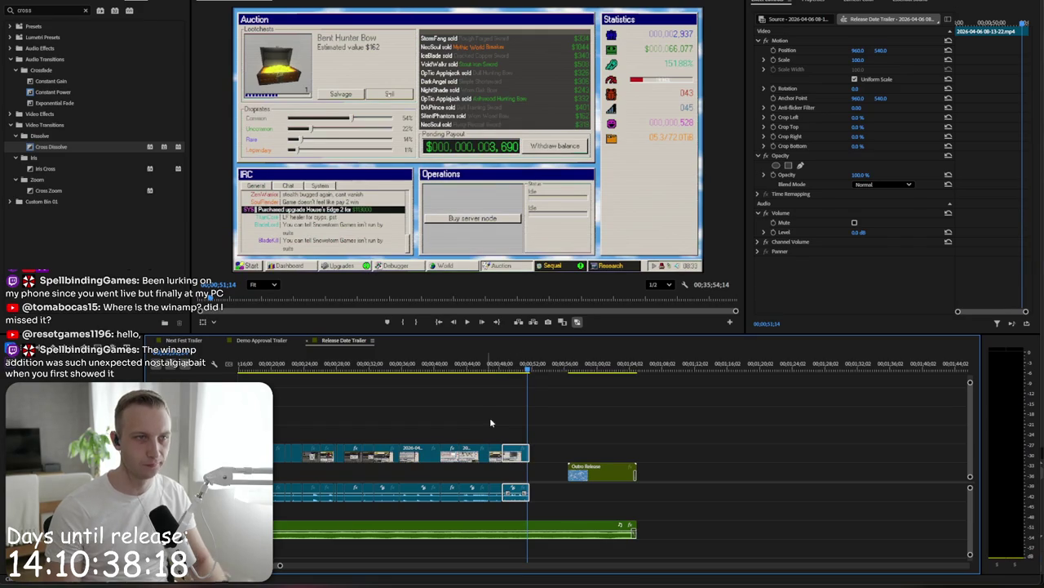
pyautogui.press('space')
pyautogui.press('space')
pyautogui.press('\\')
# Pull a short Dashboard clip into the trailer's ending, placed right after the previous clip.
pyautogui.moveTo(503, 364); pyautogui.dragTo(517, 374)
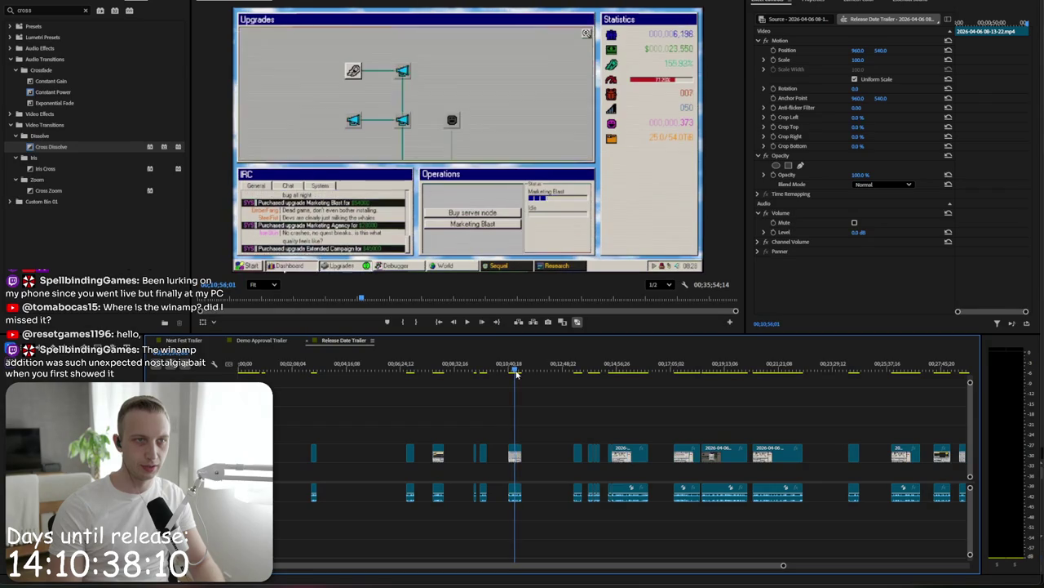
pyautogui.moveTo(518, 374); pyautogui.dragTo(515, 455)
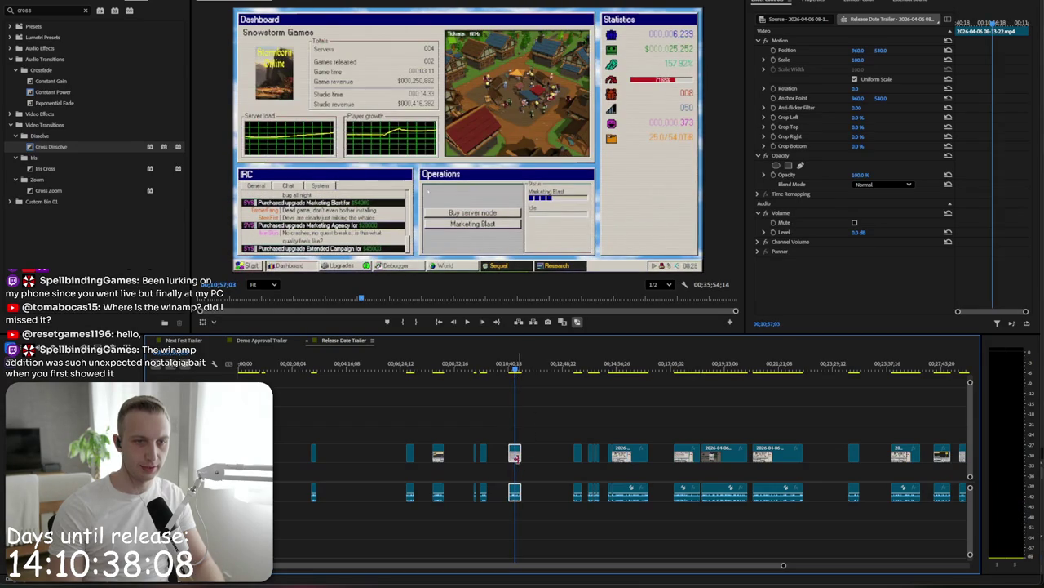
pyautogui.moveTo(516, 454); pyautogui.dragTo(278, 466)
pyautogui.press('\\')
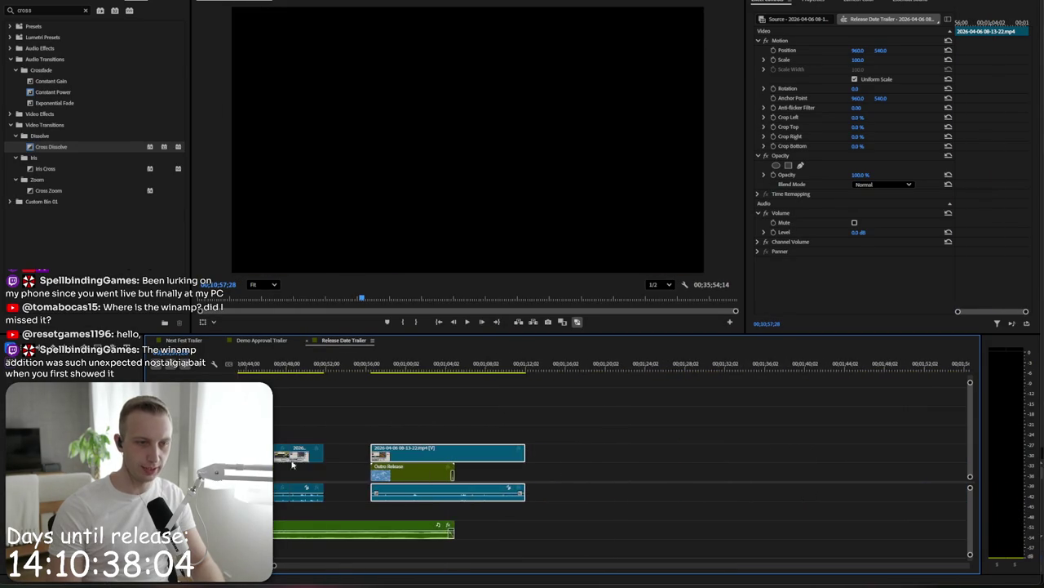
pyautogui.moveTo(364, 454); pyautogui.dragTo(356, 454)
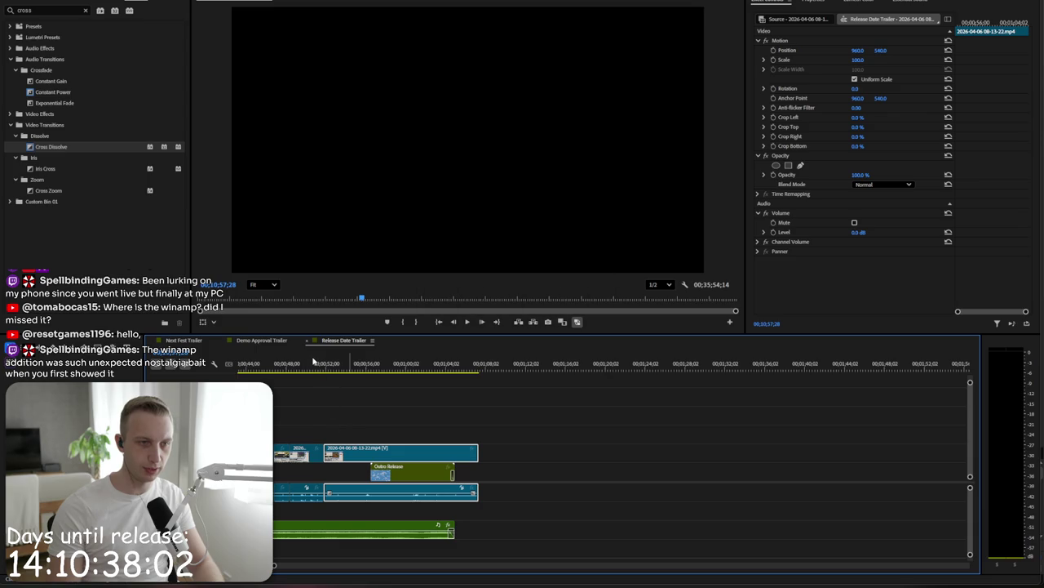
pyautogui.press('space')
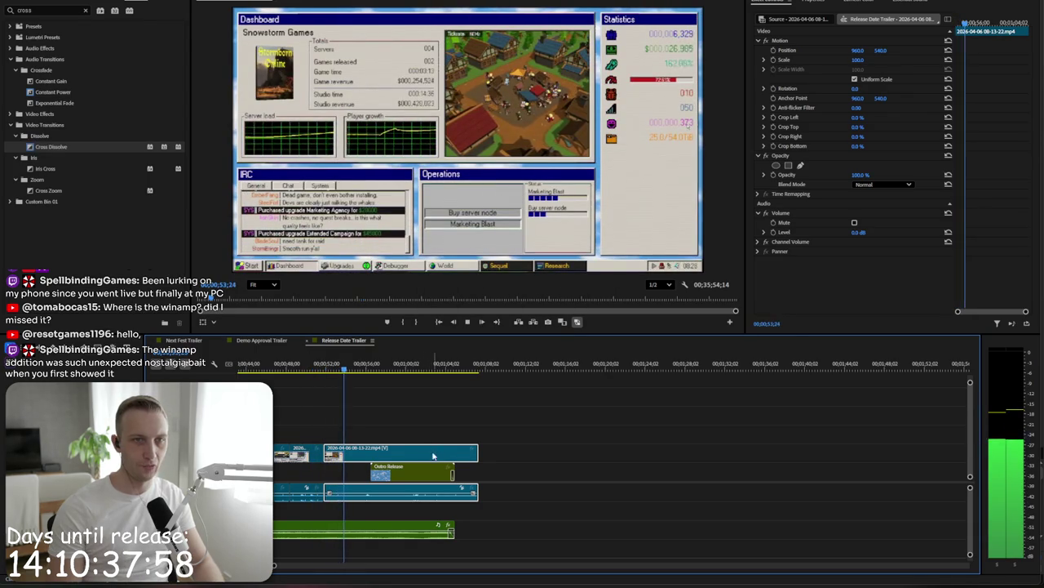
pyautogui.press('space')
# Trim the Dashboard clip to about 5 seconds so it ends where Outro Release begins near 00;00;56;15.
pyautogui.moveTo(479, 467); pyautogui.dragTo(370, 472)
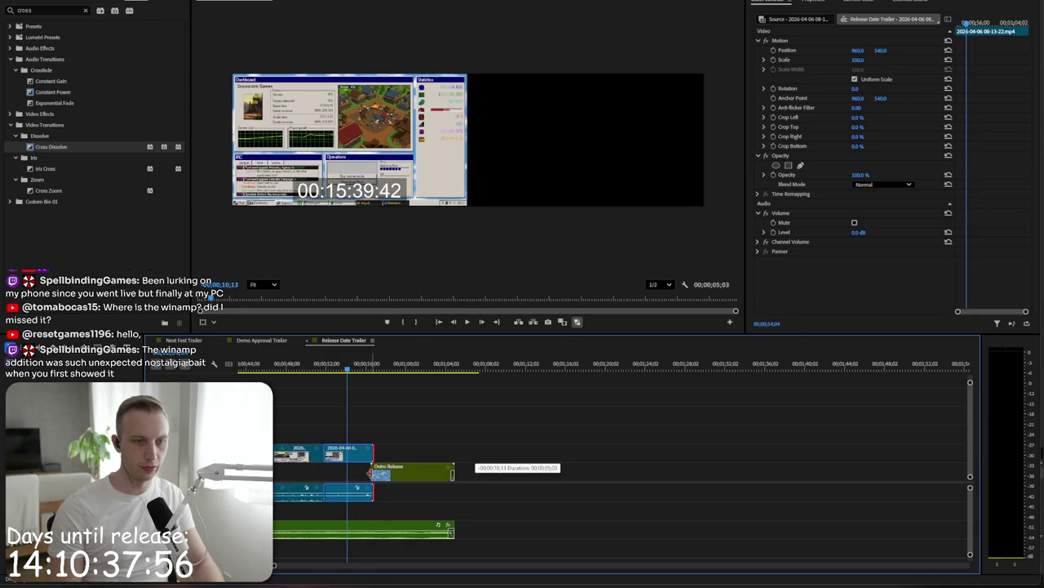
pyautogui.press('=')
pyautogui.press('=')
pyautogui.press('=')
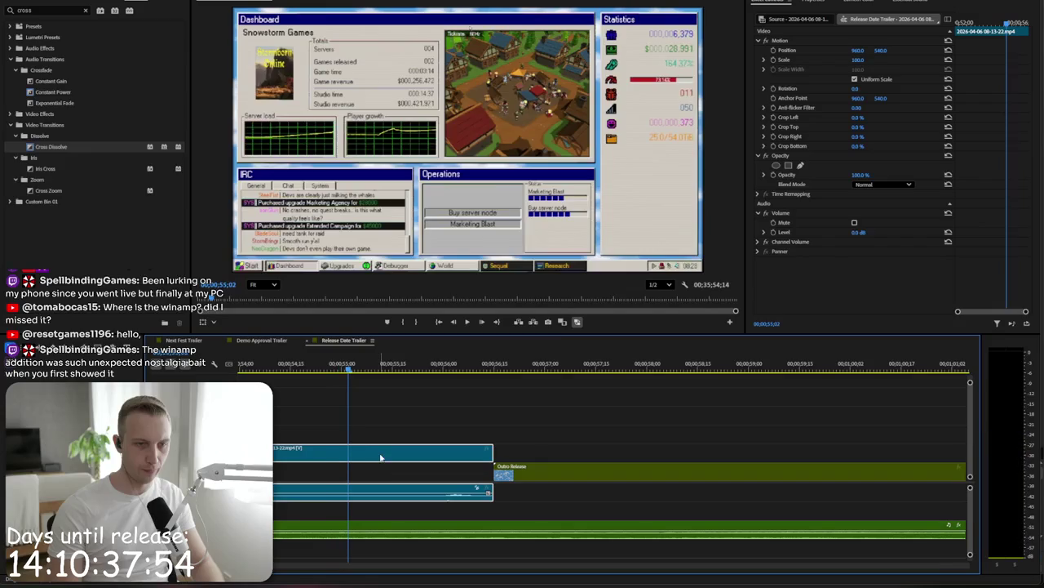
pyautogui.moveTo(385, 466); pyautogui.dragTo(388, 469)
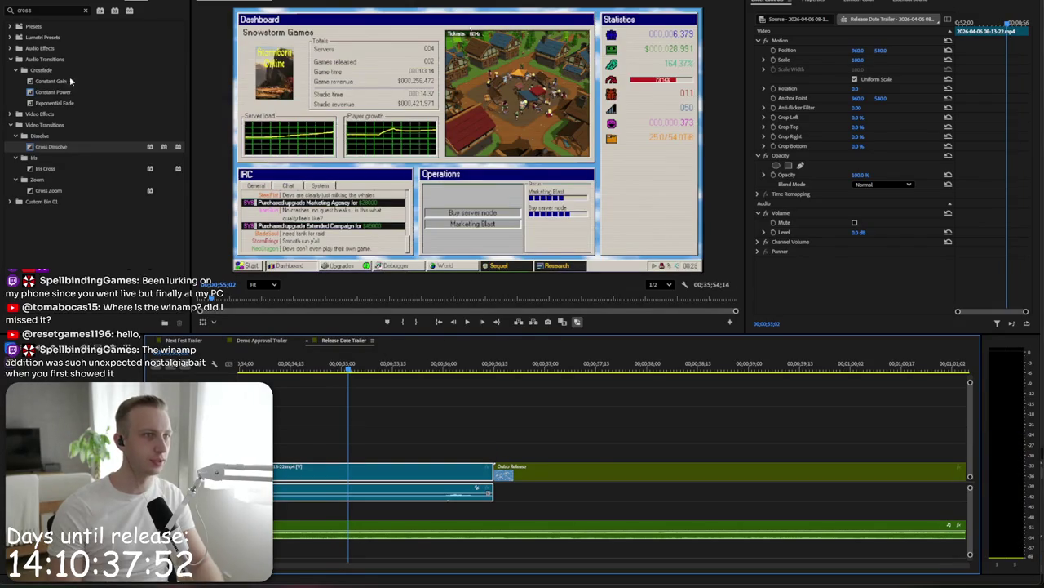
pyautogui.moveTo(58, 150); pyautogui.dragTo(465, 380)
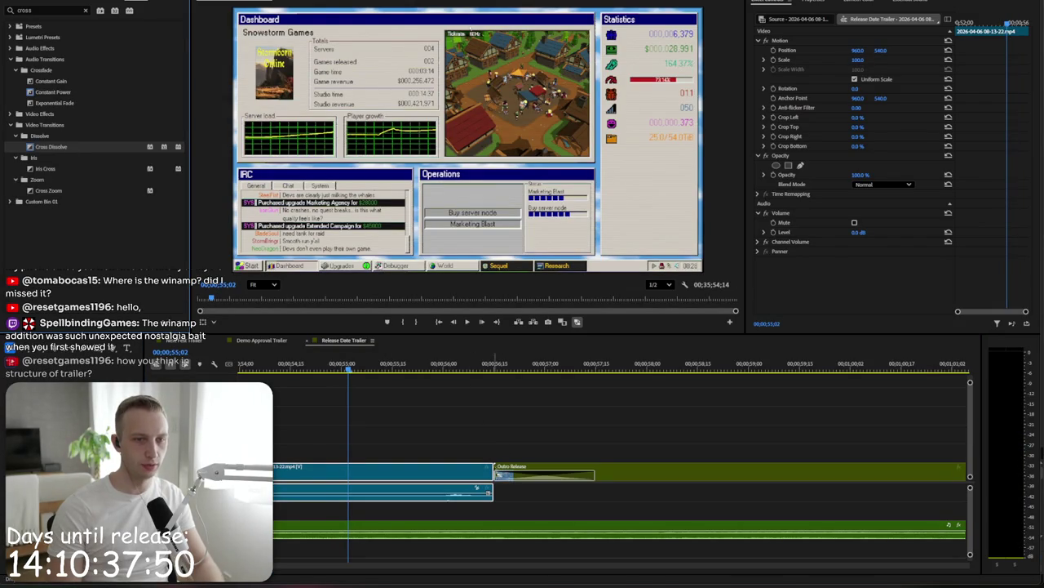
# Apply Cross Dissolve to the cut before Outro Release and preview it.
pyautogui.moveTo(492, 474); pyautogui.dragTo(487, 474)
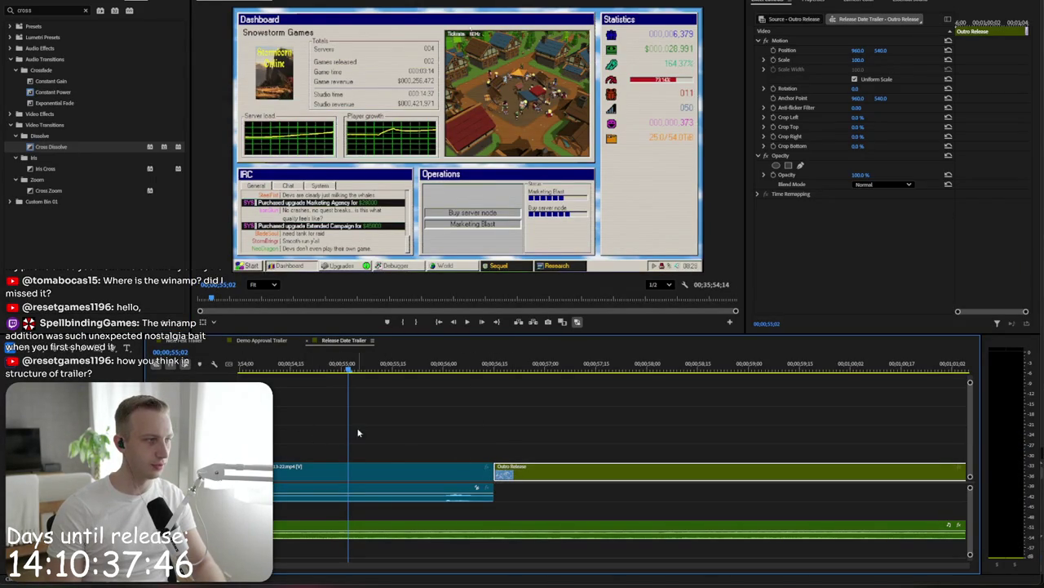
pyautogui.click(397, 437)
pyautogui.press('space')
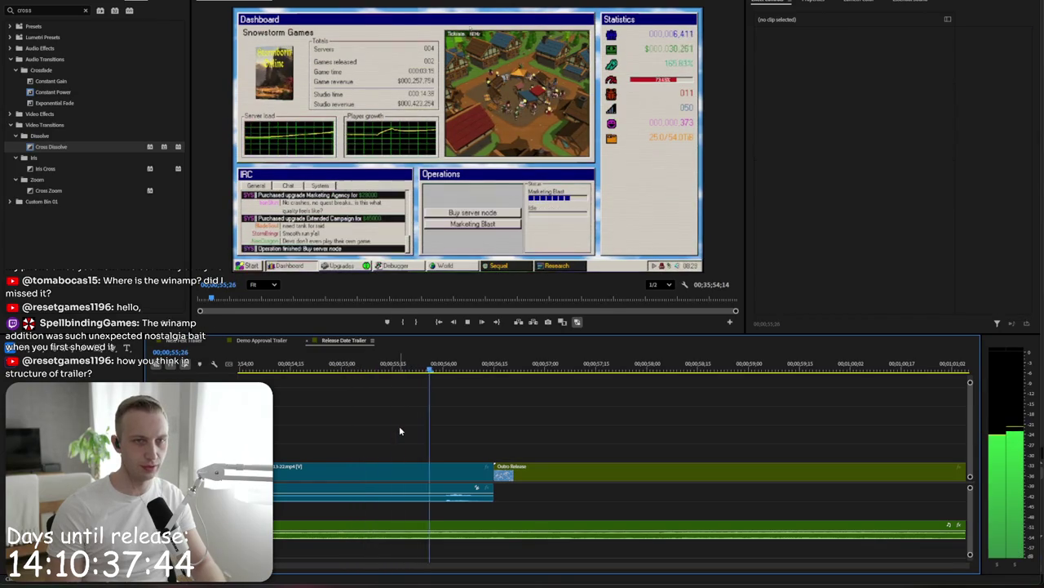
pyautogui.press('space')
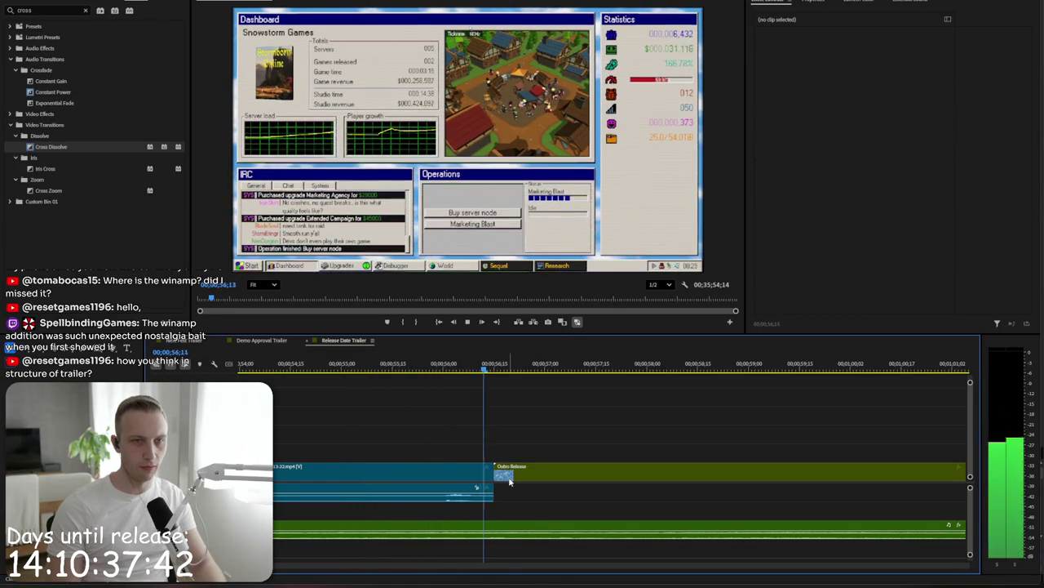
pyautogui.press('space')
pyautogui.click(48, 153)
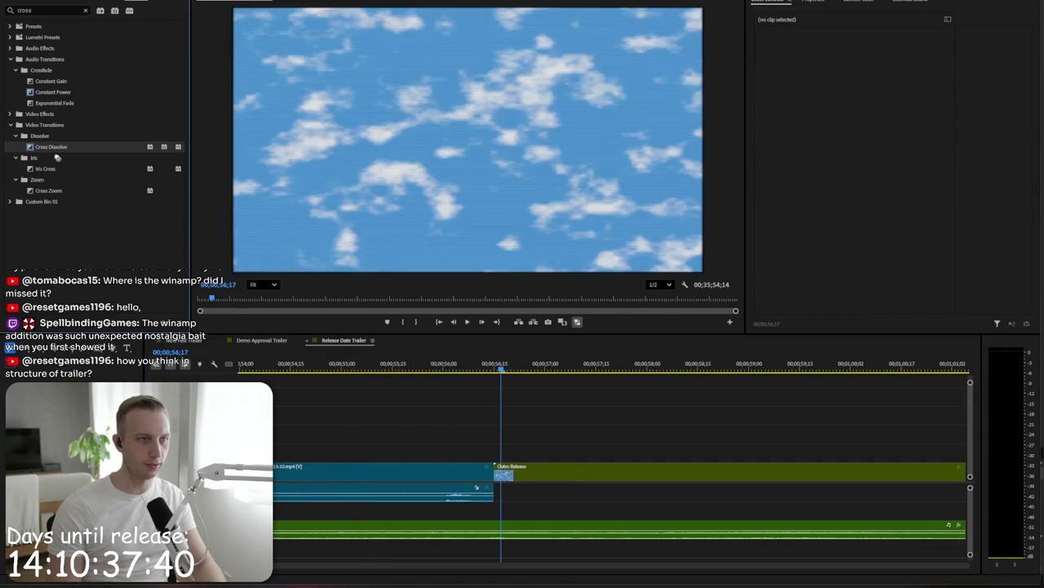
pyautogui.moveTo(498, 480); pyautogui.dragTo(525, 481)
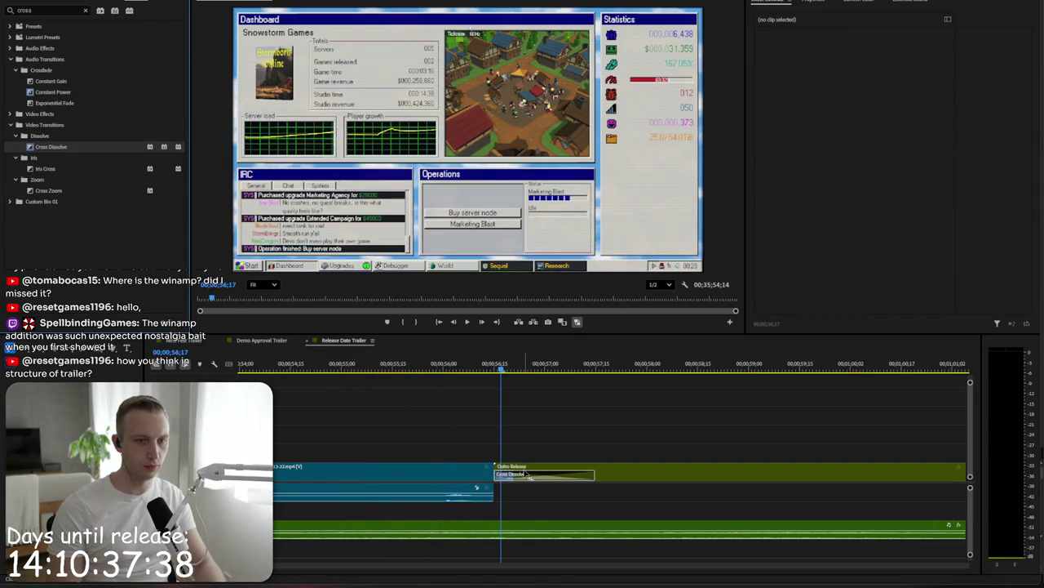
# Set the dissolve's Alignment to Center at Cut in Effect Controls.
pyautogui.click(530, 477)
pyautogui.click(522, 476)
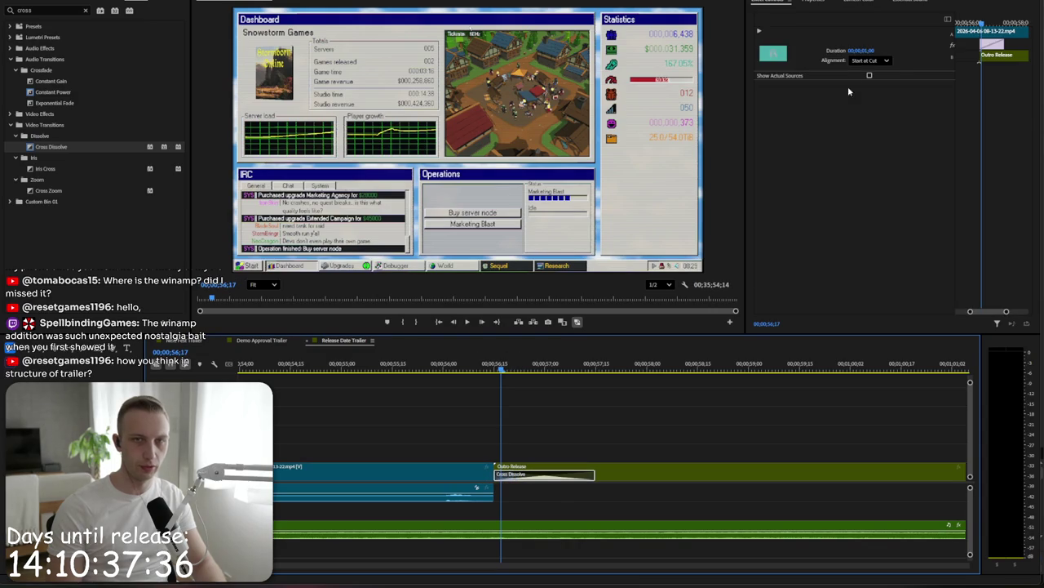
pyautogui.click(867, 61)
pyautogui.click(874, 81)
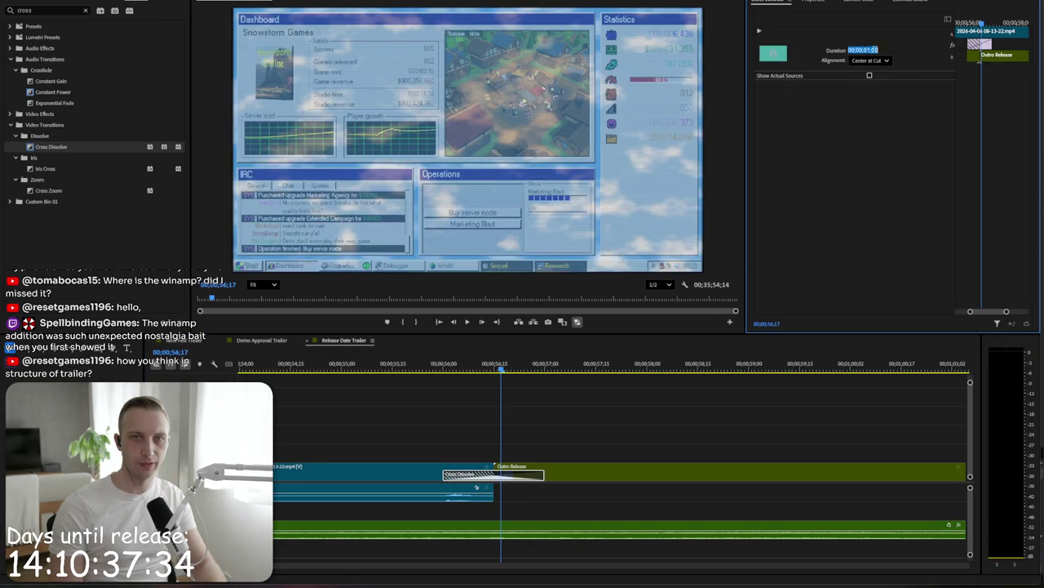
pyautogui.click(543, 428)
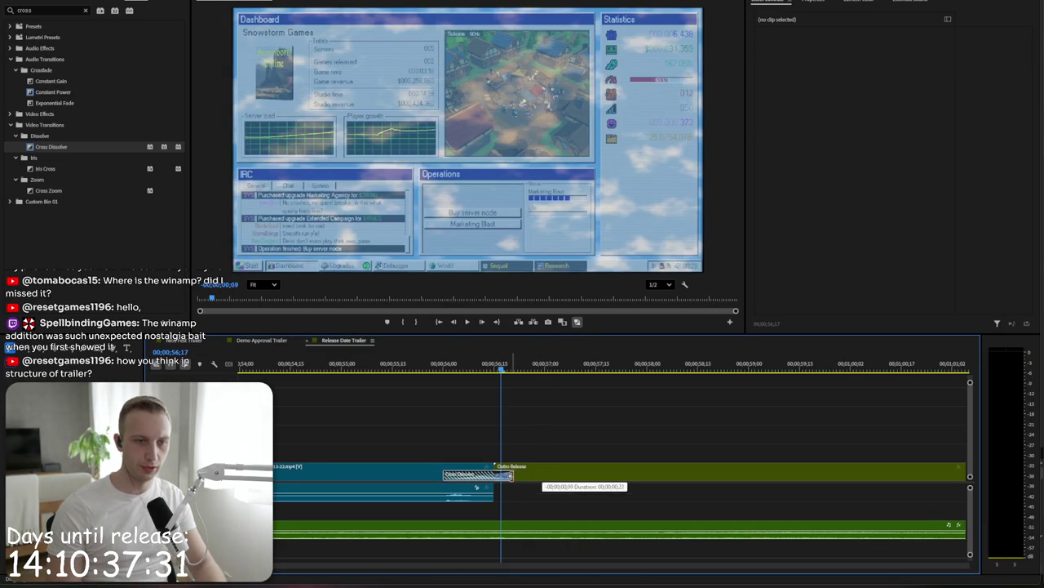
# Trim the dissolve's edges to a short length and recentre it on the cut.
pyautogui.moveTo(477, 486); pyautogui.dragTo(473, 481)
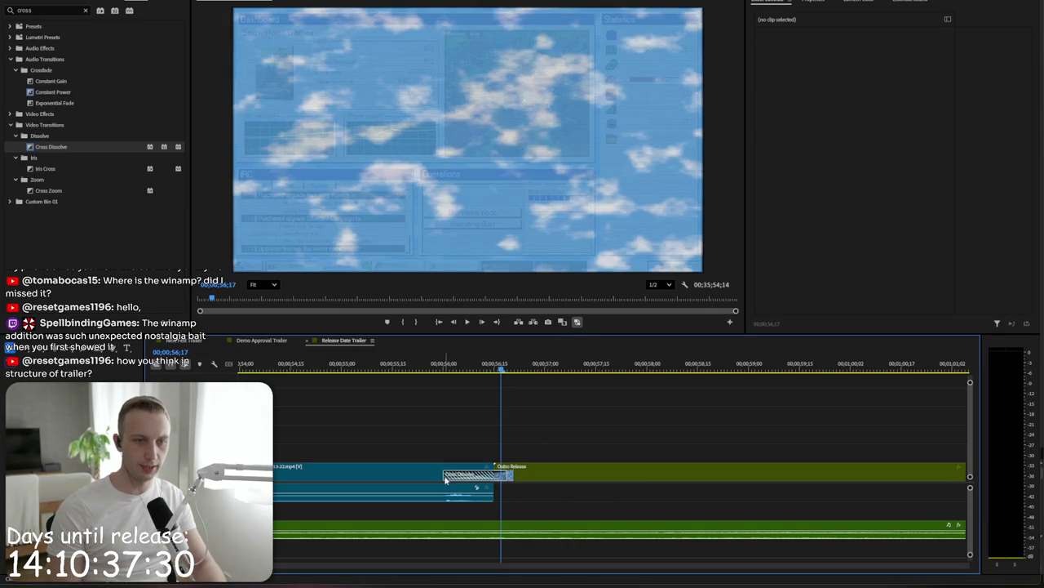
pyautogui.click(476, 482)
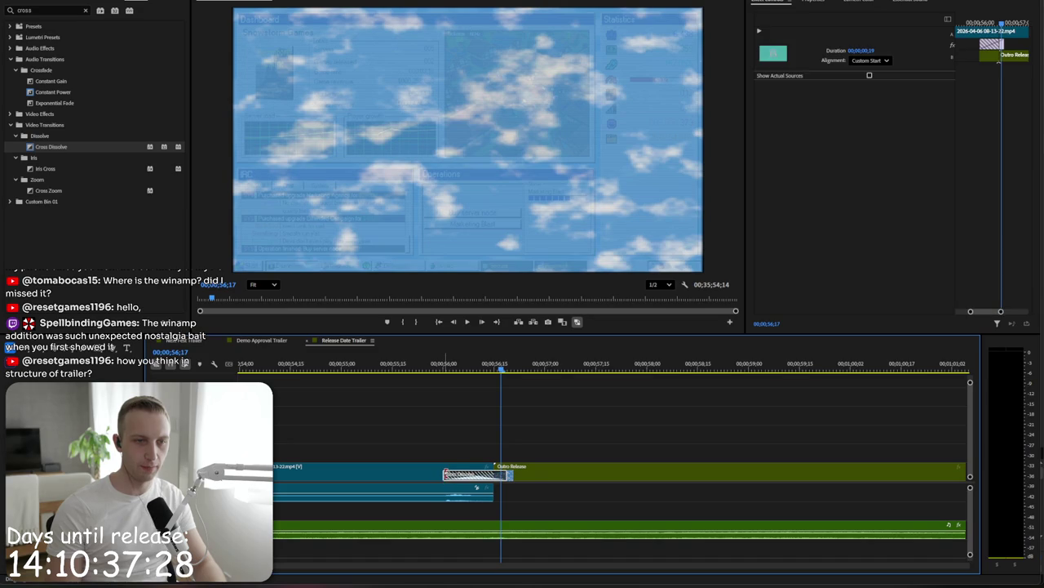
pyautogui.moveTo(489, 487)
pyautogui.mouseDown()
pyautogui.moveTo(468, 484)
pyautogui.moveTo(478, 485)
pyautogui.mouseUp()
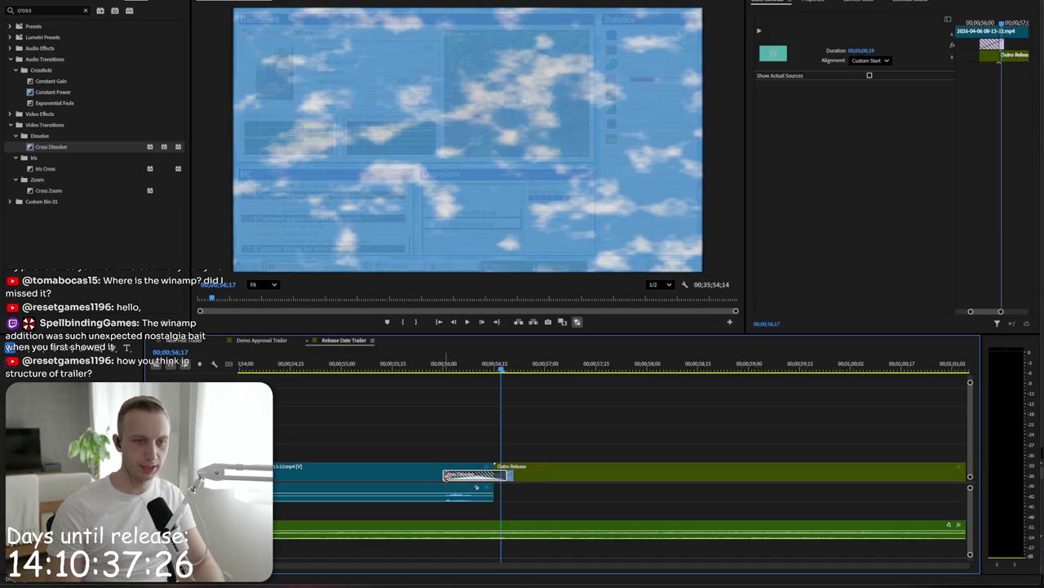
pyautogui.click(869, 62)
pyautogui.click(870, 74)
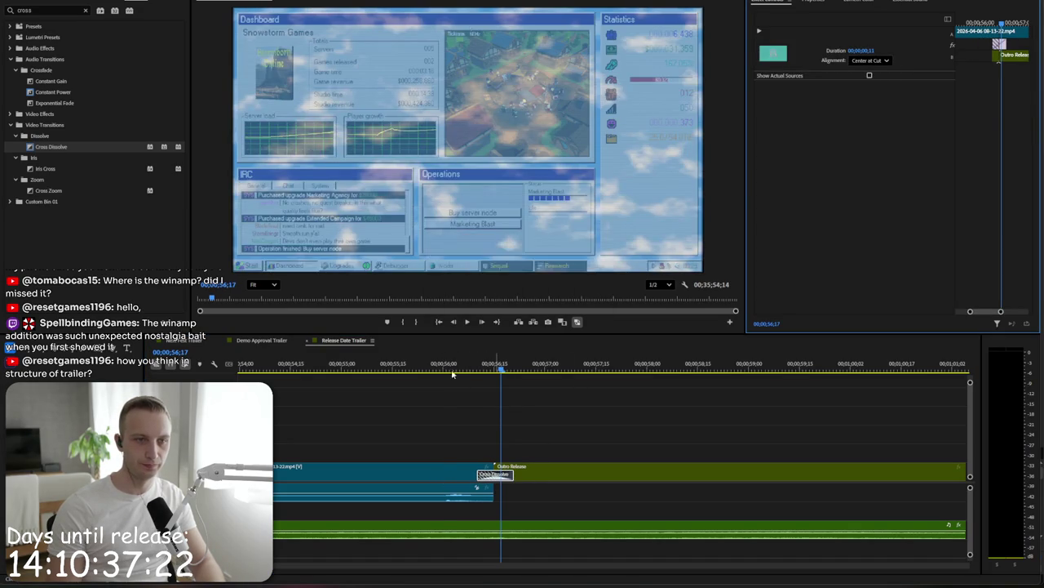
pyautogui.click(444, 367)
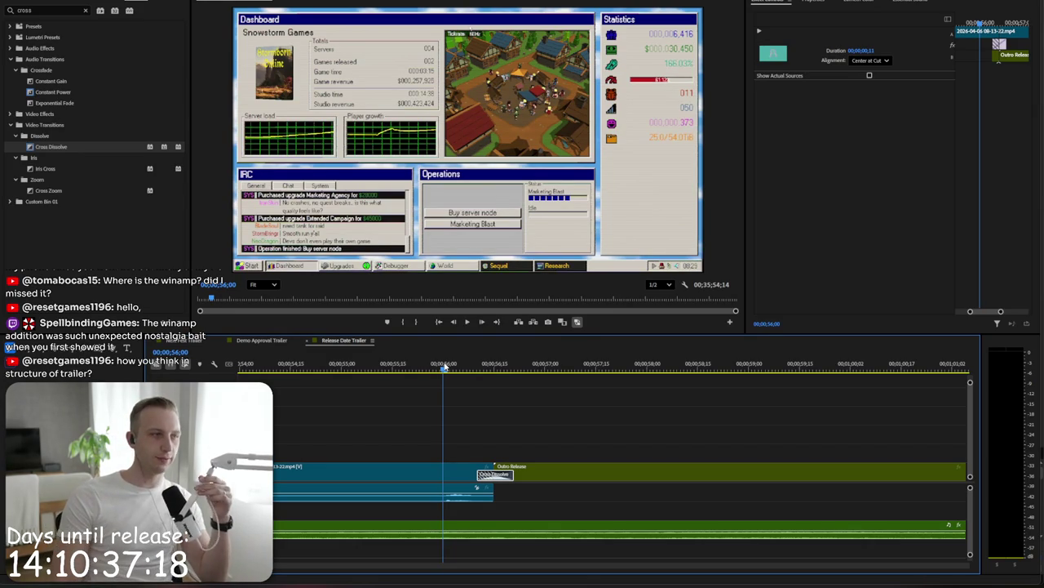
# Play through the outro dissolve, then play the trailer from its start.
pyautogui.press('space')
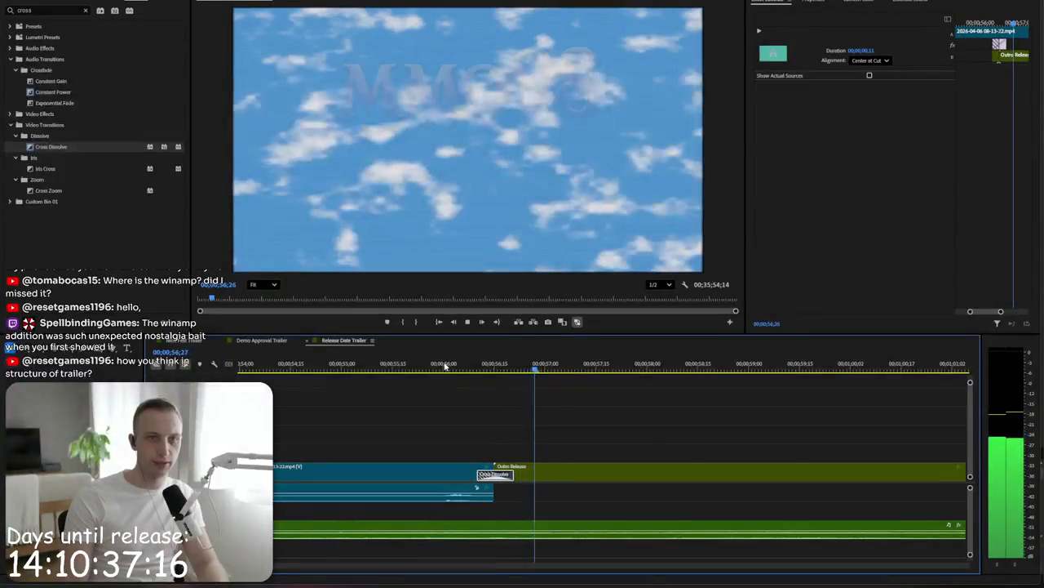
pyautogui.press('space')
pyautogui.press('-')
pyautogui.press('-')
pyautogui.press('-')
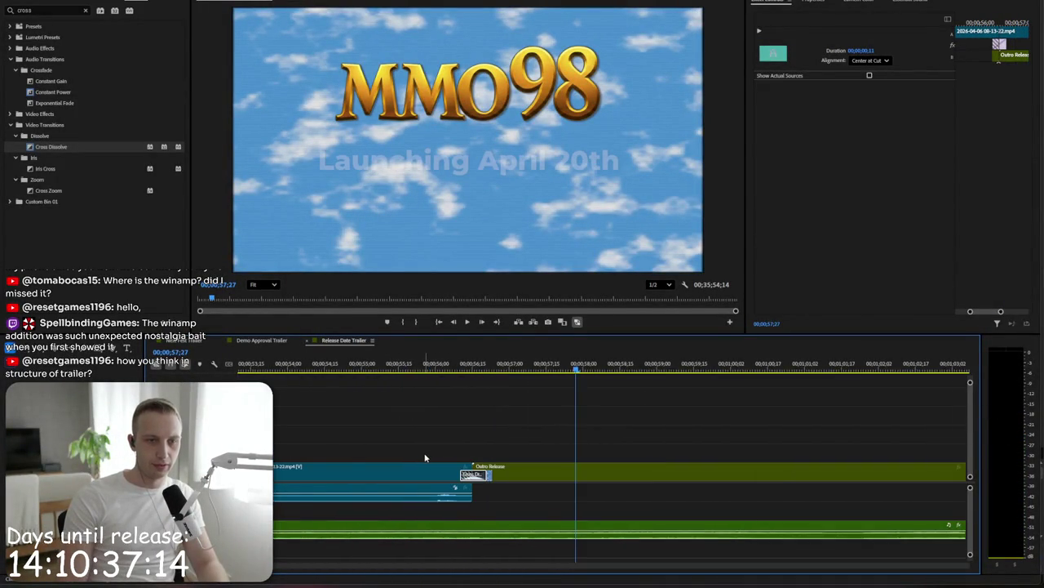
pyautogui.press('=')
pyautogui.press('=')
pyautogui.press('=')
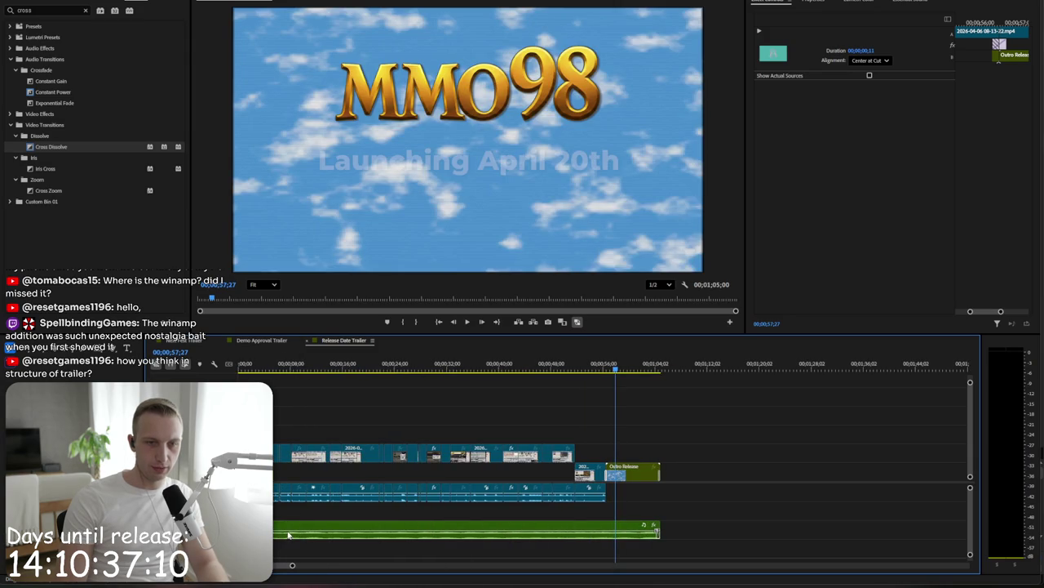
pyautogui.click(261, 365)
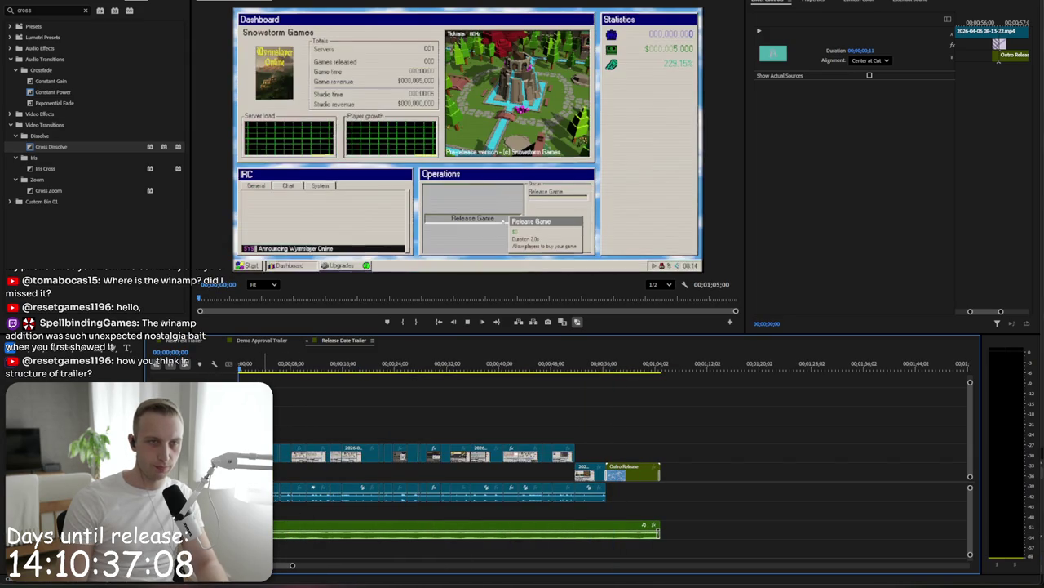
pyautogui.press('space')
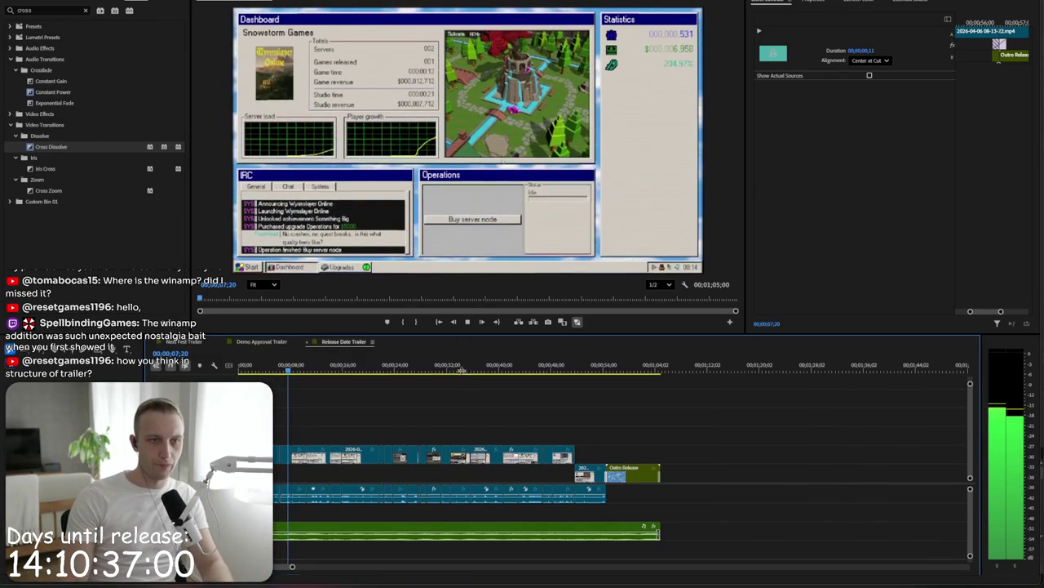
# Enlarge the Program Monitor by shrinking the timeline and widening the preview area.
pyautogui.moveTo(461, 335); pyautogui.dragTo(461, 386)
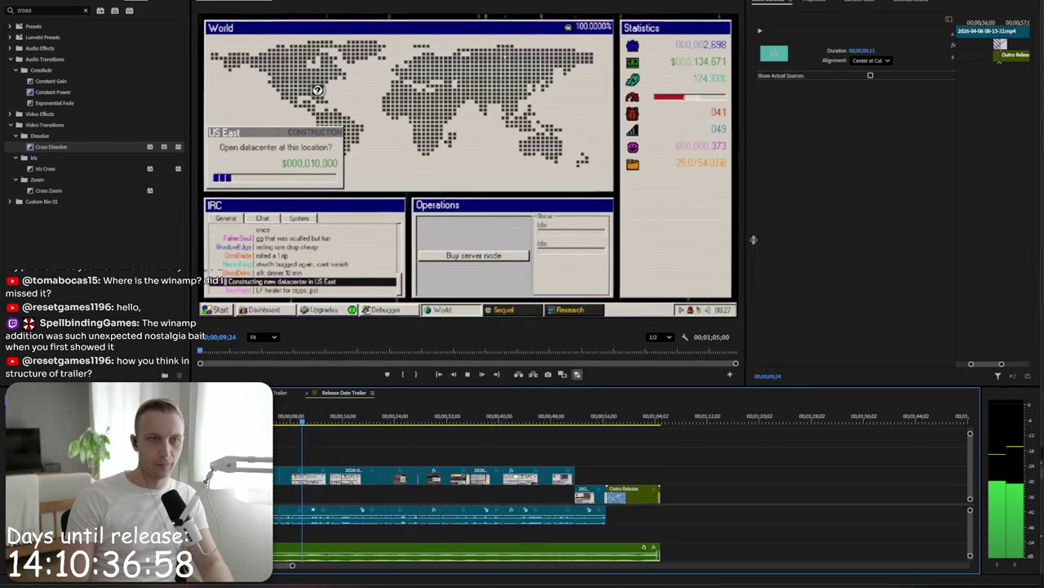
pyautogui.moveTo(748, 240); pyautogui.dragTo(793, 243)
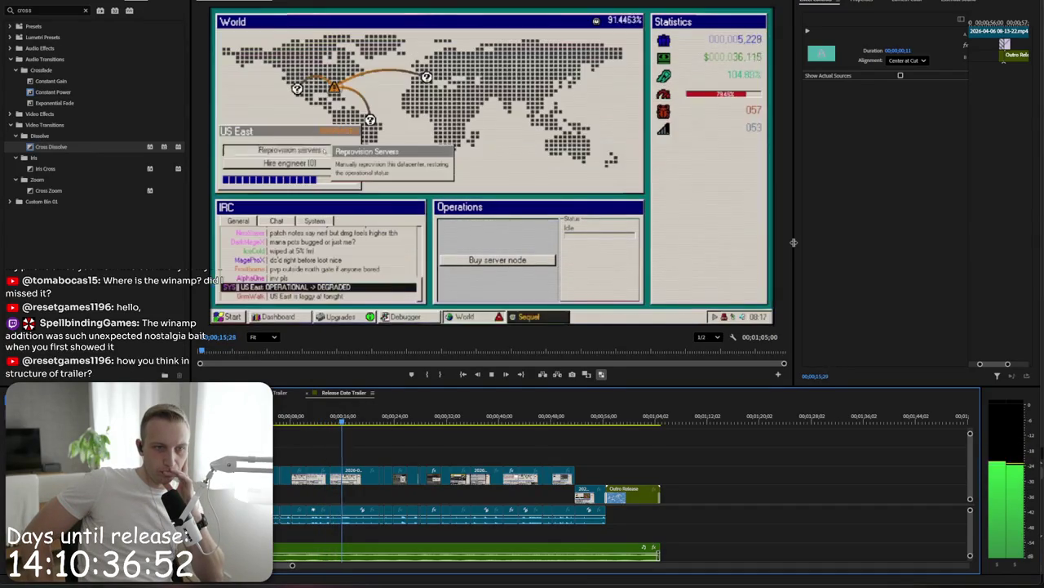
pyautogui.press('space')
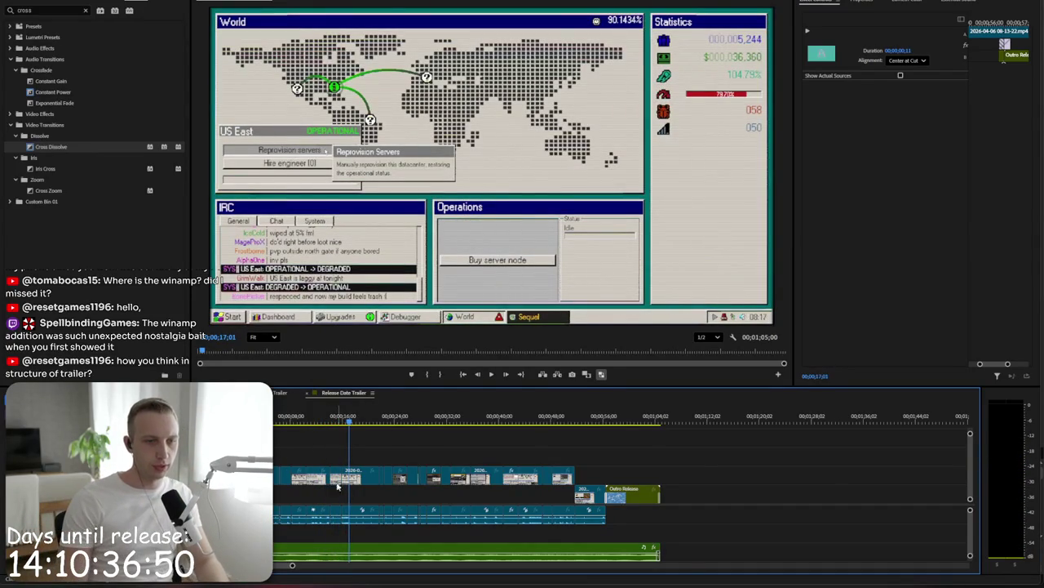
pyautogui.keyDown('alt'); pyautogui.scroll(10, 338, 489); pyautogui.keyUp('alt')
pyautogui.click(355, 482)
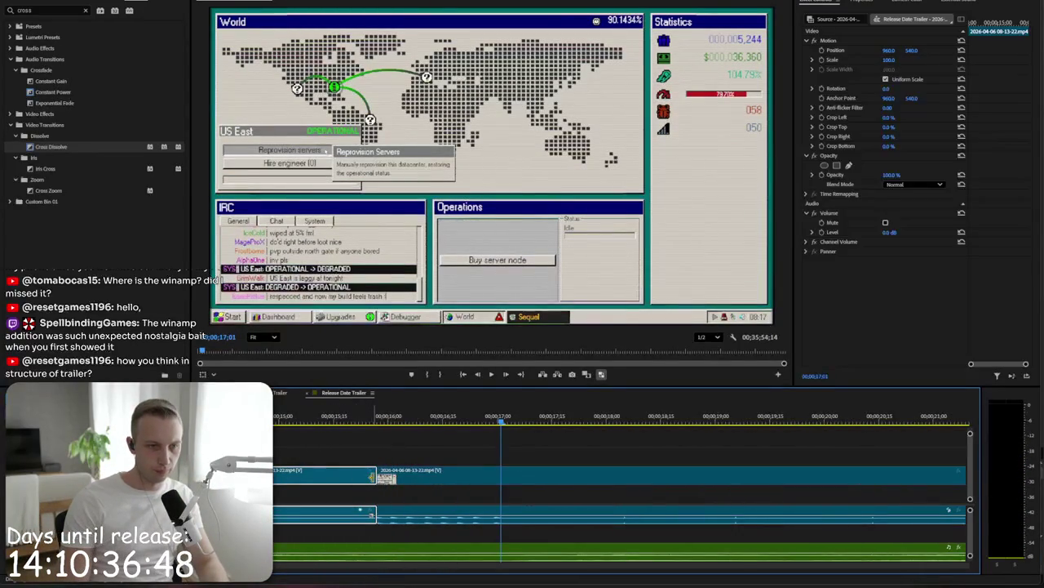
pyautogui.moveTo(376, 478); pyautogui.dragTo(358, 477)
pyautogui.click(297, 417)
pyautogui.press('space')
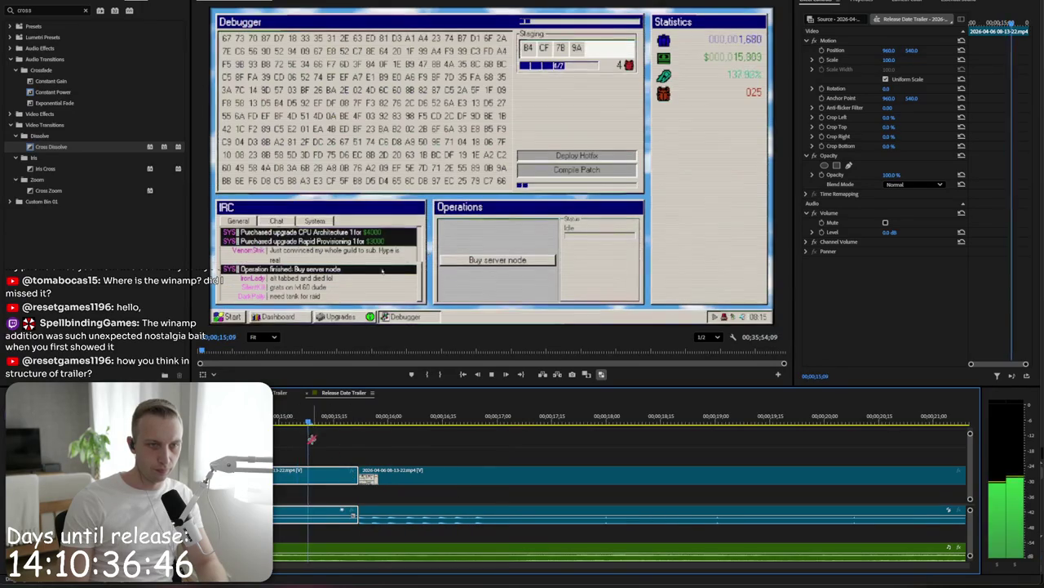
pyautogui.keyDown('alt'); pyautogui.scroll(-10, 313, 448); pyautogui.keyUp('alt')
pyautogui.press('space')
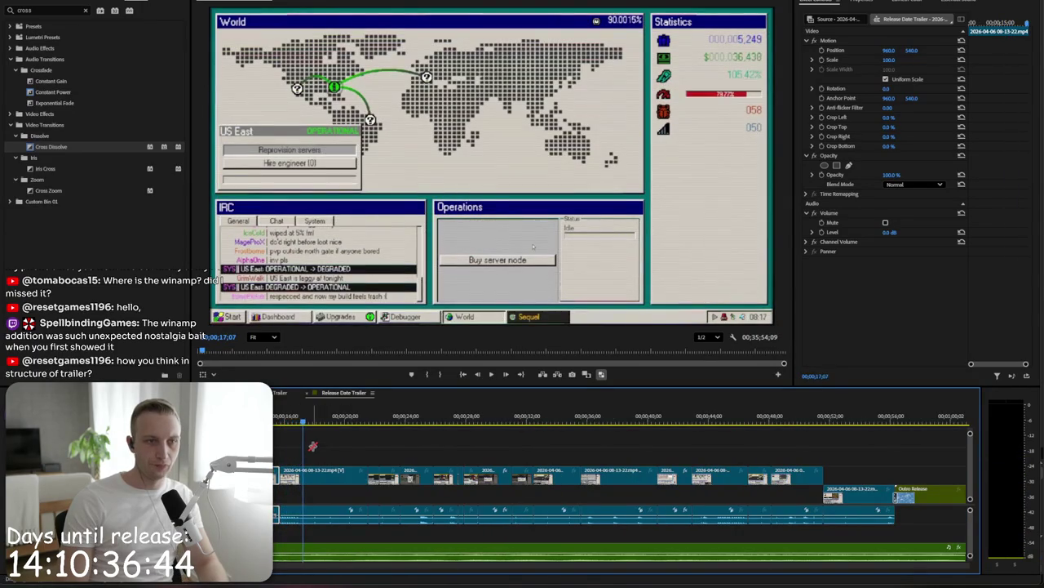
pyautogui.press('space')
pyautogui.press('=')
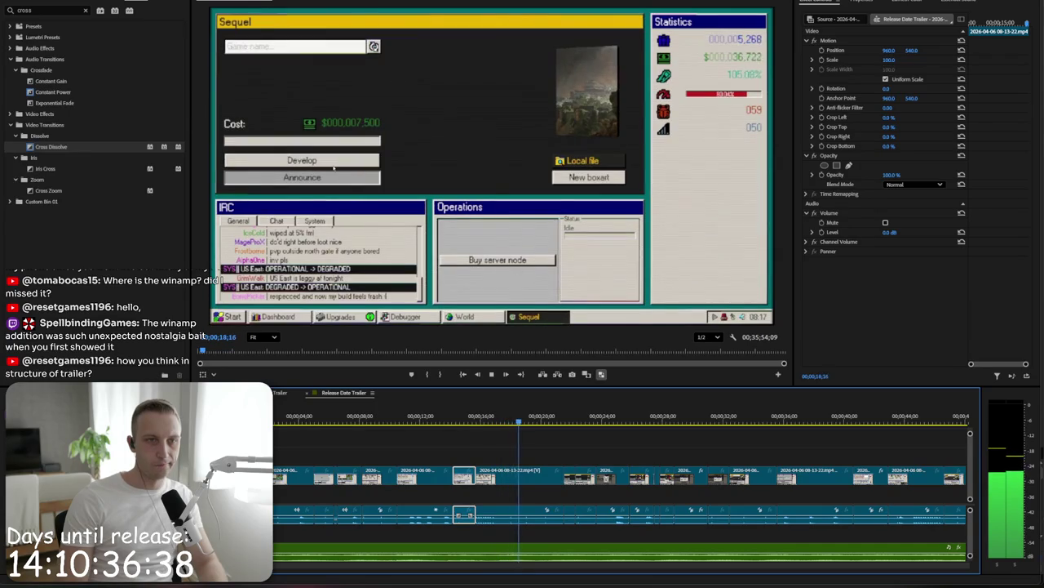
pyautogui.press('=')
pyautogui.press('=')
pyautogui.press('space')
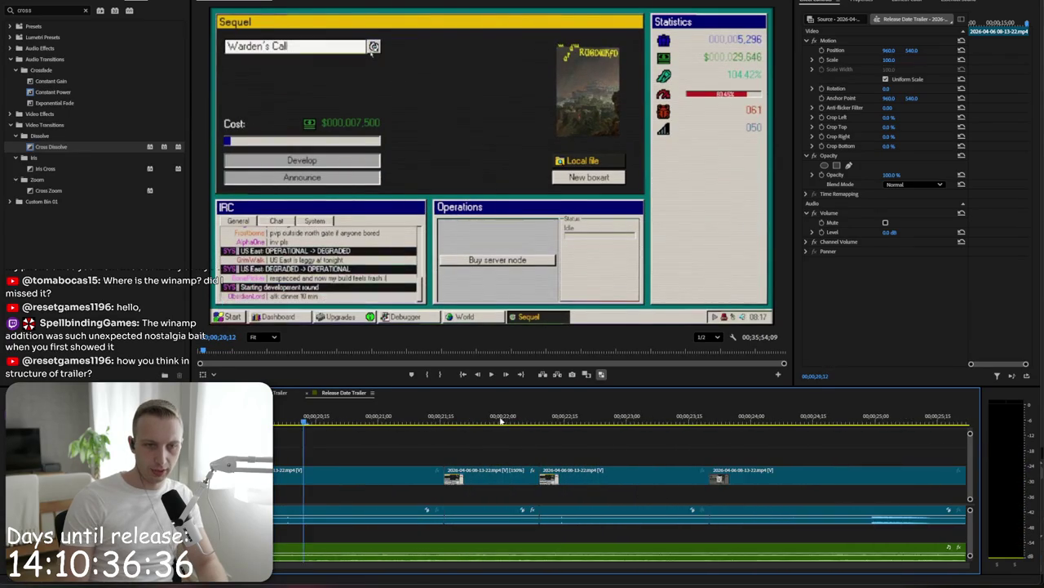
pyautogui.scroll(5, 489, 432)
pyautogui.click(472, 472)
pyautogui.scroll(-2, 473, 443)
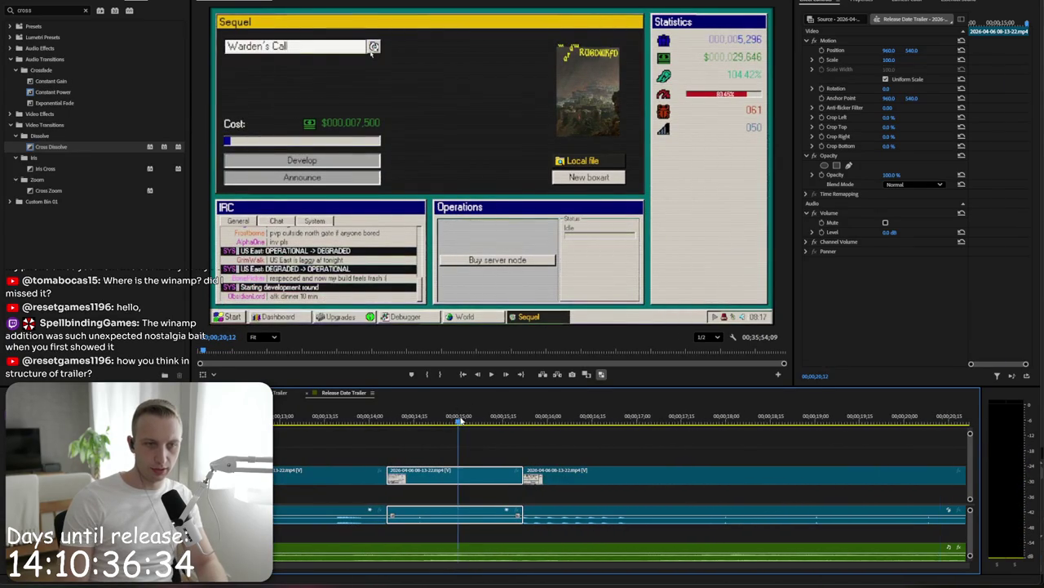
pyautogui.click(461, 419)
pyautogui.click(414, 419)
pyautogui.moveTo(415, 419)
pyautogui.mouseDown()
pyautogui.moveTo(502, 431)
pyautogui.moveTo(458, 426)
pyautogui.mouseUp()
pyautogui.hotkey('ctrl', 'k')
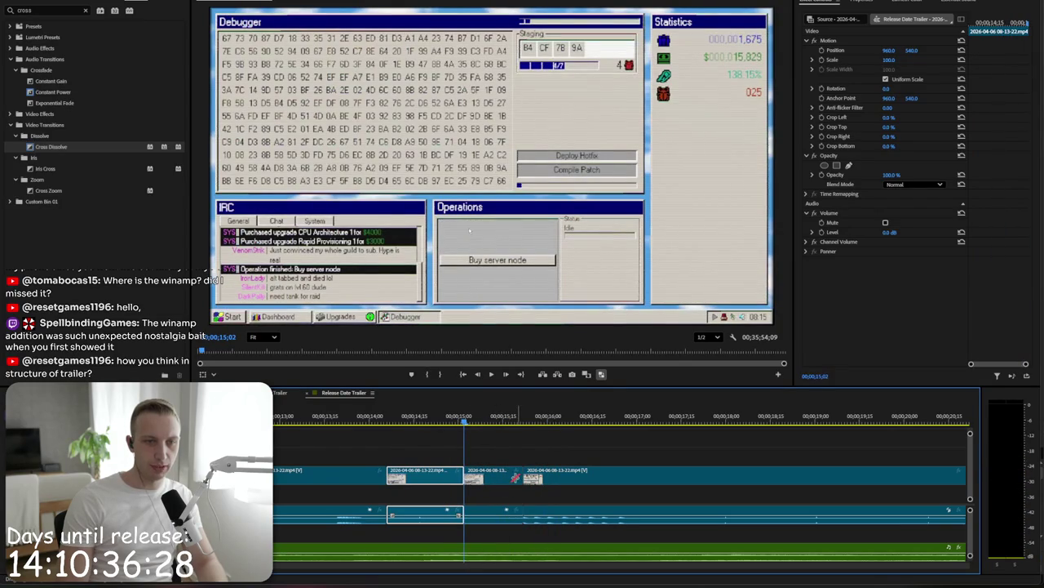
pyautogui.press('w')
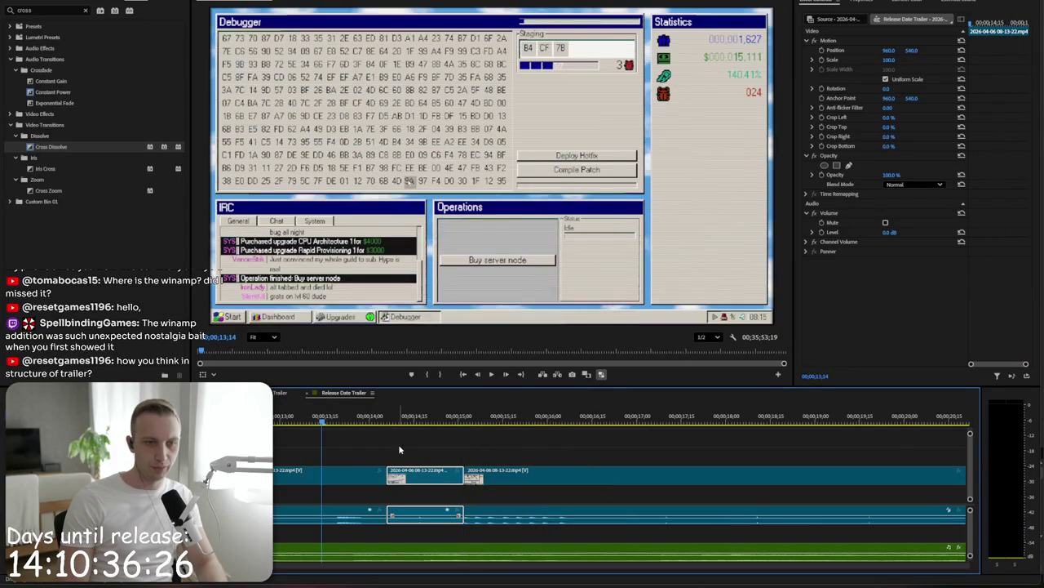
pyautogui.press('space')
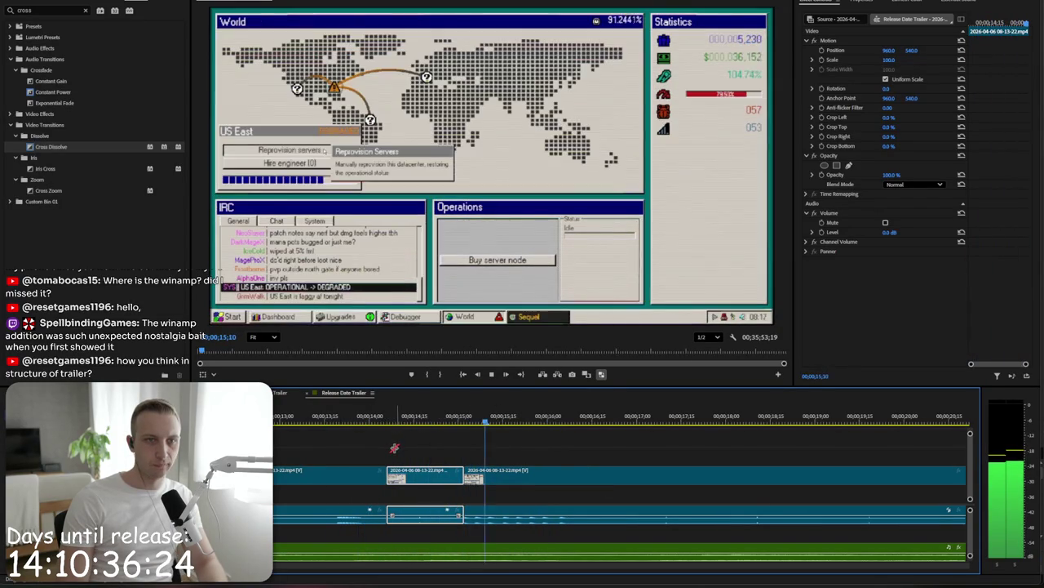
pyautogui.press('space')
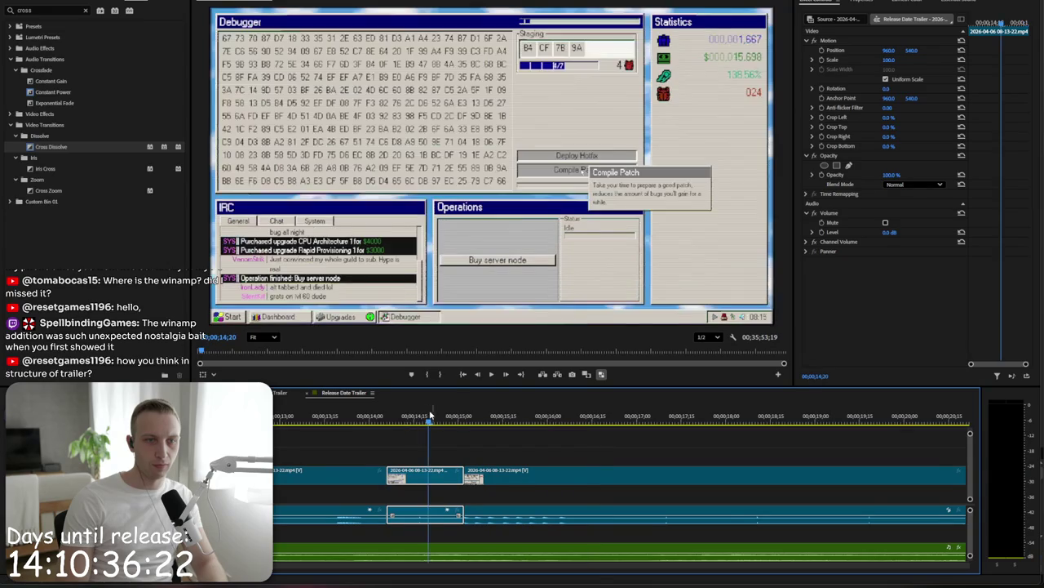
pyautogui.press('space')
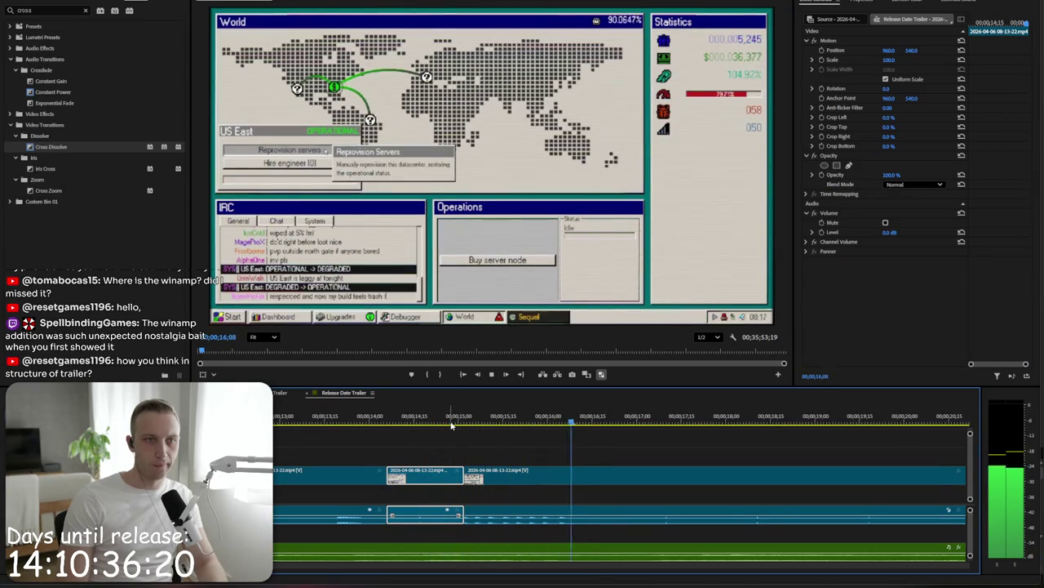
pyautogui.scroll(-2, 448, 442)
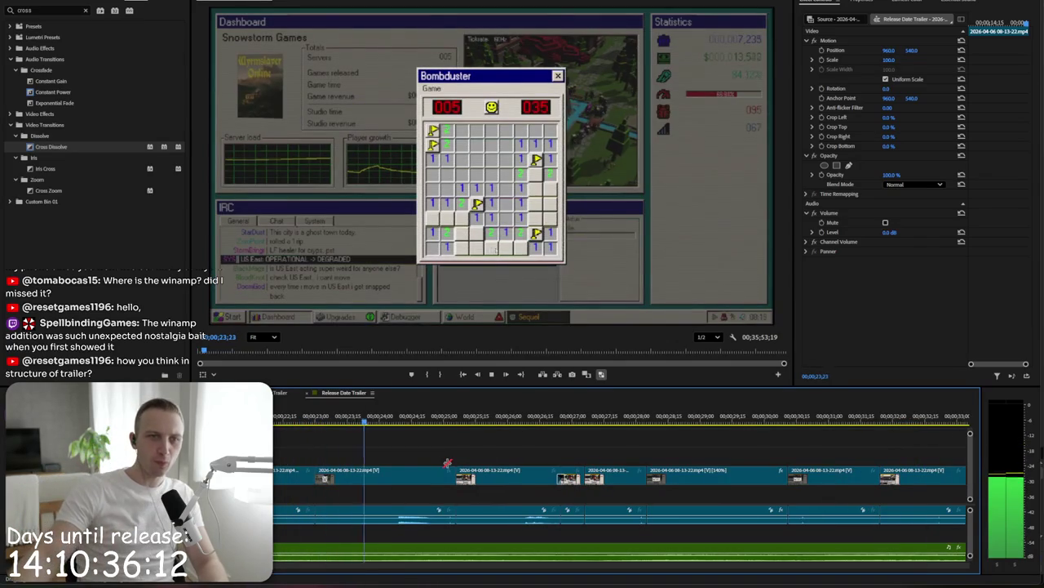
pyautogui.click(441, 426)
pyautogui.press('-')
pyautogui.press('-')
pyautogui.press('-')
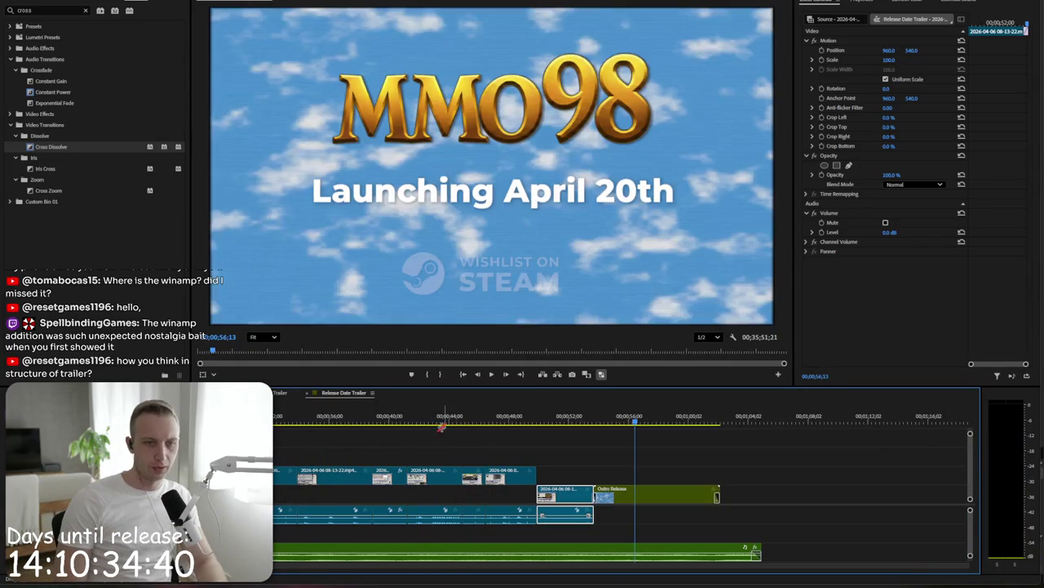
pyautogui.click(442, 420)
pyautogui.press('space')
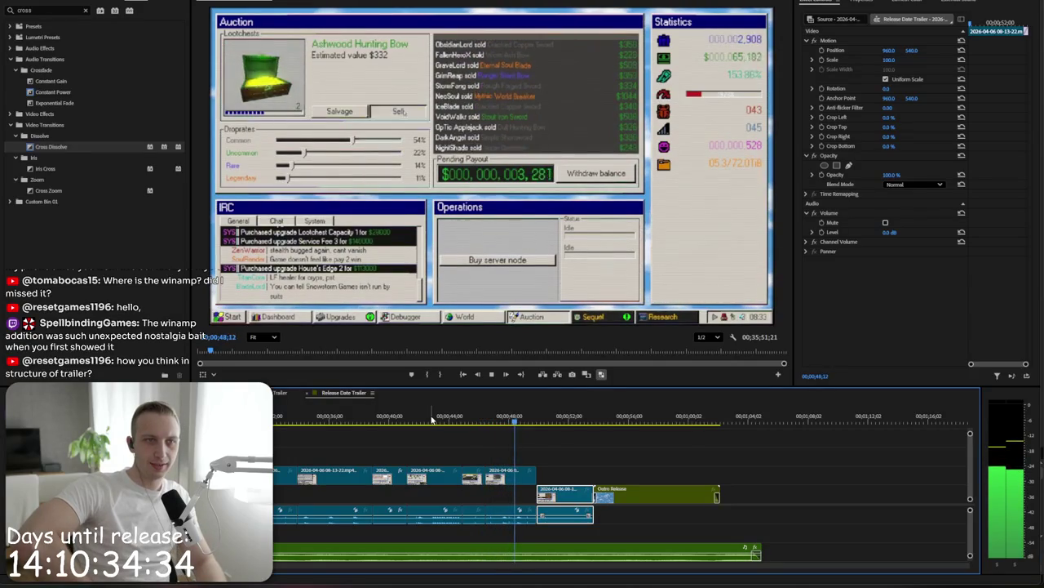
pyautogui.press('space')
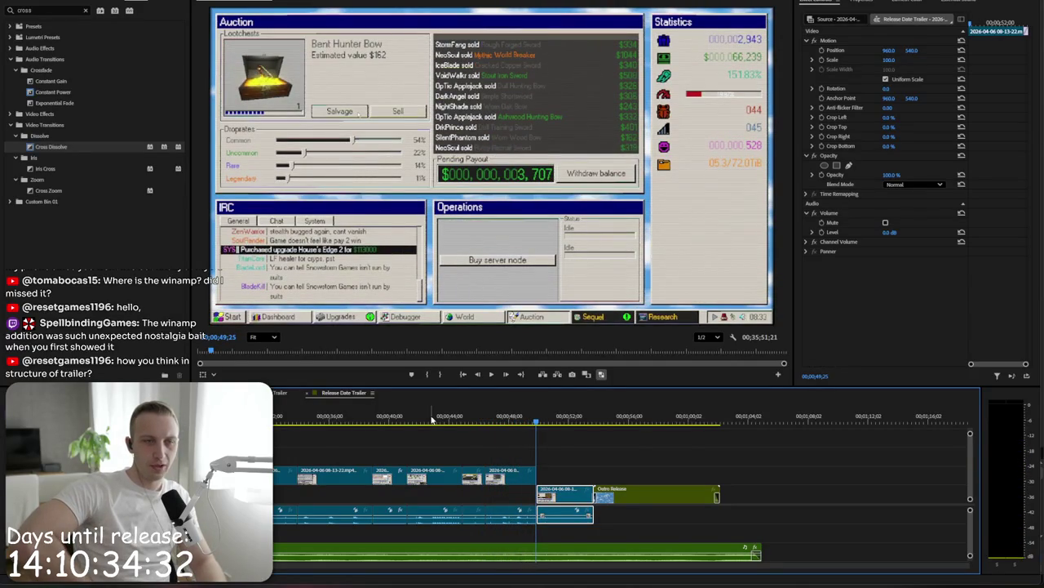
pyautogui.press('space')
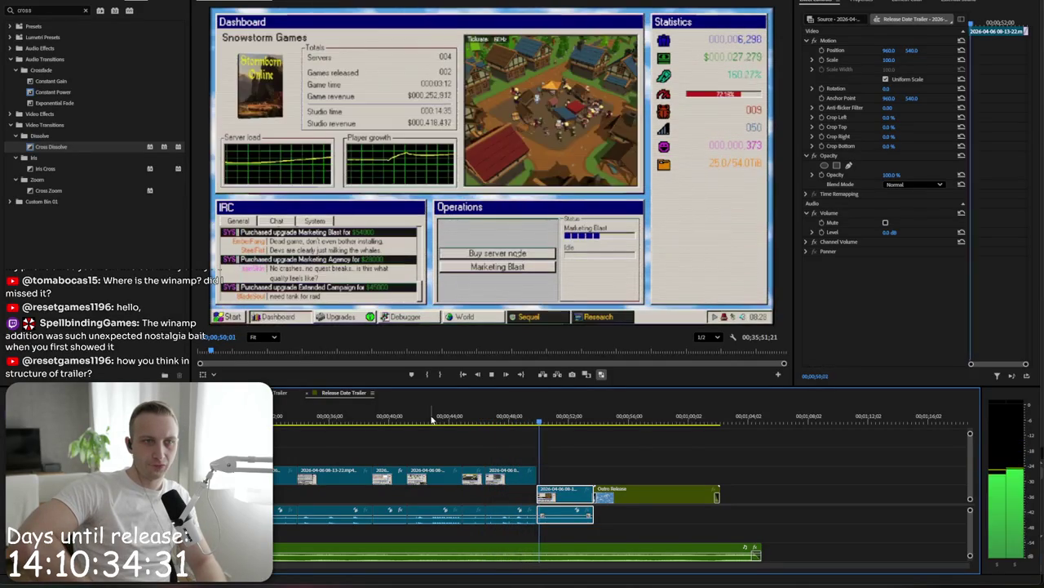
pyautogui.press('space')
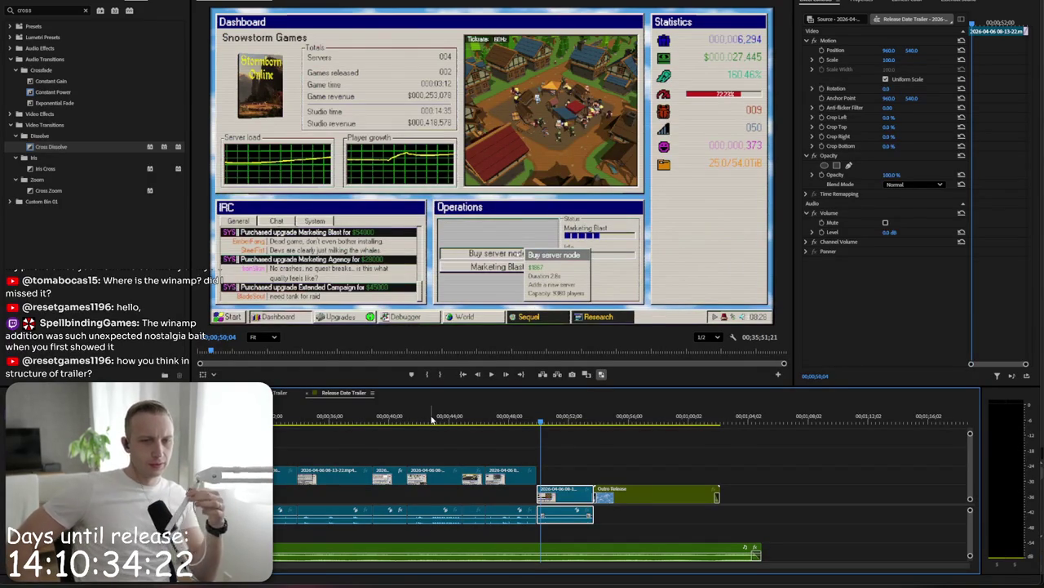
# Trim the music clip's end to meet the outro and preview the ending.
pyautogui.click(715, 553)
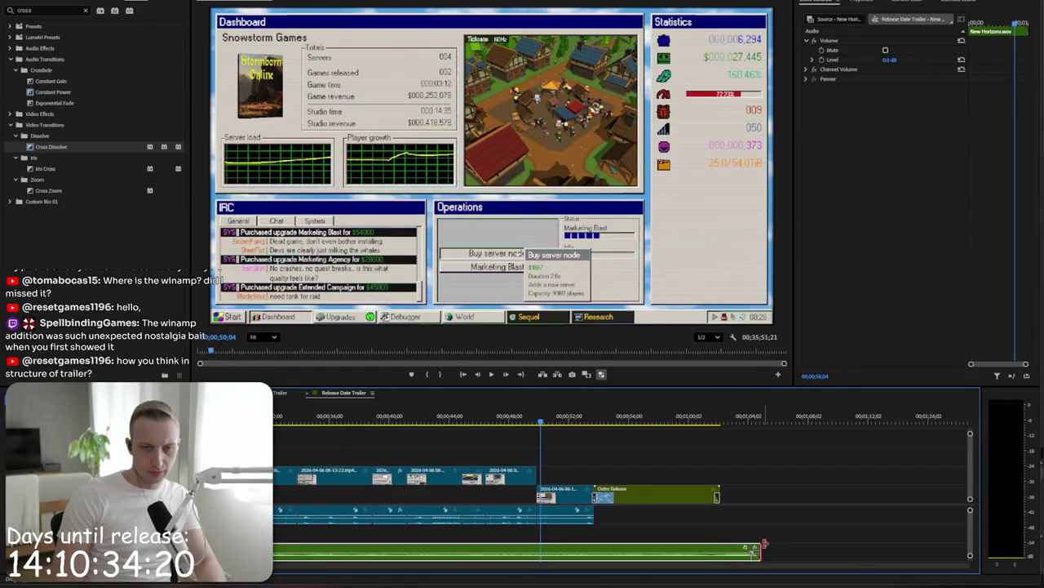
pyautogui.moveTo(763, 545); pyautogui.dragTo(718, 548)
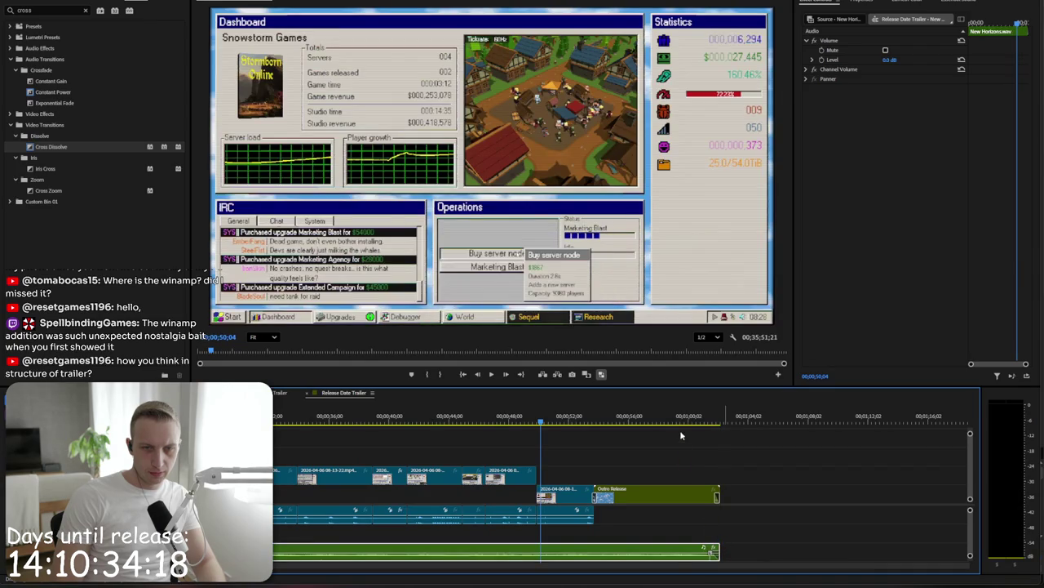
pyautogui.click(681, 441)
pyautogui.click(681, 417)
pyautogui.press('space')
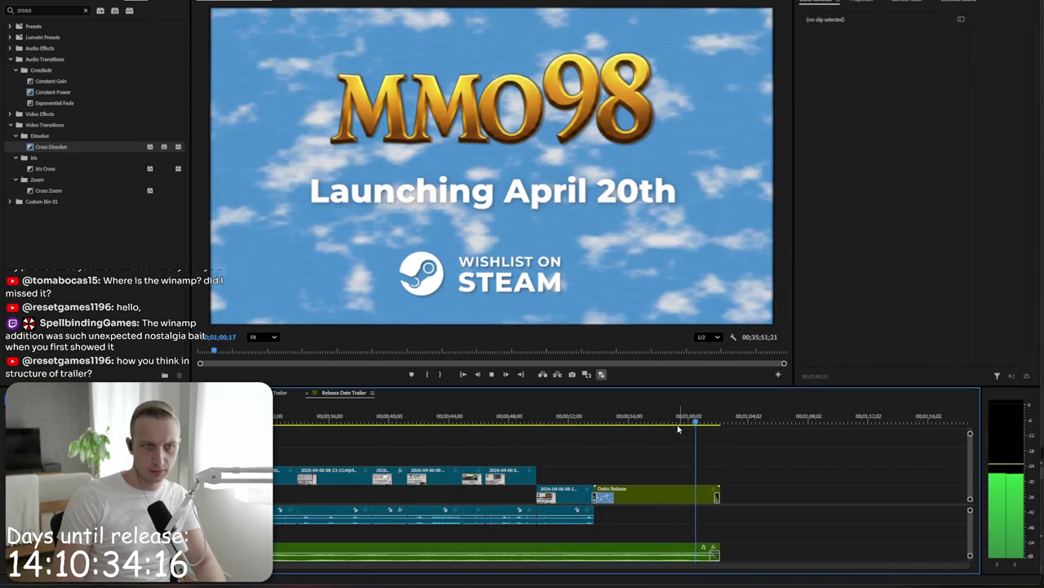
pyautogui.scroll(-5, 661, 498)
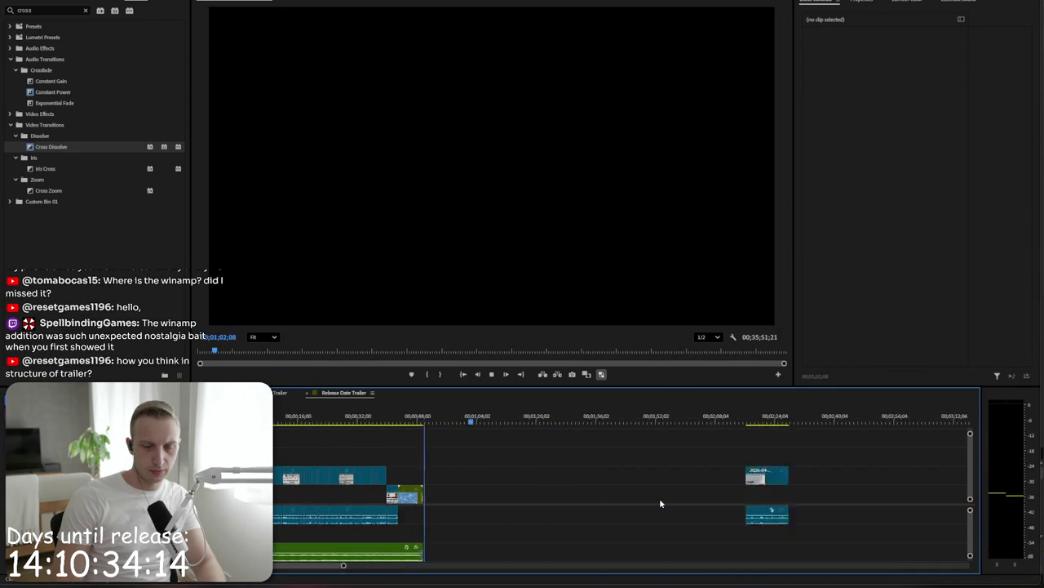
pyautogui.press('space')
# Pull the music's end slightly earlier and replay the outro's final moments.
pyautogui.press('Home')
pyautogui.scroll(3, 529, 546)
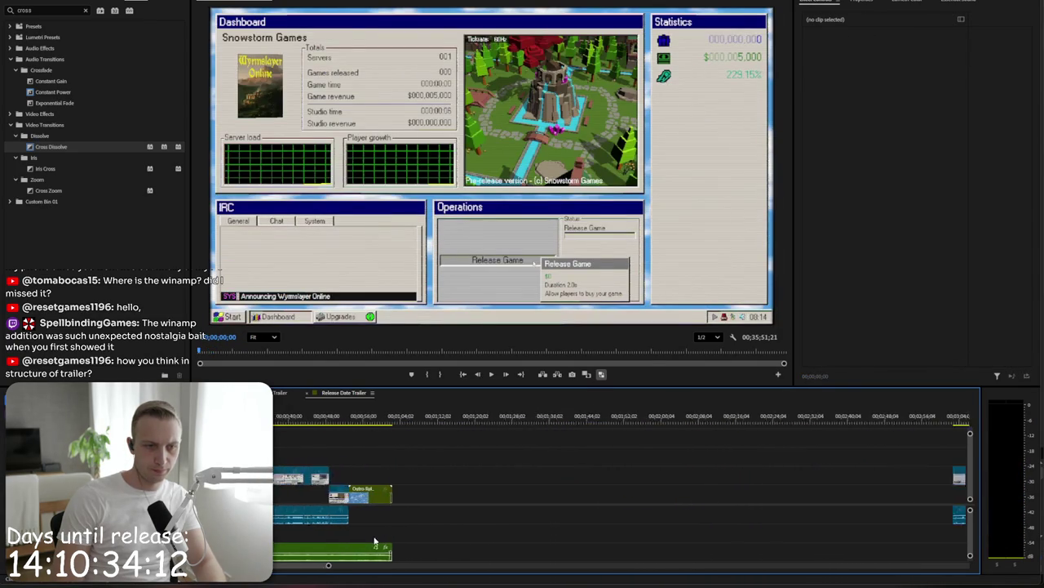
pyautogui.scroll(3, 529, 546)
pyautogui.scroll(3, 530, 546)
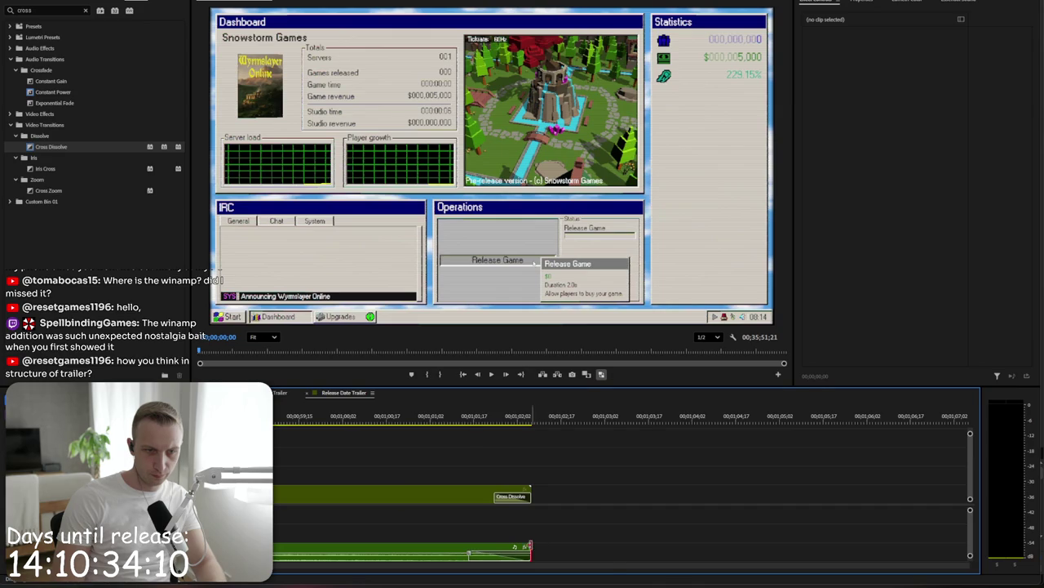
pyautogui.moveTo(530, 546); pyautogui.dragTo(509, 546)
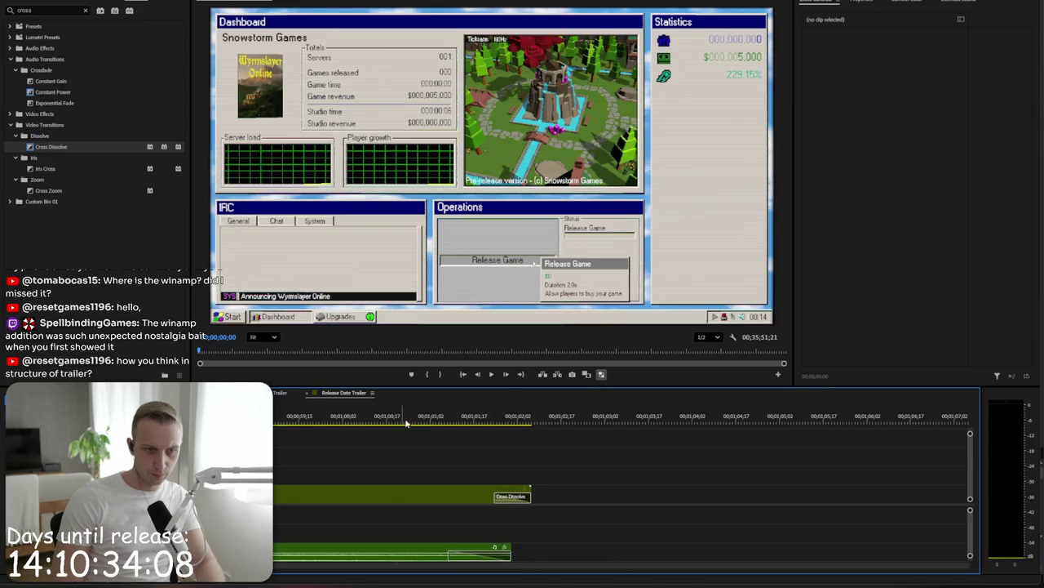
pyautogui.click(404, 419)
pyautogui.press('space')
pyautogui.press('space')
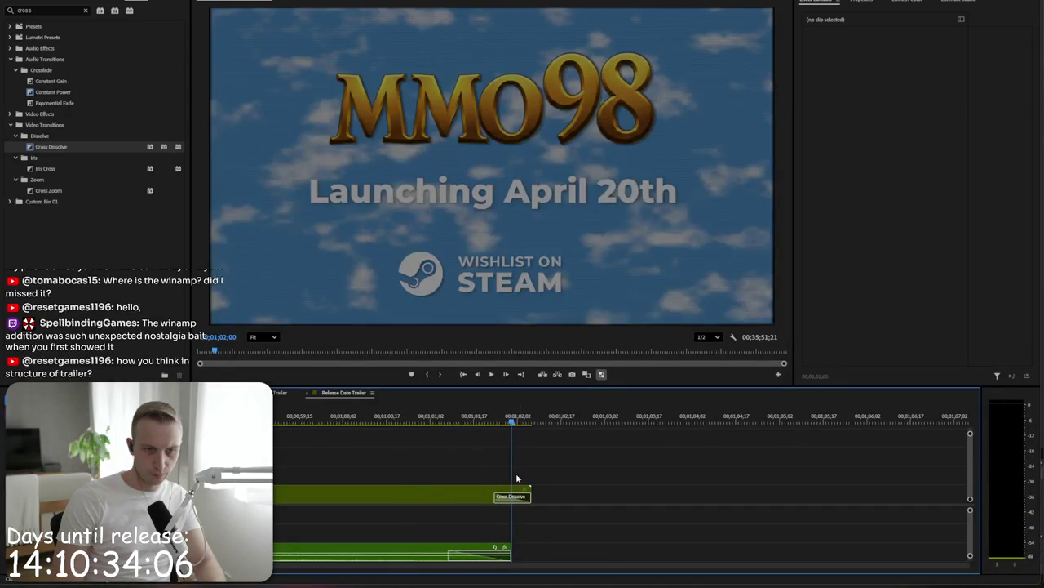
# Extend the outro's Cross Dissolve to end with the music and play the trailer from the start.
pyautogui.moveTo(530, 488); pyautogui.dragTo(516, 488)
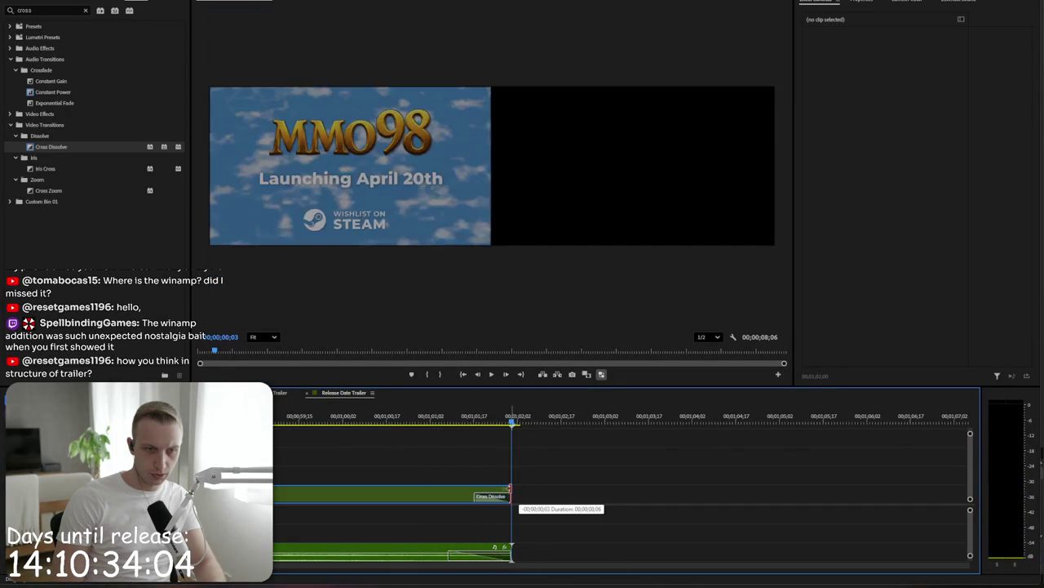
pyautogui.press('\\')
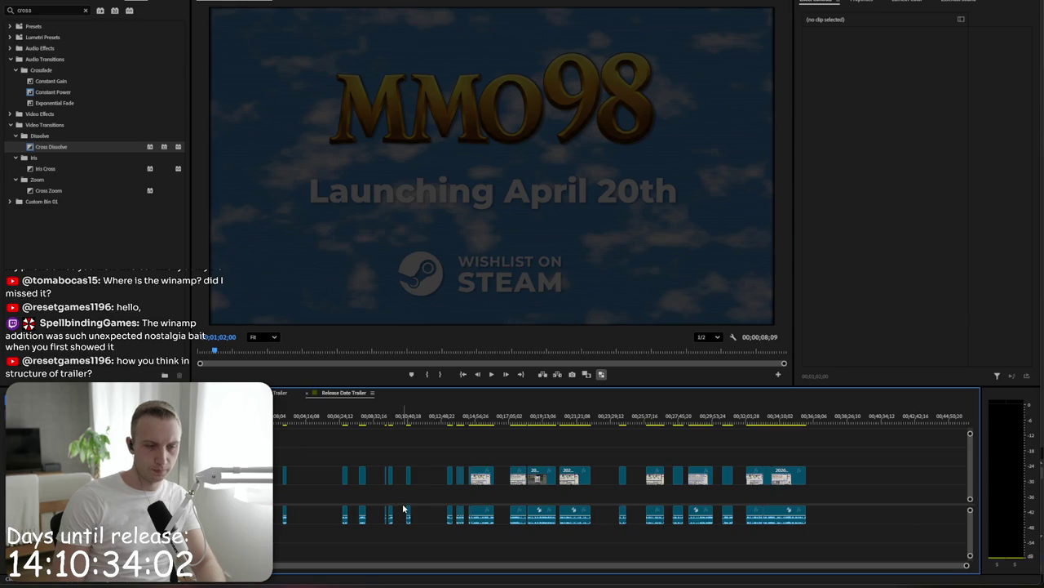
pyautogui.press('Home')
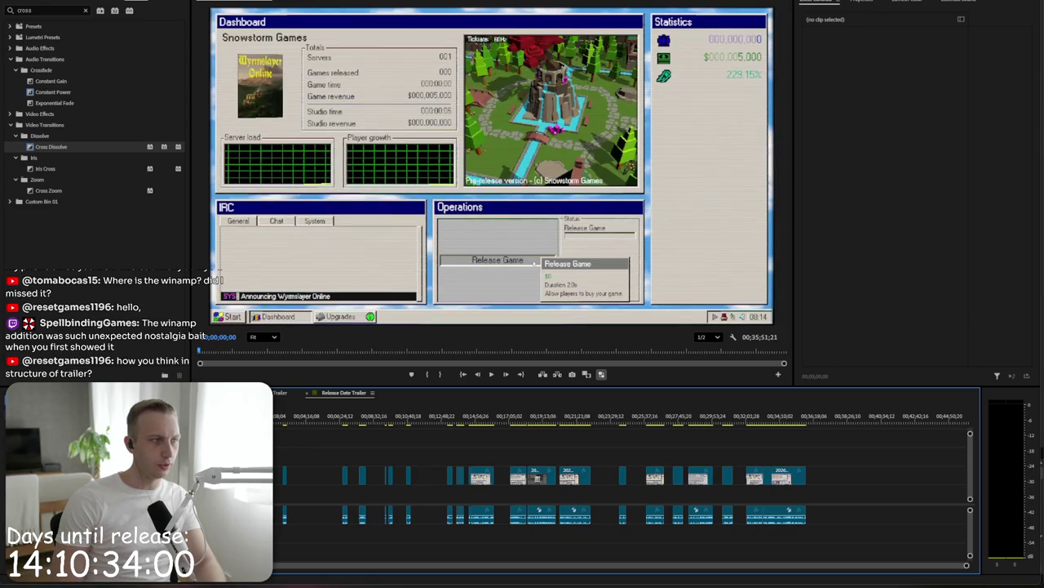
pyautogui.press('space')
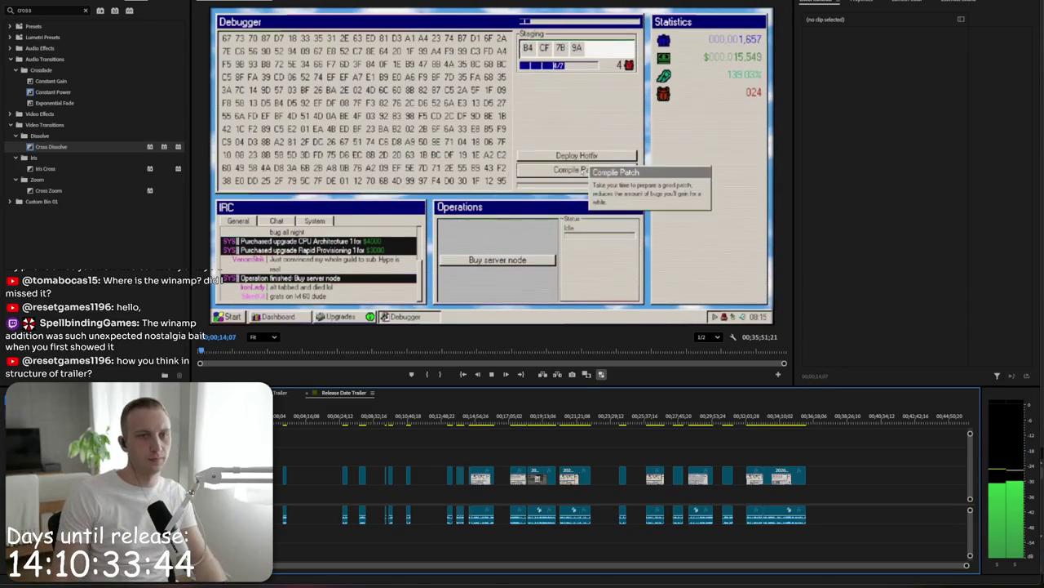
pyautogui.scroll(2, 331, 543)
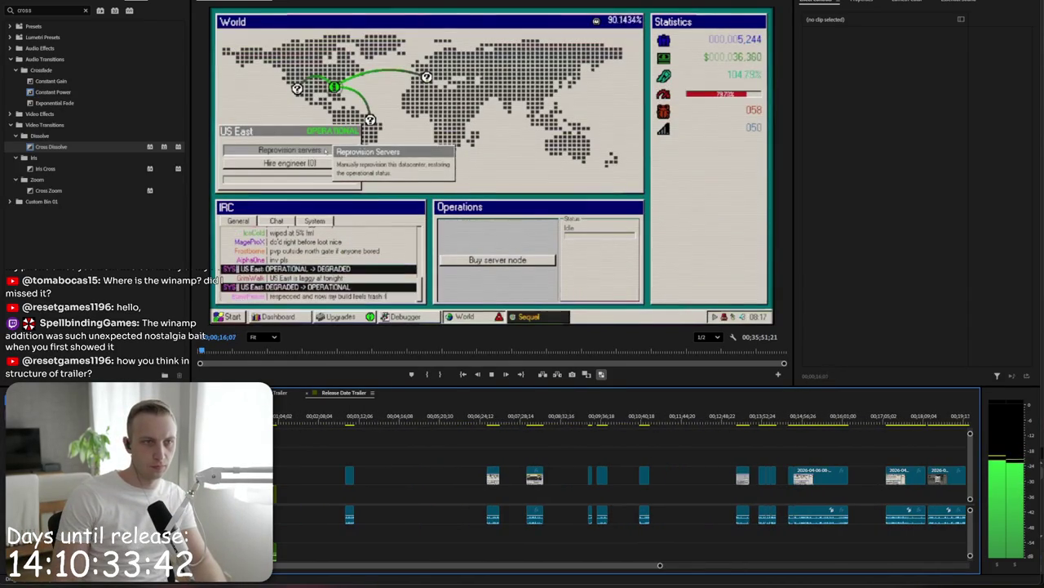
pyautogui.scroll(3, 330, 543)
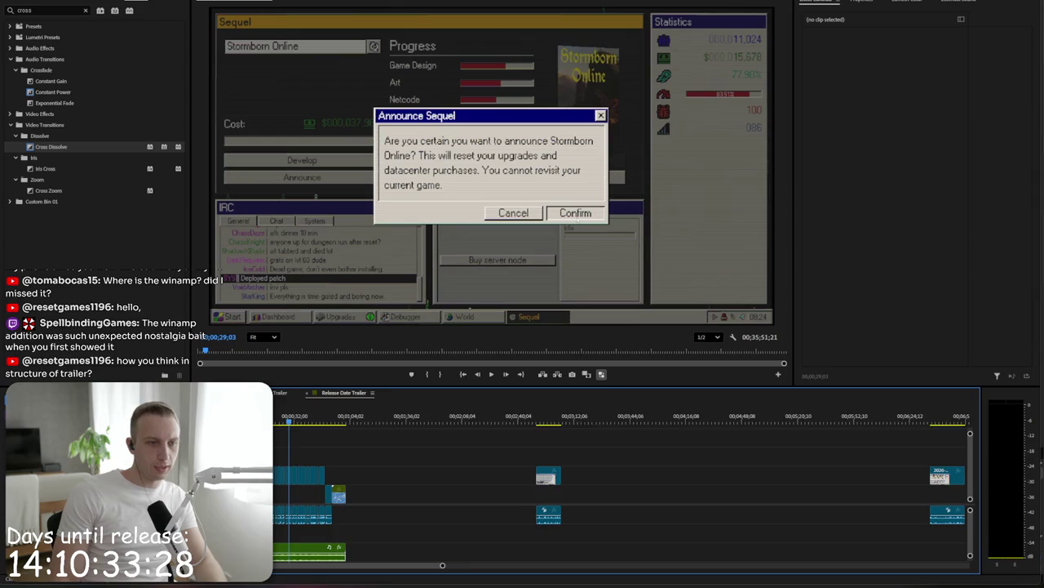
# Scrub through the Sequel shot to just before the sequel announcement.
pyautogui.press('=')
pyautogui.press('=')
pyautogui.press('=')
pyautogui.press('=')
pyautogui.press('=')
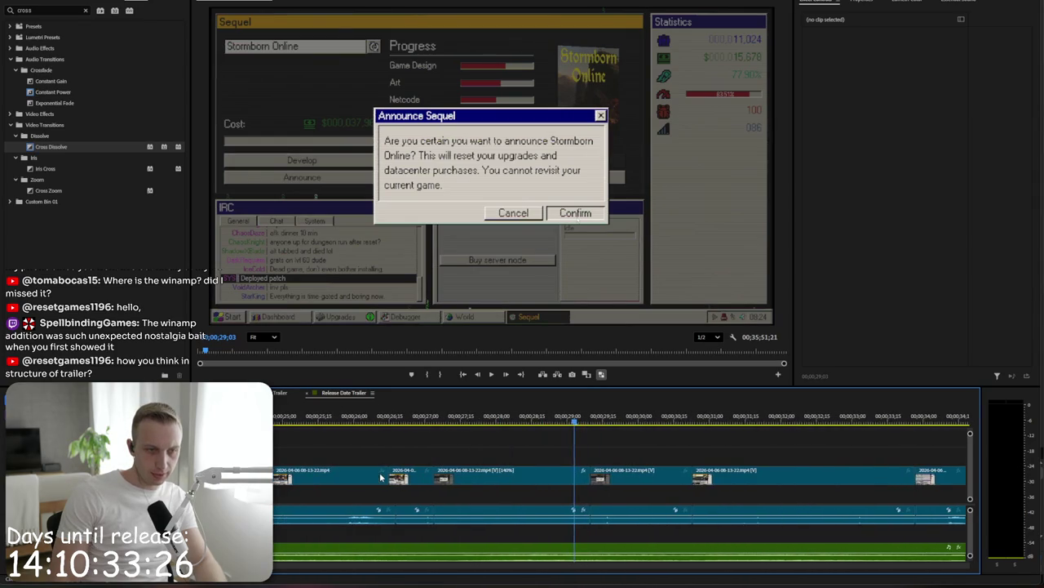
pyautogui.moveTo(407, 421); pyautogui.dragTo(416, 421)
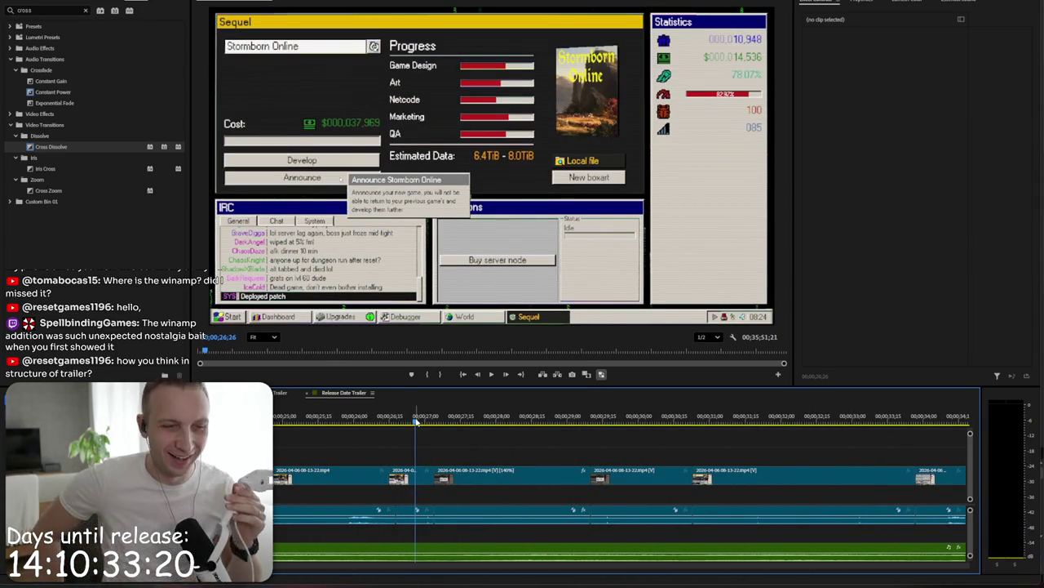
pyautogui.moveTo(416, 421); pyautogui.dragTo(365, 422)
pyautogui.press('space')
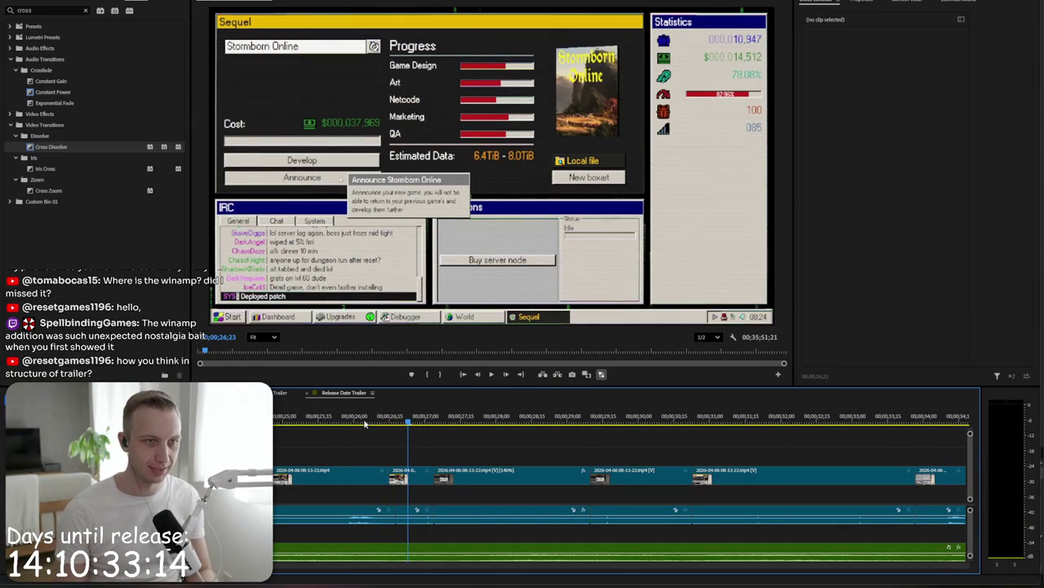
pyautogui.moveTo(407, 423); pyautogui.dragTo(386, 422)
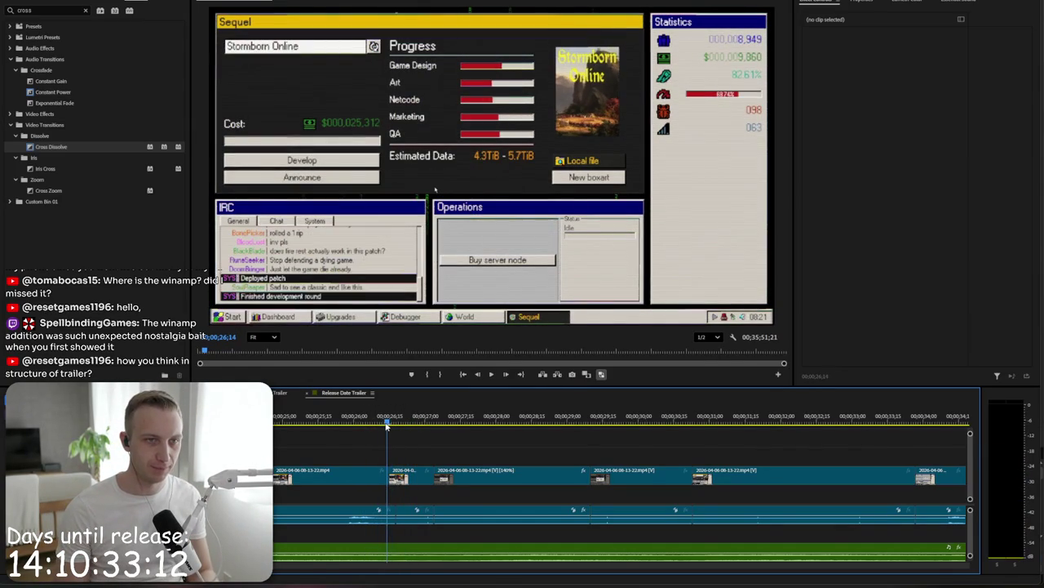
pyautogui.click(371, 479)
pyautogui.click(366, 421)
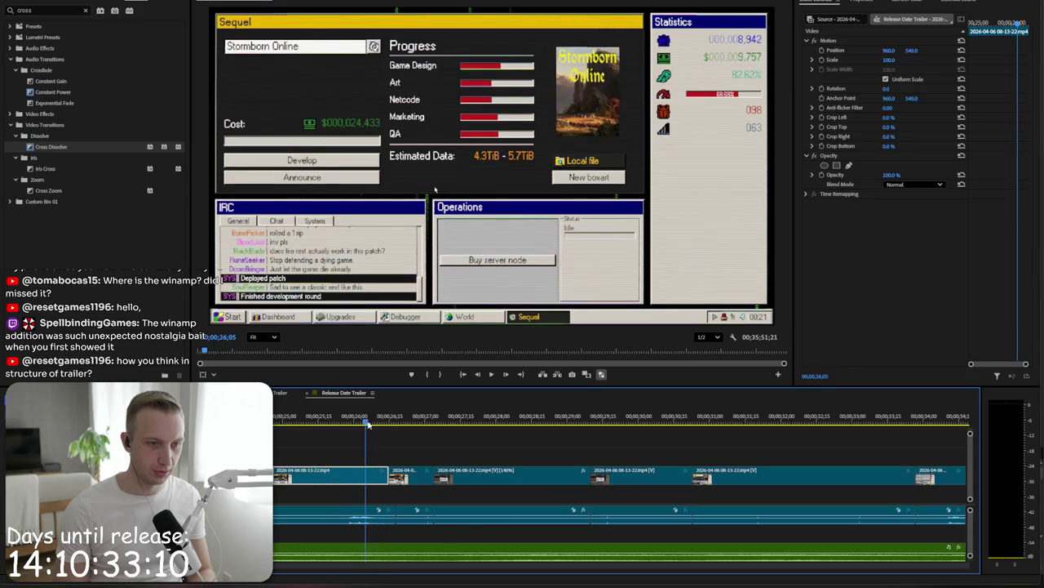
# Check the whole sequence, then zoom the timeline to about 20–40 seconds around 00;00;25.
pyautogui.press('\\')
pyautogui.click(366, 421)
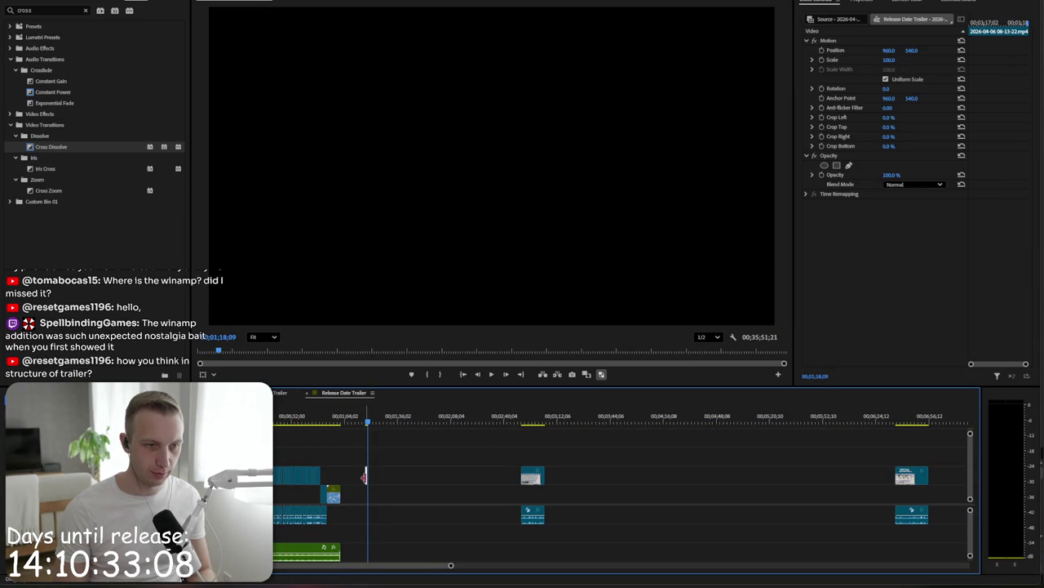
pyautogui.click(368, 481)
pyautogui.click(295, 474)
pyautogui.press('\\')
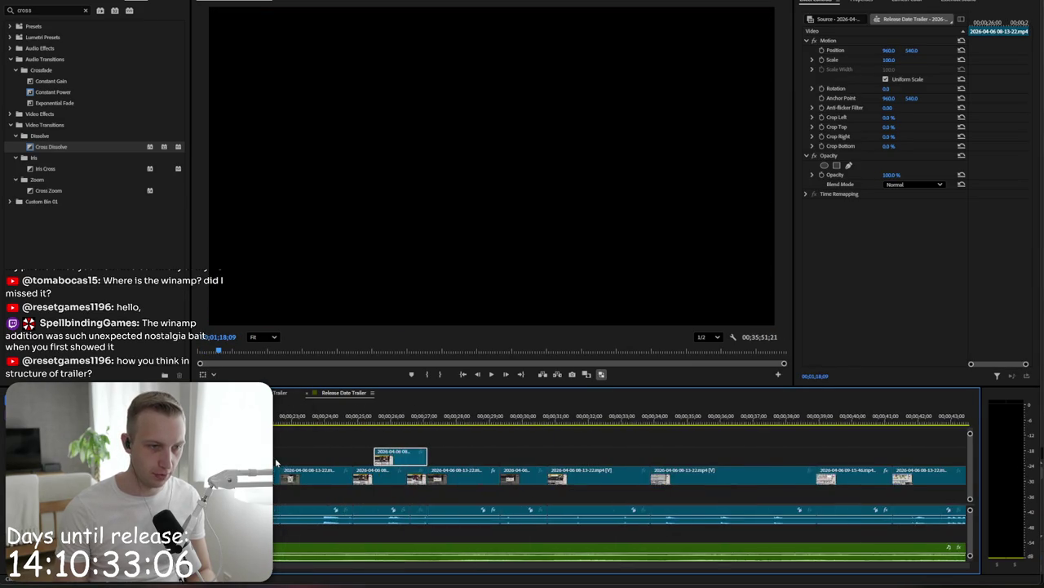
pyautogui.moveTo(352, 425); pyautogui.dragTo(468, 424)
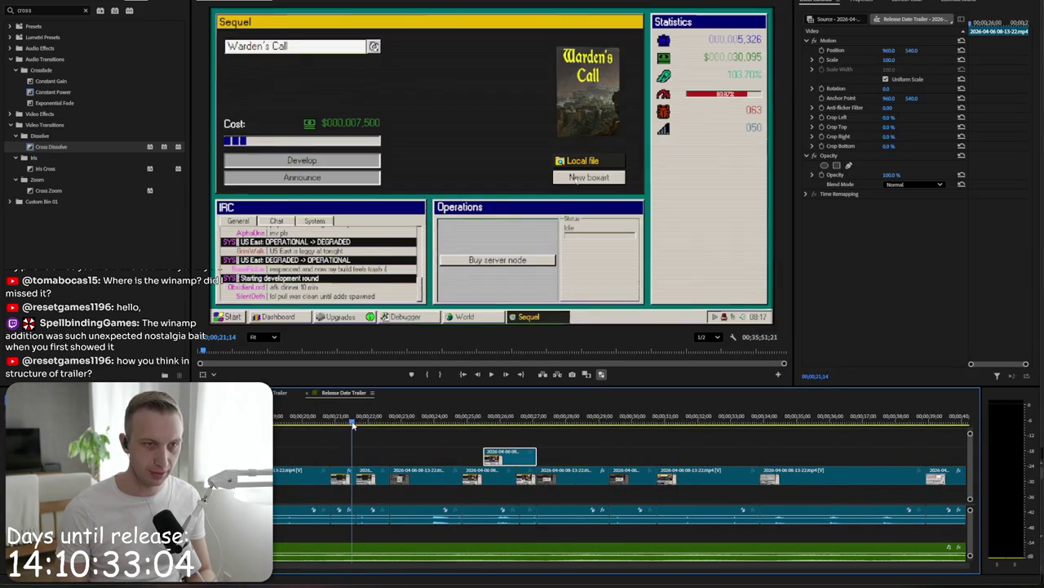
# Shift the V2 overlay clip nine frames later, to the last frame before the Announce Sequel dialog.
pyautogui.moveTo(507, 459); pyautogui.dragTo(497, 461)
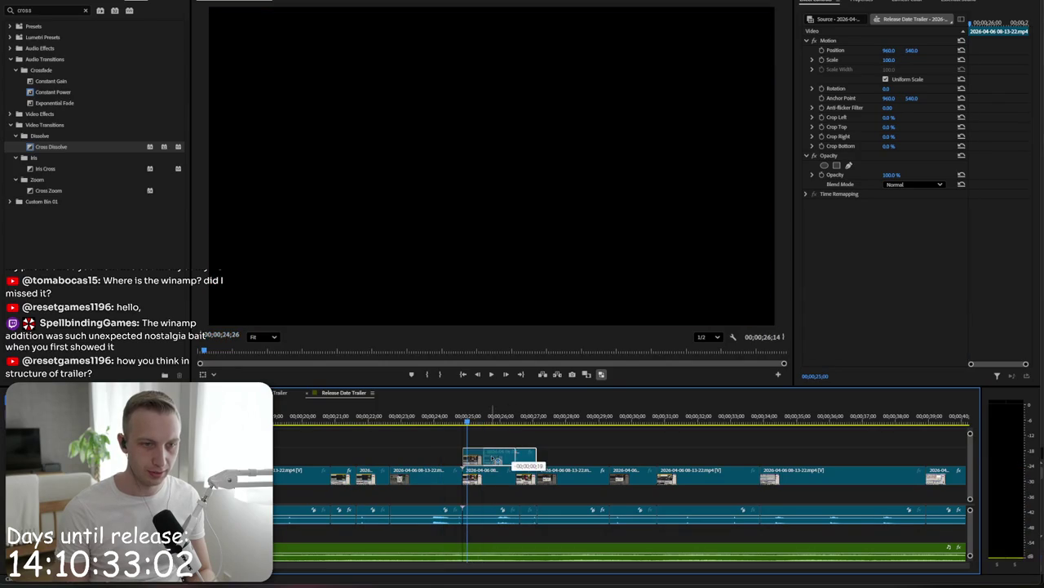
pyautogui.press('space')
pyautogui.press('space')
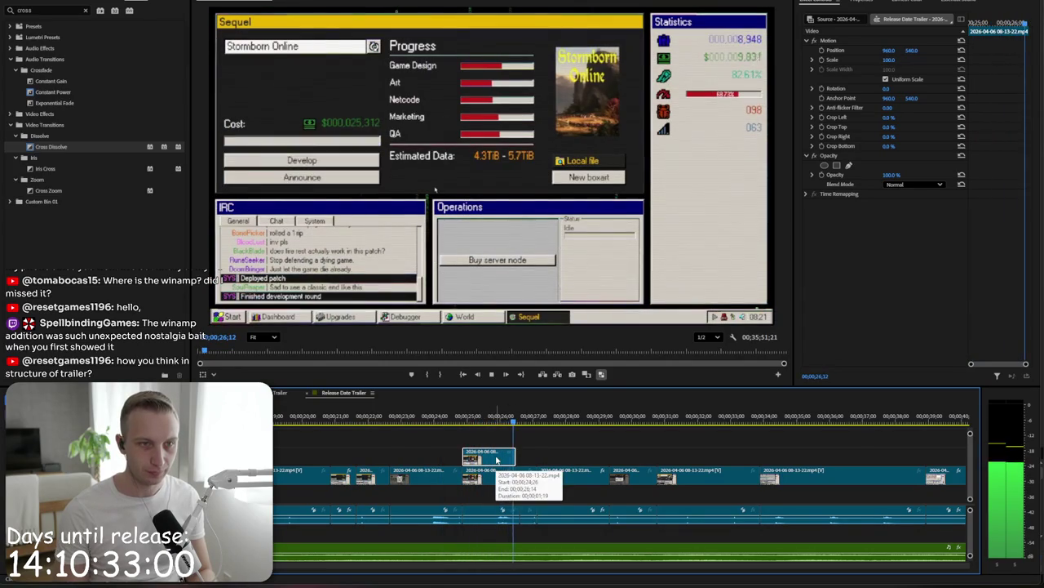
pyautogui.press('=')
pyautogui.press('=')
pyautogui.press('=')
pyautogui.press('space')
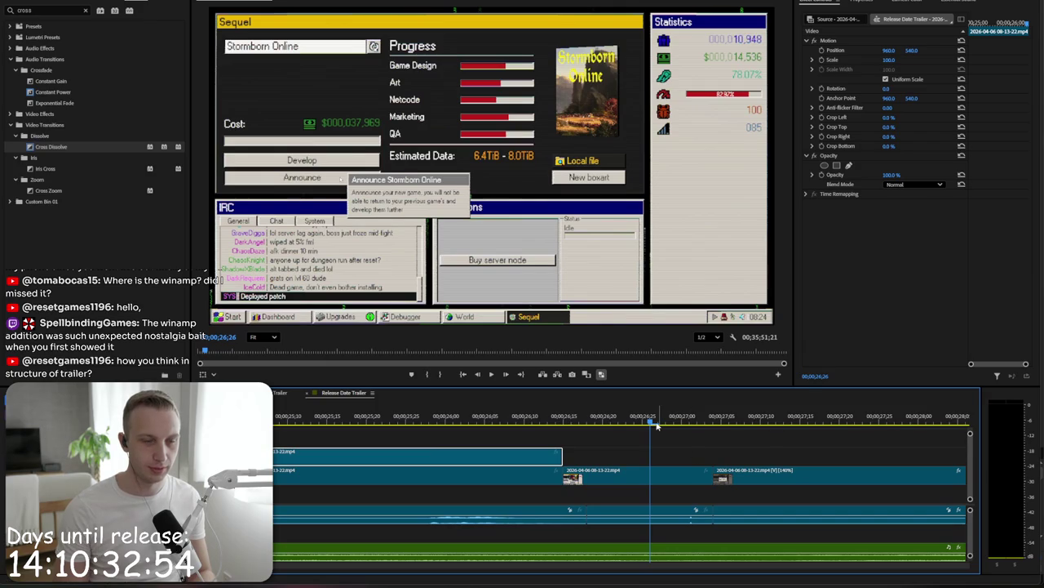
pyautogui.moveTo(655, 424); pyautogui.dragTo(669, 424)
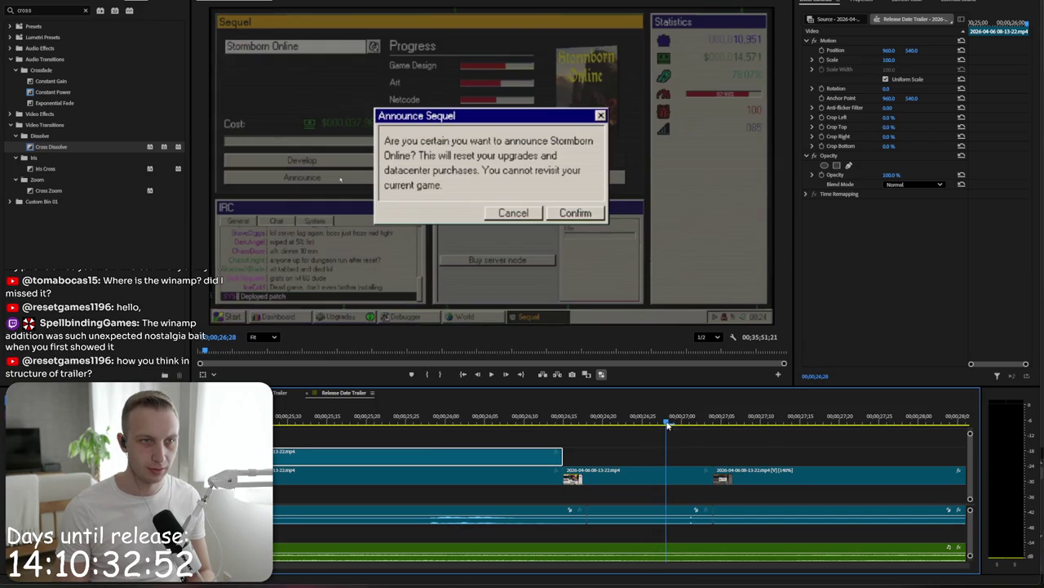
pyautogui.press('Left')
pyautogui.press('Left')
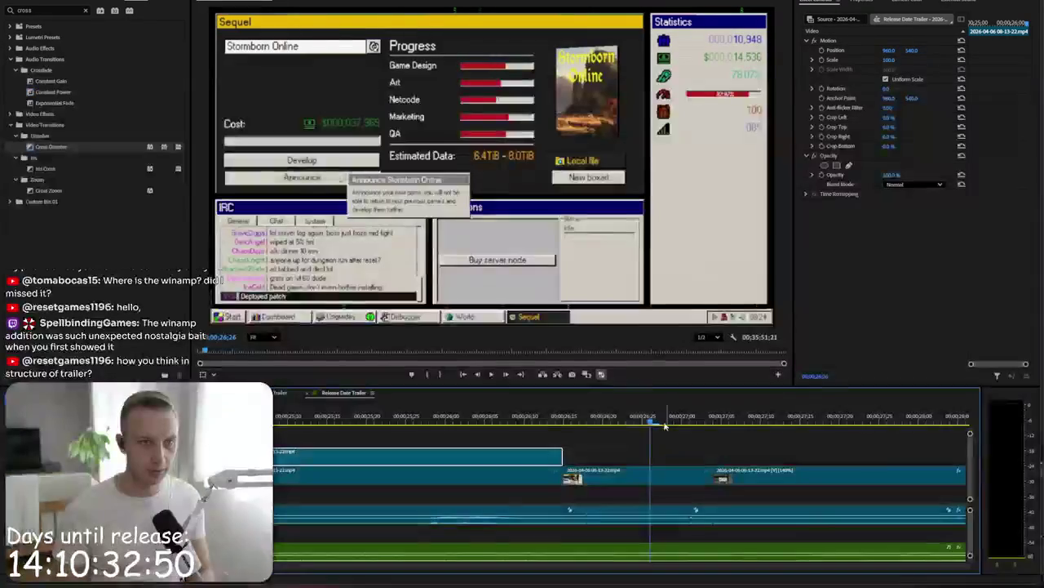
pyautogui.moveTo(492, 461); pyautogui.dragTo(569, 459)
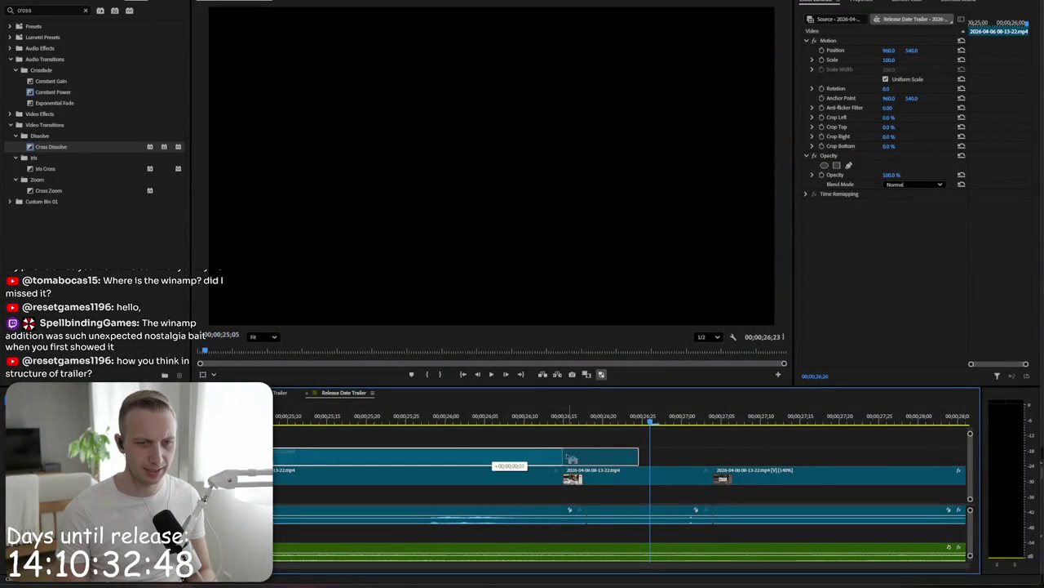
# Find the Crop effect via an Effects search for 'crop' and trim the overlay clip's start.
pyautogui.doubleClick(44, 10)
pyautogui.write('crop')
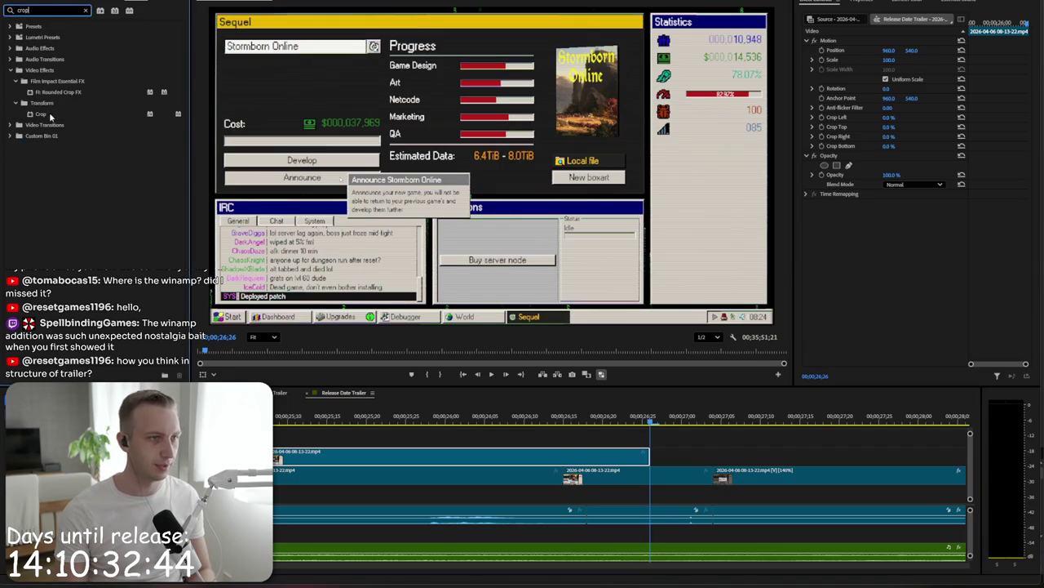
pyautogui.click(49, 117)
pyautogui.moveTo(275, 455)
pyautogui.mouseDown()
pyautogui.moveTo(555, 474)
pyautogui.moveTo(565, 455)
pyautogui.mouseUp()
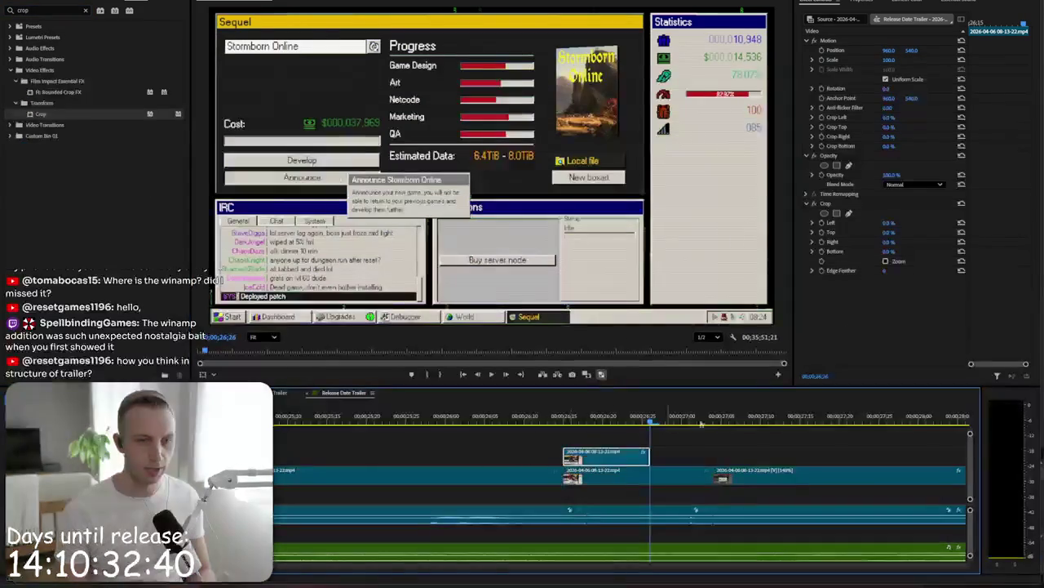
# Set the overlay's Crop to Left 32% and Bottom 49% to reveal the lower clip.
pyautogui.moveTo(891, 224); pyautogui.dragTo(895, 225)
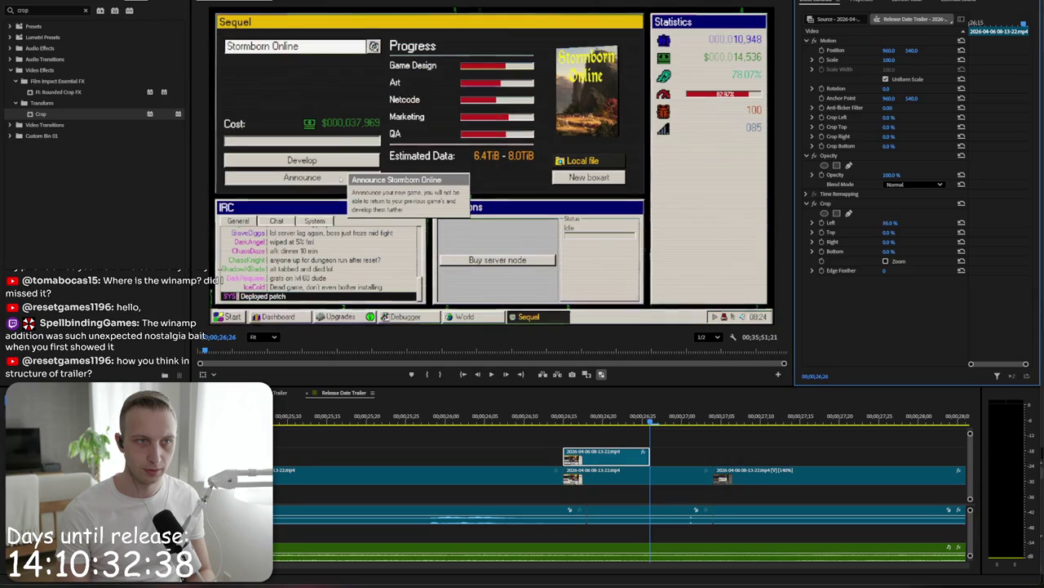
pyautogui.click(620, 418)
pyautogui.click(634, 418)
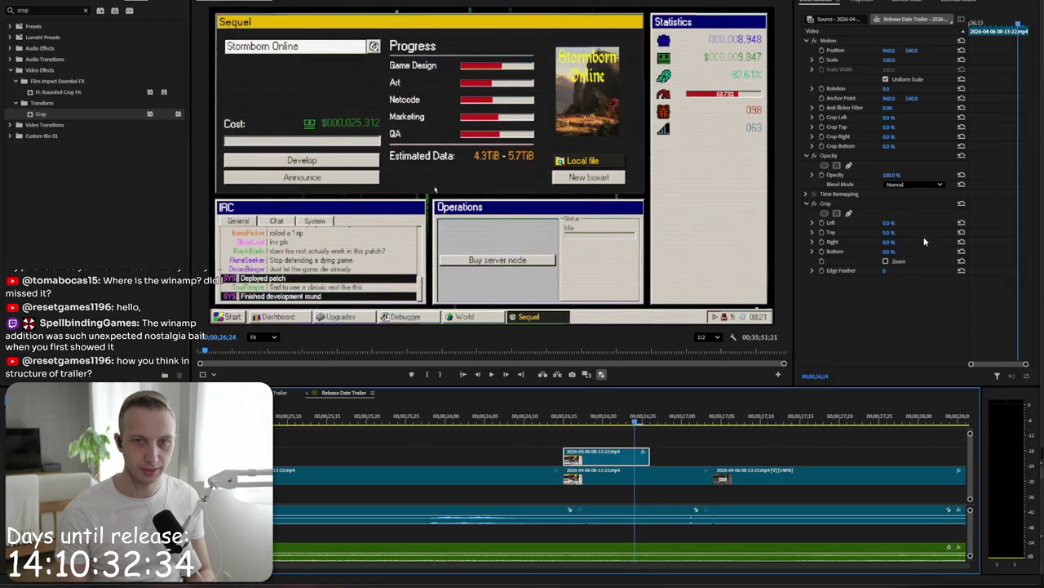
pyautogui.moveTo(894, 222)
pyautogui.mouseDown()
pyautogui.moveTo(938, 222)
pyautogui.moveTo(865, 222)
pyautogui.mouseUp()
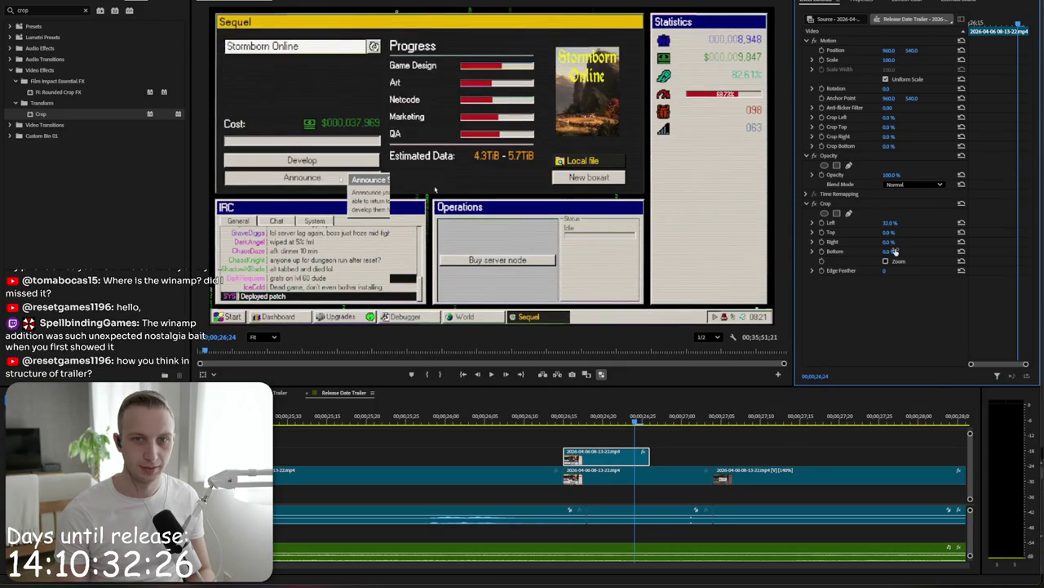
pyautogui.moveTo(894, 251)
pyautogui.mouseDown()
pyautogui.moveTo(910, 252)
pyautogui.moveTo(899, 251)
pyautogui.mouseUp()
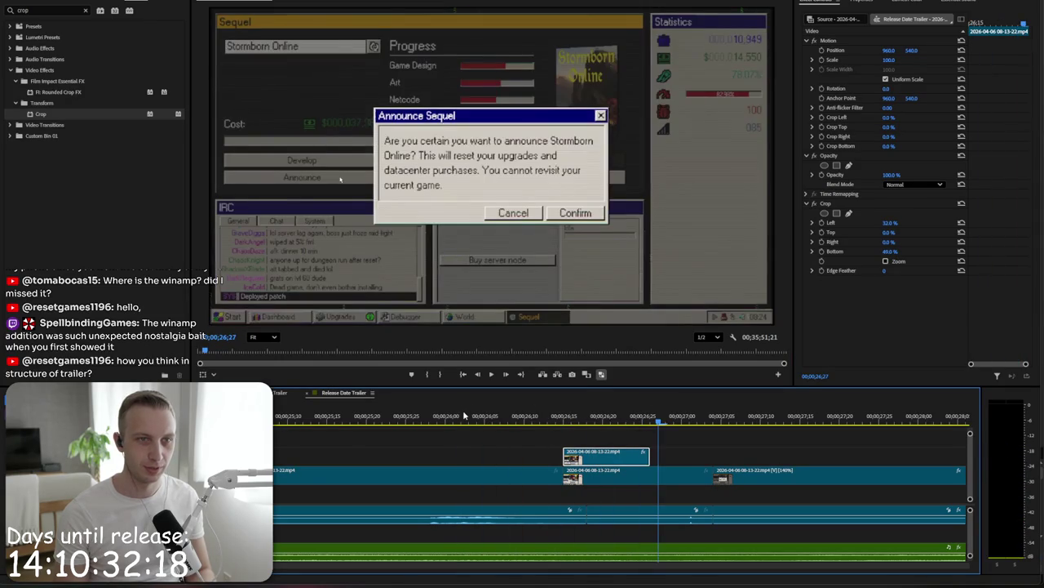
pyautogui.click(424, 426)
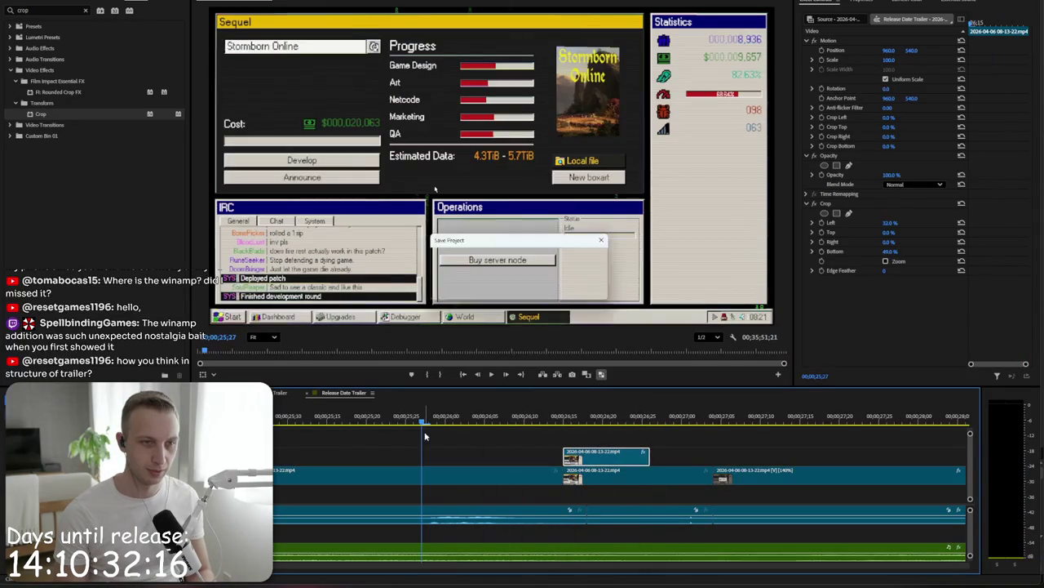
# Lengthen the overlay clip's end and play back to review its timing.
pyautogui.press('space')
pyautogui.press('space')
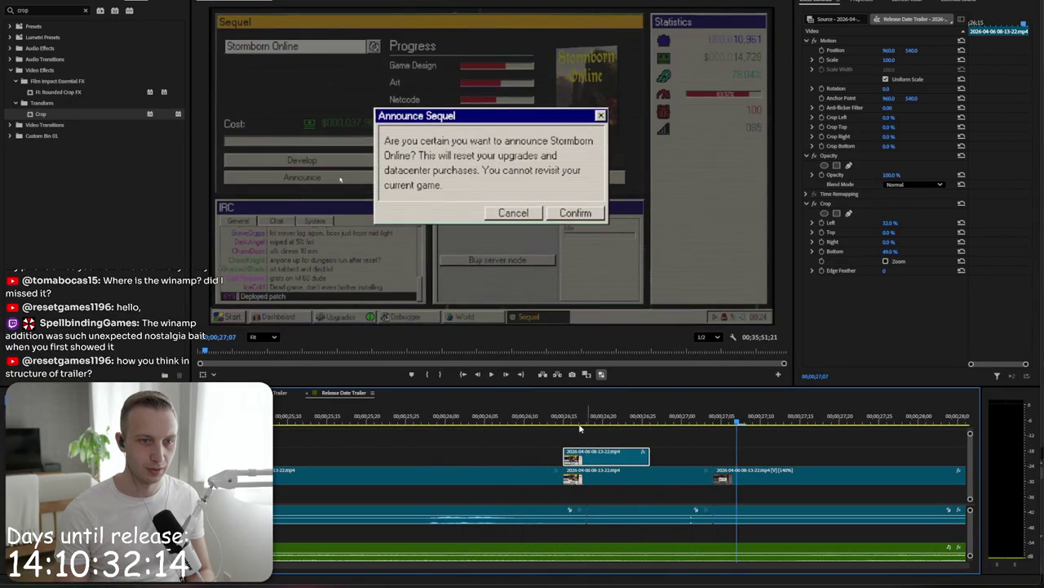
pyautogui.moveTo(648, 460)
pyautogui.mouseDown()
pyautogui.moveTo(711, 461)
pyautogui.moveTo(625, 460)
pyautogui.mouseUp()
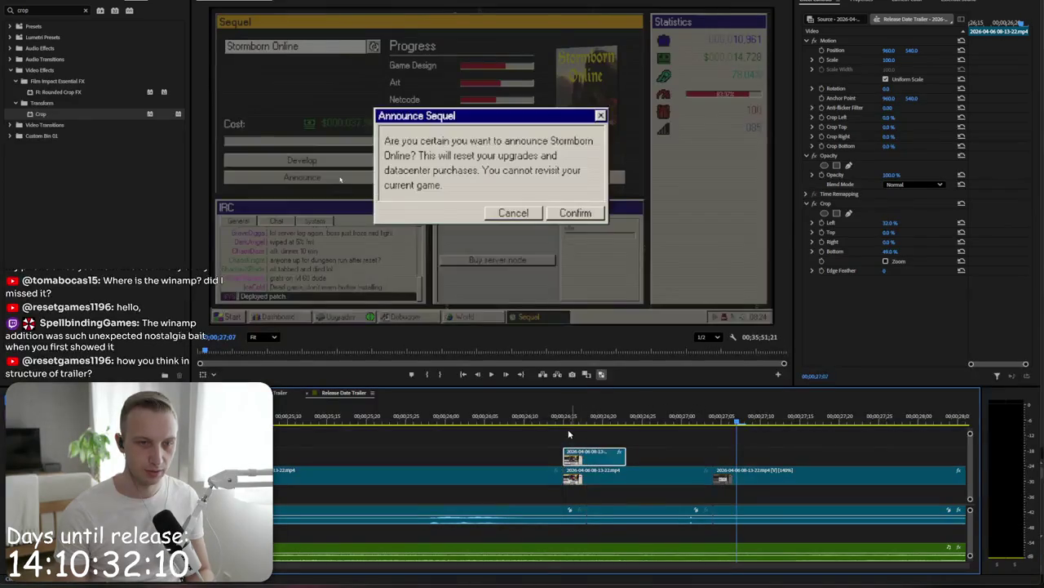
pyautogui.press('space')
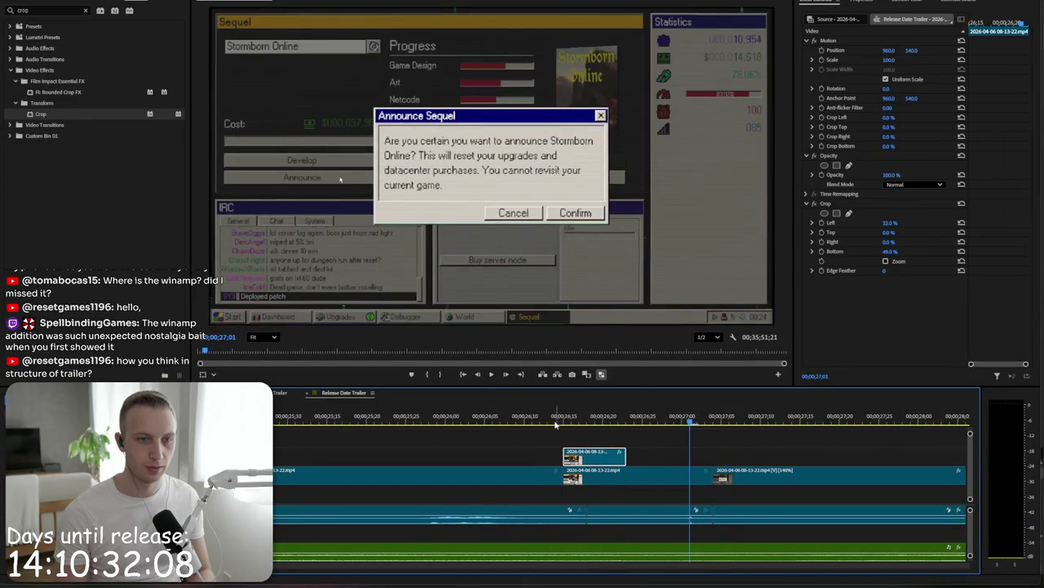
pyautogui.click(566, 420)
pyautogui.moveTo(585, 421); pyautogui.dragTo(626, 423)
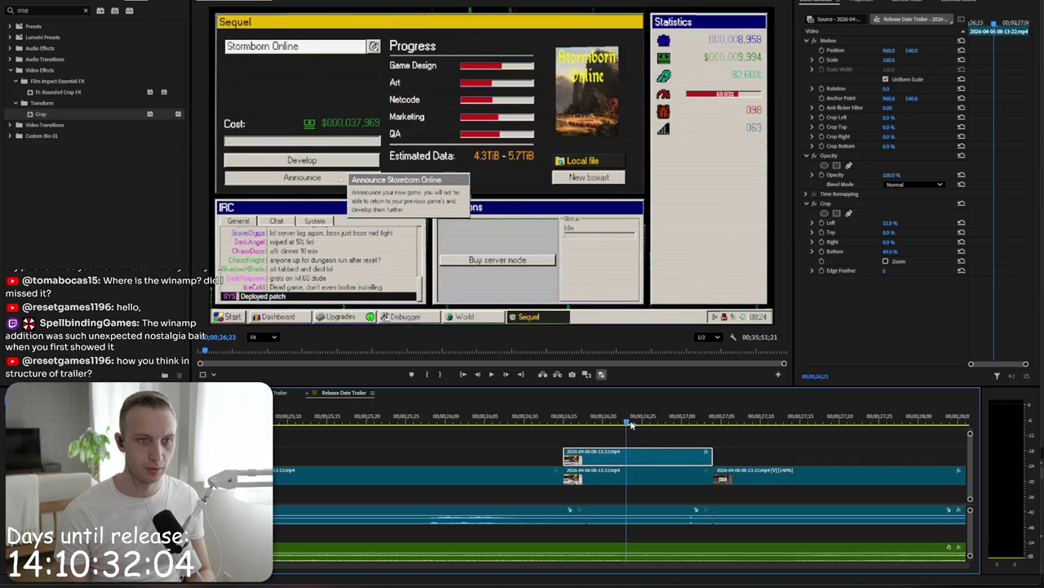
# Set the overlay's out point at the Announce Sequel dialog frame and replay the section.
pyautogui.moveTo(707, 455); pyautogui.dragTo(608, 455)
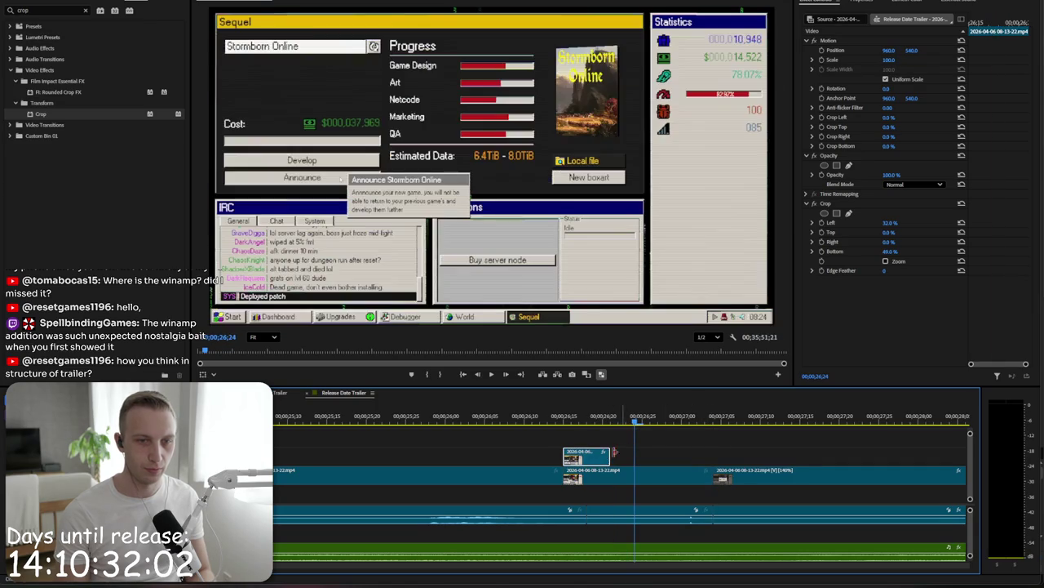
pyautogui.moveTo(644, 423); pyautogui.dragTo(661, 426)
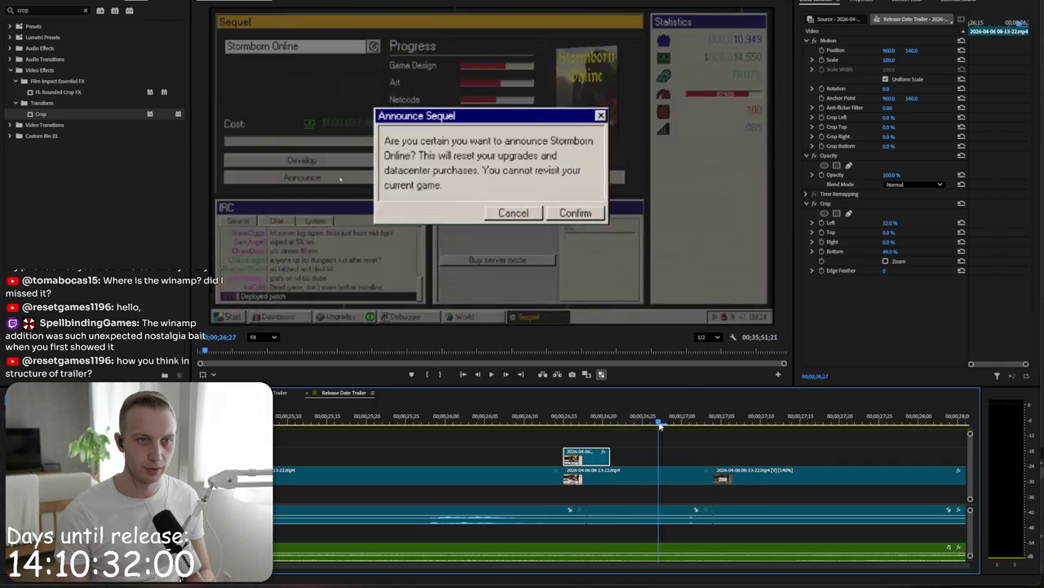
pyautogui.moveTo(609, 455); pyautogui.dragTo(656, 456)
pyautogui.press('space')
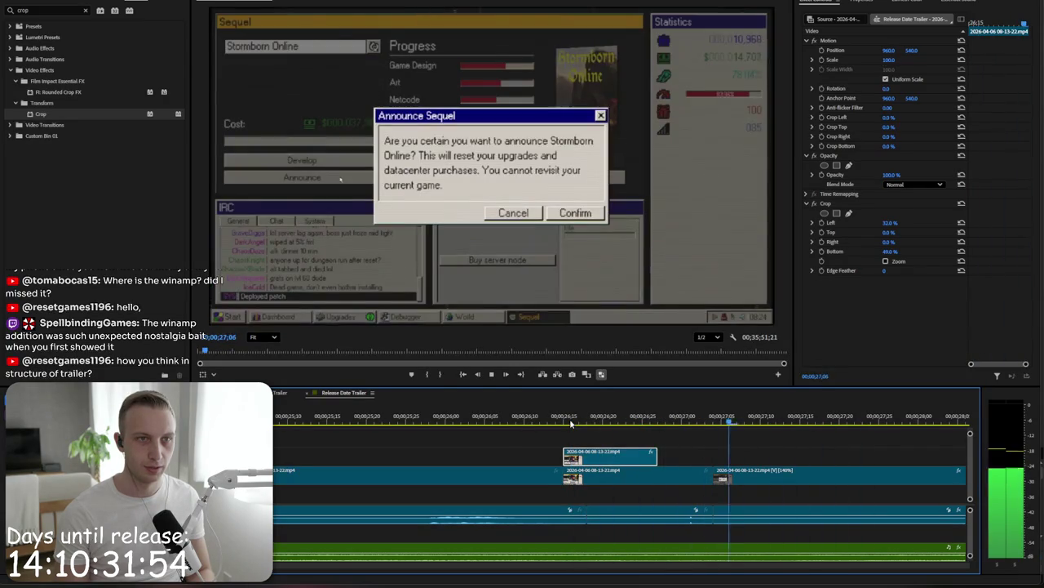
pyautogui.press('space')
pyautogui.click(571, 424)
pyautogui.press('space')
pyautogui.press('space')
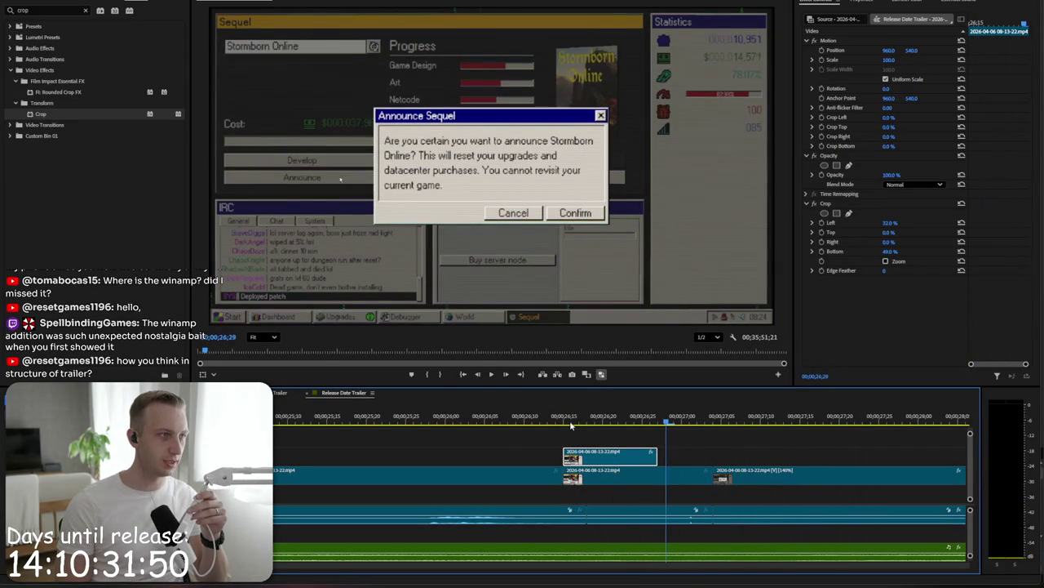
# Frame-step around the dialog cut to verify it, then zoom out and return to the sequence start.
pyautogui.press('Left')
pyautogui.press('Right')
pyautogui.press('Left')
pyautogui.press('Right')
pyautogui.press('Left')
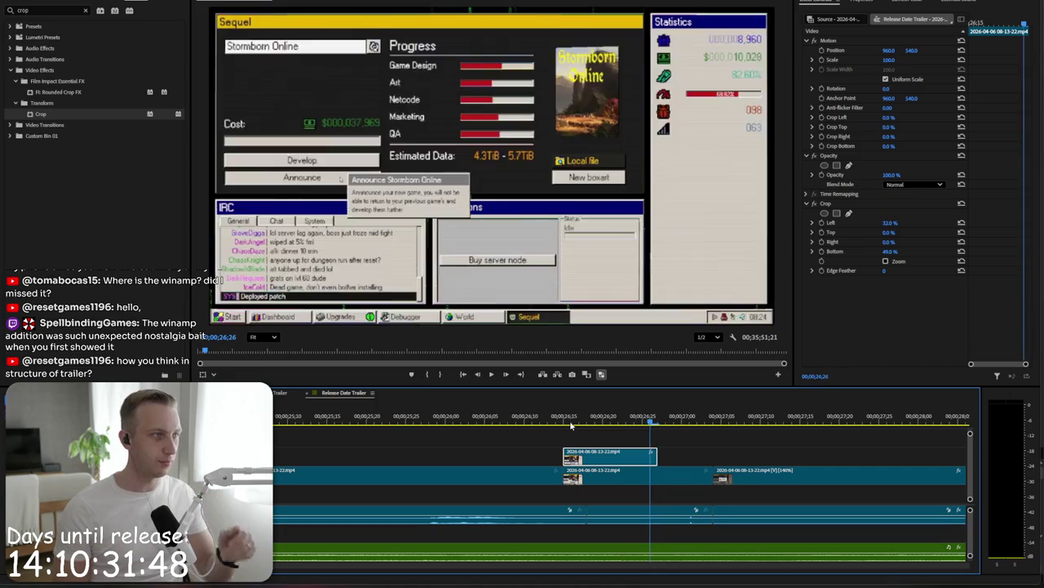
pyautogui.press('Right')
pyautogui.press('Left')
pyautogui.press('Right')
pyautogui.press('Left')
pyautogui.press('Right')
pyautogui.press('Left')
pyautogui.press('Right')
pyautogui.press('Left')
pyautogui.press('Right')
pyautogui.press('Left')
pyautogui.press('Left')
pyautogui.press('Left')
pyautogui.press('Left')
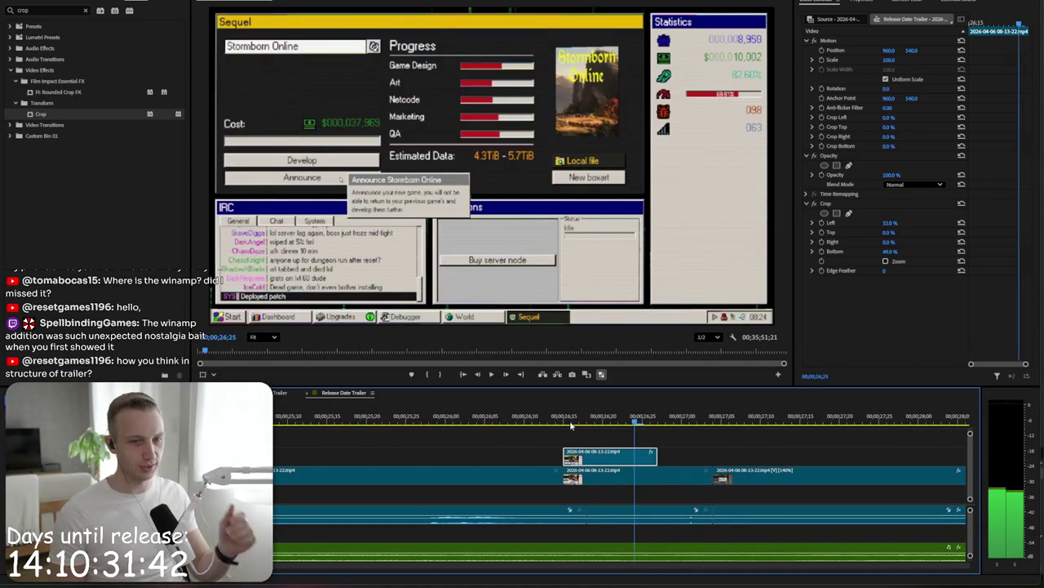
pyautogui.press('-')
pyautogui.press('-')
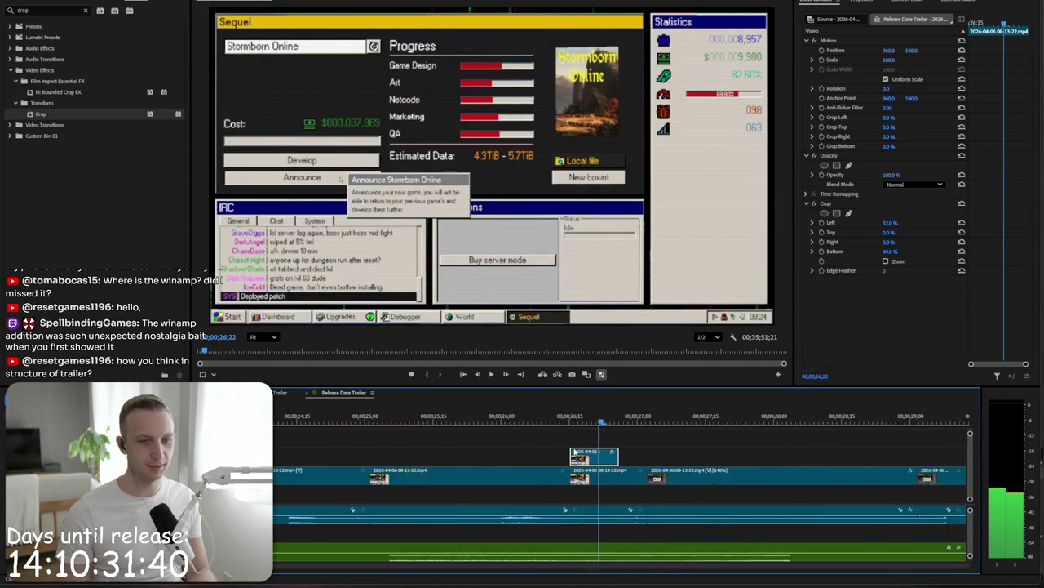
pyautogui.press('-')
pyautogui.press('-')
pyautogui.press('-')
pyautogui.press('-')
pyautogui.press('-')
pyautogui.press('-')
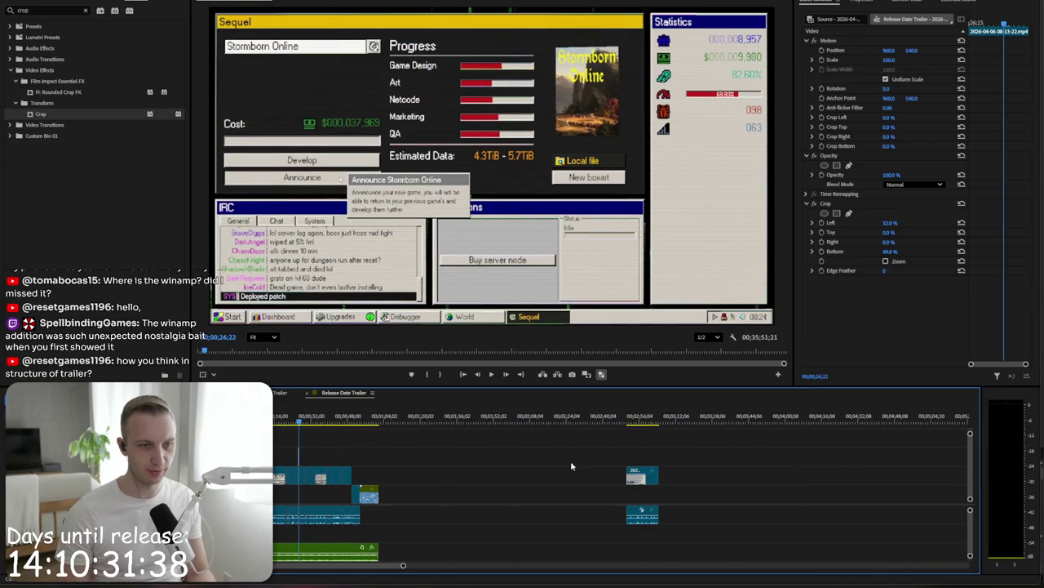
pyautogui.click(297, 445)
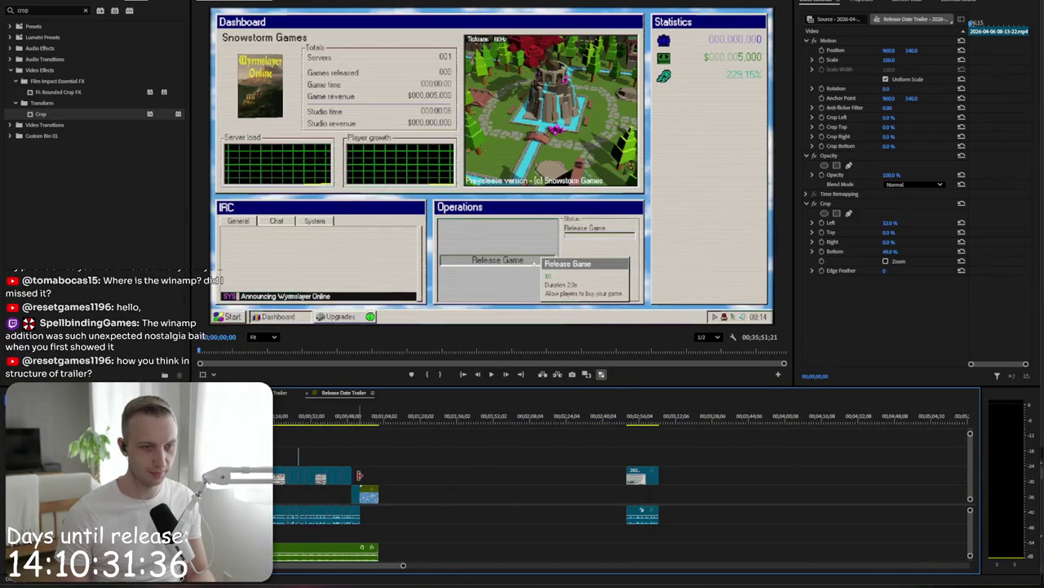
pyautogui.press('=')
pyautogui.press('=')
pyautogui.press('=')
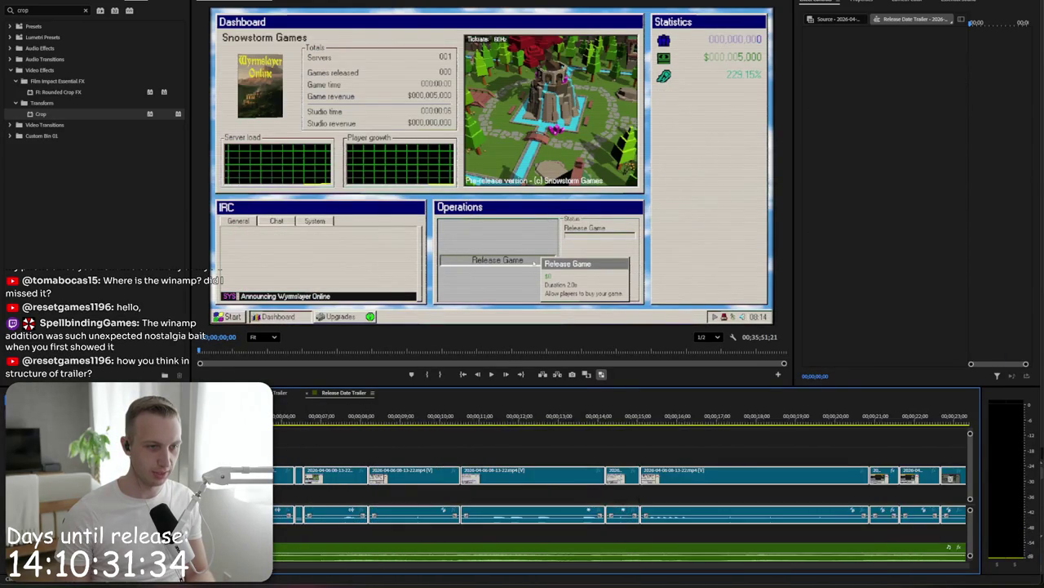
pyautogui.press('space')
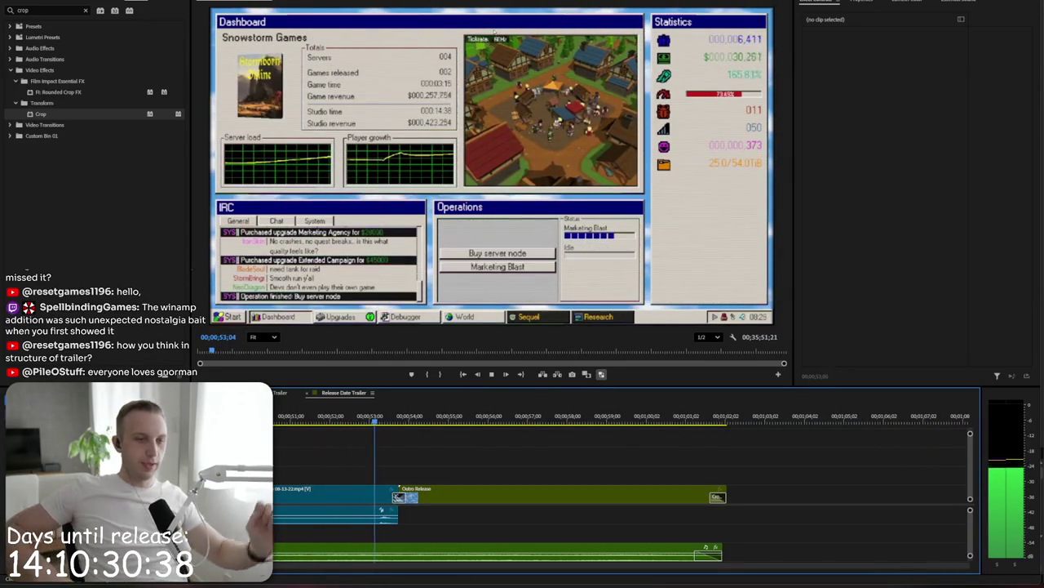
# Review the sequence's final clips, then return the playhead to 00;35;37;16.
pyautogui.scroll(-1, 496, 477)
pyautogui.press('\\')
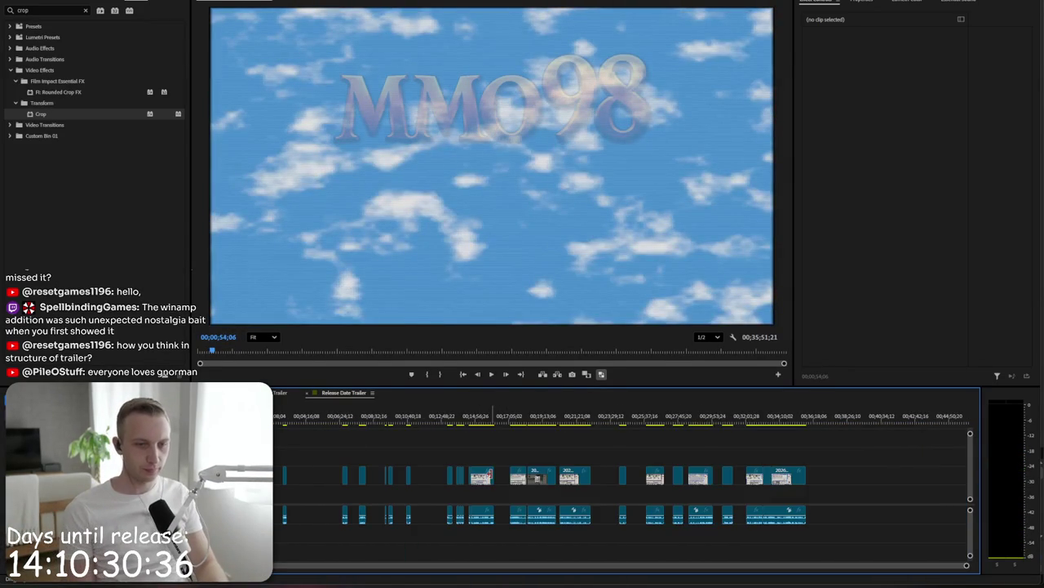
pyautogui.moveTo(792, 421); pyautogui.dragTo(803, 424)
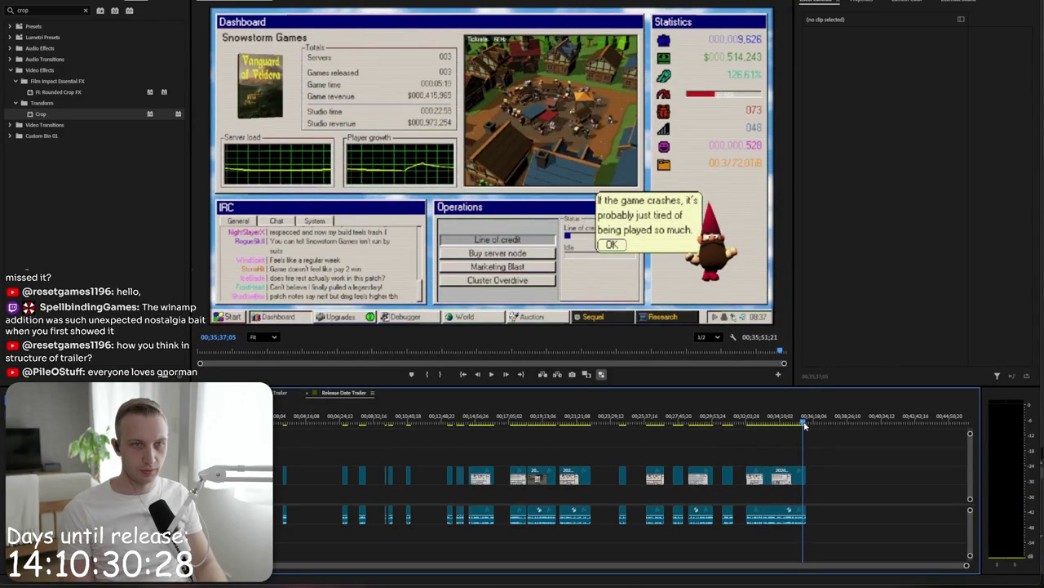
pyautogui.click(798, 480)
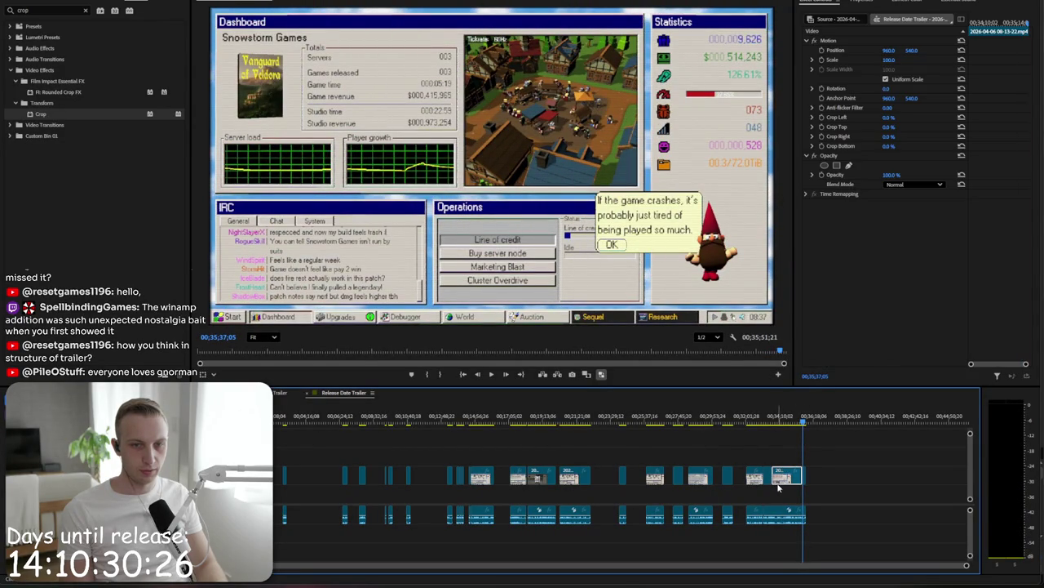
pyautogui.click(828, 487)
pyautogui.scroll(3, 848, 499)
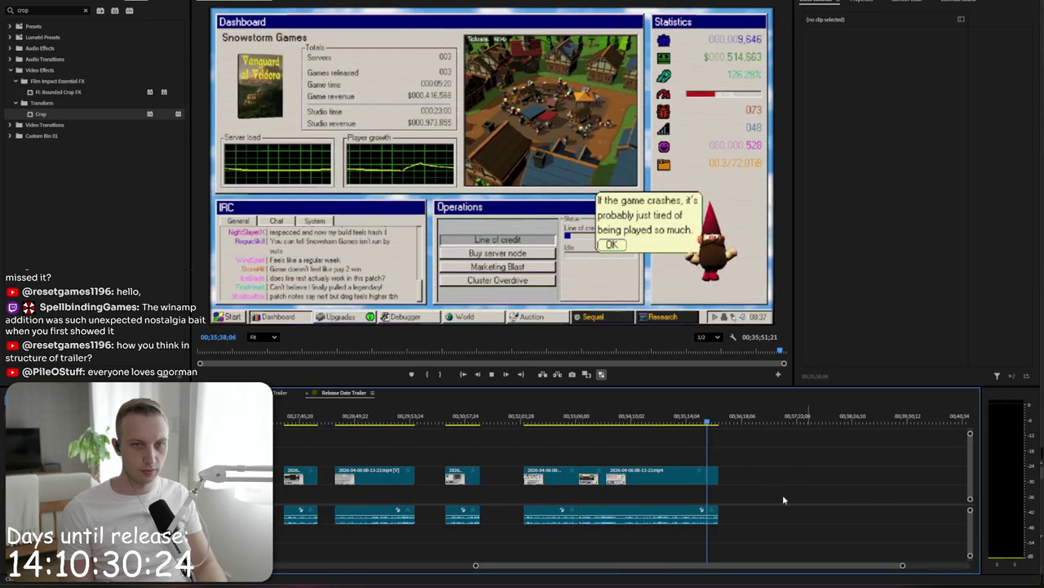
pyautogui.scroll(3, 725, 493)
pyautogui.scroll(2, 725, 493)
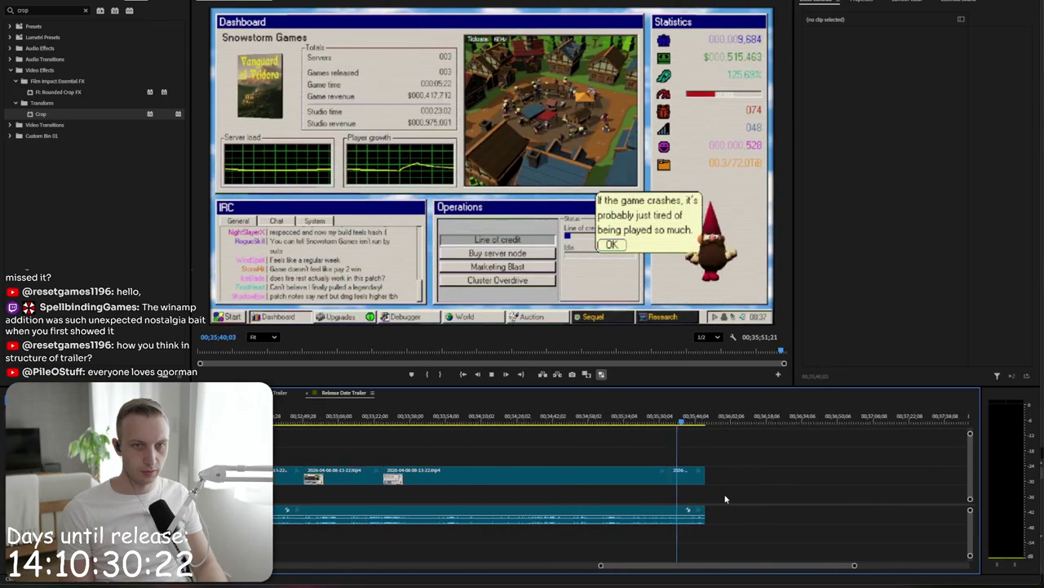
pyautogui.scroll(2, 722, 498)
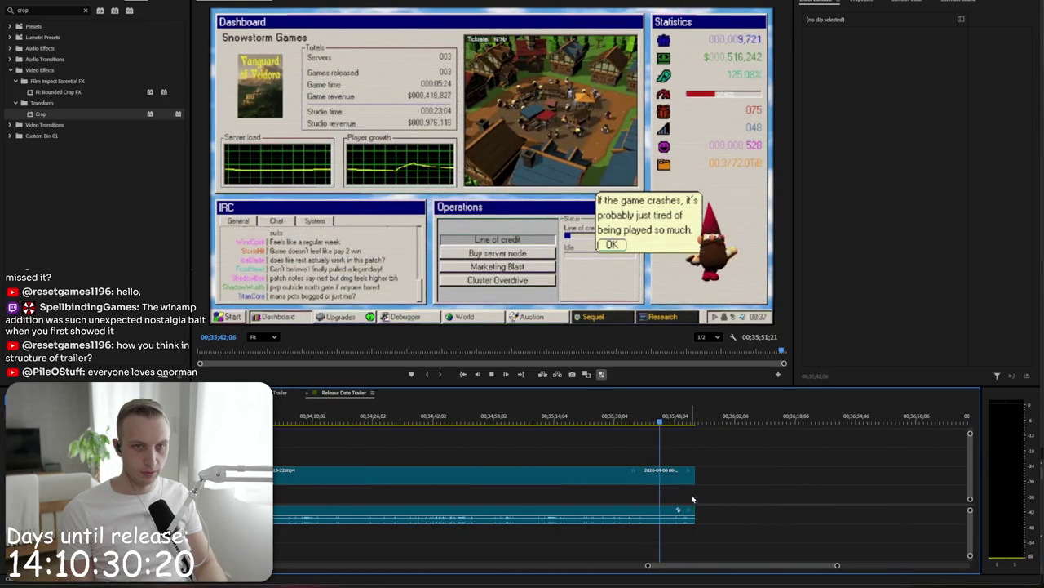
pyautogui.click(643, 421)
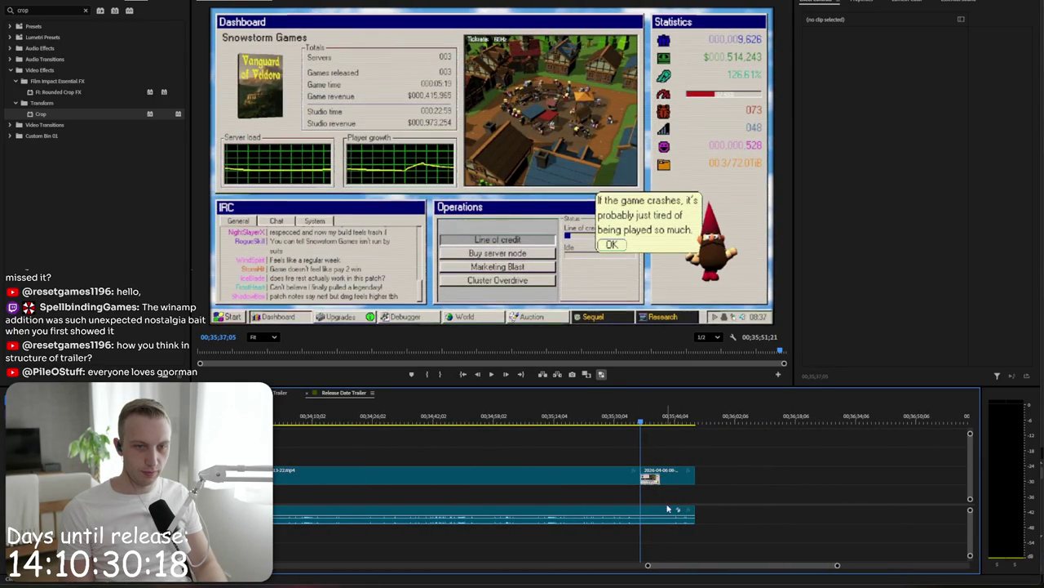
# Select the short gameplay clip and scrub ahead through the gameplay footage.
pyautogui.click(657, 475)
pyautogui.rightClick(675, 477)
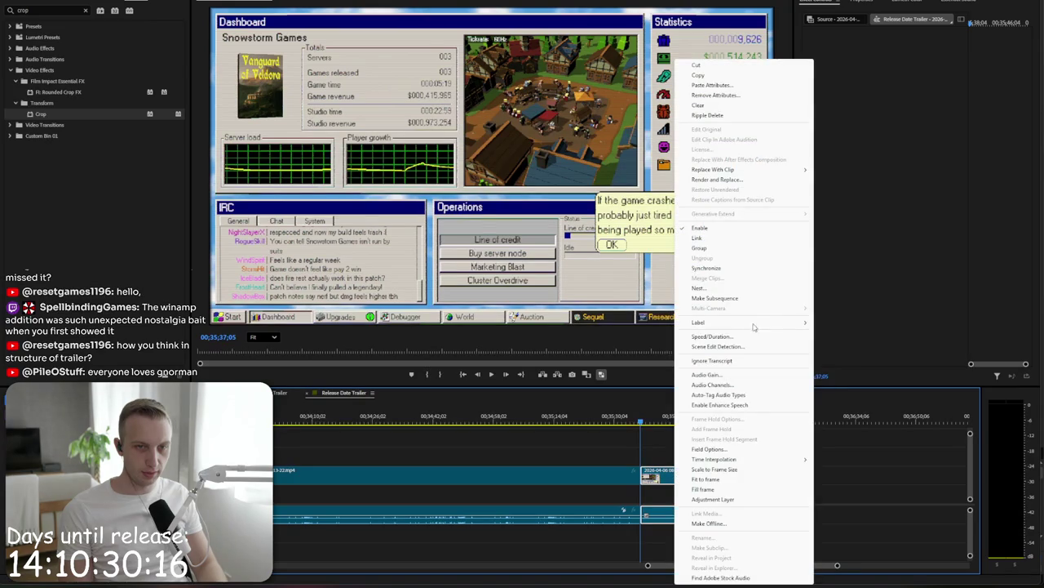
pyautogui.click(740, 256)
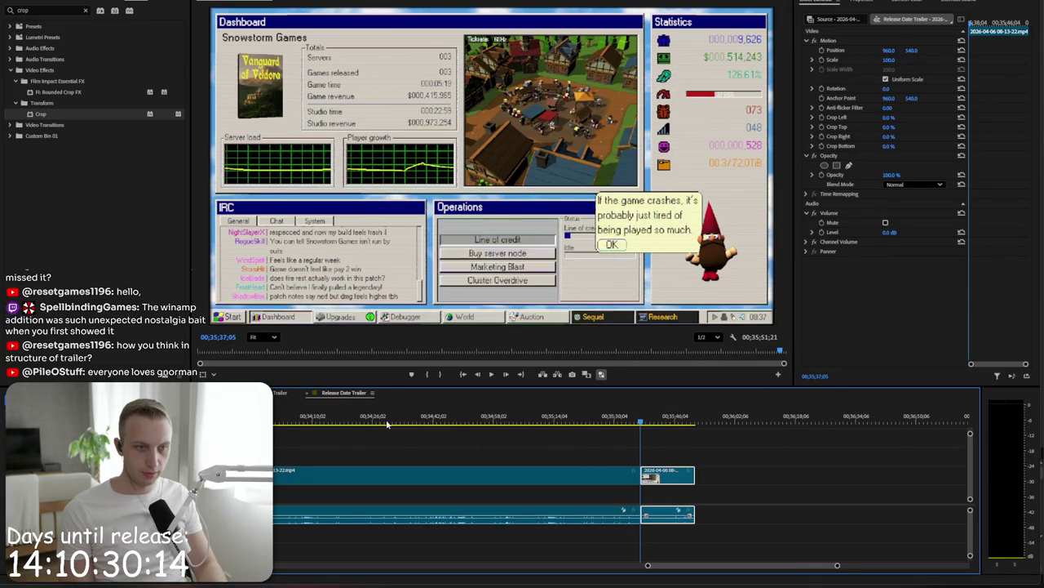
pyautogui.press('-')
pyautogui.press('-')
pyautogui.press('-')
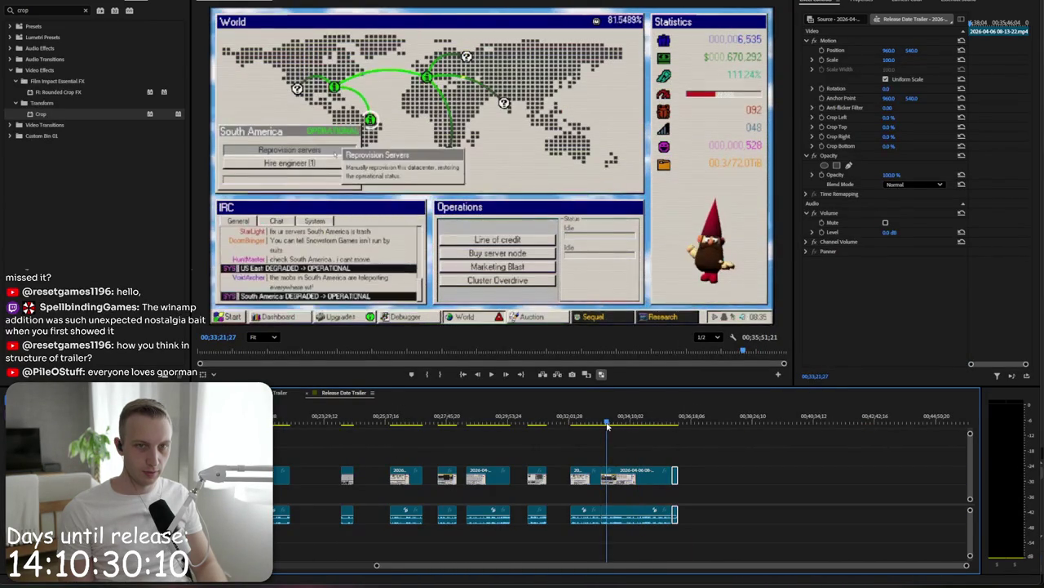
pyautogui.moveTo(605, 424); pyautogui.dragTo(604, 424)
# Select the Debugger gameplay clip's video and audio and link them together.
pyautogui.keyDown('alt'); pyautogui.scroll(5, 613, 480); pyautogui.keyUp('alt')
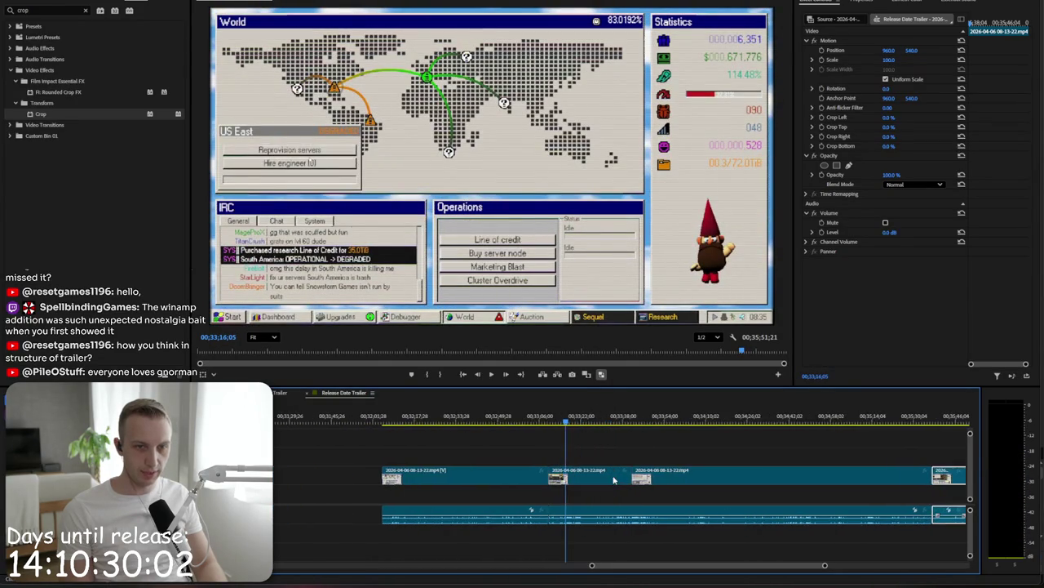
pyautogui.click(591, 479)
pyautogui.click(599, 451)
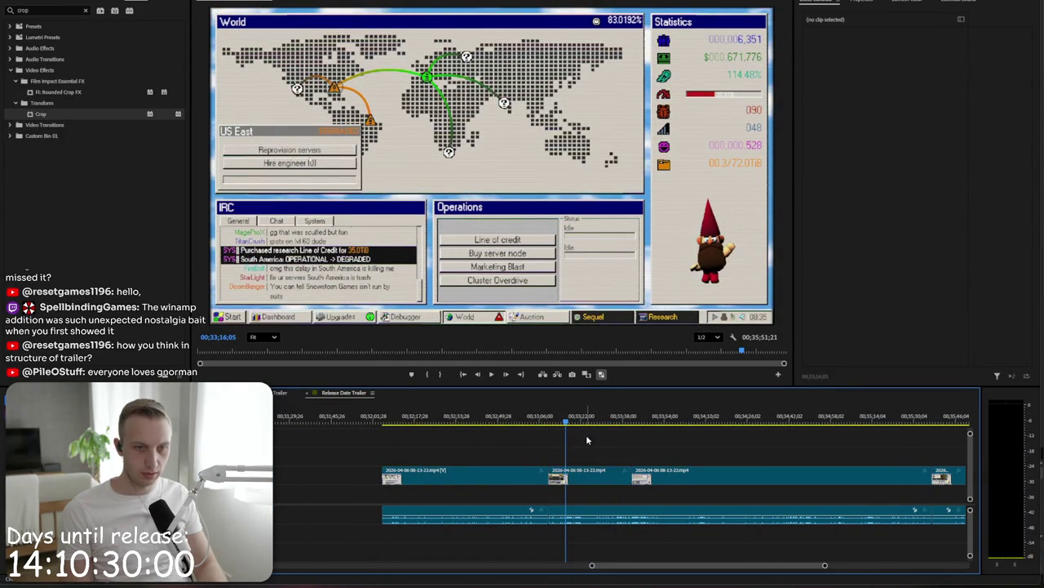
pyautogui.click(591, 523)
pyautogui.click(630, 416)
pyautogui.click(616, 453)
pyautogui.rightClick(605, 468)
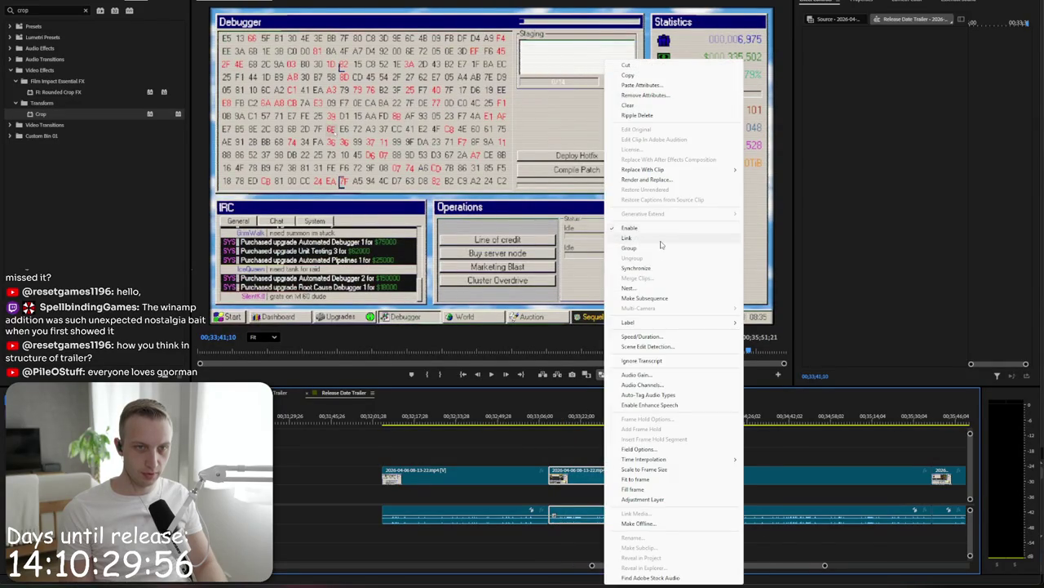
pyautogui.click(663, 238)
# Move the linked Debugger clip to the sequence start and scrub the opening clips.
pyautogui.press('\\')
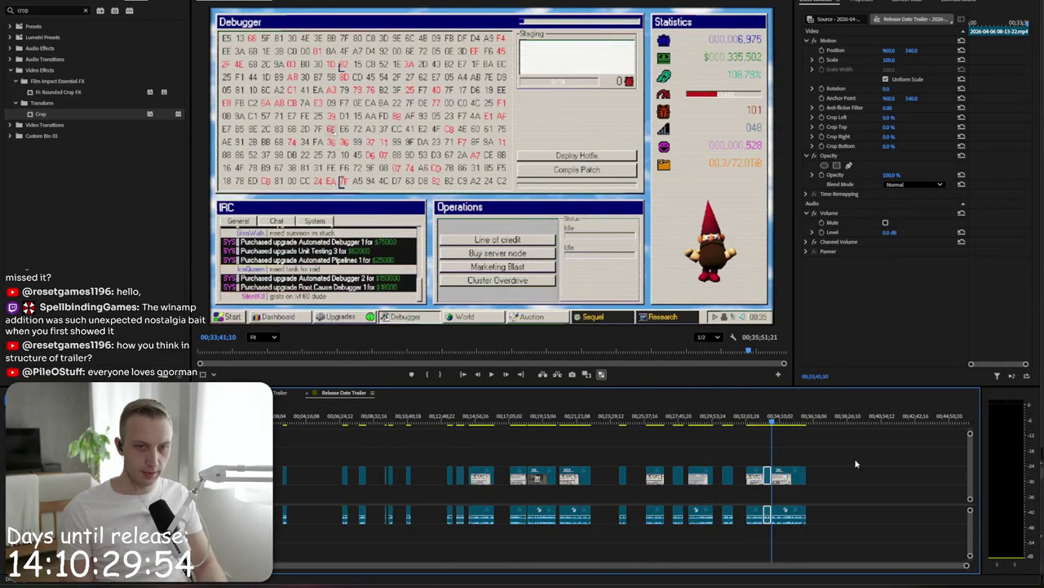
pyautogui.moveTo(768, 478); pyautogui.dragTo(281, 479)
pyautogui.press('=')
pyautogui.press('=')
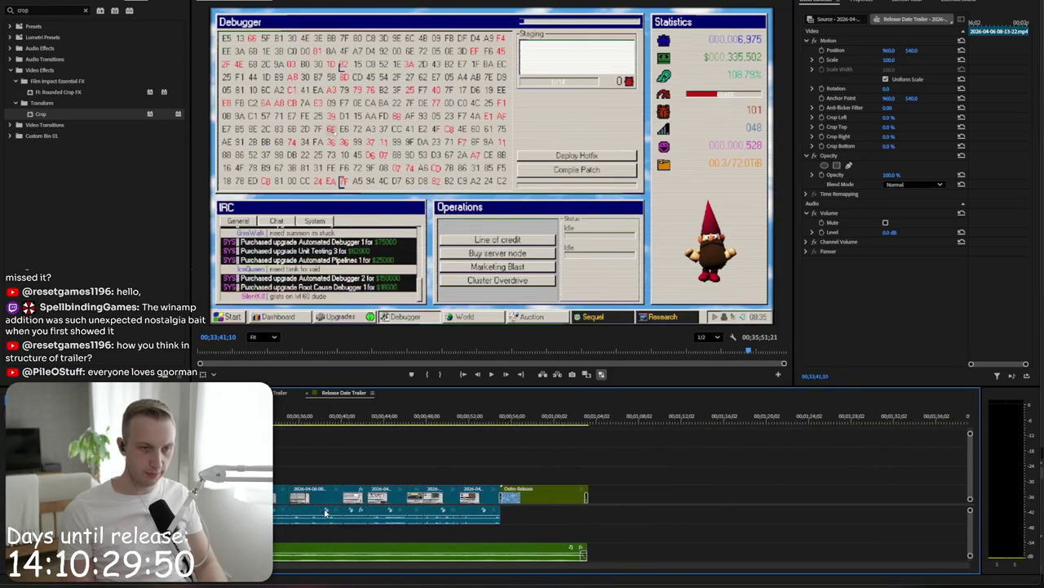
pyautogui.scroll(2, 326, 512)
pyautogui.moveTo(353, 419); pyautogui.dragTo(410, 424)
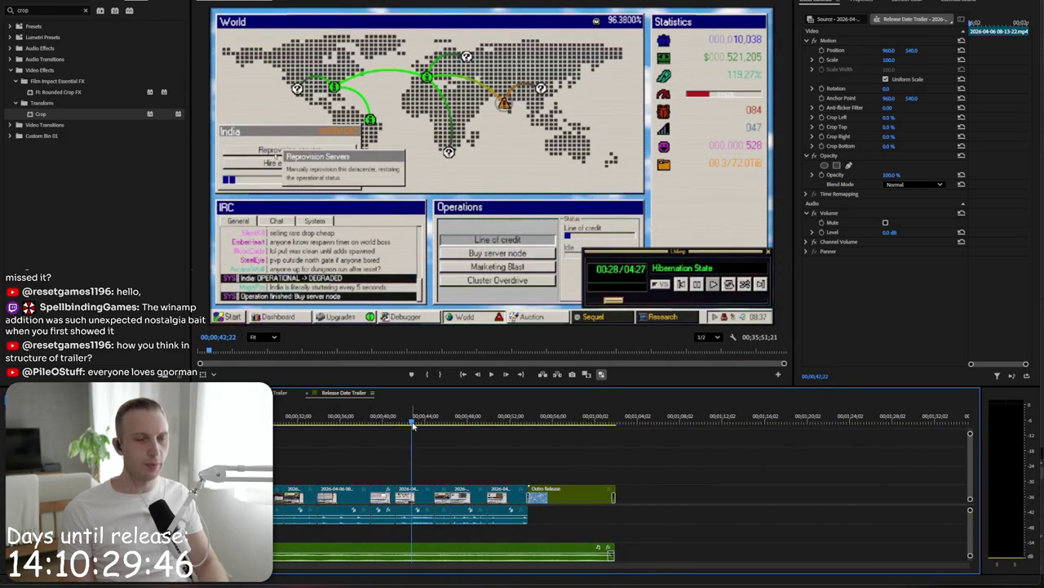
pyautogui.moveTo(411, 424); pyautogui.dragTo(411, 424)
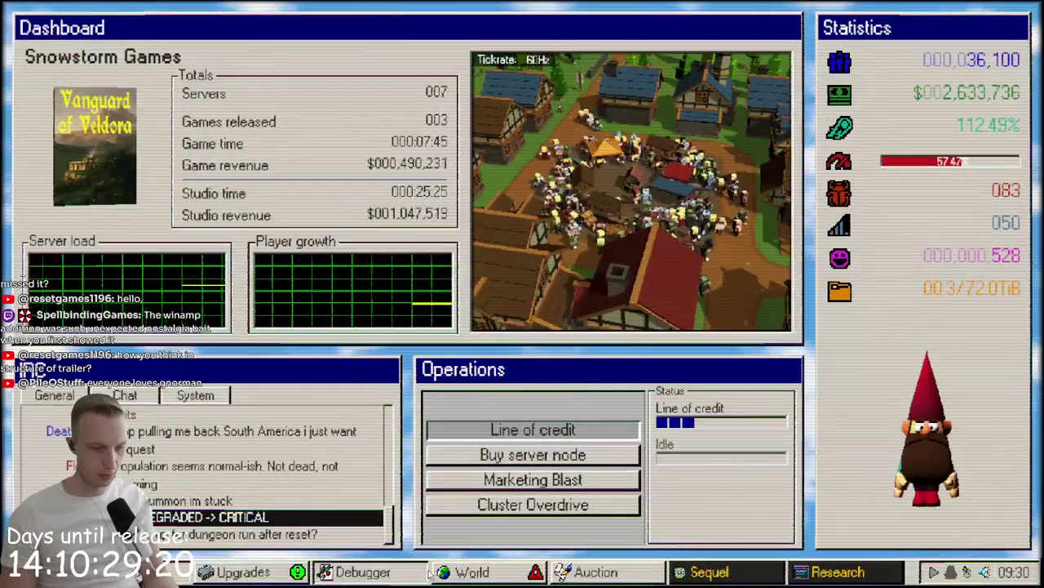
# Reprovision the South America servers and buy another server node from the Dashboard.
pyautogui.click(300, 209)
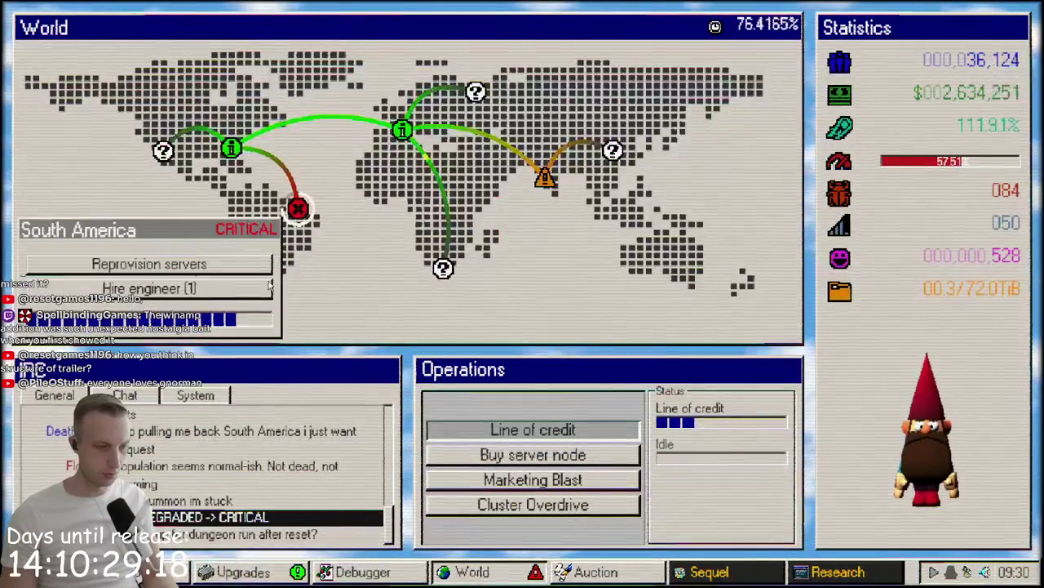
pyautogui.click(204, 264)
pyautogui.click(545, 177)
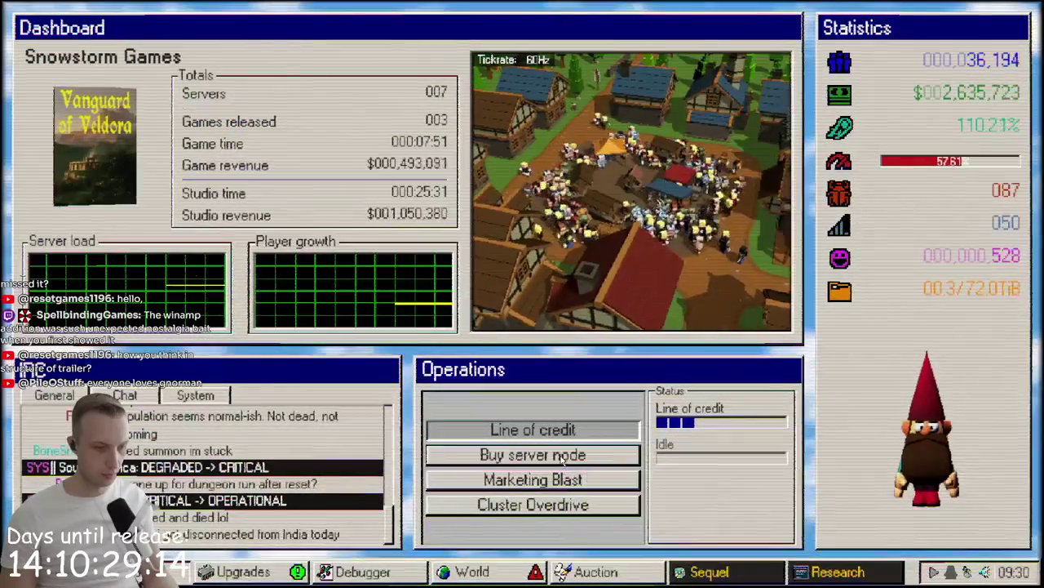
pyautogui.click(563, 456)
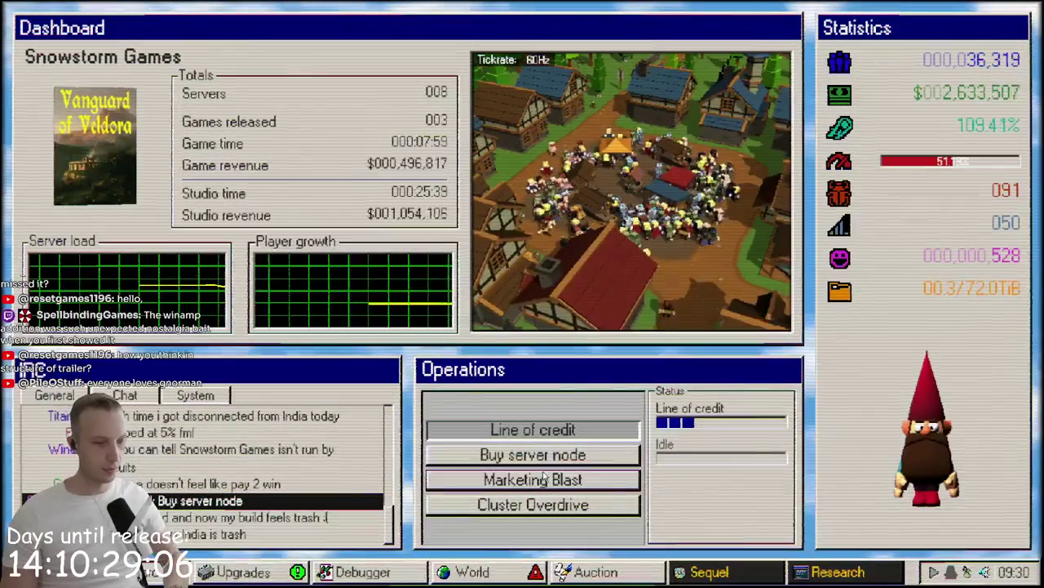
# Check the Debugger, launch a Marketing Blast, view Finances research, and buy another server node.
pyautogui.click(360, 571)
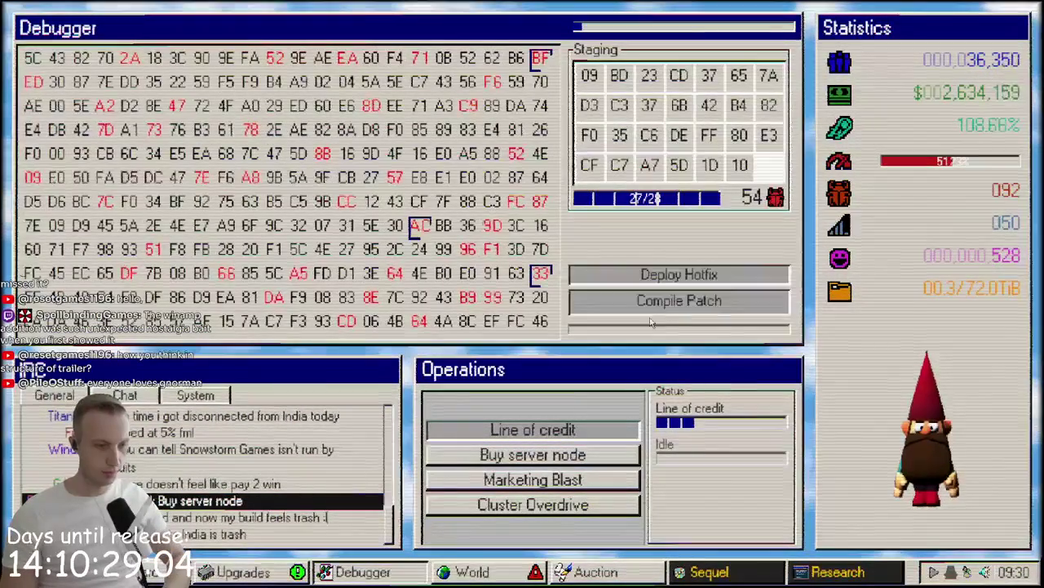
pyautogui.click(163, 571)
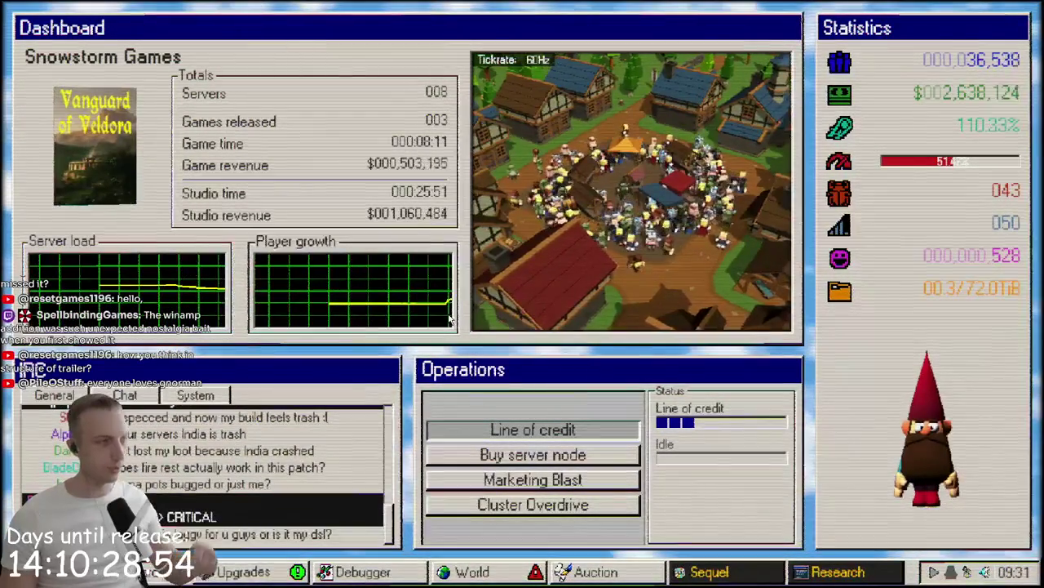
pyautogui.click(510, 483)
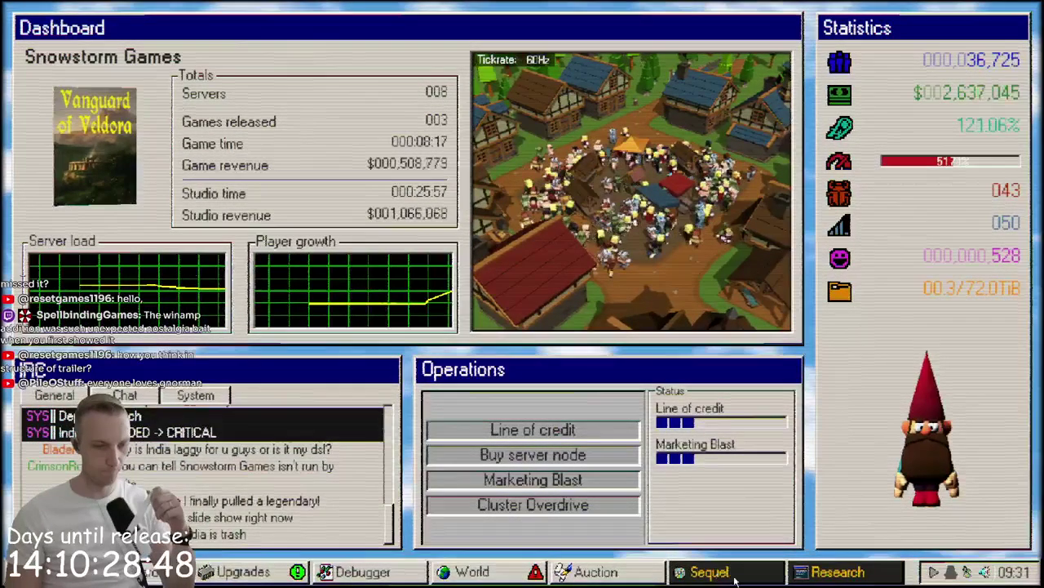
pyautogui.click(832, 571)
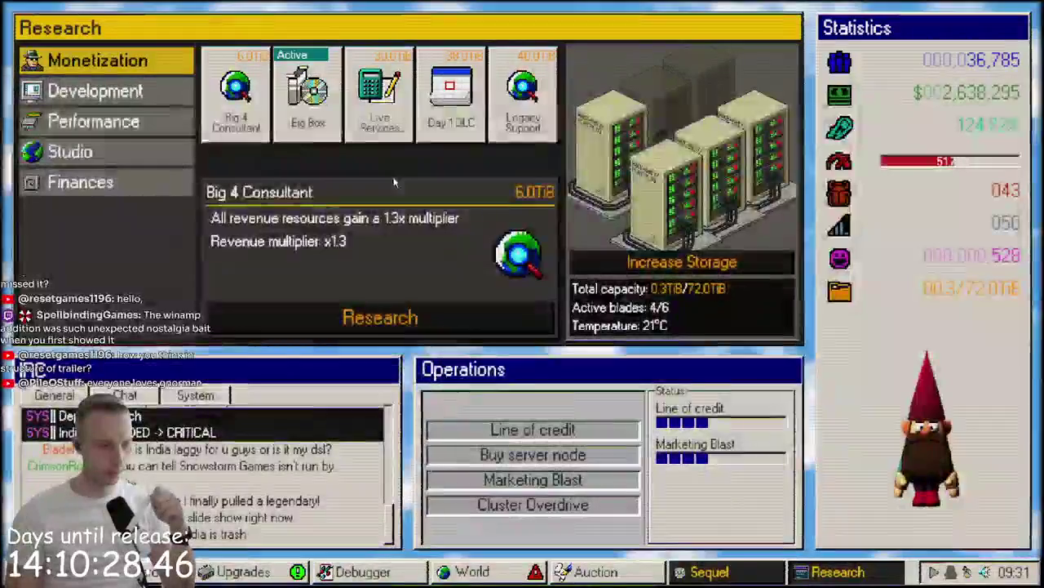
pyautogui.click(140, 199)
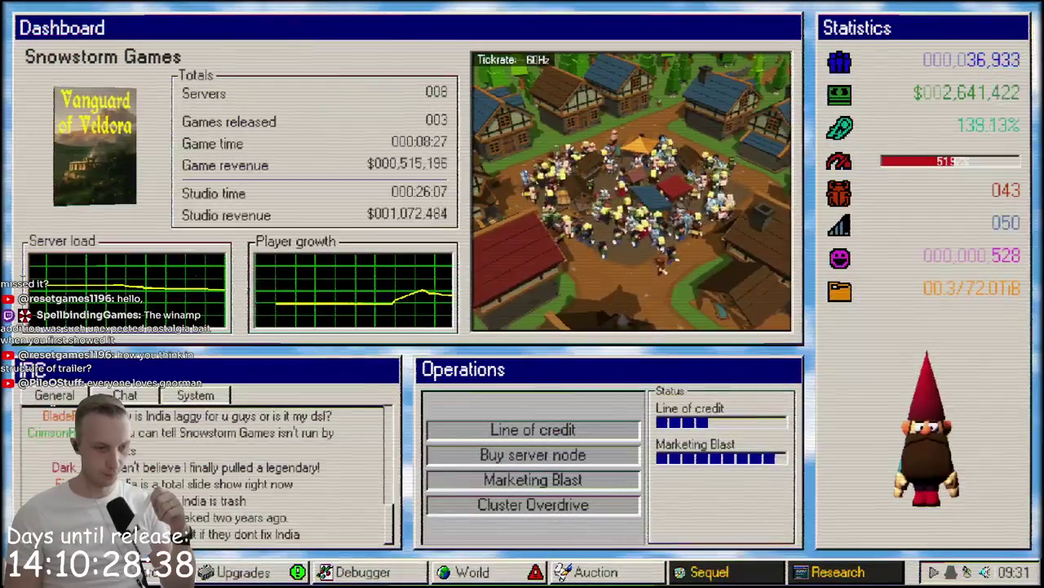
pyautogui.click(583, 455)
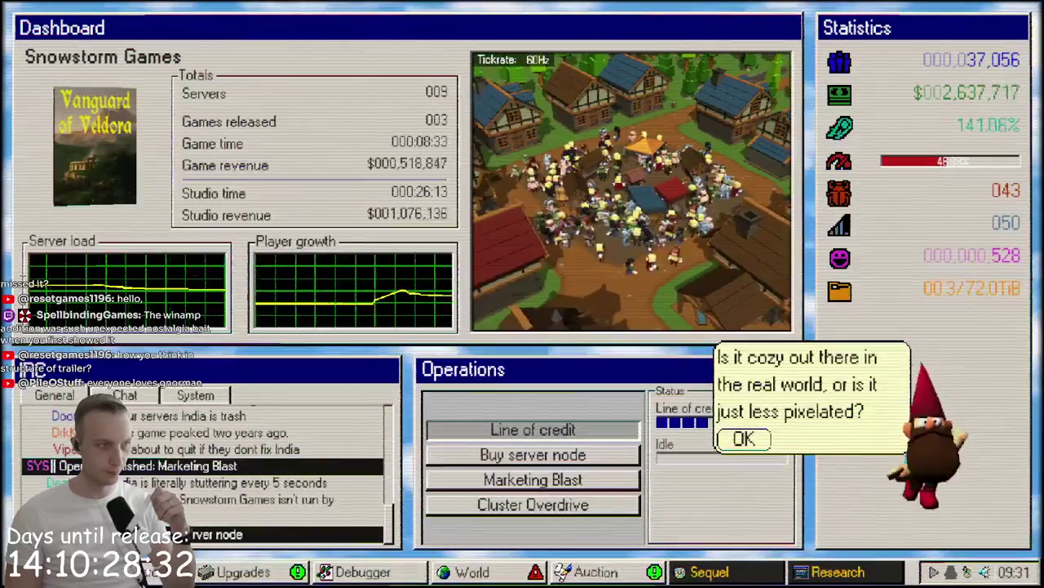
# Dismiss the gnome's speech bubble and quit to the main menu, confirming.
pyautogui.click(745, 440)
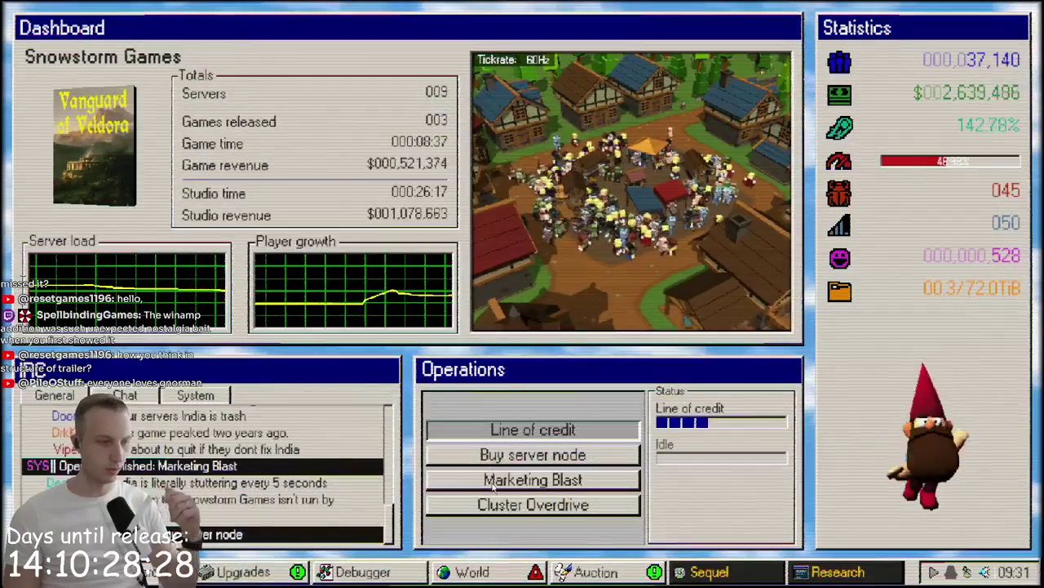
pyautogui.click(21, 571)
pyautogui.click(90, 472)
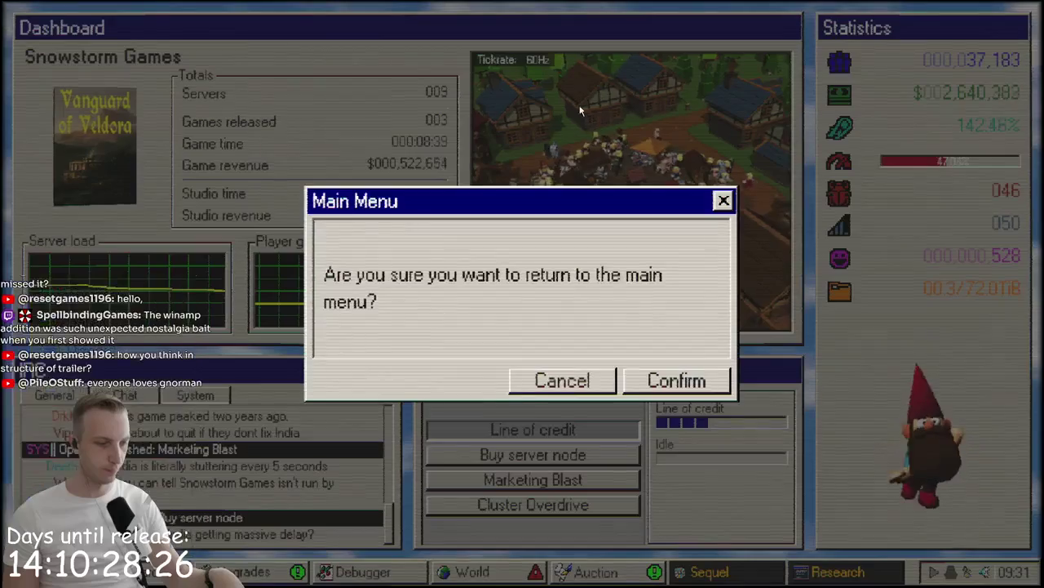
pyautogui.click(676, 378)
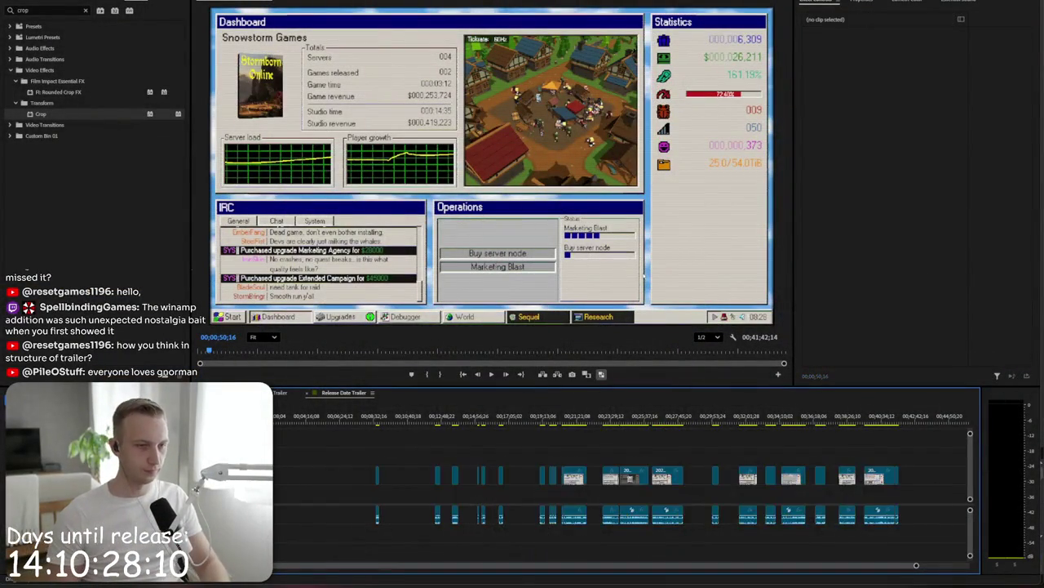
pyautogui.press('=')
pyautogui.press('=')
pyautogui.press('=')
pyautogui.press('=')
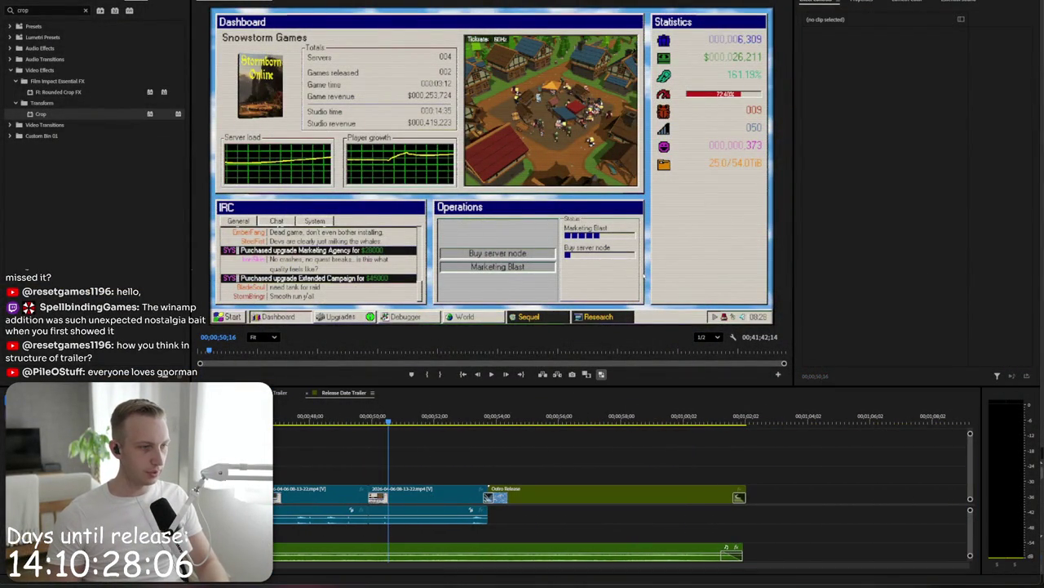
pyautogui.hotkey('alt', 'Tab')
pyautogui.click(386, 155)
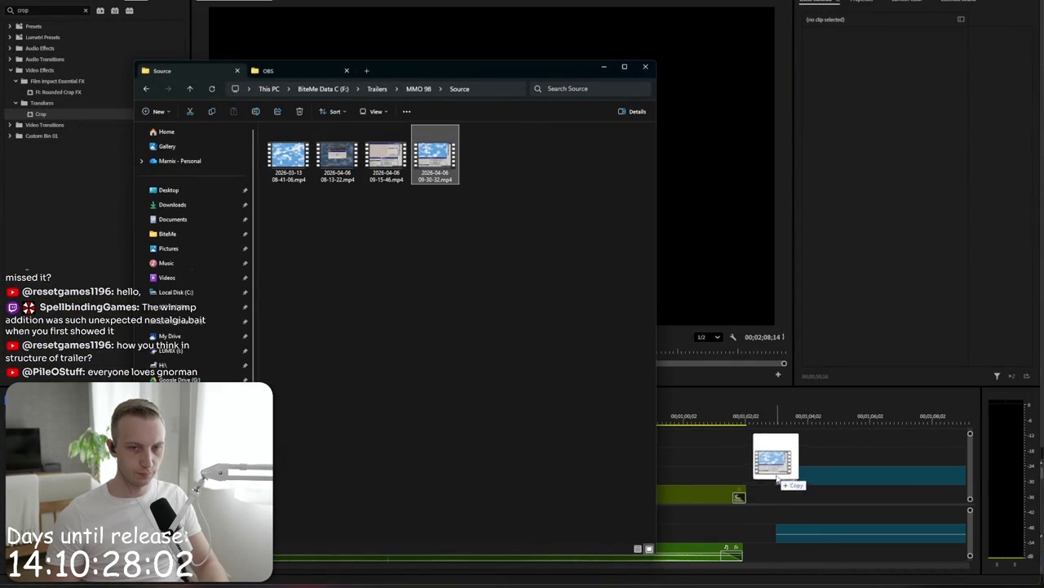
pyautogui.moveTo(729, 326); pyautogui.dragTo(780, 472)
pyautogui.press('-')
pyautogui.press('-')
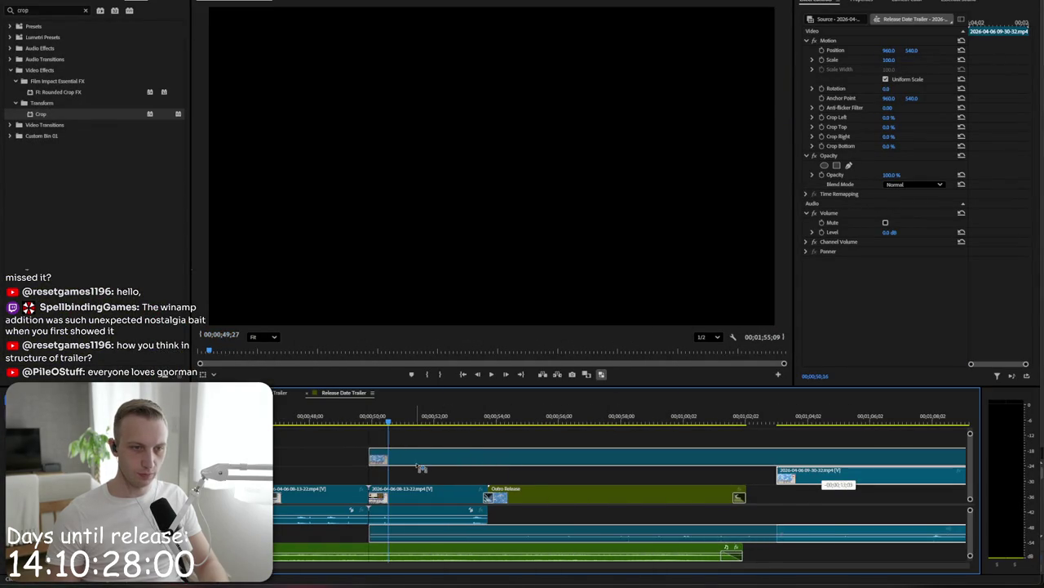
pyautogui.moveTo(506, 473); pyautogui.dragTo(424, 461)
# Cut the new clip at the playhead, slide the later piece left, and play the ending.
pyautogui.press('-')
pyautogui.moveTo(443, 421); pyautogui.dragTo(593, 422)
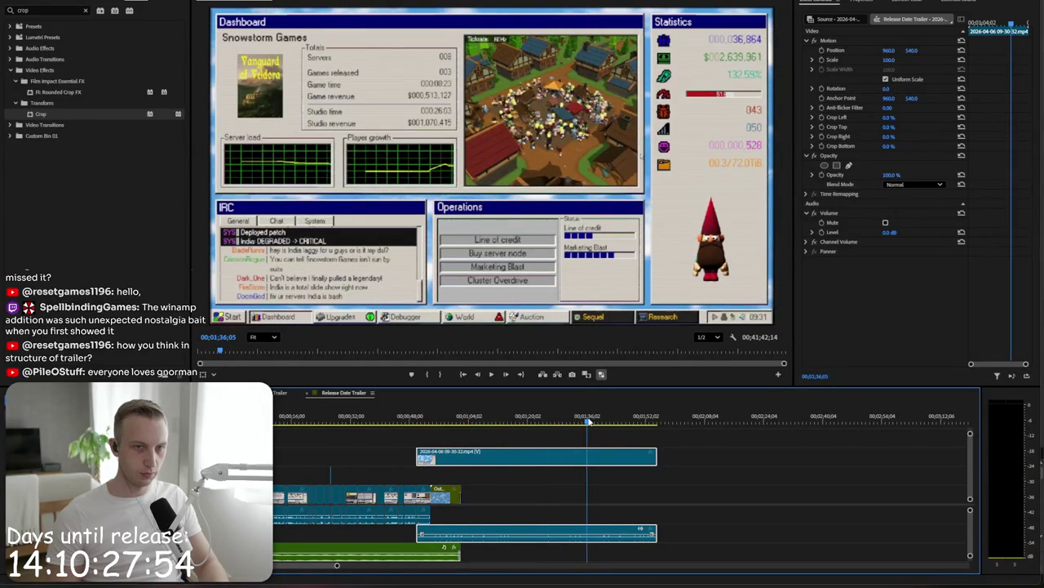
pyautogui.hotkey('ctrl', 'k')
pyautogui.moveTo(621, 457); pyautogui.dragTo(448, 473)
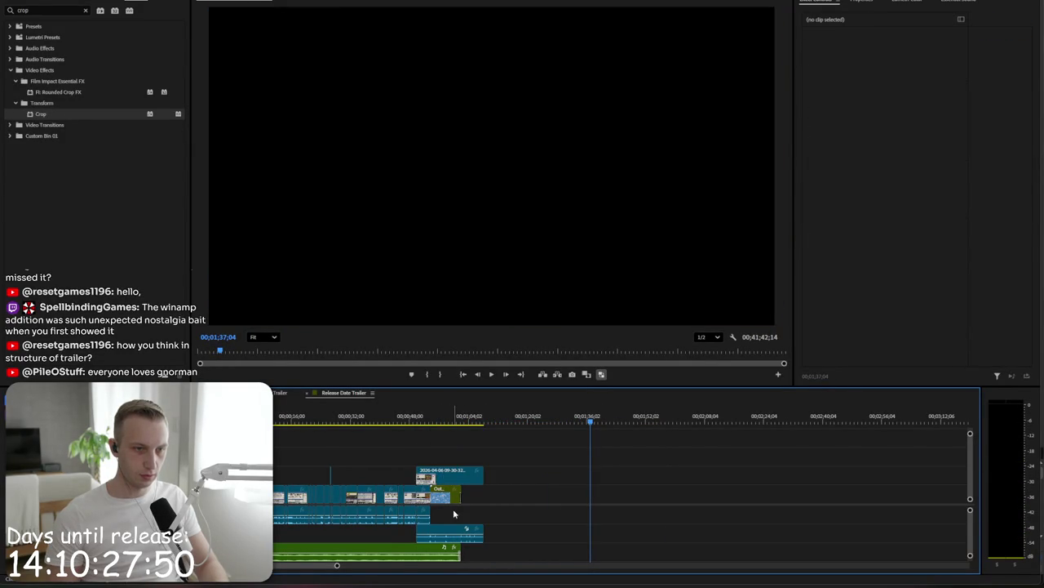
pyautogui.press('=')
pyautogui.press('=')
pyautogui.click(466, 429)
pyautogui.press('space')
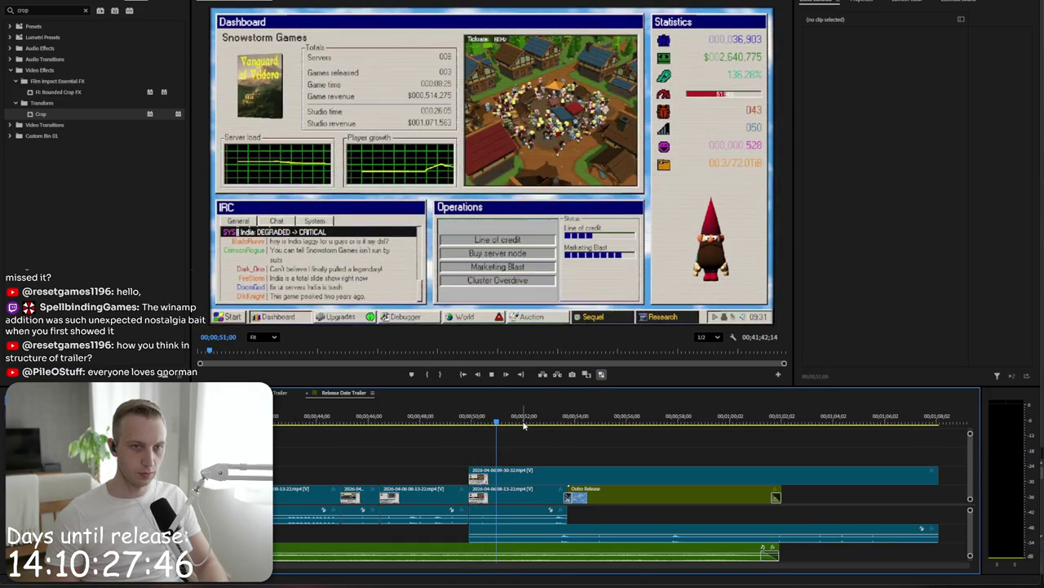
# Split the upper clip at the playhead, slide it earlier, and preview from 00;49;10.
pyautogui.click(546, 479)
pyautogui.hotkey('ctrl', 'k')
pyautogui.moveTo(546, 479); pyautogui.dragTo(506, 479)
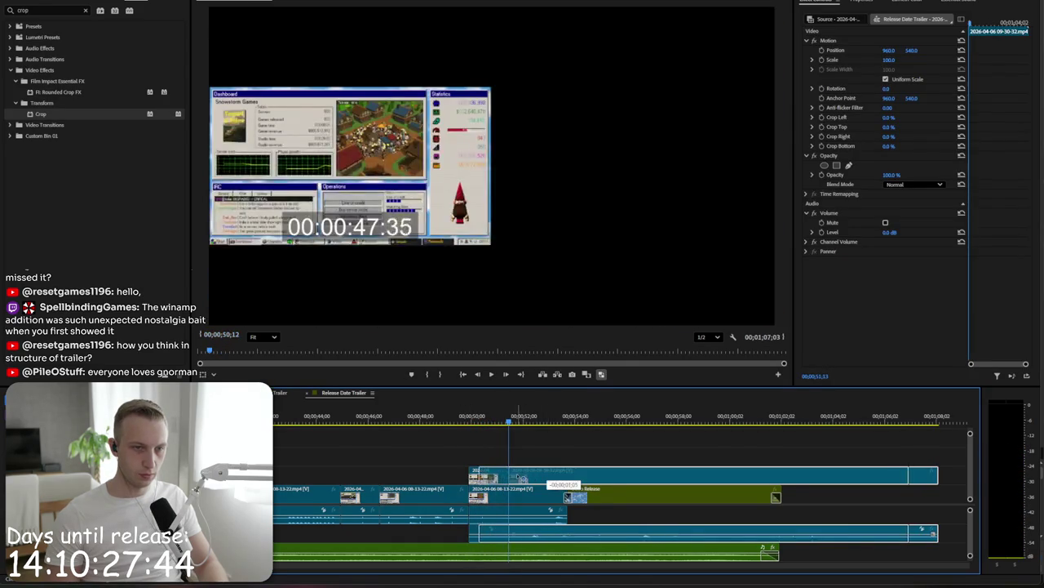
pyautogui.click(450, 418)
pyautogui.press('space')
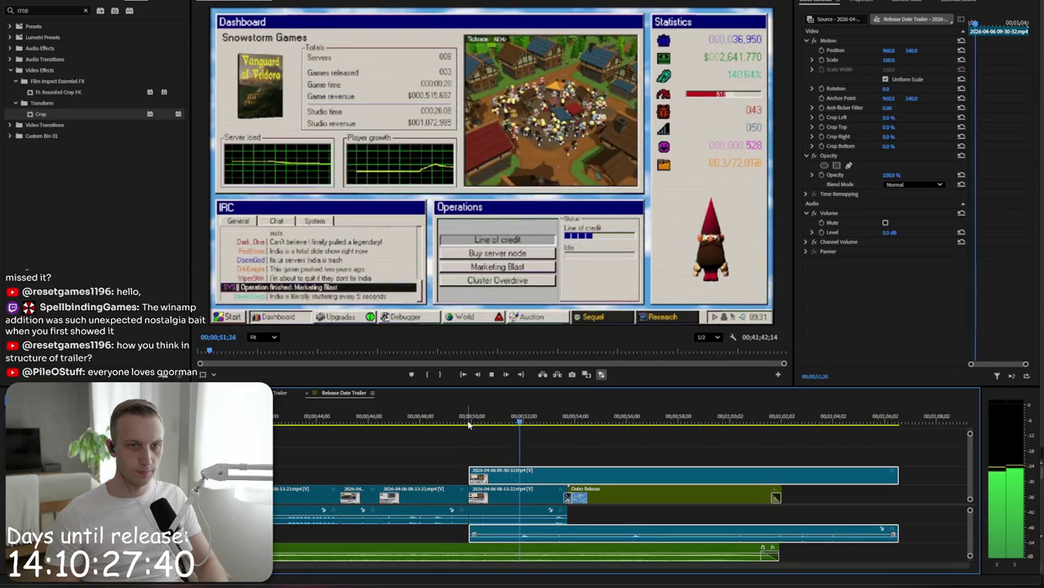
pyautogui.press('space')
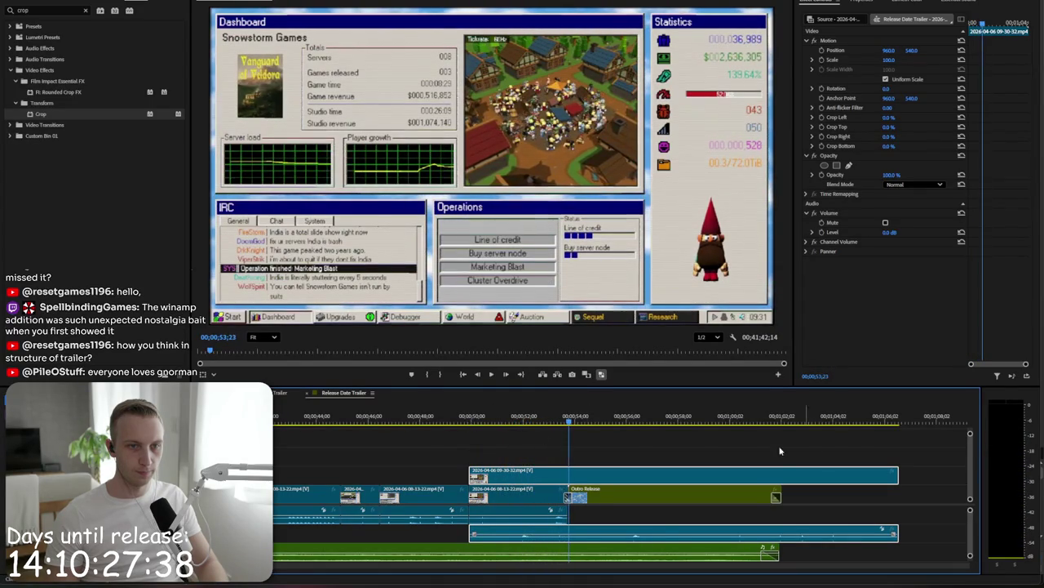
# Trim the 09-30-32 clip to end at the playhead and drop it and its audio onto the main tracks.
pyautogui.moveTo(897, 475)
pyautogui.mouseDown()
pyautogui.moveTo(514, 482)
pyautogui.moveTo(565, 476)
pyautogui.mouseUp()
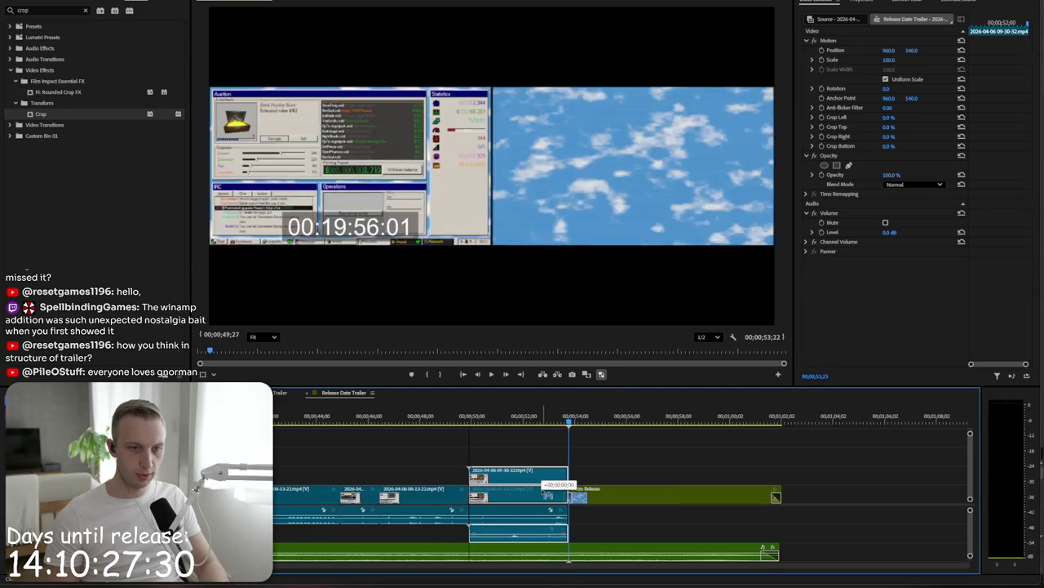
pyautogui.moveTo(565, 476); pyautogui.dragTo(546, 494)
pyautogui.moveTo(527, 534); pyautogui.dragTo(526, 513)
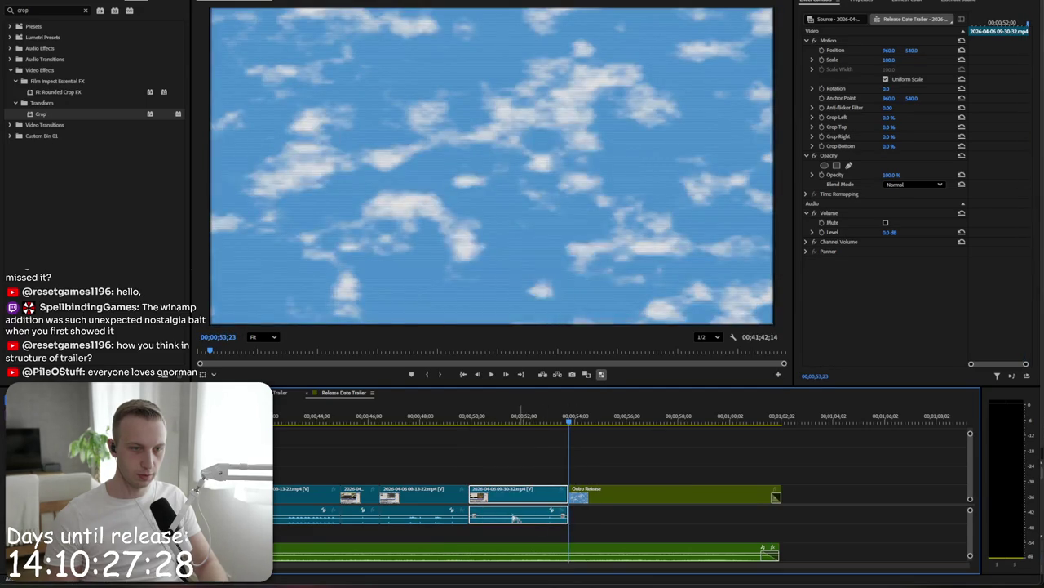
# Play back the new edit up to the MMO98 title to review it.
pyautogui.press('=')
pyautogui.click(557, 416)
pyautogui.press('space')
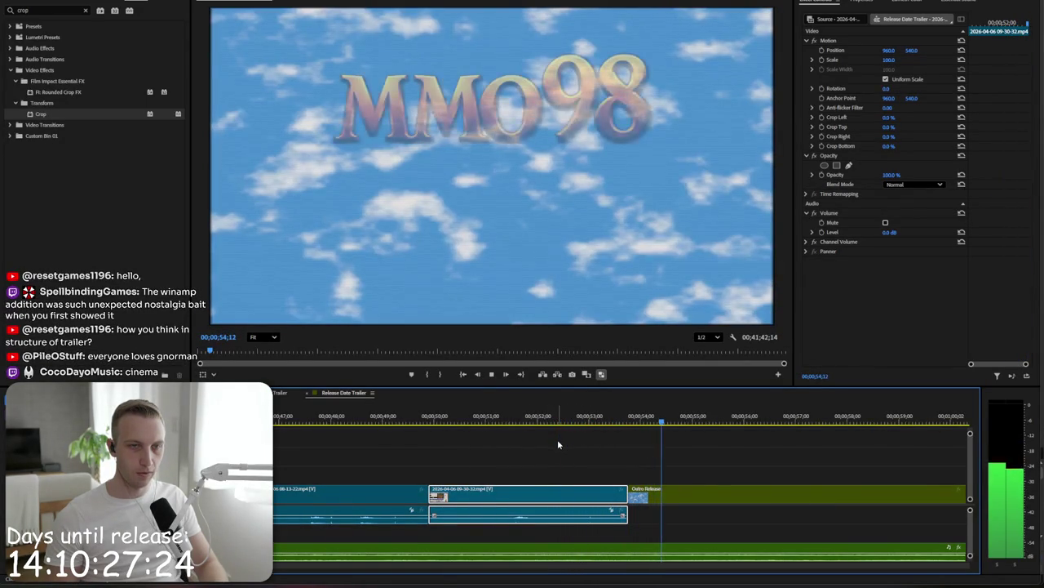
pyautogui.press('space')
# Inside the Outro Release nest, shift the clips so the sequence runs 00;00;09;03.
pyautogui.click(47, 13)
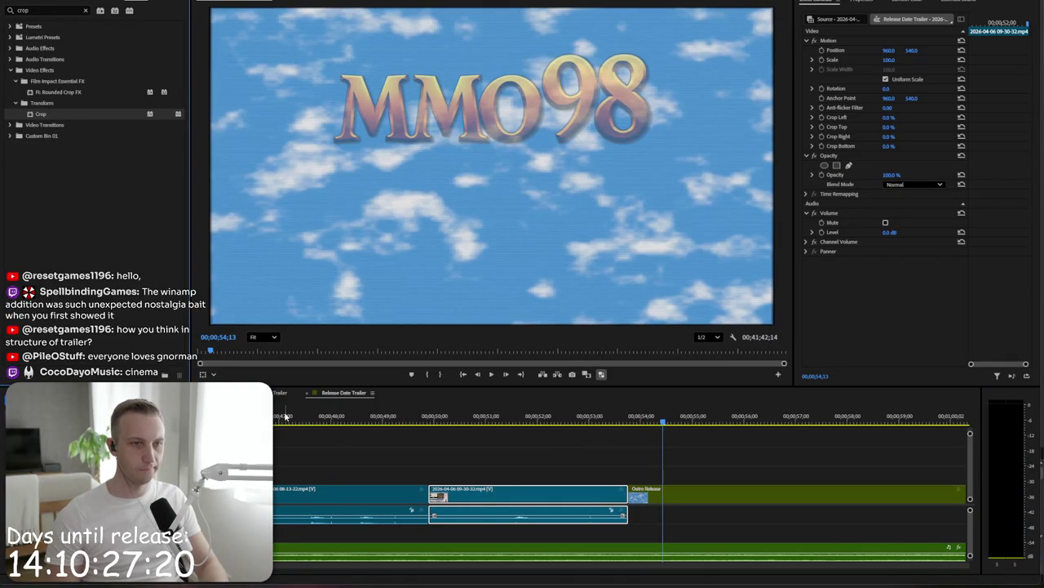
pyautogui.doubleClick(653, 494)
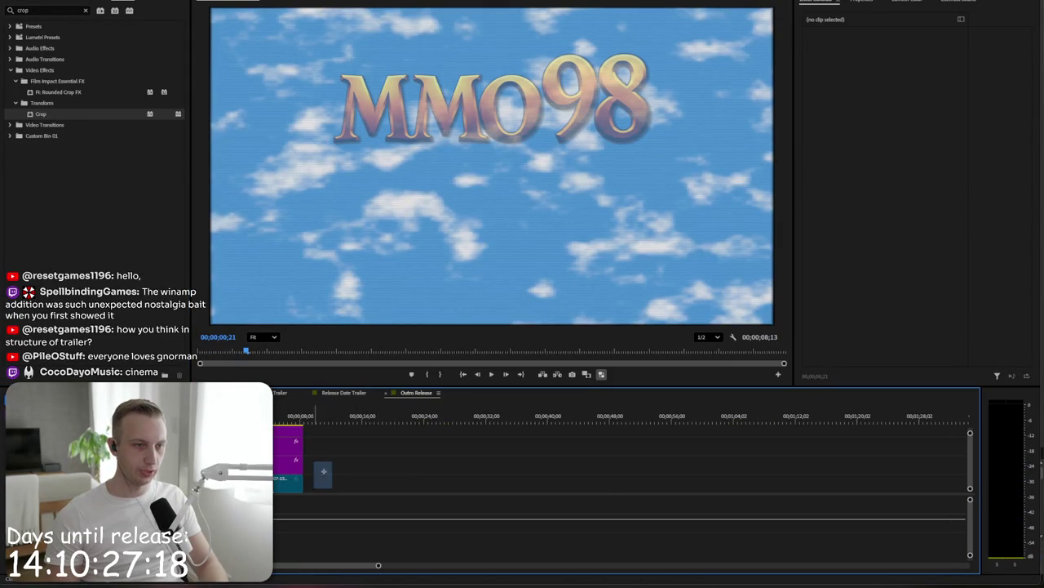
pyautogui.moveTo(328, 489); pyautogui.dragTo(281, 449)
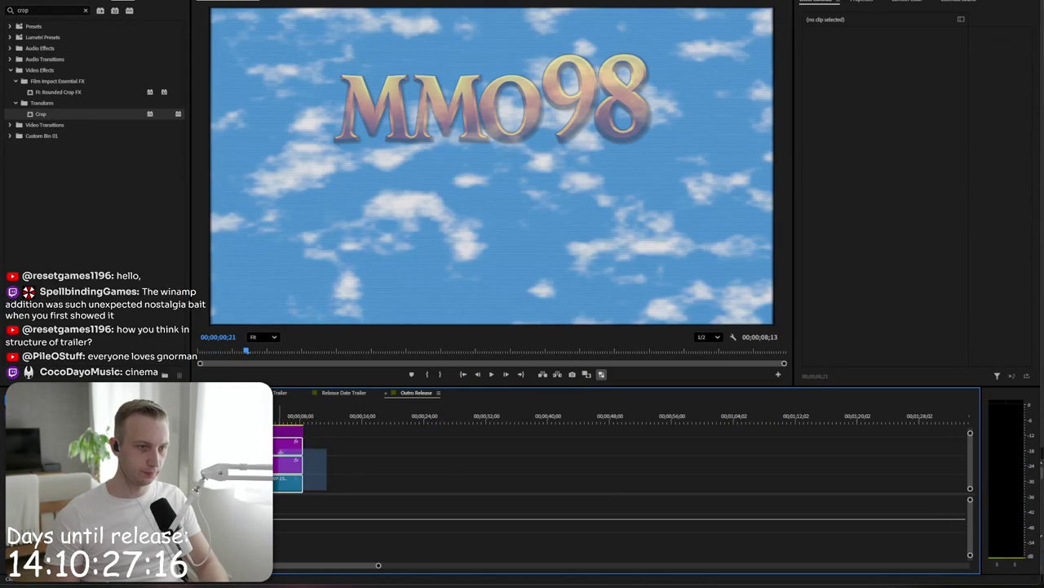
pyautogui.press('Delete')
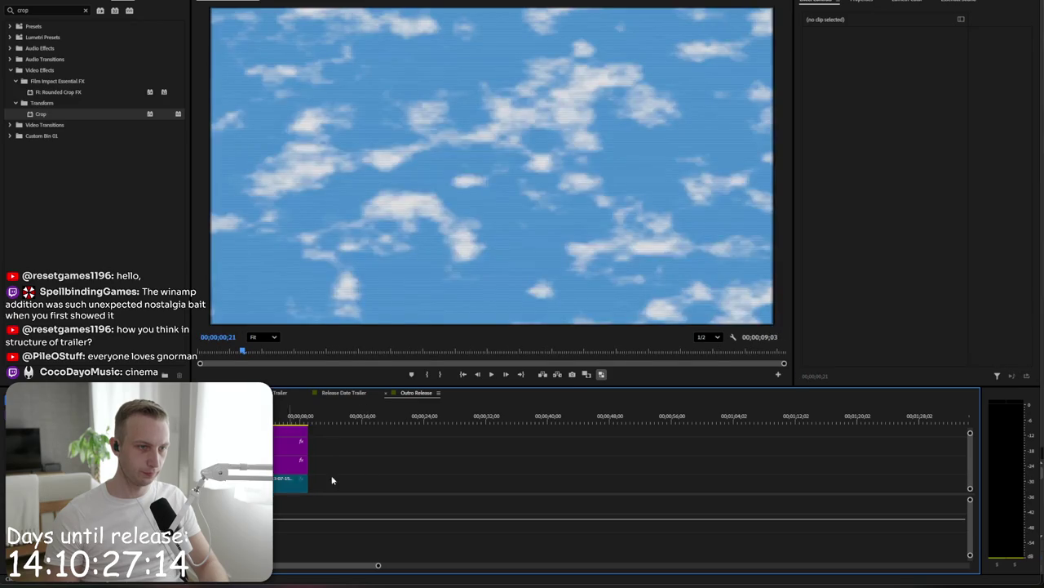
pyautogui.scroll(4, 290, 485)
pyautogui.scroll(1, 290, 485)
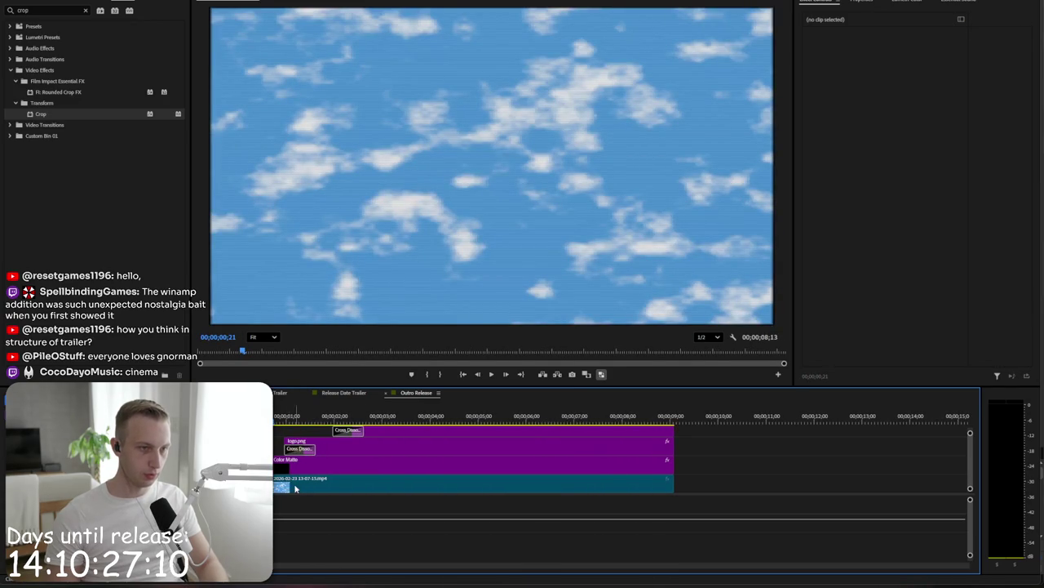
pyautogui.click(295, 488)
pyautogui.hotkey('ctrl', 'z')
# Slip the cloud background footage with the Slip tool, then return to the Release Date Trailer sequence.
pyautogui.click(444, 488)
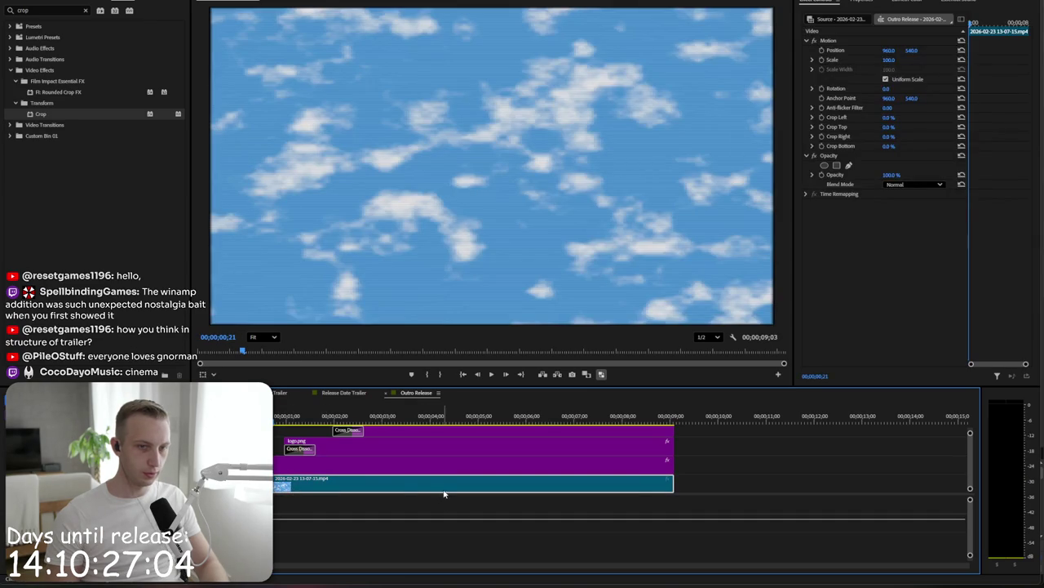
pyautogui.press('y')
pyautogui.moveTo(444, 489); pyautogui.dragTo(400, 488)
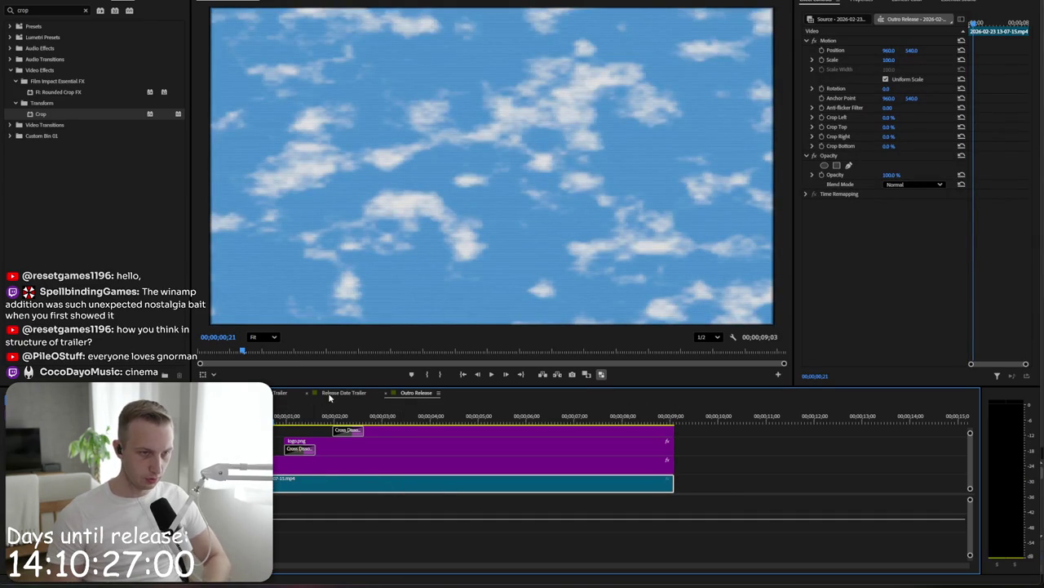
pyautogui.click(280, 393)
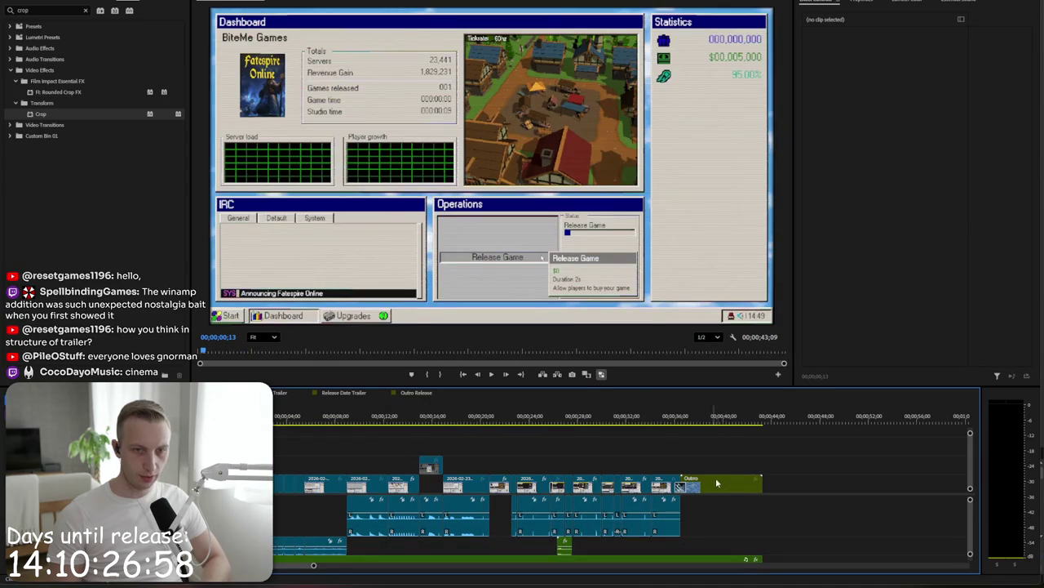
pyautogui.click(343, 393)
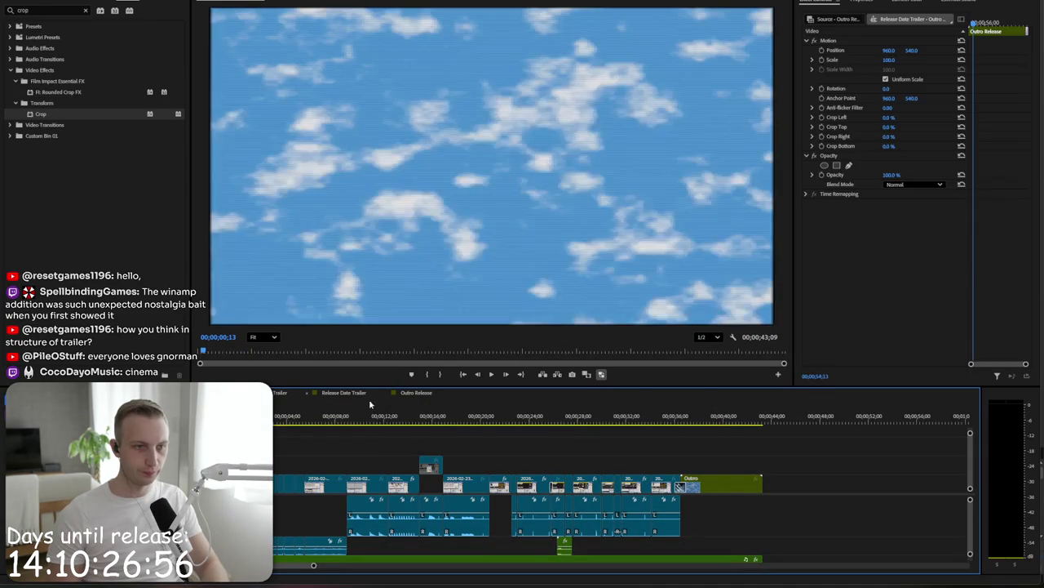
# Search Effects for 'cross' and set the Outro Release Cross Dissolve to Center at Cut.
pyautogui.click(49, 10)
pyautogui.press('BackSpace')
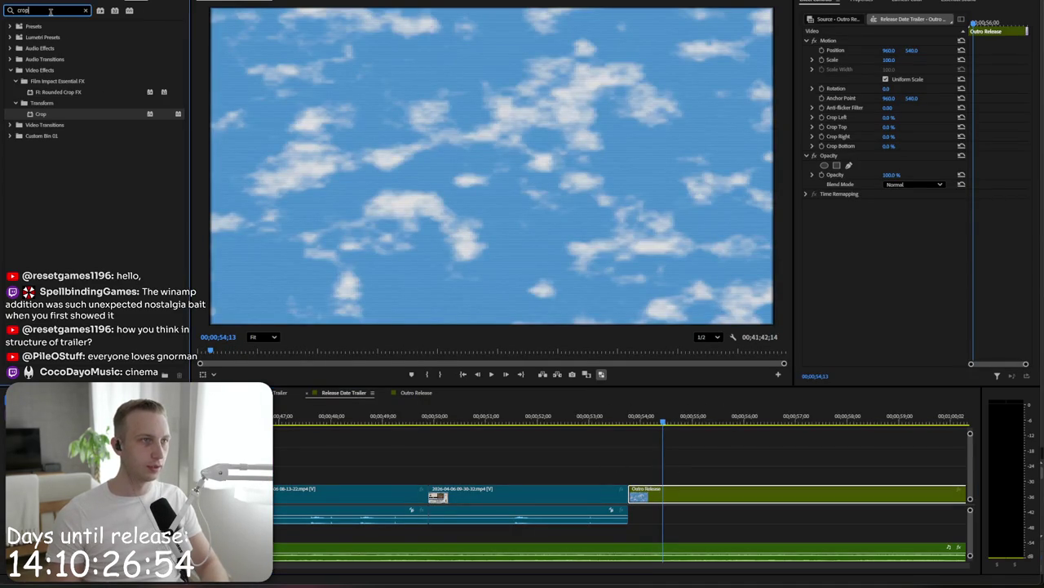
pyautogui.write('ss')
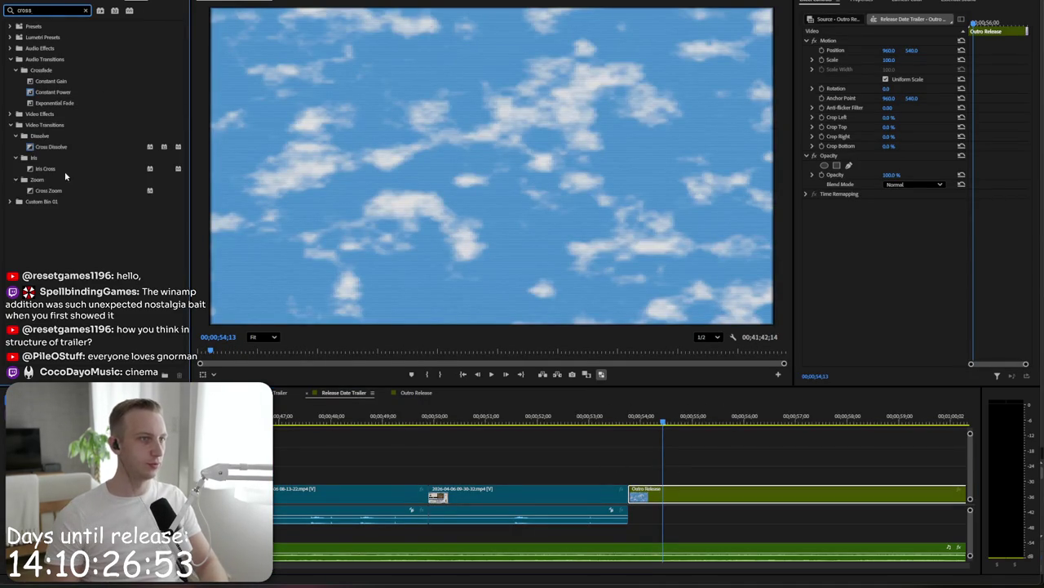
pyautogui.click(59, 146)
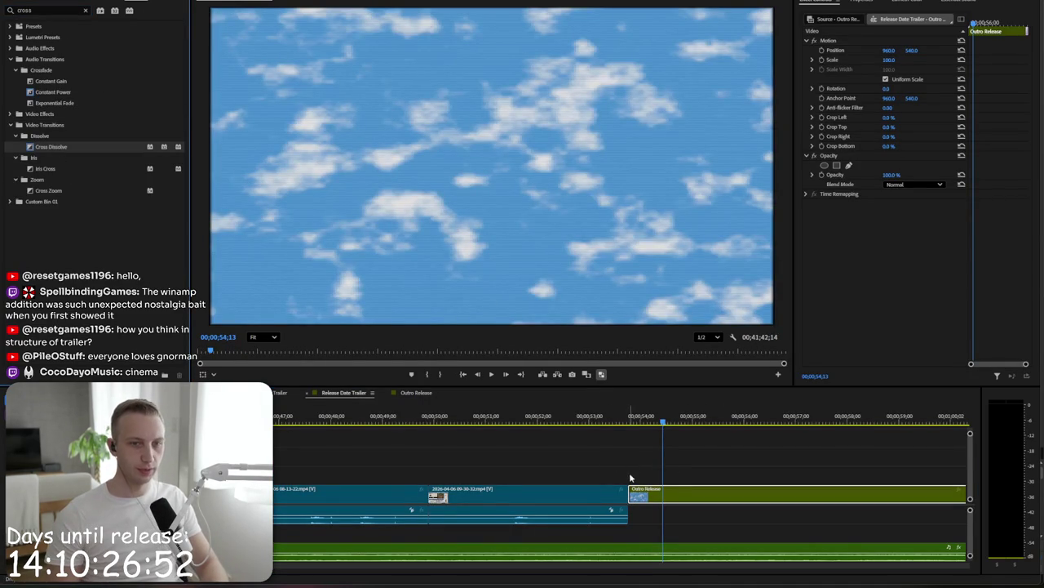
pyautogui.click(641, 497)
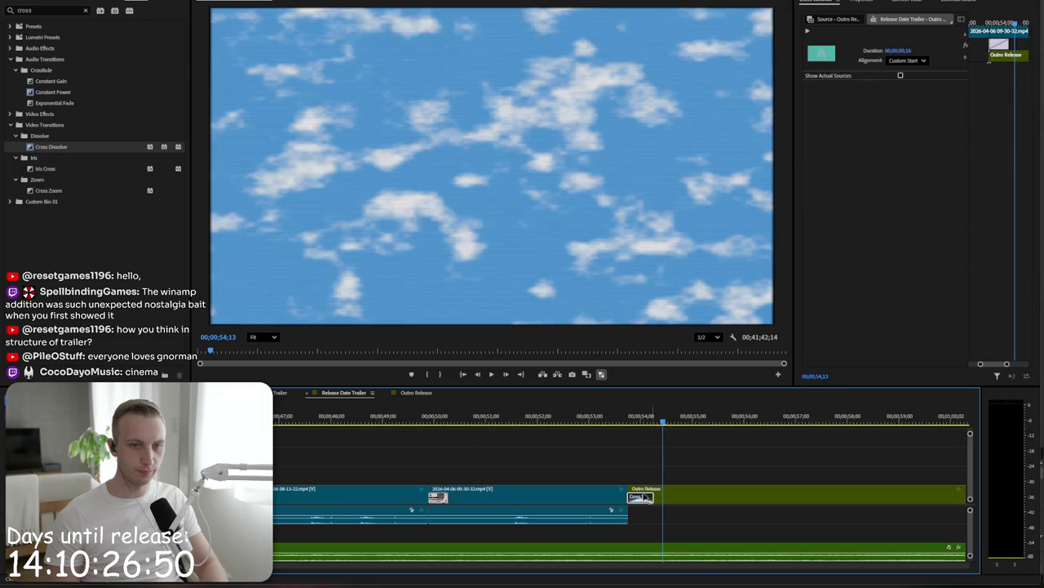
pyautogui.click(905, 60)
pyautogui.click(904, 67)
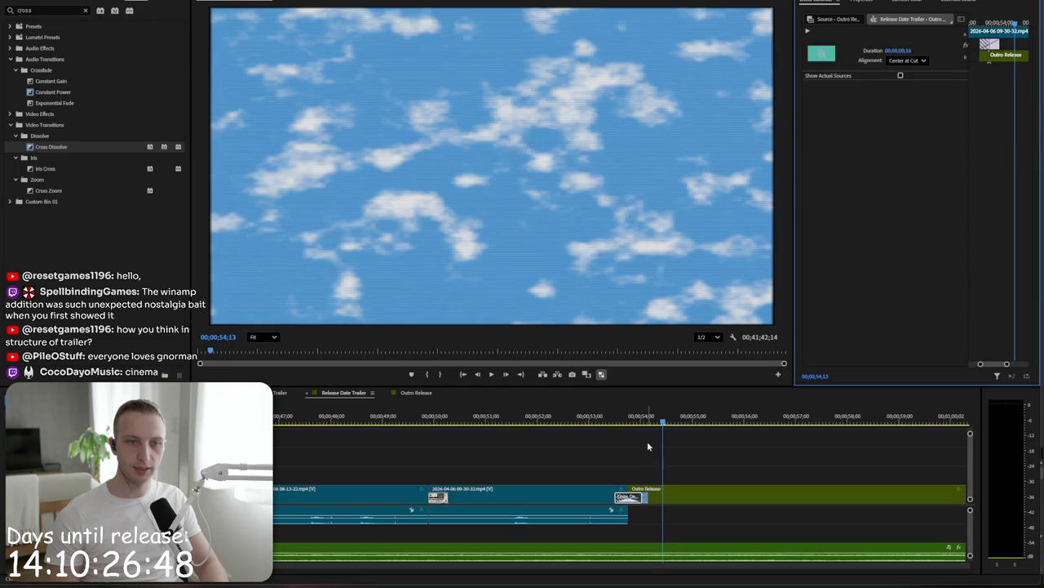
# Preview the transition, then remove it and slide Outro Release left to close the gap.
pyautogui.click(579, 416)
pyautogui.press('space')
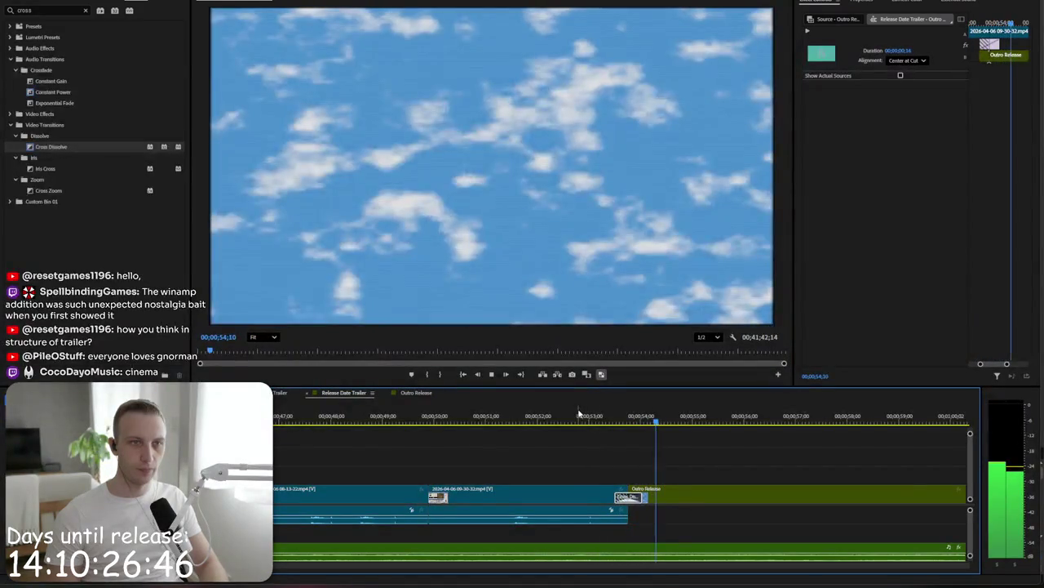
pyautogui.press('space')
pyautogui.moveTo(692, 422); pyautogui.dragTo(662, 422)
pyautogui.click(695, 504)
pyautogui.hotkey('ctrl', 'k')
pyautogui.moveTo(695, 504)
pyautogui.mouseDown()
pyautogui.moveTo(632, 495)
pyautogui.moveTo(659, 496)
pyautogui.mouseUp()
# Reapply Cross Dissolve on the cut between the last gameplay clip and Outro Release.
pyautogui.click(50, 155)
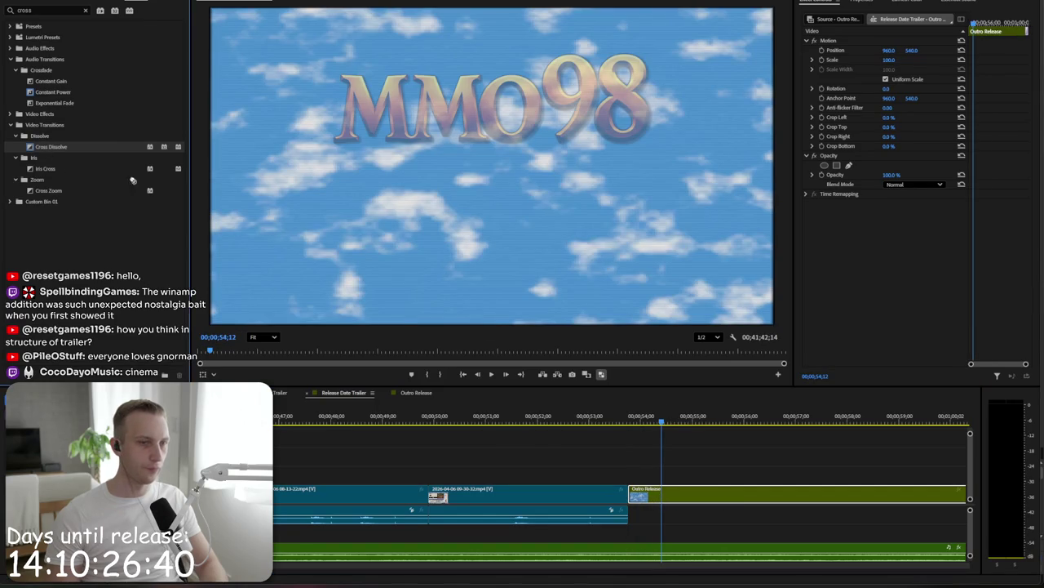
pyautogui.moveTo(649, 505); pyautogui.dragTo(630, 497)
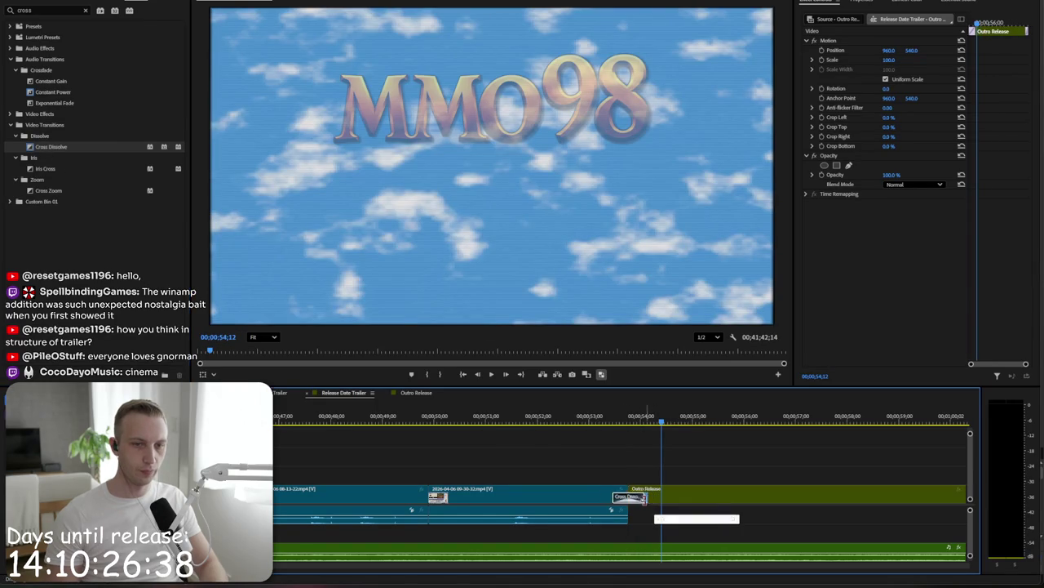
pyautogui.click(611, 420)
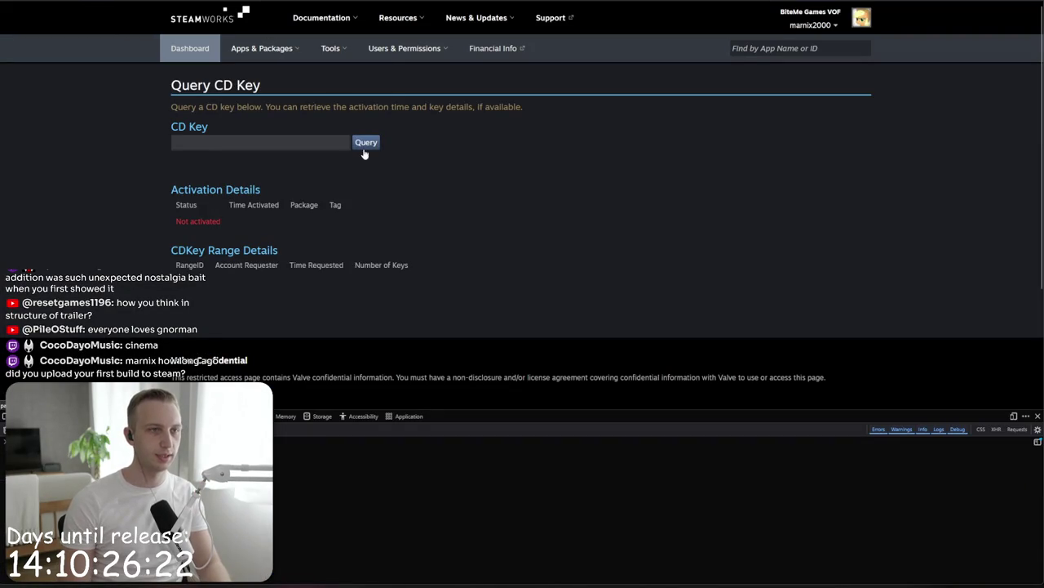
# Close DevTools and go from the Steamworks dashboard to MMO98's App Data Admin SteamPipe Builds list.
pyautogui.click(1039, 416)
pyautogui.hotkey('alt', 'Left')
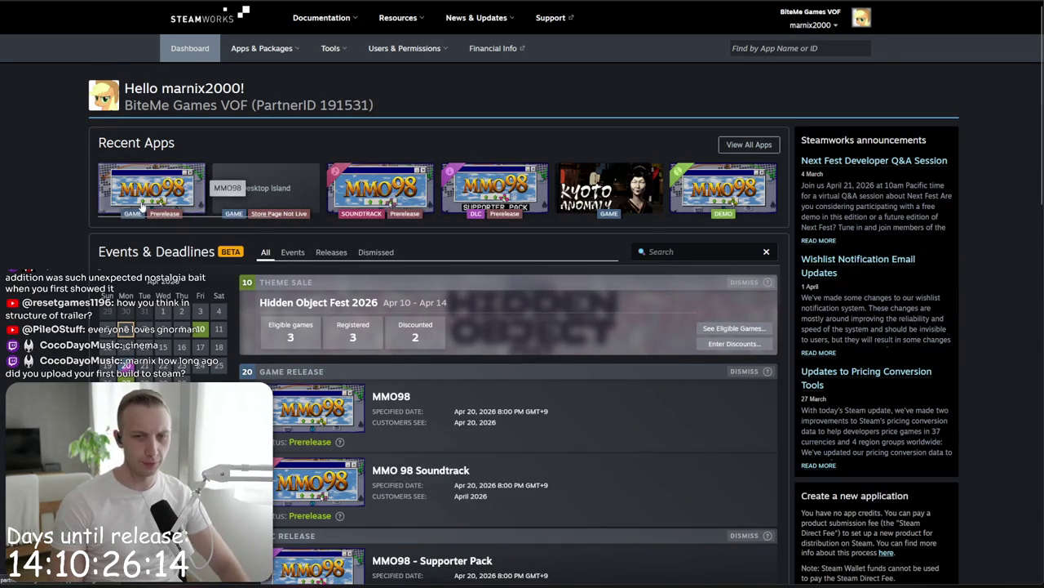
pyautogui.click(140, 207)
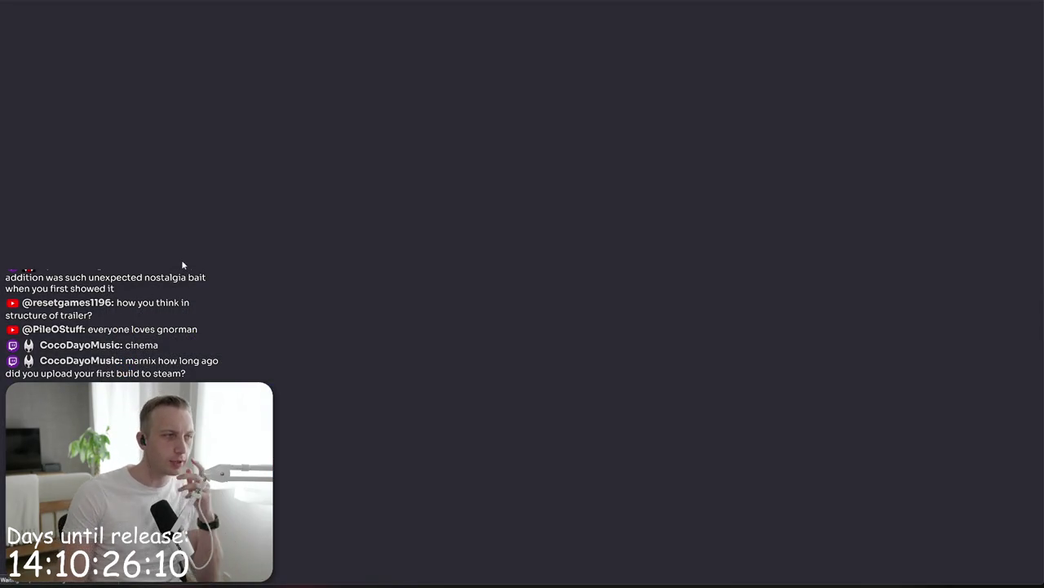
pyautogui.scroll(-5, 385, 363)
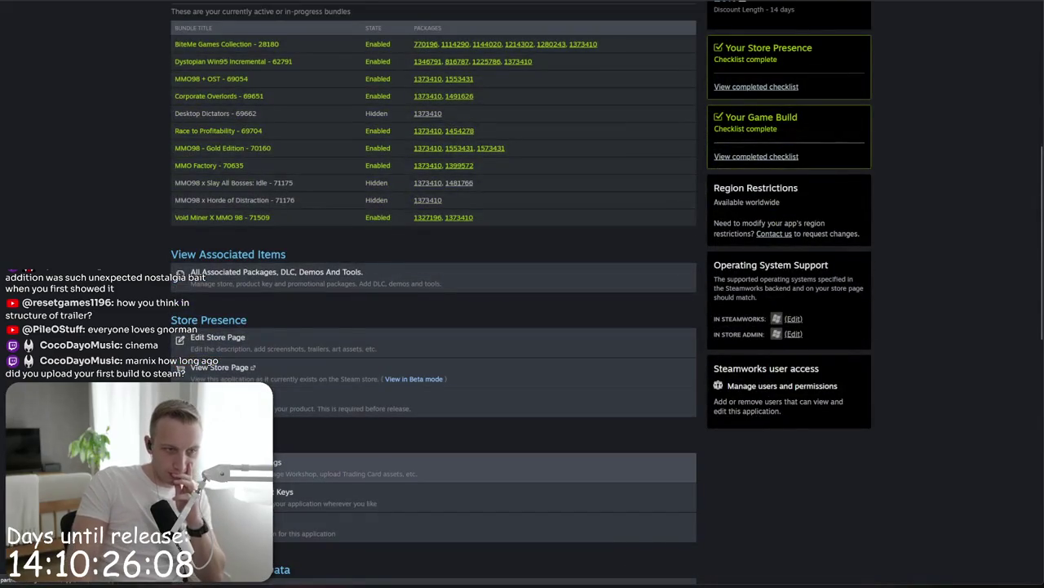
pyautogui.click(192, 400)
pyautogui.moveTo(256, 160)
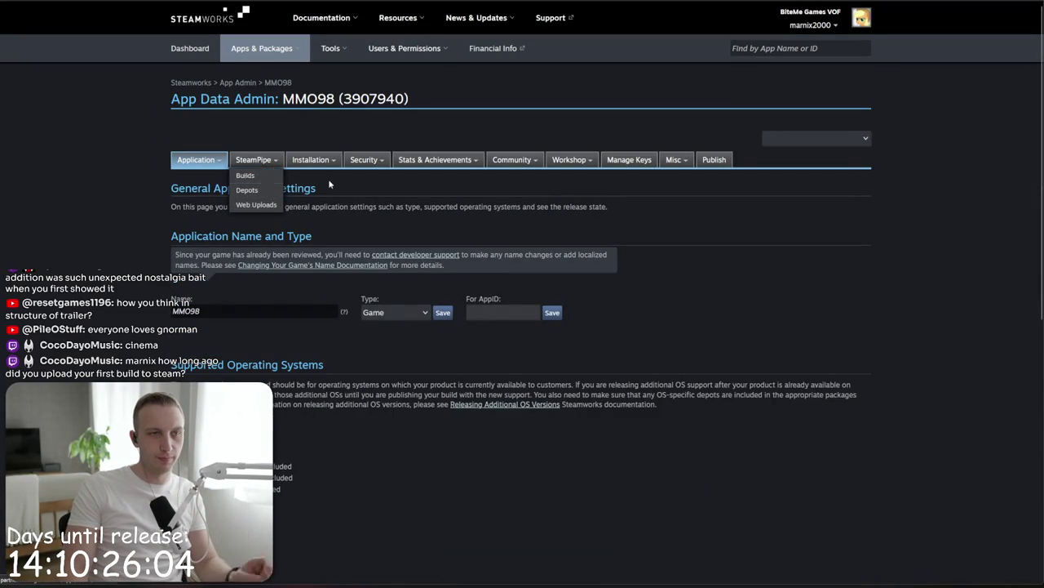
pyautogui.click(245, 175)
pyautogui.scroll(-8, 318, 223)
pyautogui.scroll(1, 351, 344)
pyautogui.scroll(4, 259, 241)
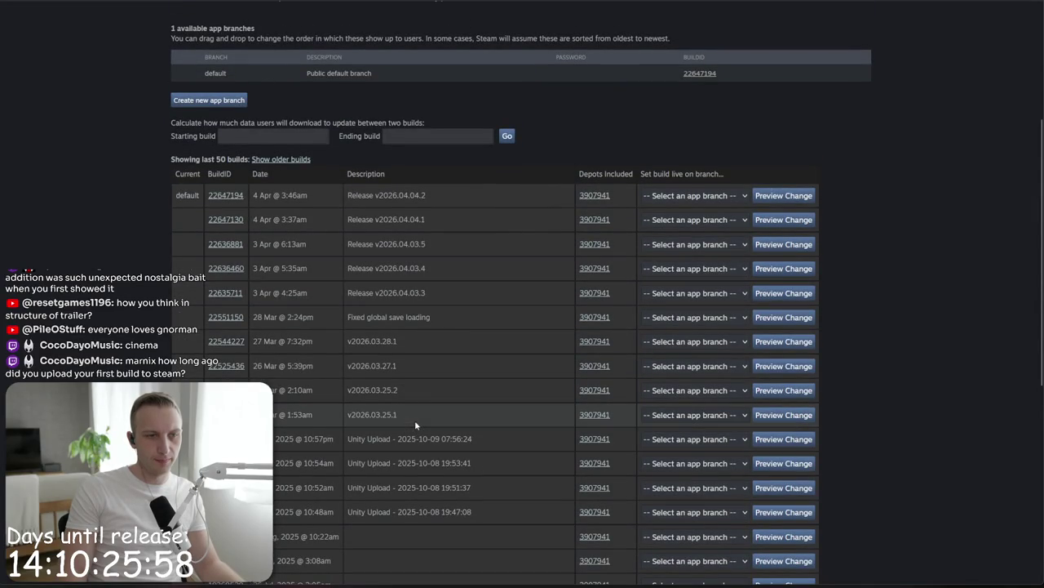
# Review MMO98's build list, highlighting the v2026.03.25.1 build's date and version, then search apps.
pyautogui.moveTo(405, 422); pyautogui.dragTo(287, 438)
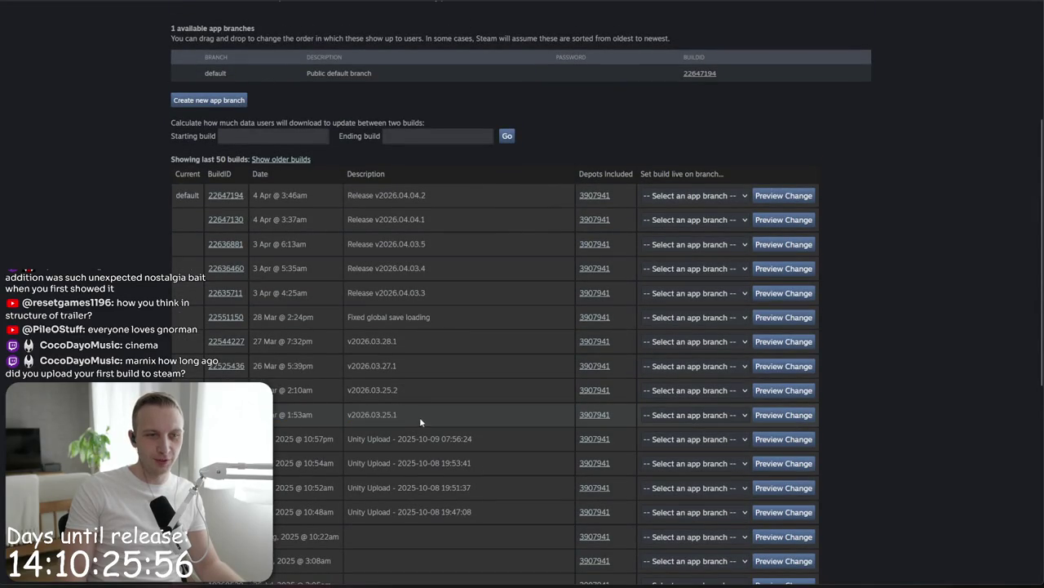
pyautogui.scroll(-3, 319, 453)
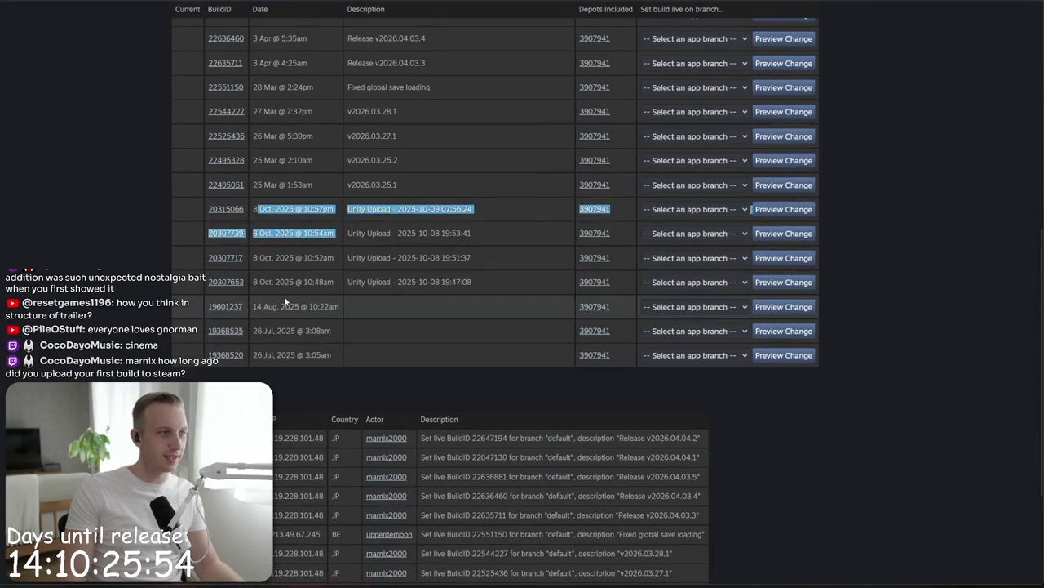
pyautogui.moveTo(319, 453)
pyautogui.mouseDown()
pyautogui.moveTo(274, 327)
pyautogui.moveTo(367, 340)
pyautogui.moveTo(297, 280)
pyautogui.mouseUp()
pyautogui.click(369, 352)
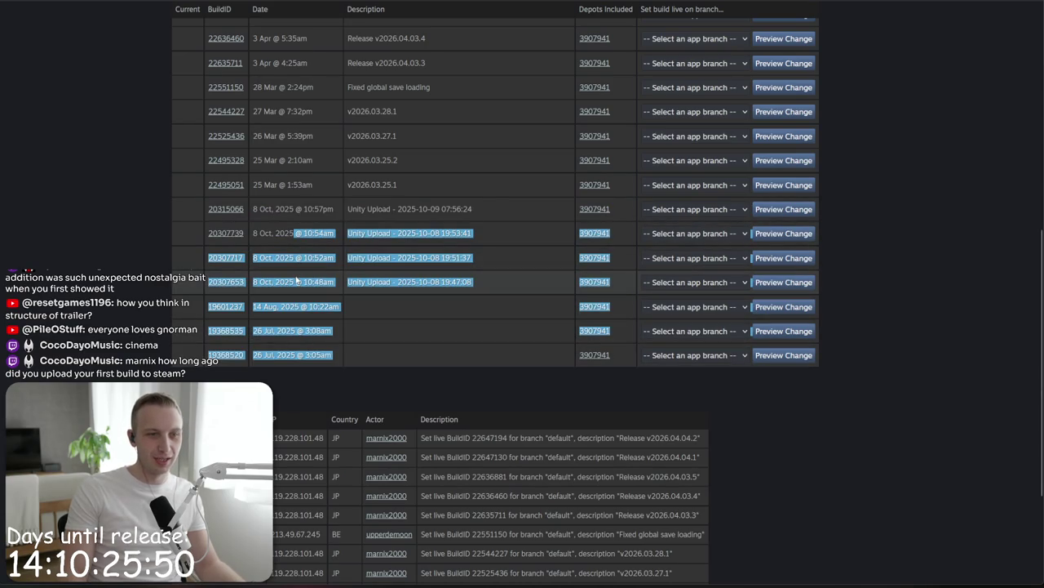
pyautogui.scroll(2, 302, 296)
pyautogui.click(394, 313)
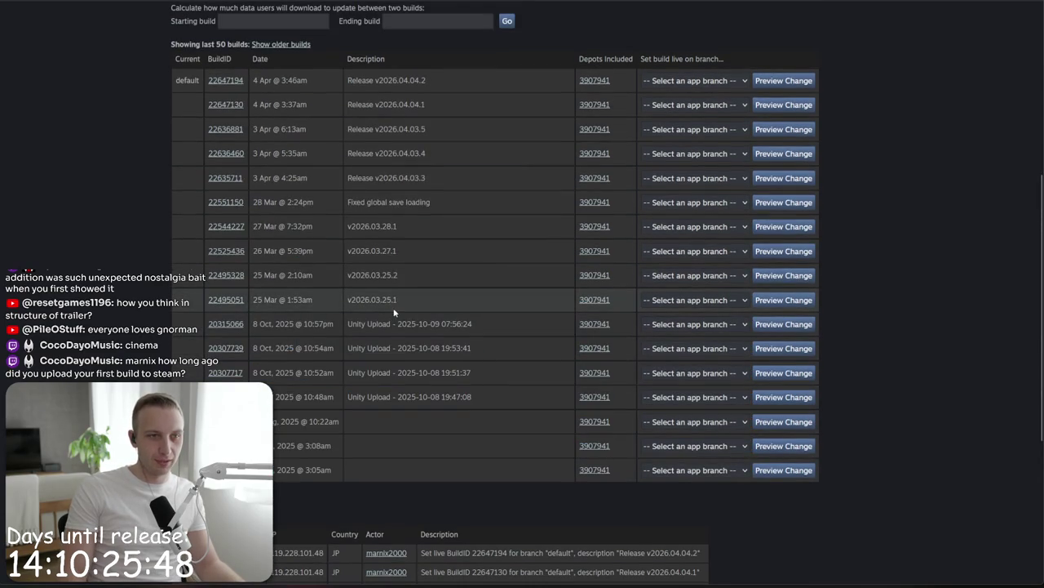
pyautogui.moveTo(399, 300); pyautogui.dragTo(359, 303)
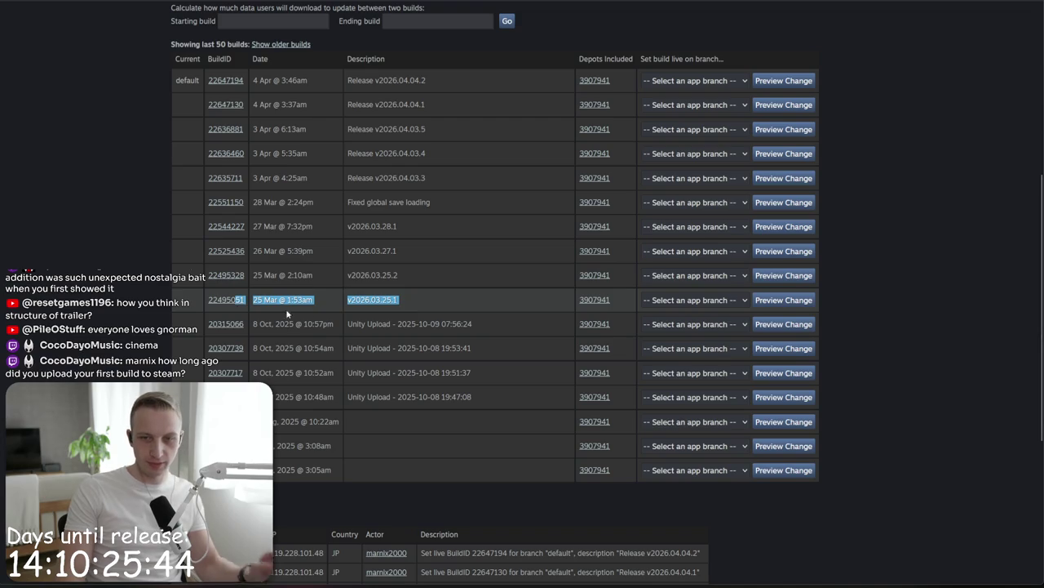
pyautogui.click(312, 308)
pyautogui.scroll(6, 312, 309)
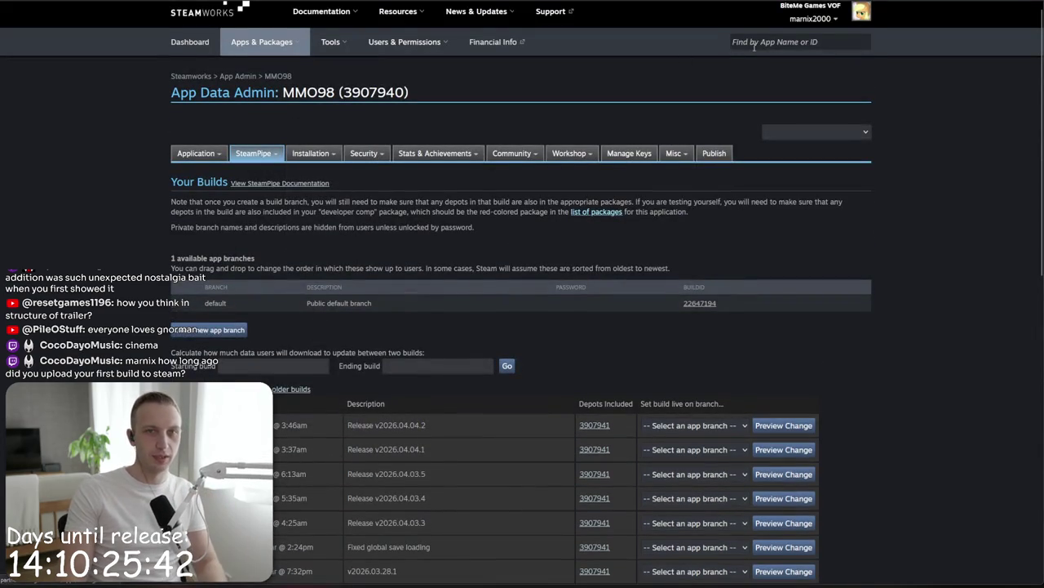
pyautogui.click(800, 42)
# Search 'mmo98' in Steamworks and open the MMO98 Demo's builds list.
pyautogui.write('mmo98')
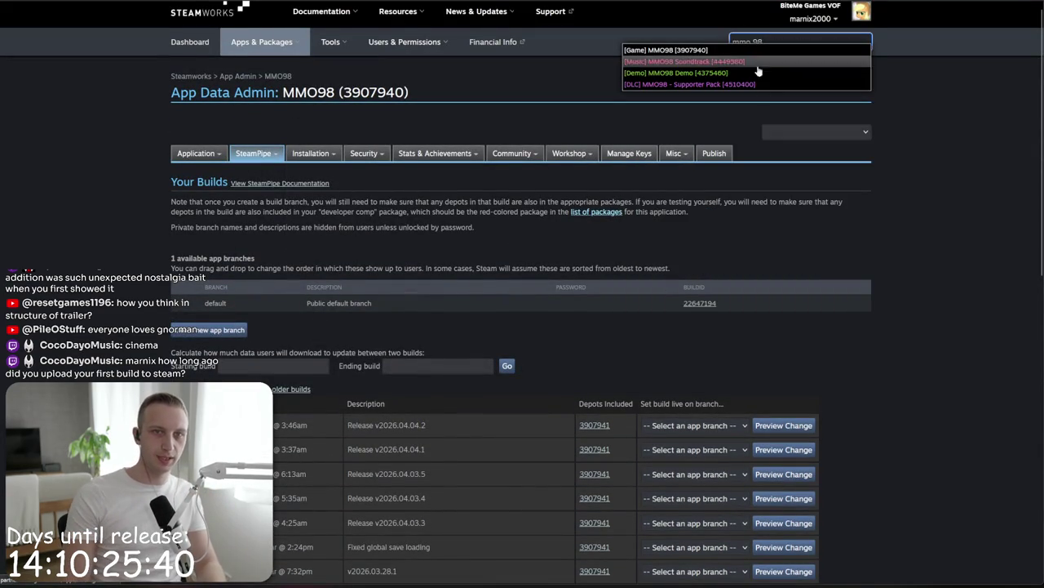
pyautogui.click(637, 133)
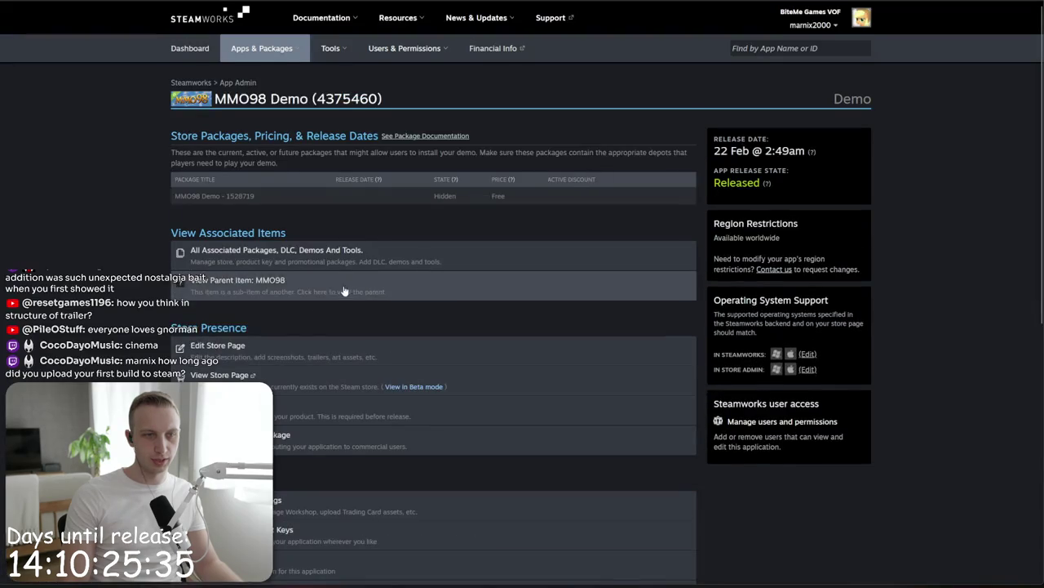
pyautogui.scroll(-3, 407, 300)
pyautogui.click(318, 276)
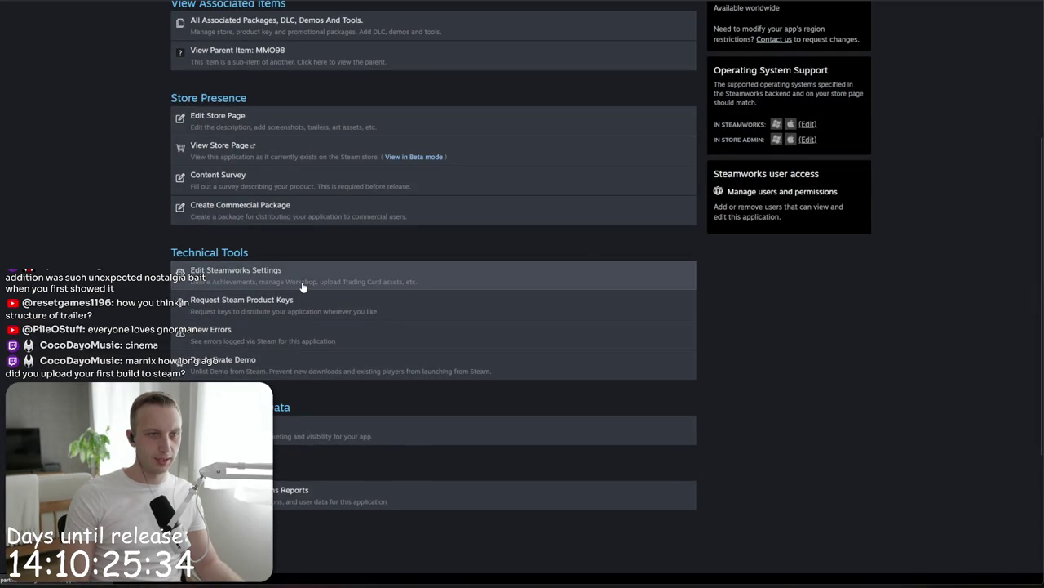
pyautogui.moveTo(256, 160)
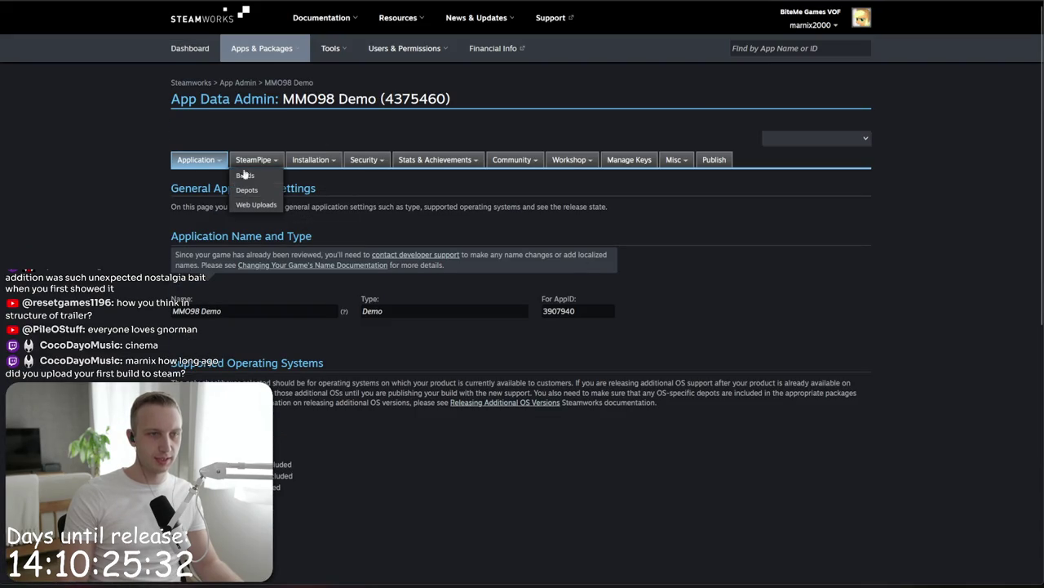
pyautogui.click(257, 181)
# Inspect the oldest builds, including the Playtest v2026.02.06 entry.
pyautogui.scroll(-10, 542, 233)
pyautogui.scroll(2, 358, 350)
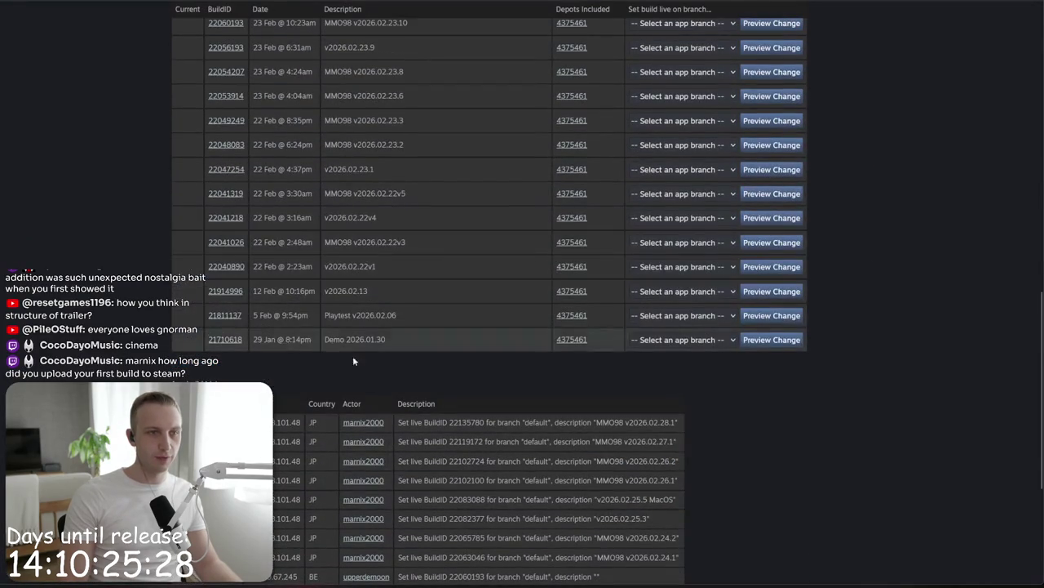
pyautogui.click(389, 347)
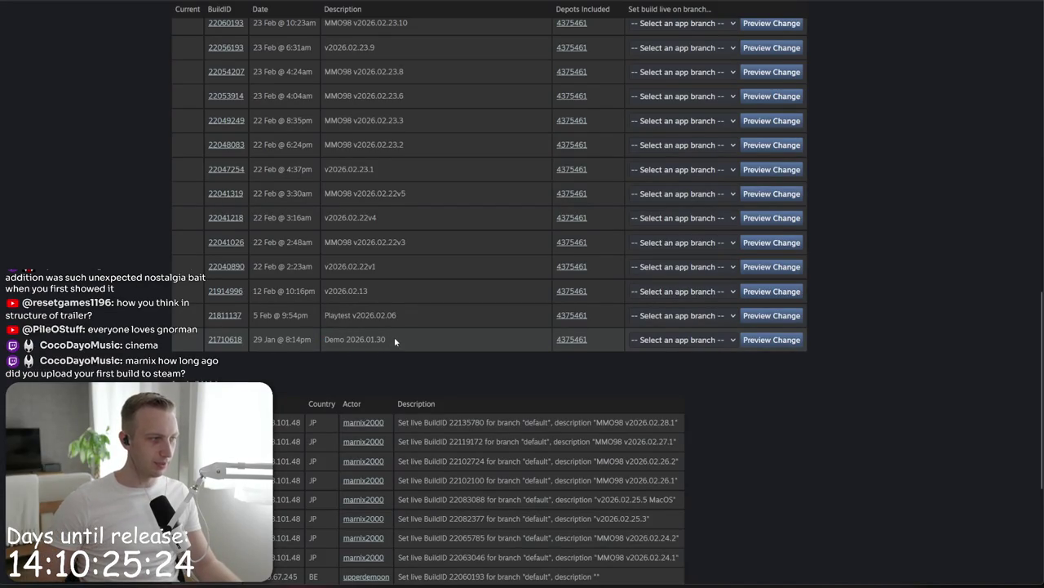
pyautogui.moveTo(394, 337); pyautogui.dragTo(397, 312)
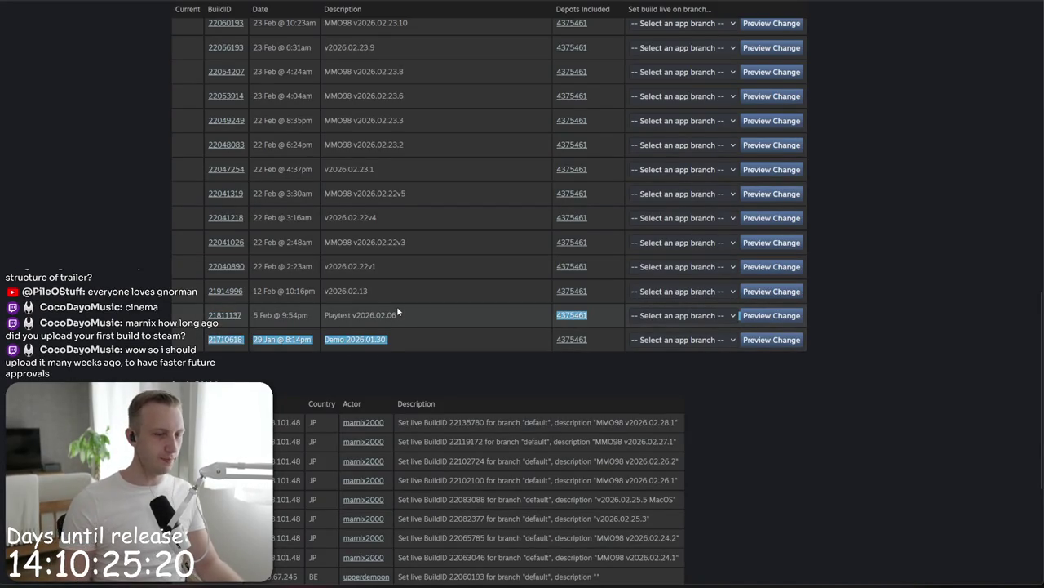
pyautogui.click(398, 311)
pyautogui.tripleClick(397, 311)
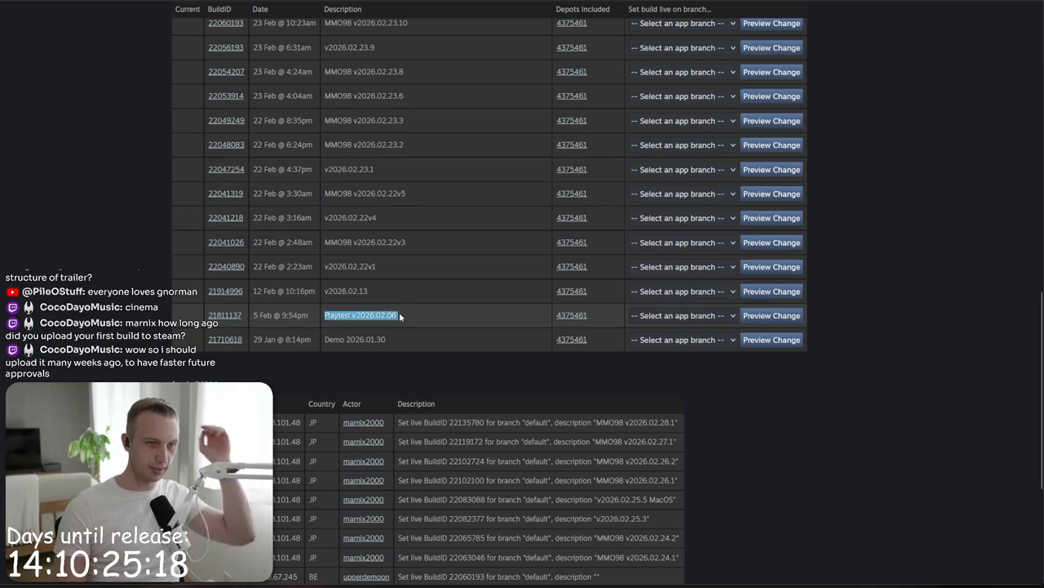
pyautogui.click(400, 316)
pyautogui.moveTo(399, 312); pyautogui.dragTo(387, 292)
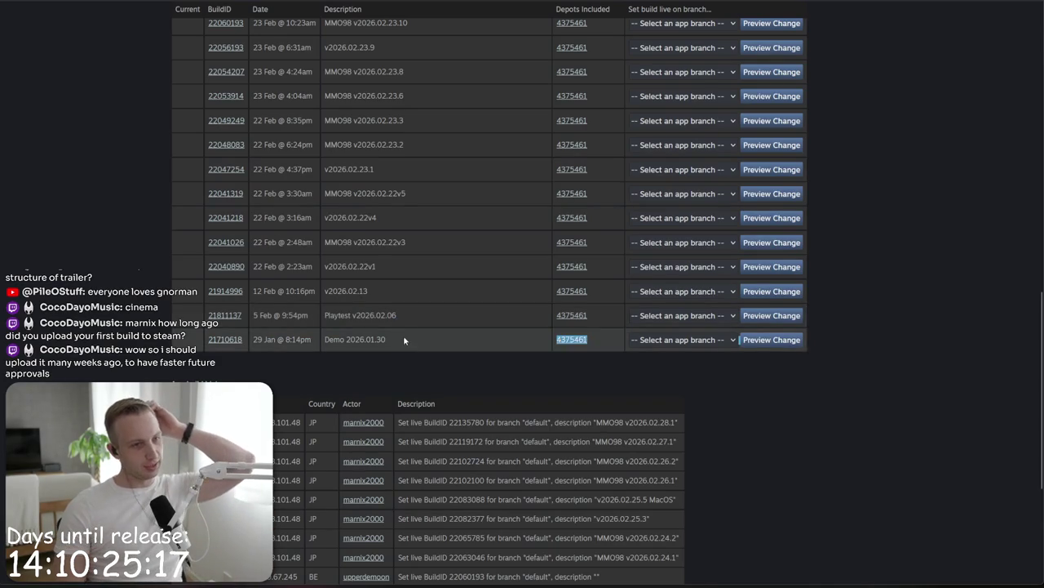
pyautogui.click(387, 292)
# Scroll up to check the newest build's date and time.
pyautogui.scroll(5, 388, 292)
pyautogui.scroll(2, 387, 298)
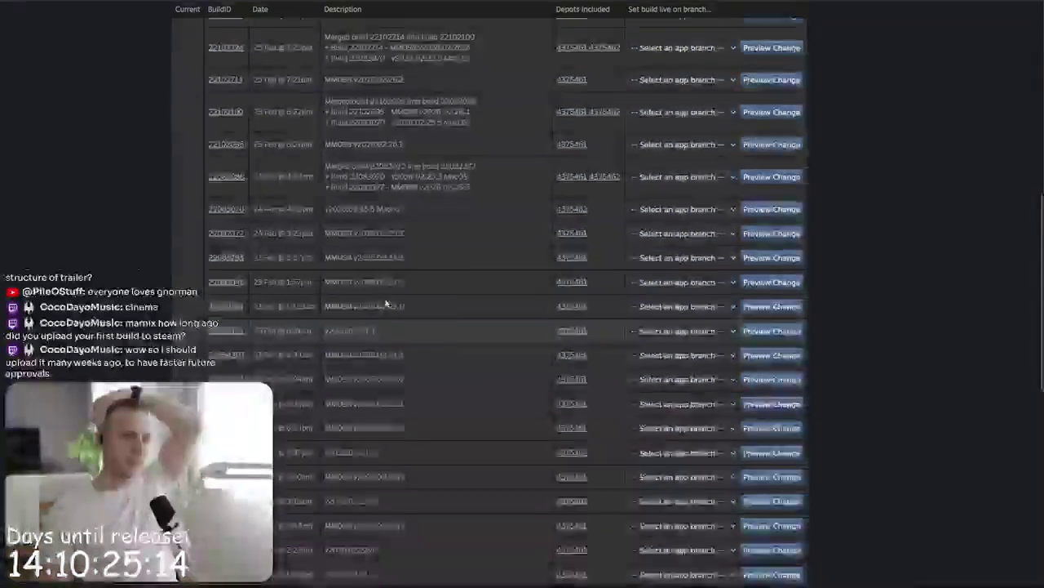
pyautogui.scroll(3, 387, 303)
pyautogui.scroll(5, 342, 327)
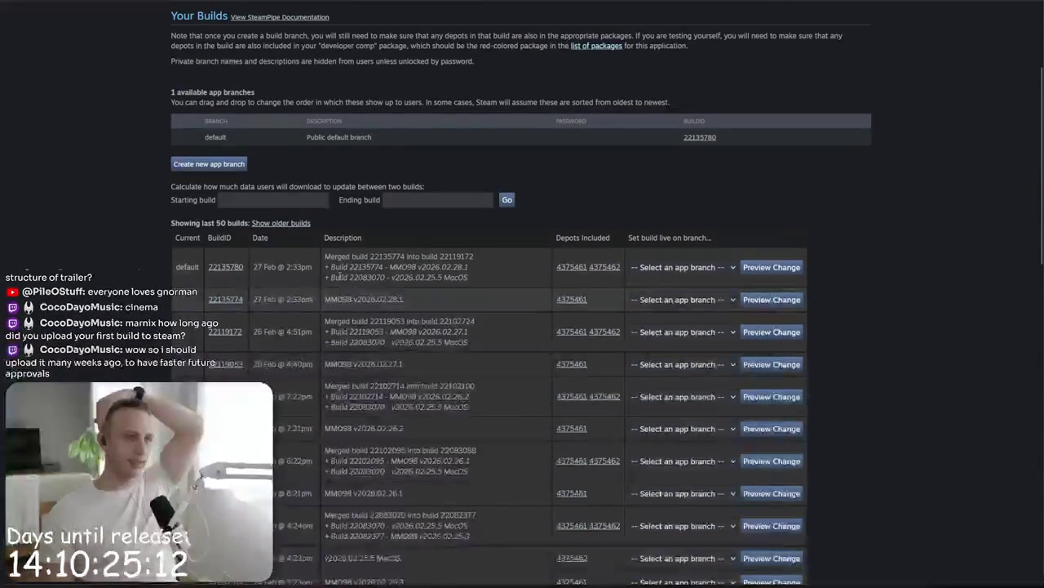
pyautogui.scroll(-3, 334, 337)
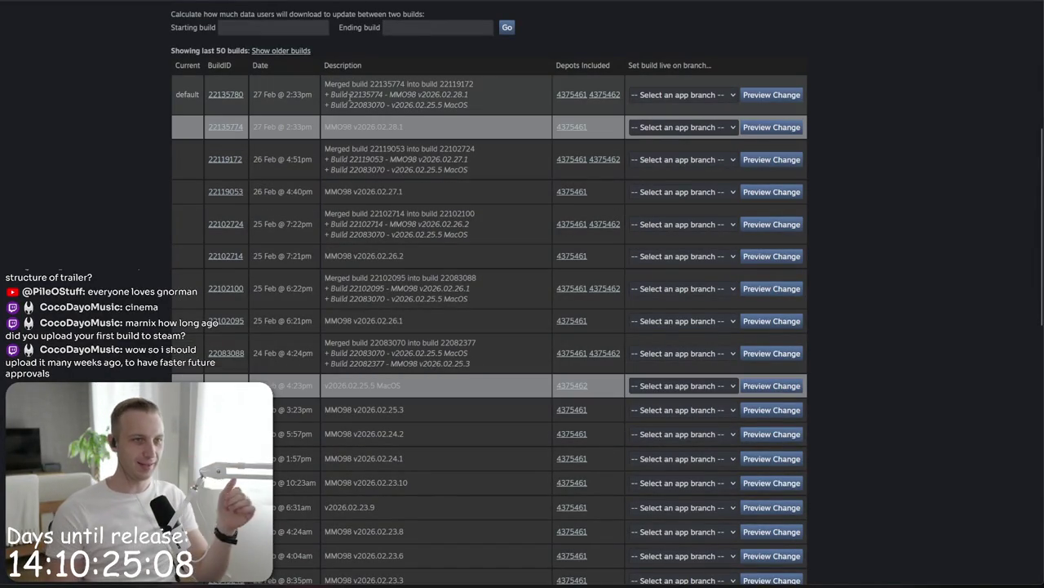
pyautogui.moveTo(312, 95); pyautogui.dragTo(295, 93)
pyautogui.click(273, 95)
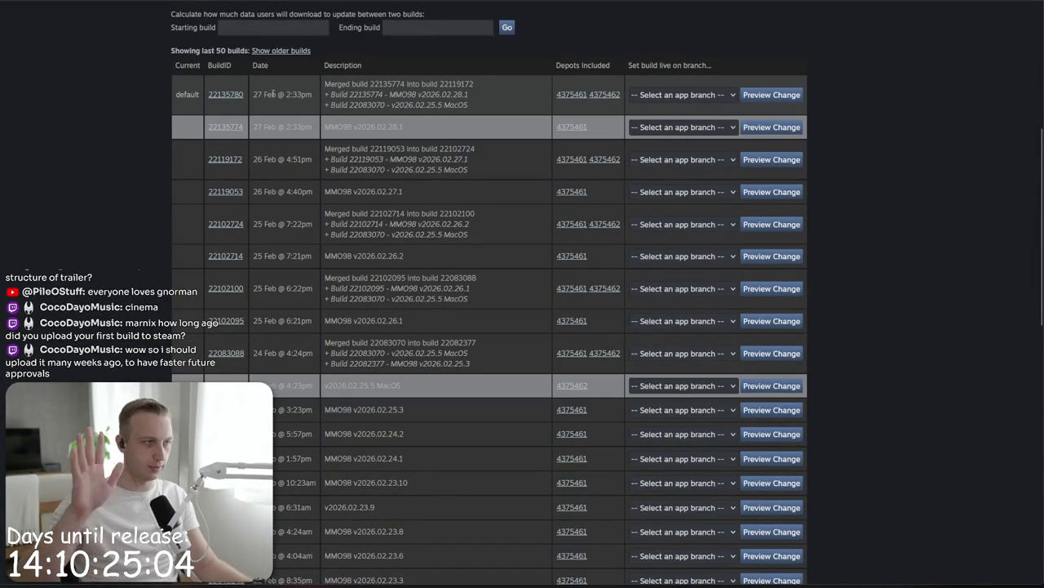
pyautogui.scroll(4, 221, 116)
pyautogui.moveTo(255, 102)
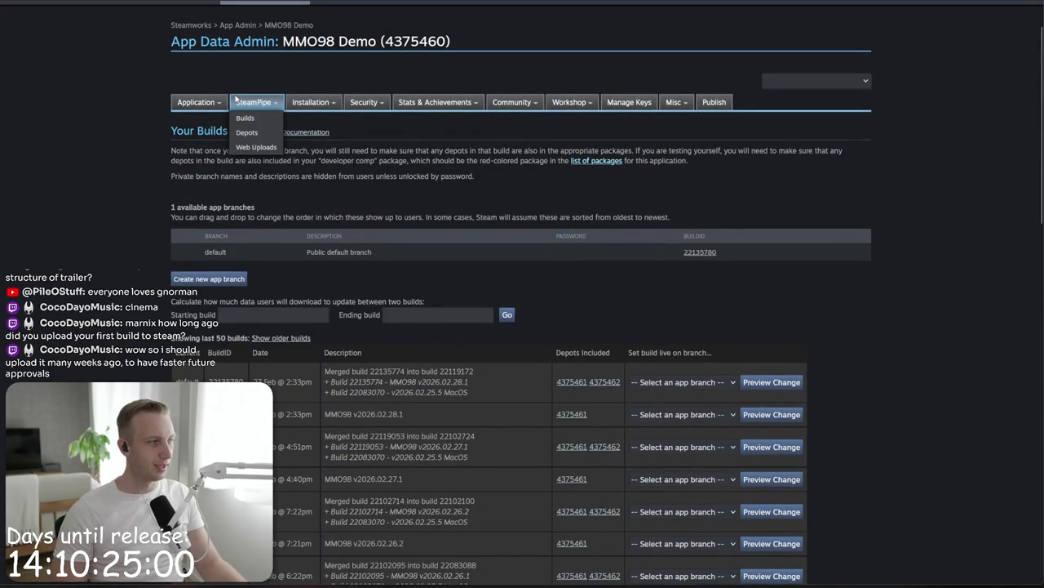
pyautogui.click(236, 98)
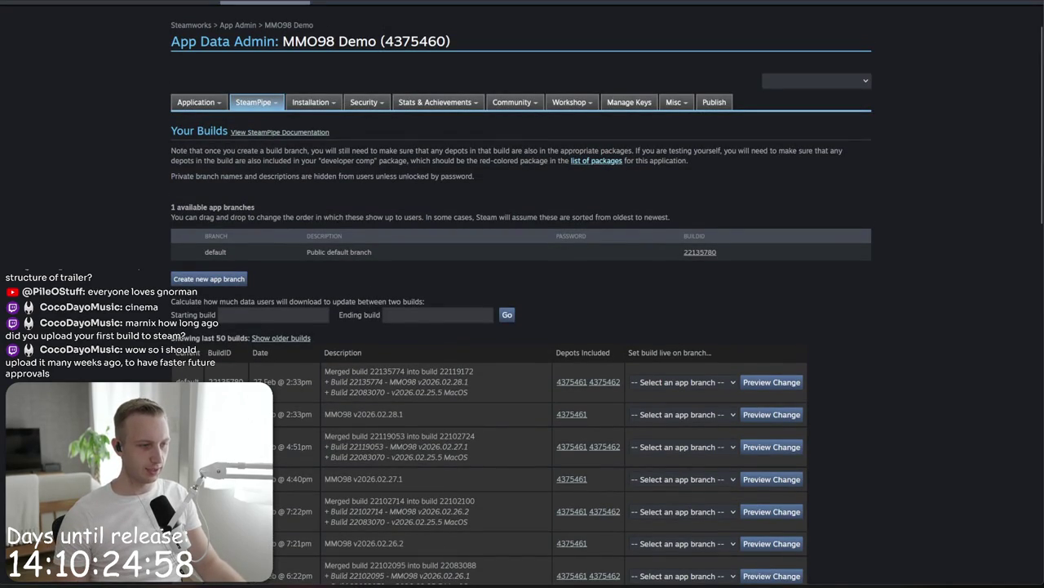
# Restore the MMO98 game view in Unity, then return to the Premiere trailer.
pyautogui.hotkey('alt', 'Tab')
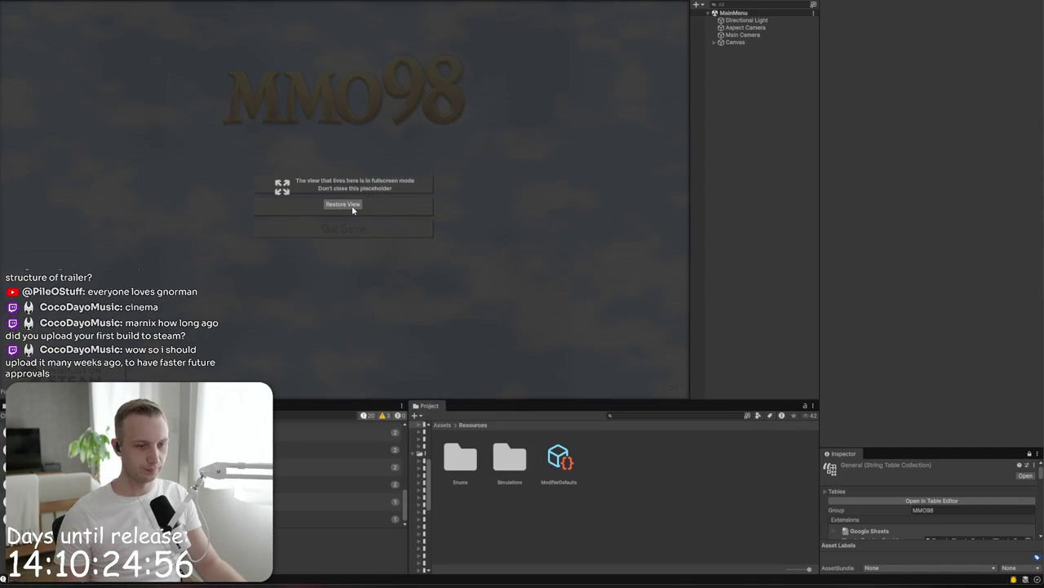
pyautogui.click(352, 209)
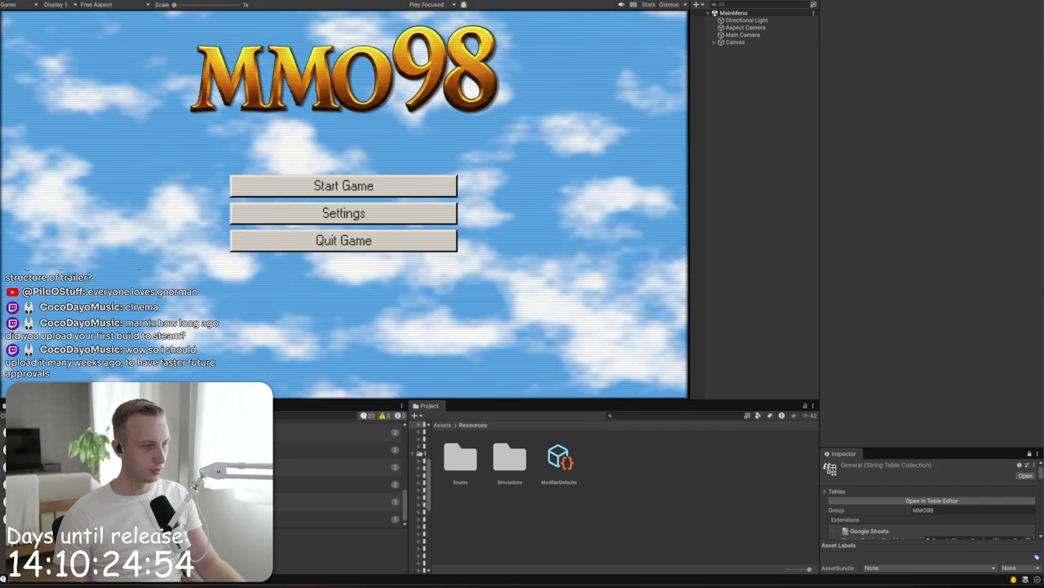
pyautogui.hotkey('alt', 'Tab')
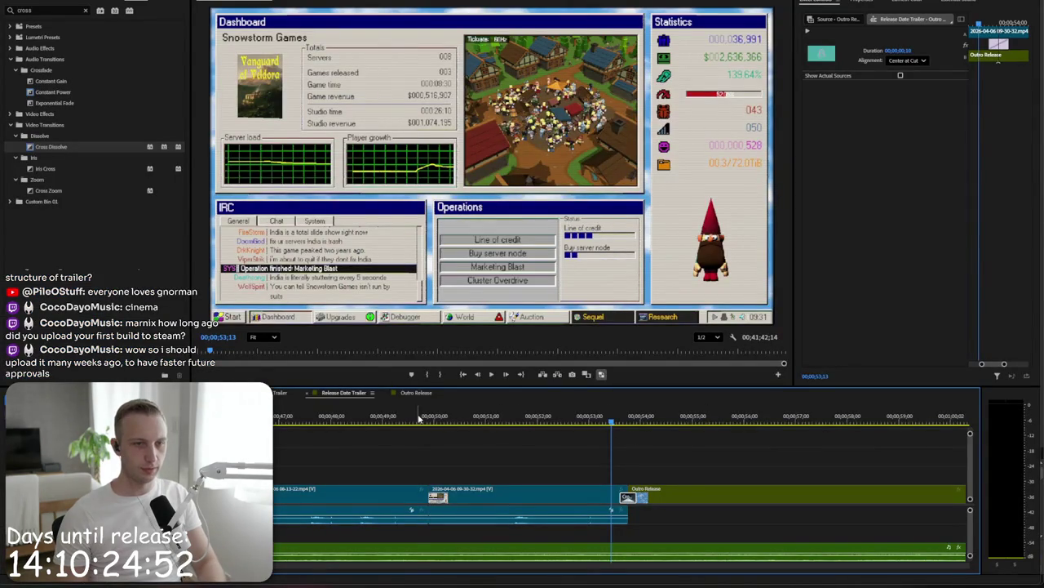
# Play the trailer back from around 00:00:50 on the timeline.
pyautogui.press('space')
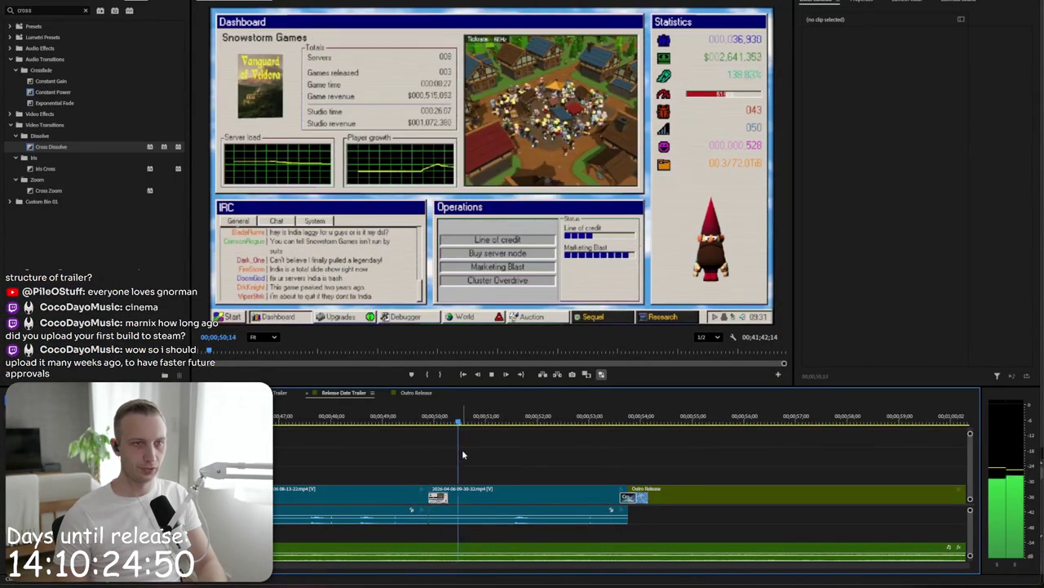
pyautogui.press('space')
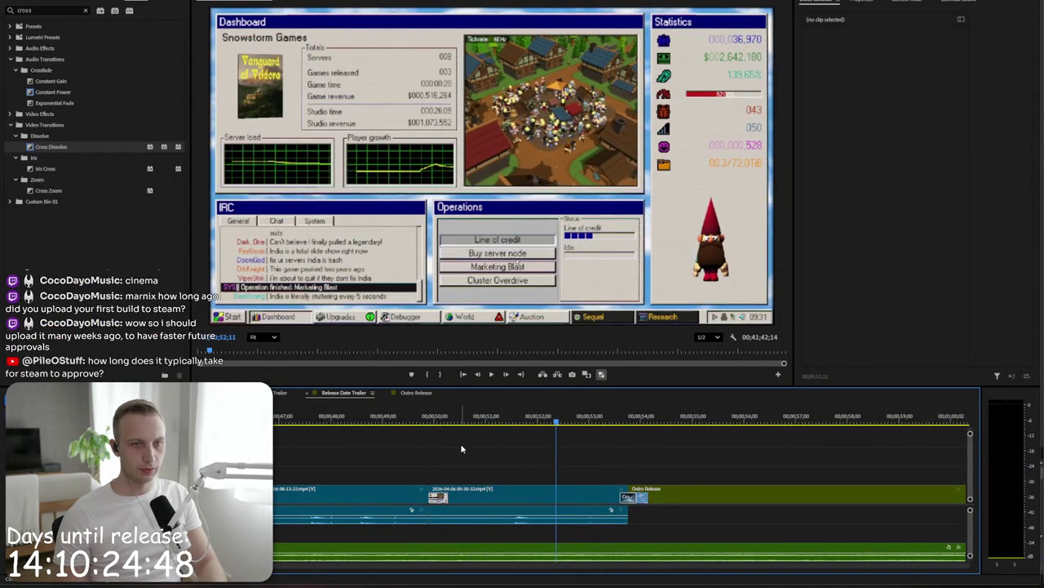
pyautogui.click(441, 419)
pyautogui.press('space')
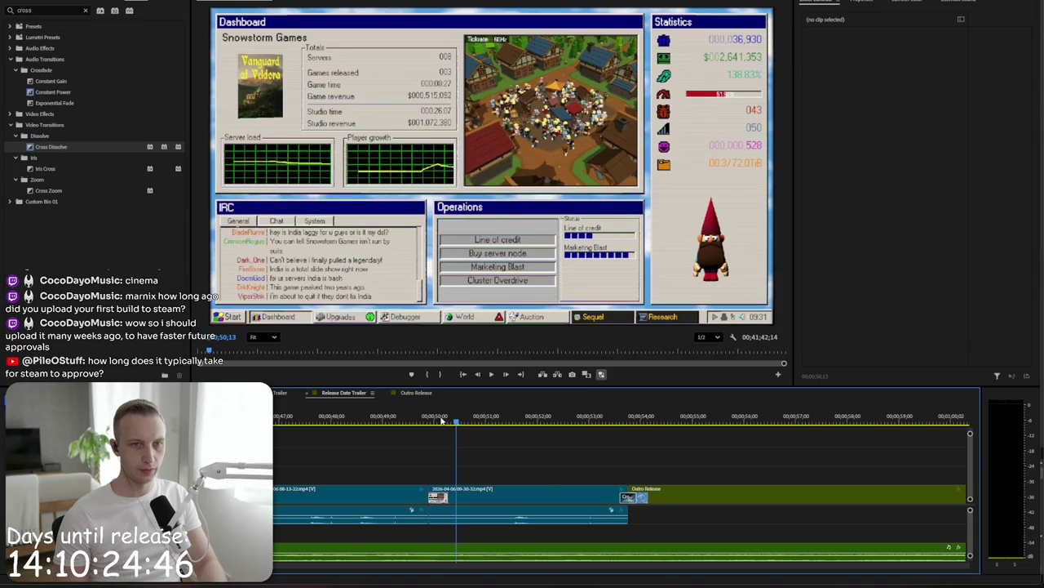
# Trim the middle gameplay clip's end shorter, then extend it back slightly.
pyautogui.moveTo(429, 498); pyautogui.dragTo(457, 496)
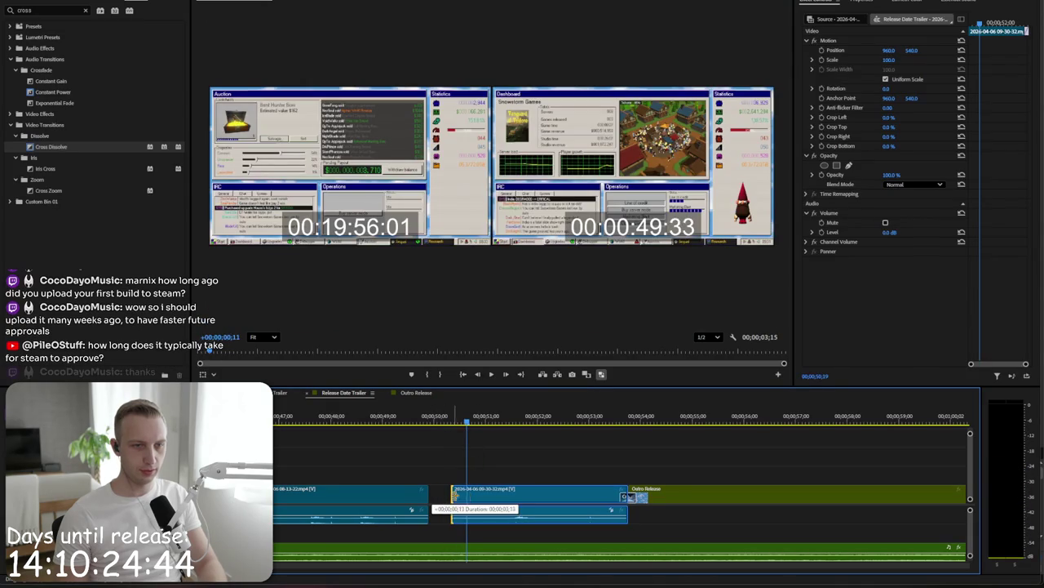
pyautogui.moveTo(458, 494); pyautogui.dragTo(431, 495)
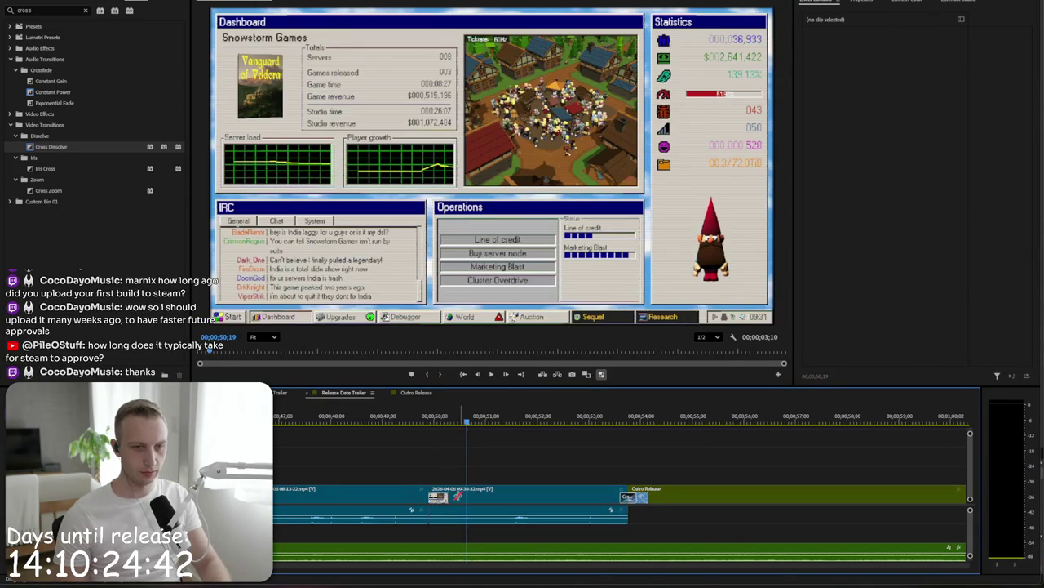
pyautogui.moveTo(629, 495); pyautogui.dragTo(598, 496)
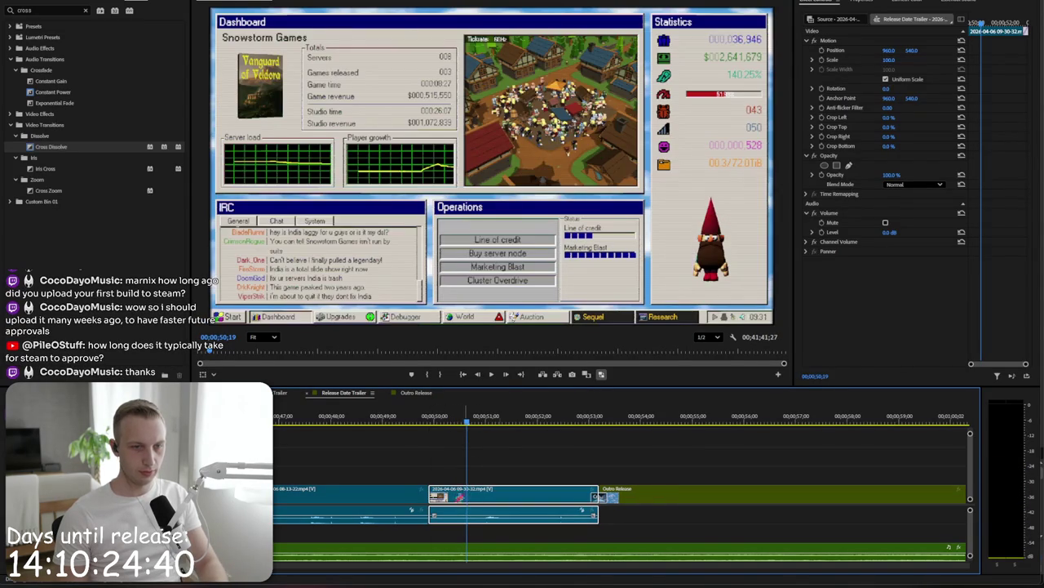
pyautogui.click(600, 496)
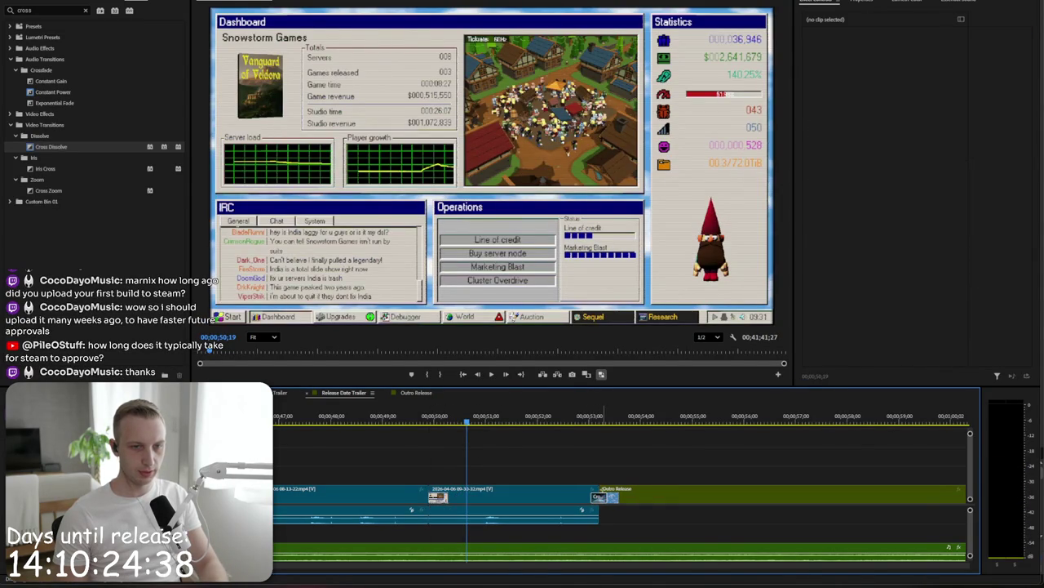
pyautogui.click(575, 492)
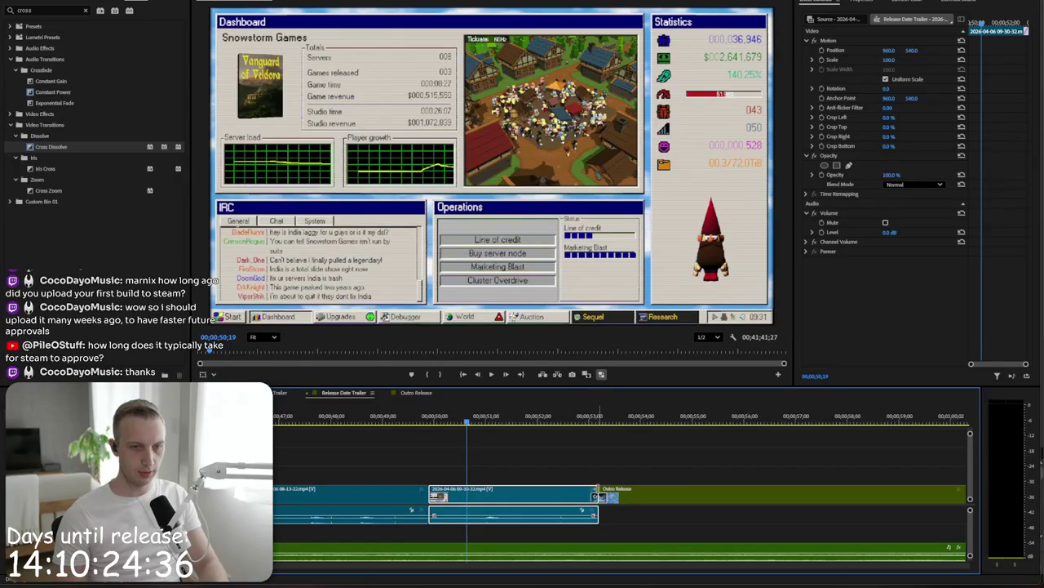
pyautogui.moveTo(599, 497); pyautogui.dragTo(623, 495)
# Play through the trimmed section to the Launching April 20th outro, zoomed out.
pyautogui.press('space')
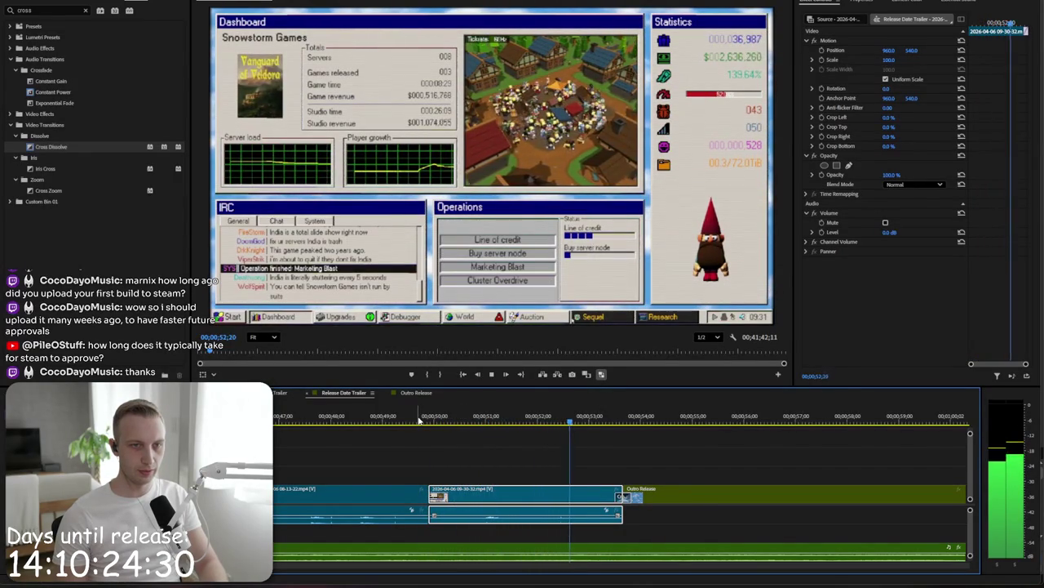
pyautogui.press('-')
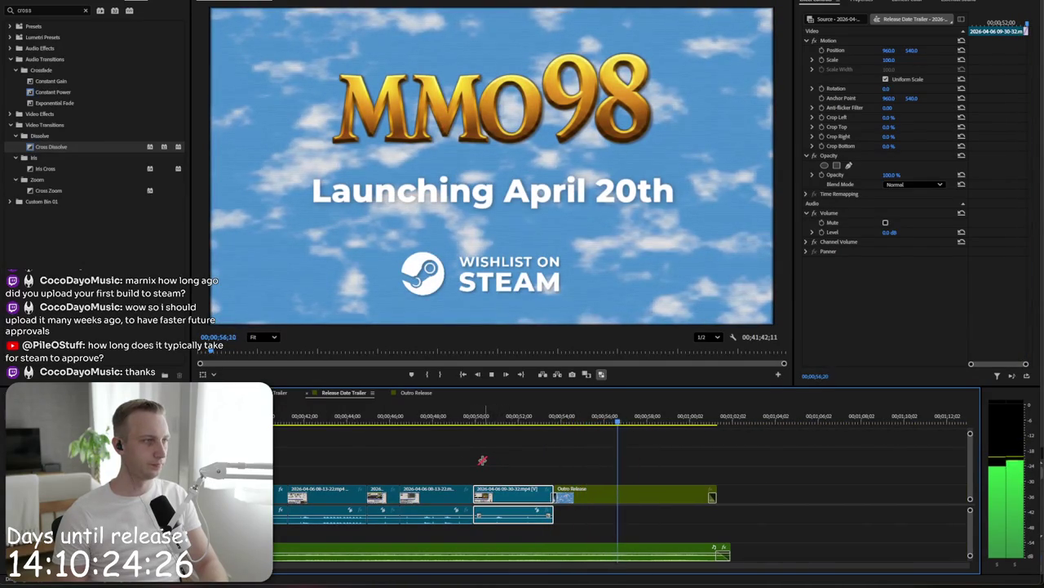
pyautogui.press('space')
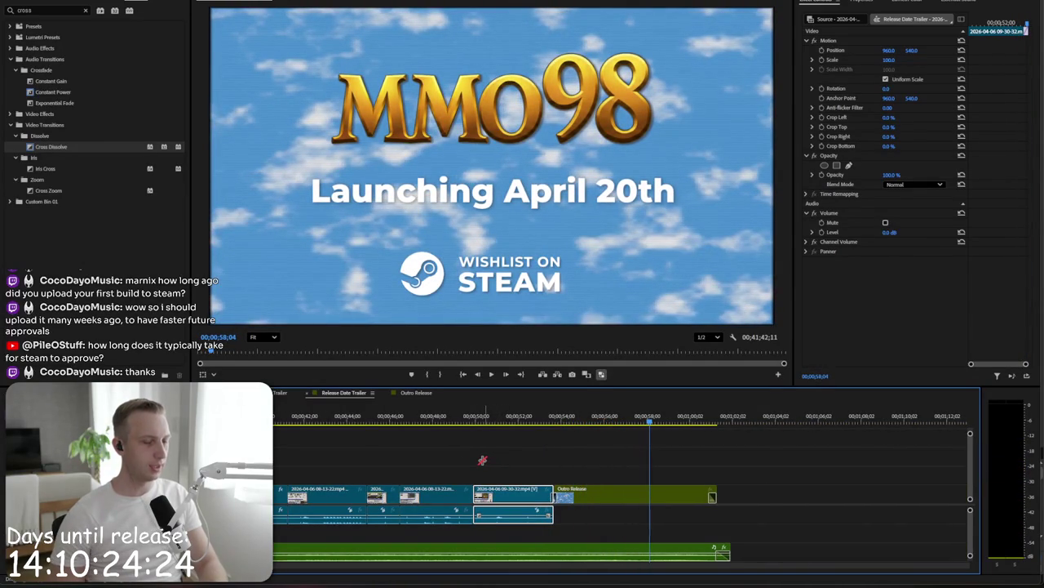
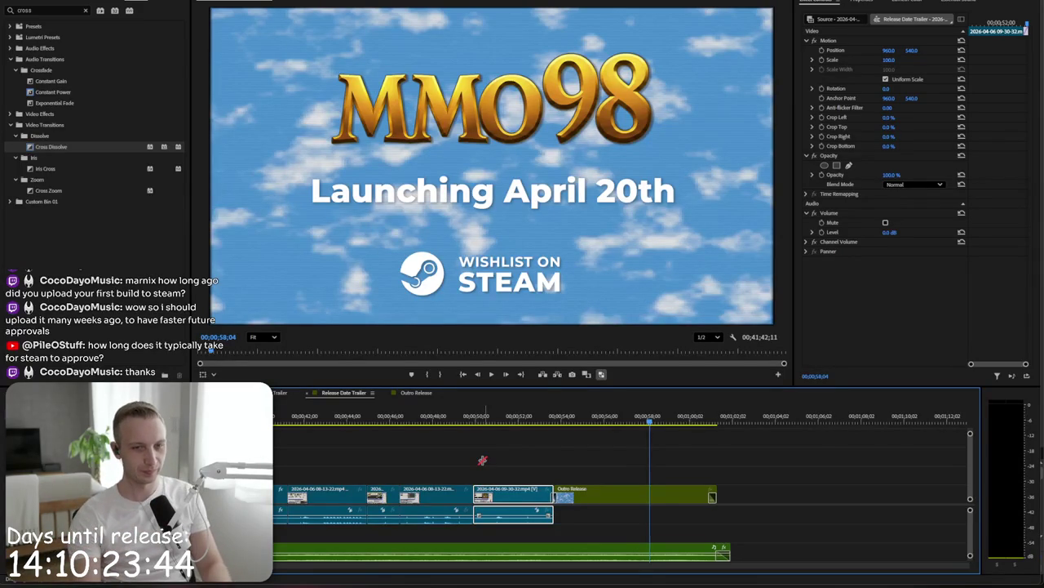
# Trim the Outro Release clip and the music clip so both end on the same frame.
pyautogui.click(795, 487)
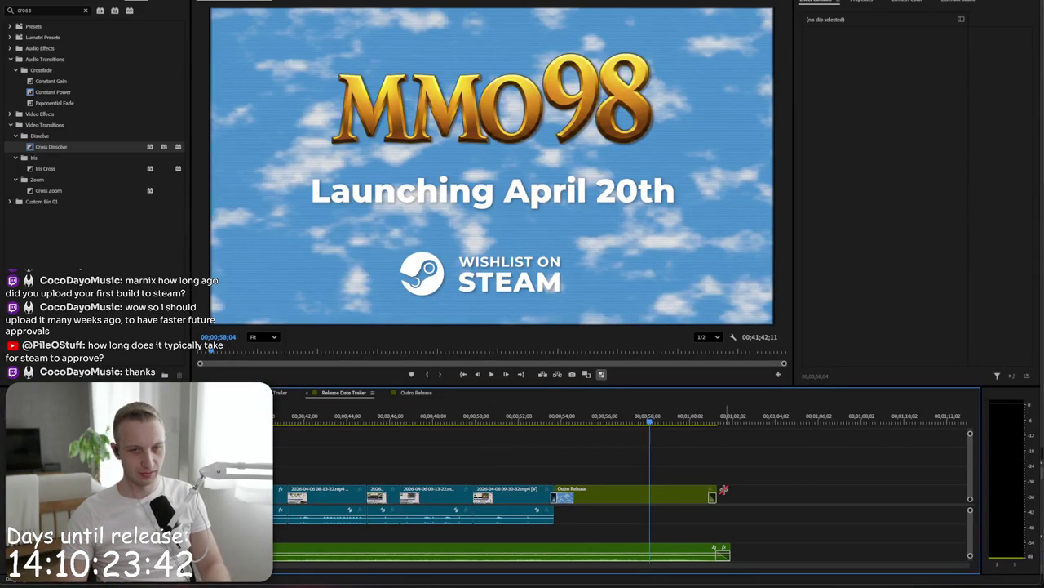
pyautogui.moveTo(719, 492); pyautogui.dragTo(727, 493)
pyautogui.press('space')
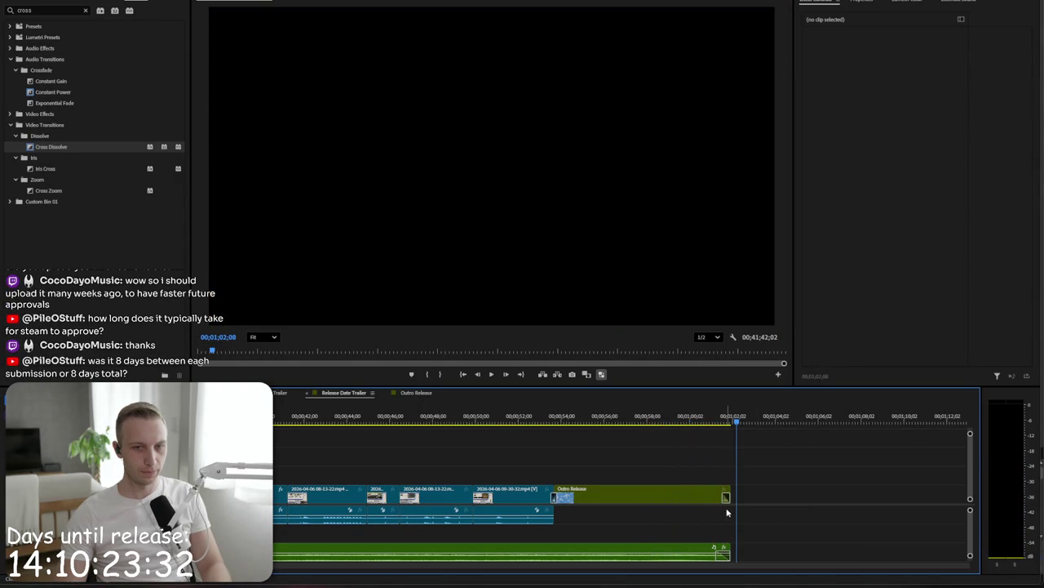
pyautogui.moveTo(726, 490); pyautogui.dragTo(717, 494)
pyautogui.moveTo(717, 551); pyautogui.dragTo(721, 550)
# Open the Outro Release nested sequence and play it.
pyautogui.click(645, 418)
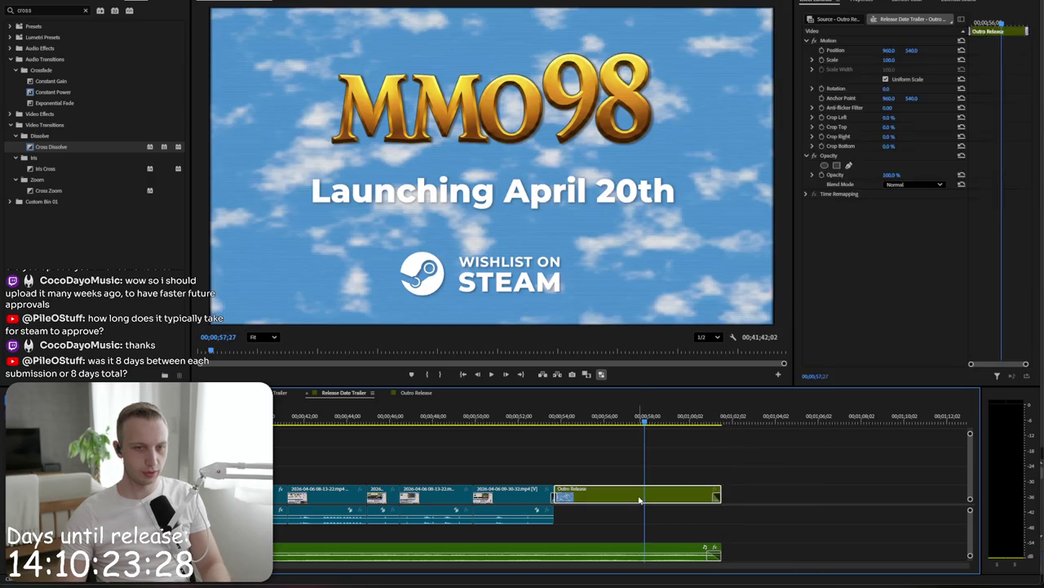
pyautogui.doubleClick(640, 495)
pyautogui.press('space')
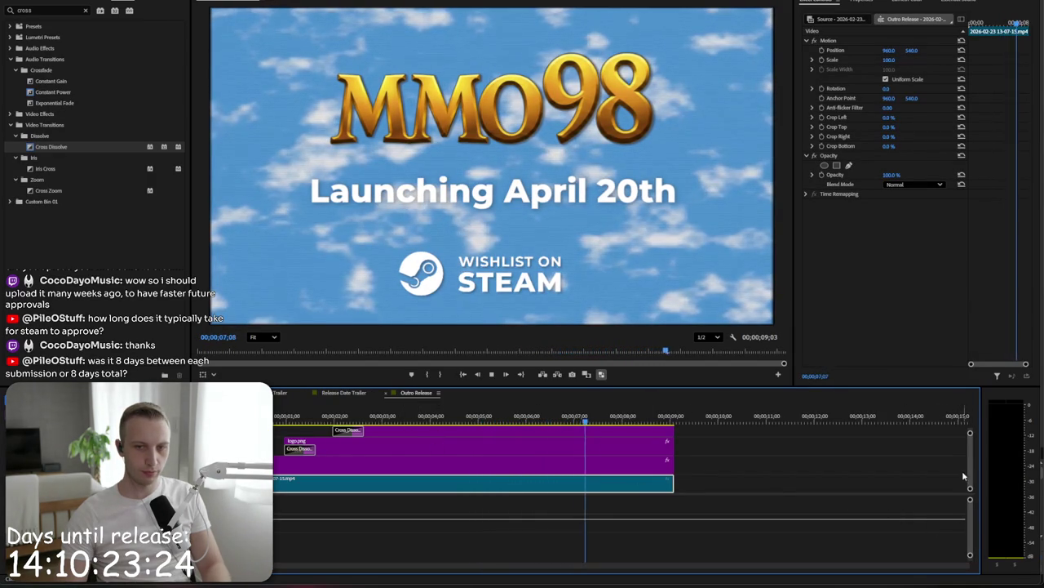
# Extend SteamWishlist.png to end with the Graphic clip, then preview the outro in Release Date Trailer.
pyautogui.scroll(3, 608, 468)
pyautogui.moveTo(645, 462); pyautogui.dragTo(674, 463)
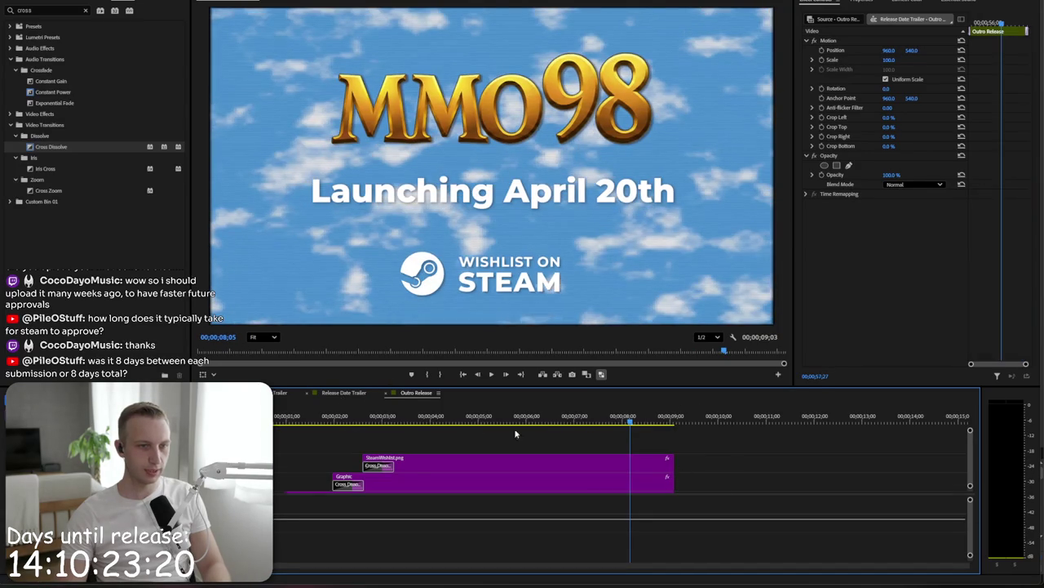
pyautogui.click(344, 393)
pyautogui.moveTo(630, 439); pyautogui.dragTo(569, 444)
pyautogui.click(569, 444)
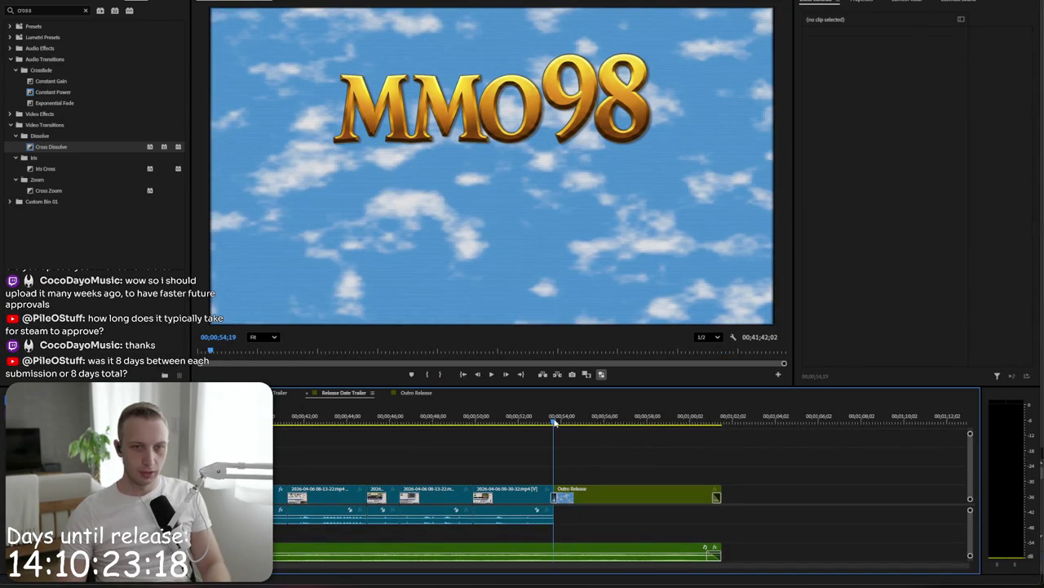
pyautogui.press('space')
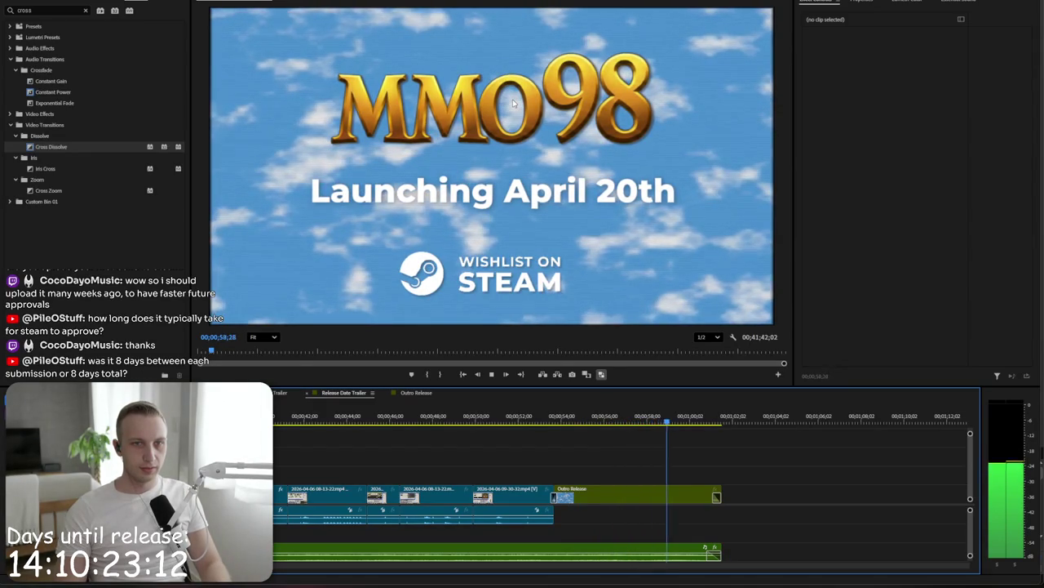
pyautogui.press('space')
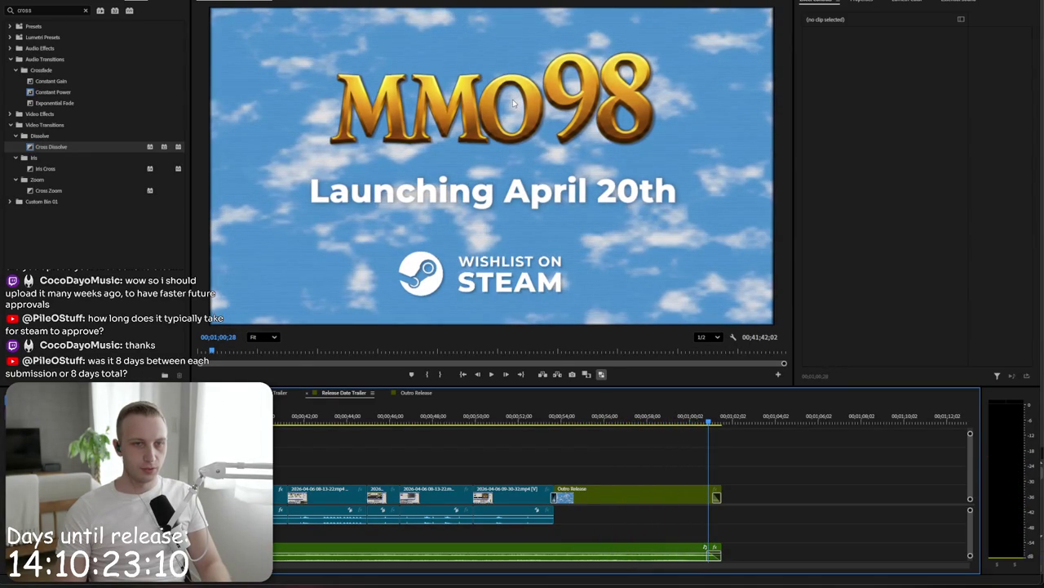
pyautogui.click(414, 392)
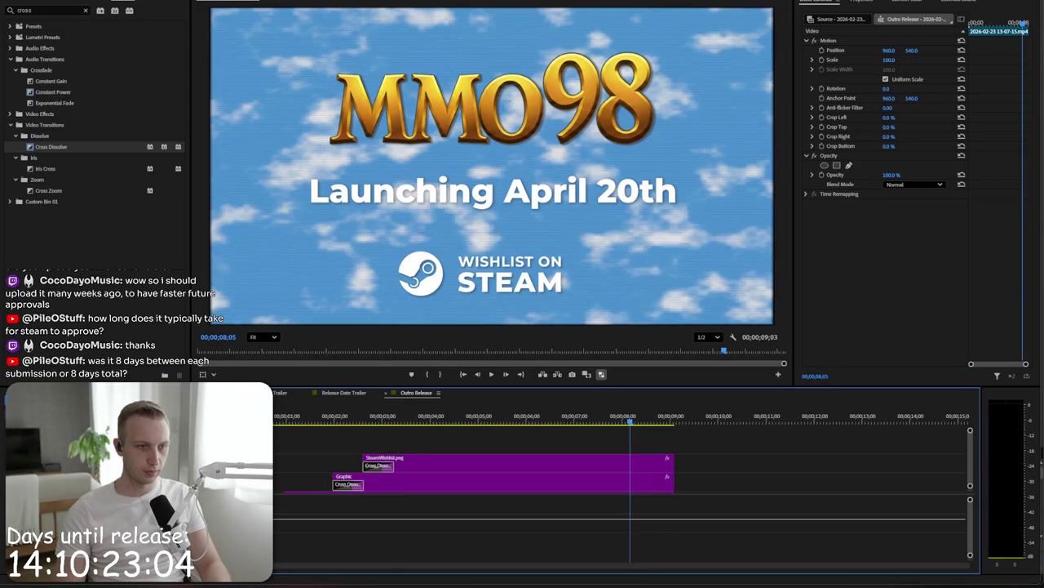
pyautogui.scroll(-2, 339, 489)
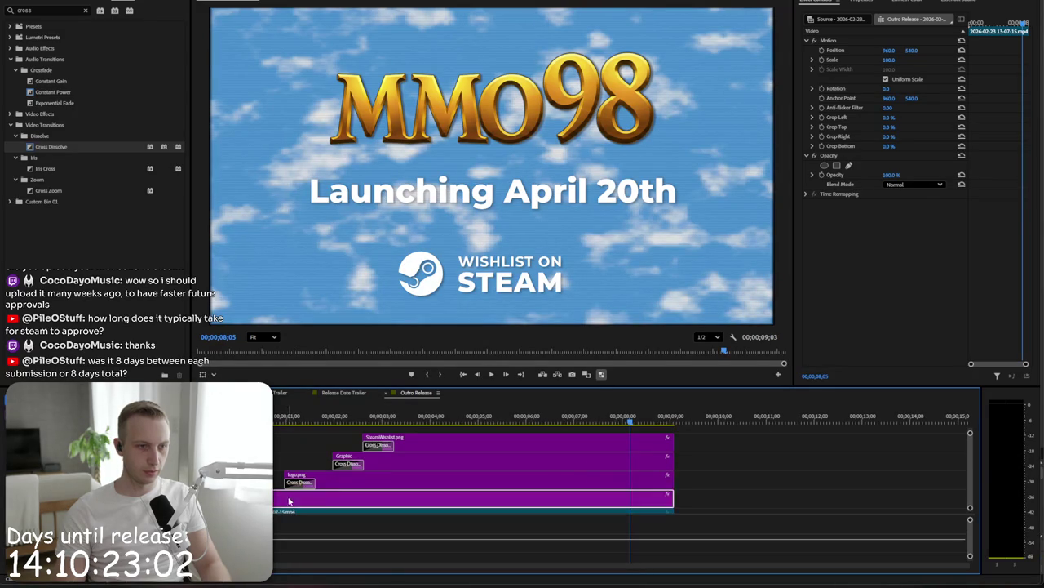
# Set logo.png's final Scale keyframe to 89.
pyautogui.click(337, 483)
pyautogui.click(923, 60)
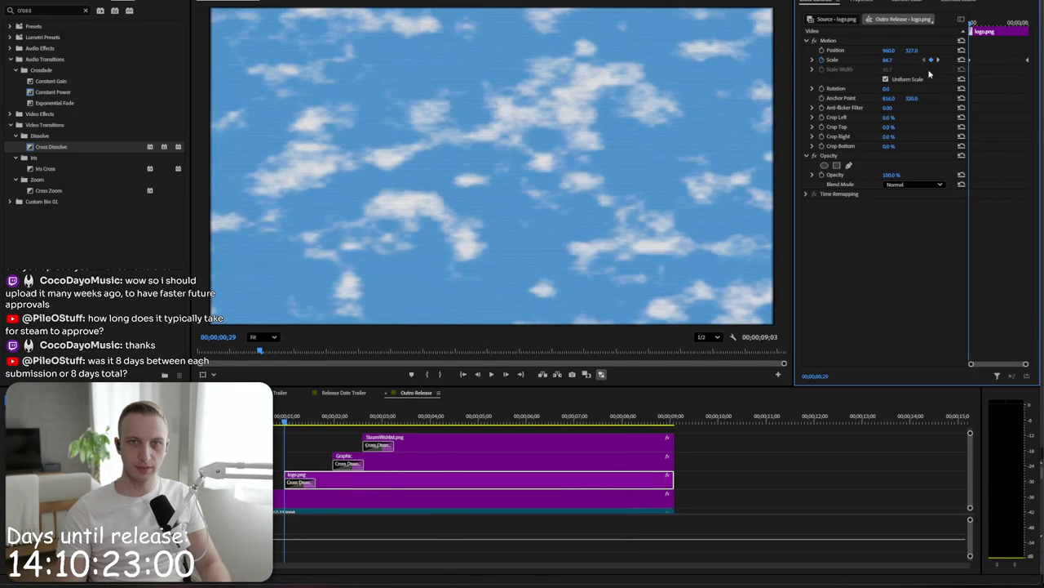
pyautogui.click(938, 60)
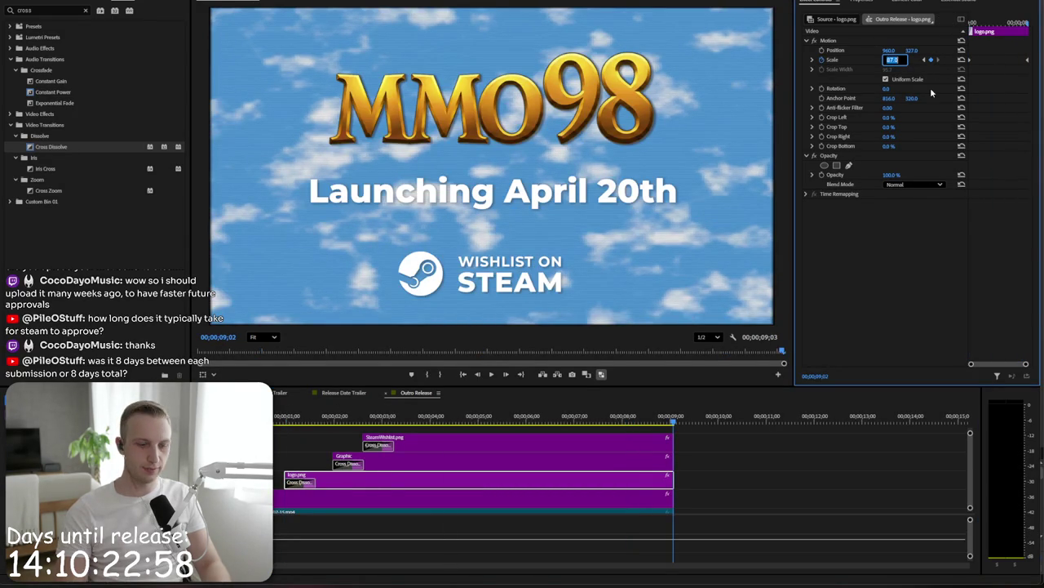
pyautogui.write('89')
pyautogui.press('Return')
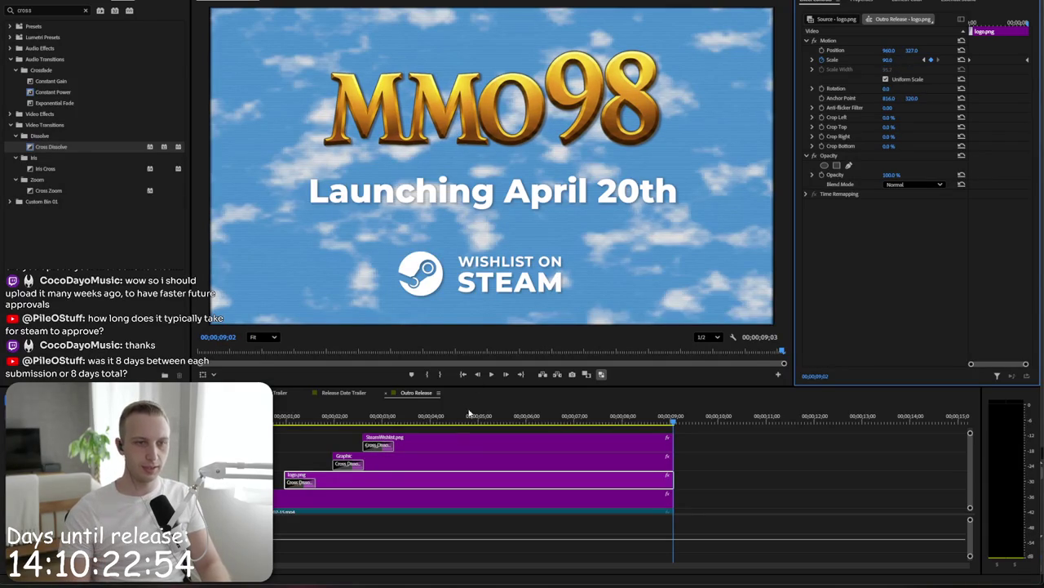
# Increase the Graphic launch text's final Scale keyframe value.
pyautogui.click(459, 464)
pyautogui.click(929, 61)
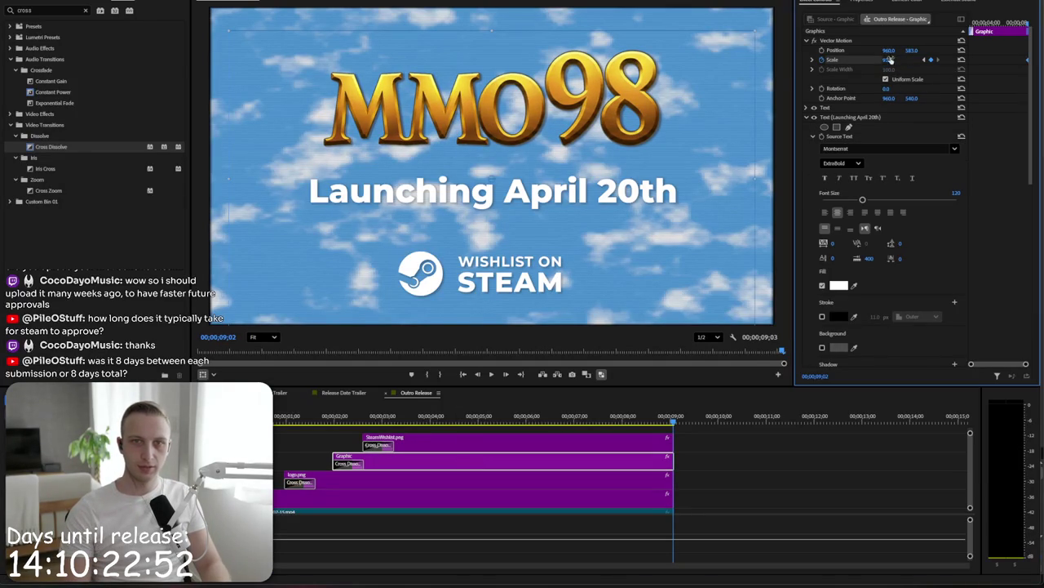
pyautogui.write('0')
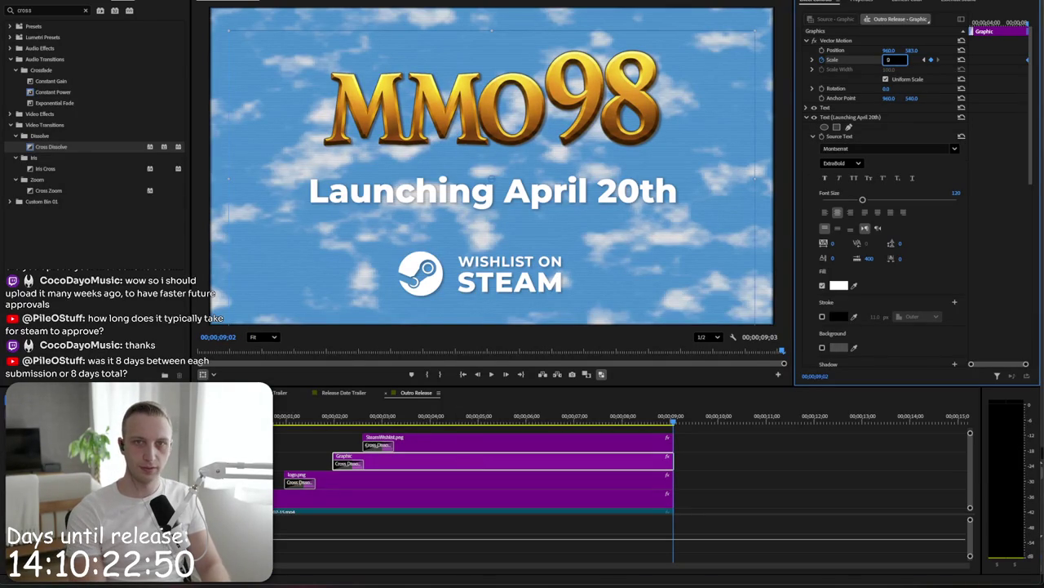
pyautogui.press('Return')
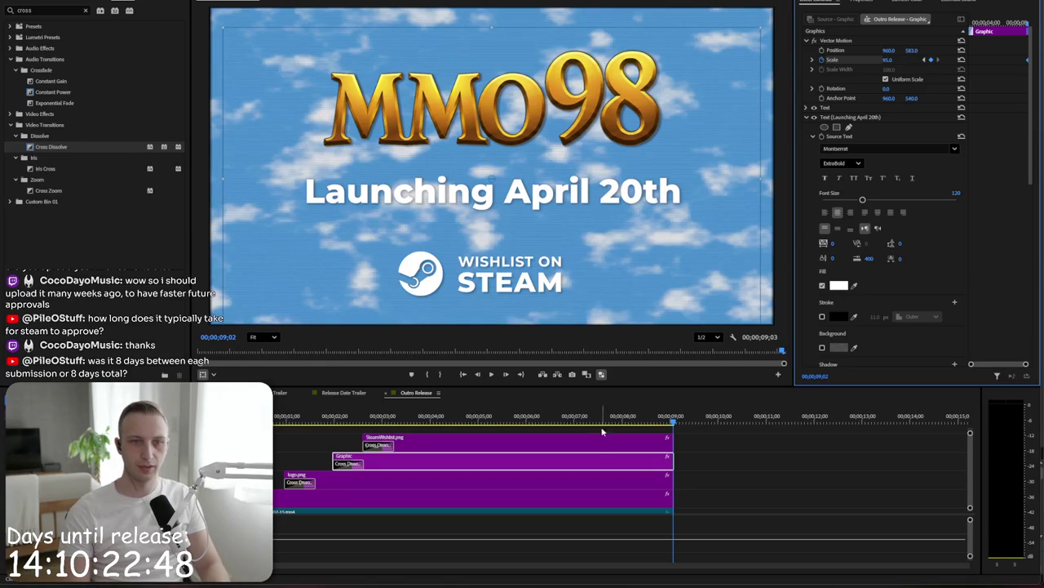
# Adjust SteamWishlist.png's Position Y and enlarge its final Scale keyframe.
pyautogui.click(606, 442)
pyautogui.moveTo(912, 50); pyautogui.dragTo(931, 51)
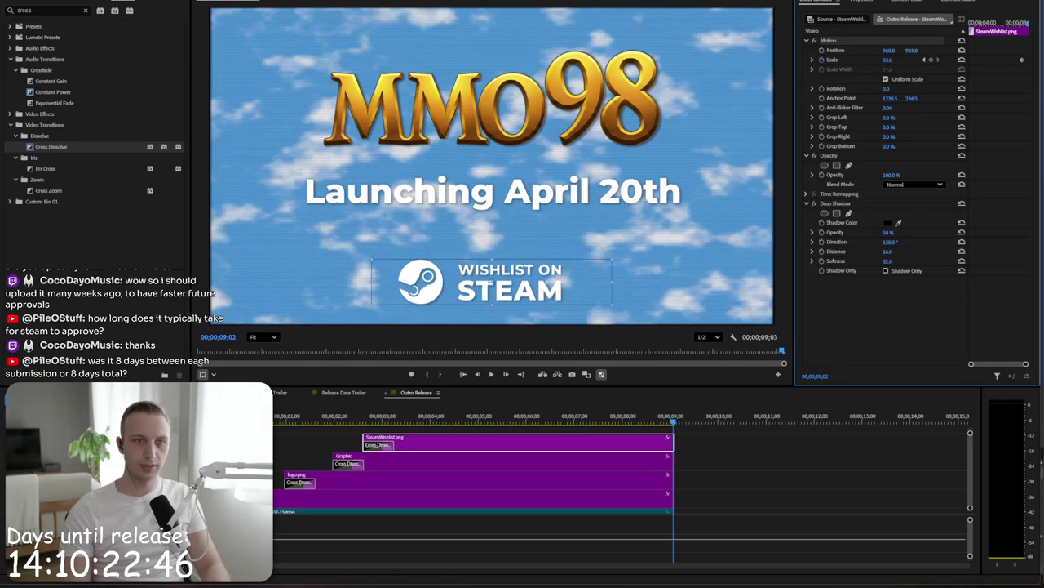
pyautogui.moveTo(490, 293); pyautogui.dragTo(488, 290)
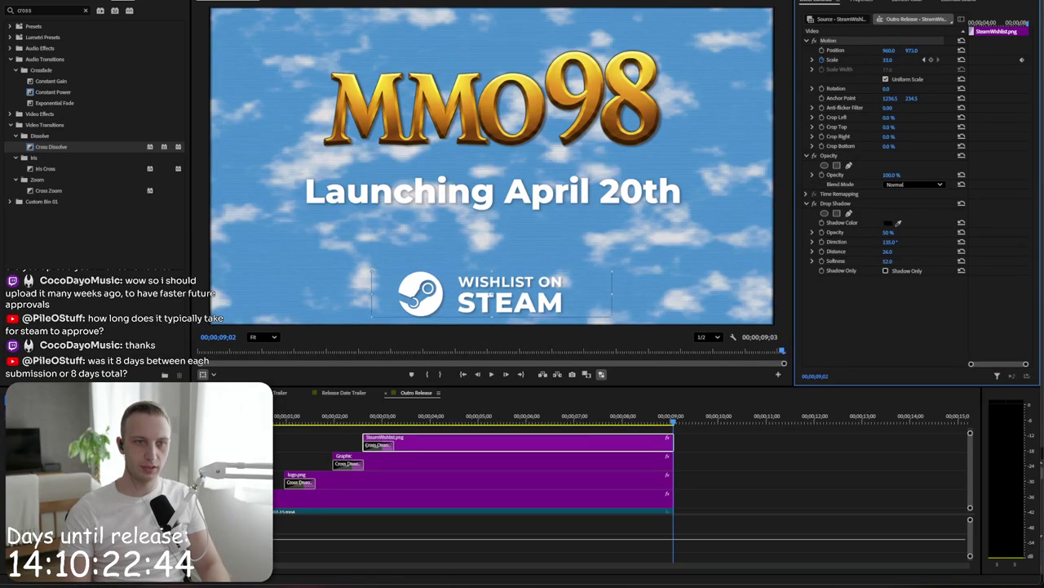
pyautogui.click(924, 60)
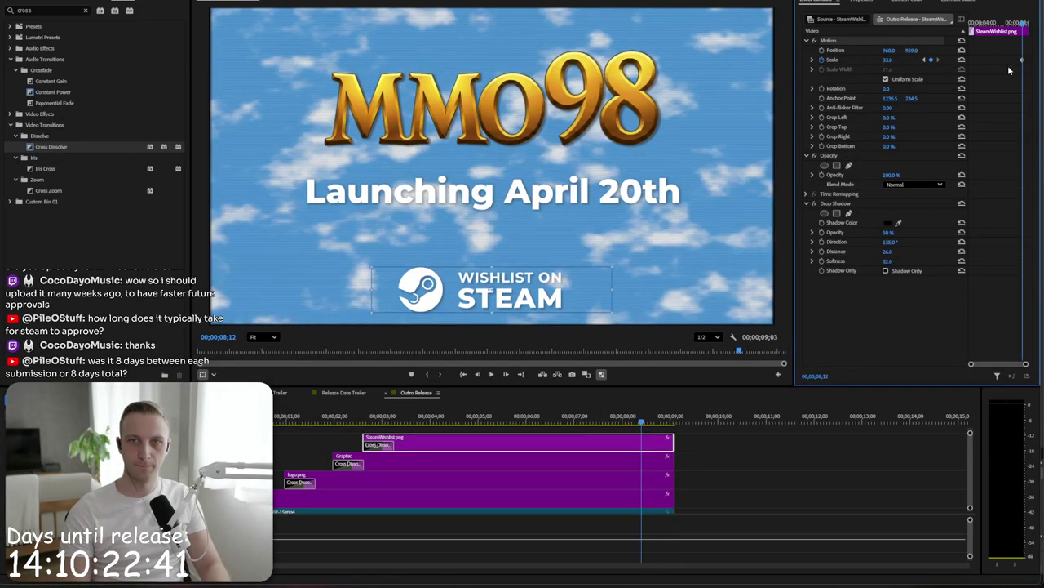
pyautogui.click(925, 59)
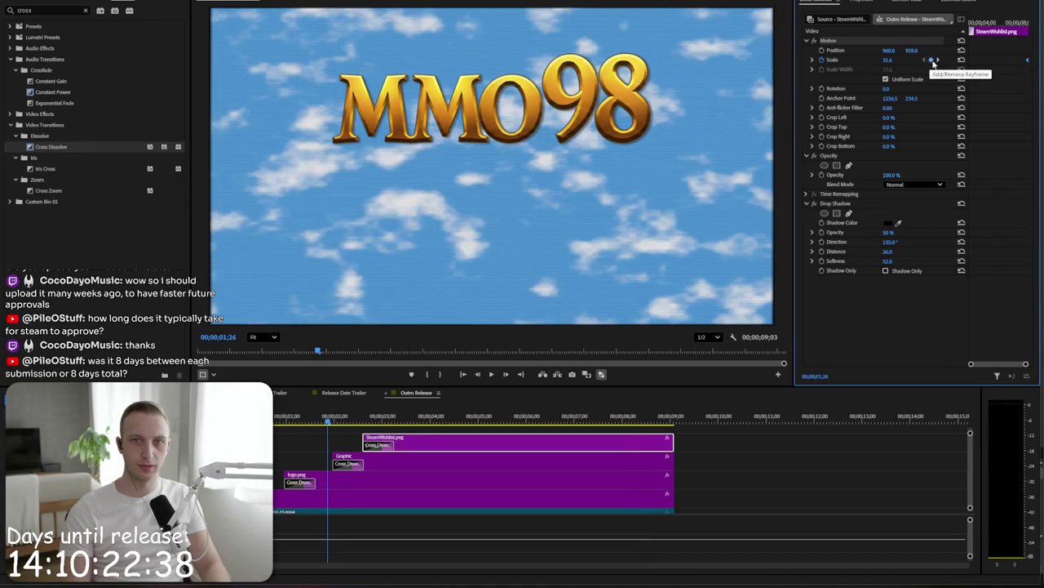
pyautogui.click(939, 60)
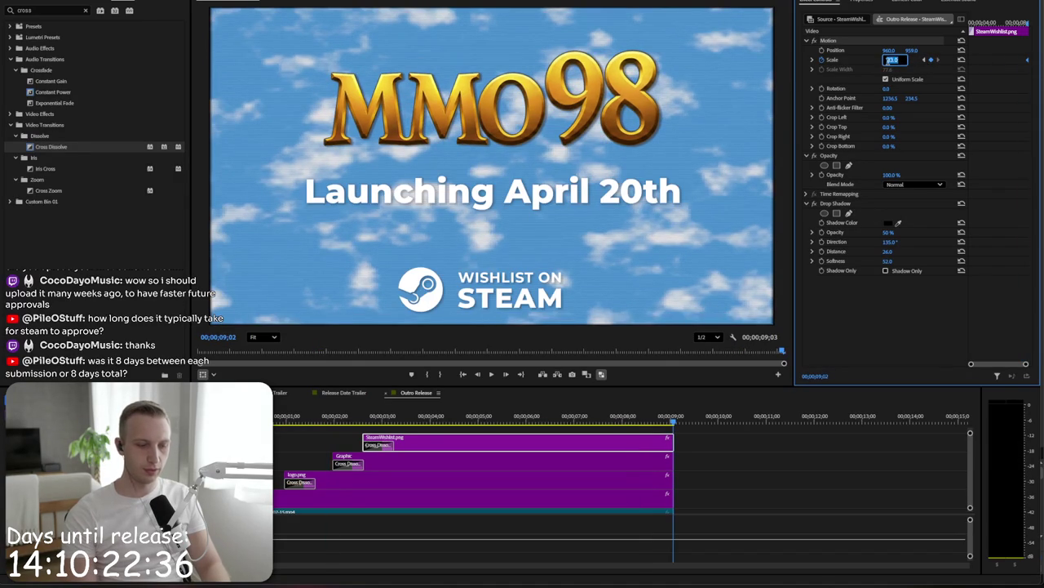
pyautogui.write('35')
pyautogui.press('Return')
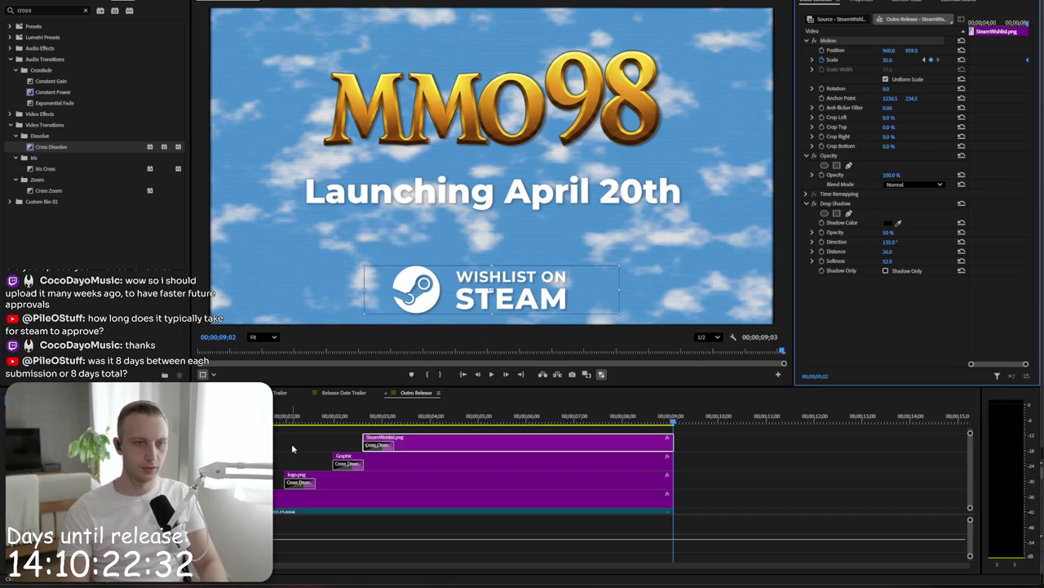
# Play the outro through, then return to the Release Date Trailer sequence.
pyautogui.press('space')
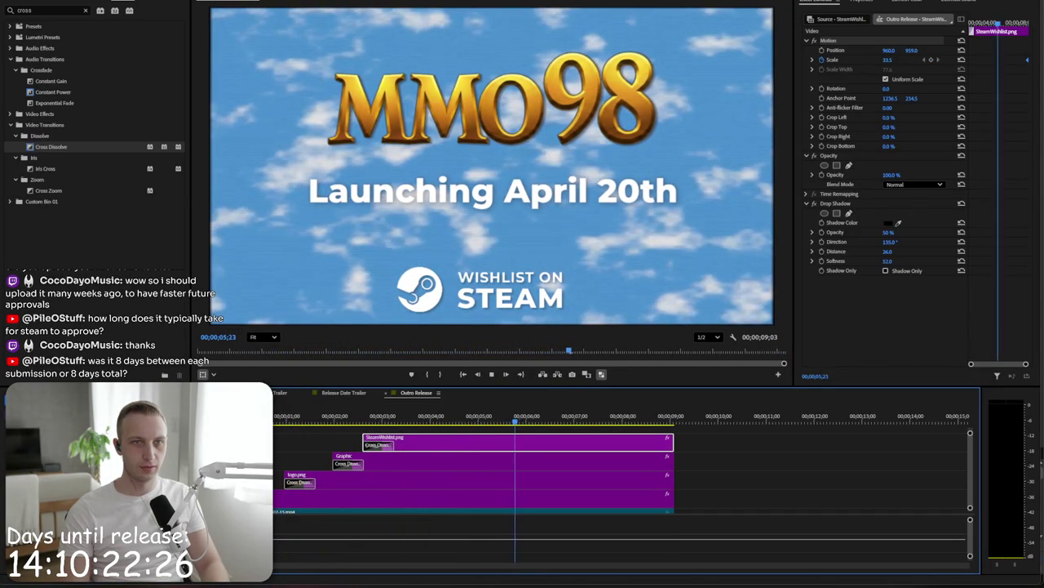
pyautogui.press('space')
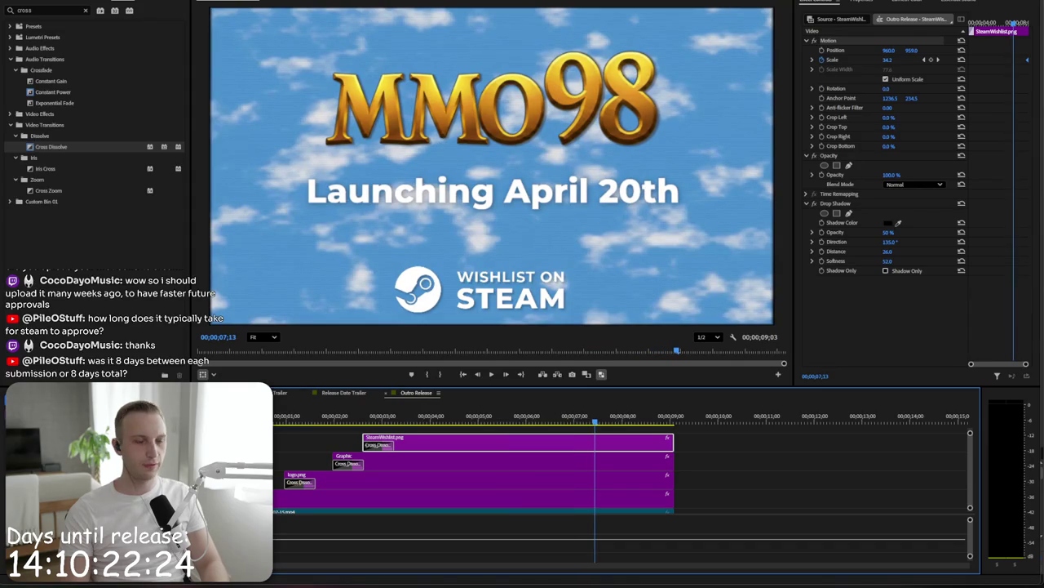
pyautogui.click(344, 393)
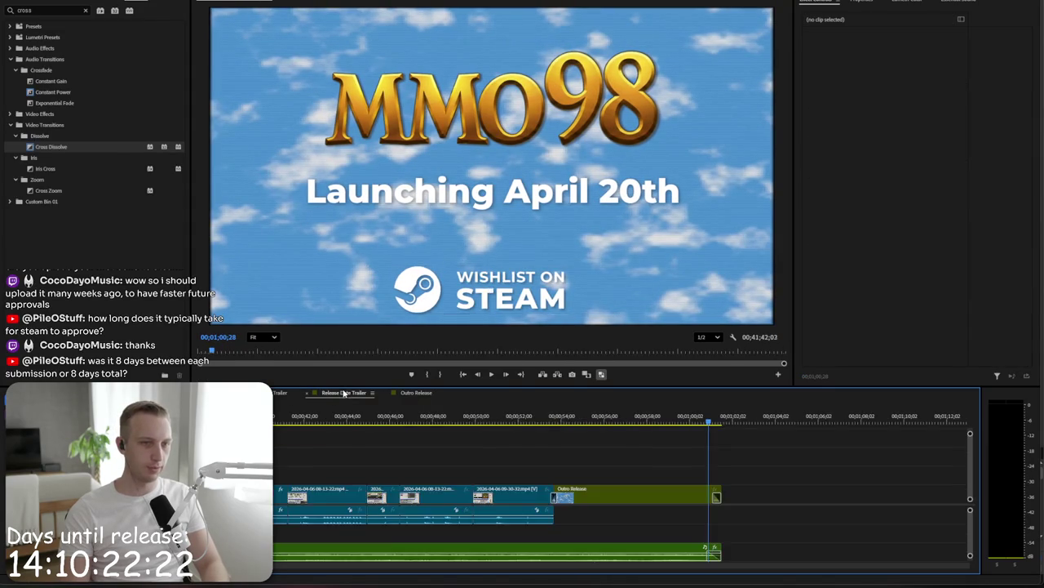
# Close all gaps so the trailer runs back-to-back at 00;01;01;17, then play it.
pyautogui.moveTo(338, 430); pyautogui.dragTo(905, 532)
pyautogui.hotkey('ctrl', 'z')
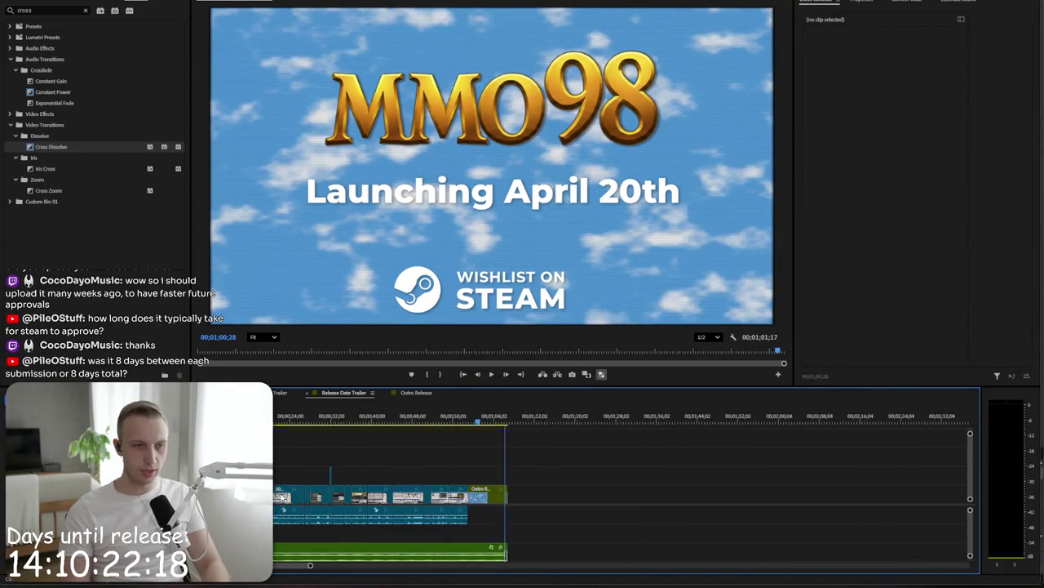
pyautogui.press('space')
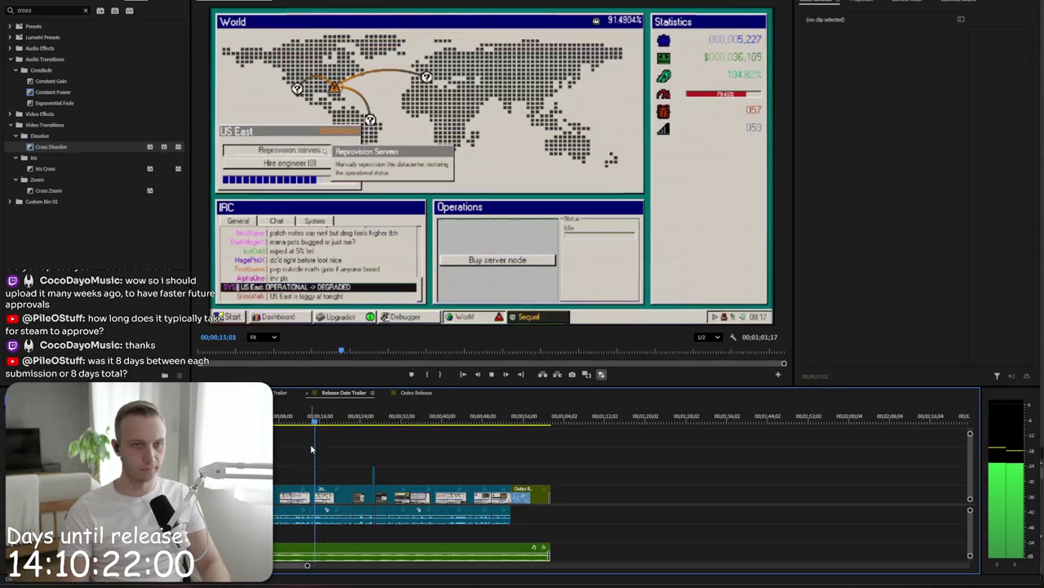
pyautogui.press('=')
# Run Audio Gain on the New Horizons.wav music clip.
pyautogui.click(310, 523)
pyautogui.rightClick(317, 551)
pyautogui.click(350, 421)
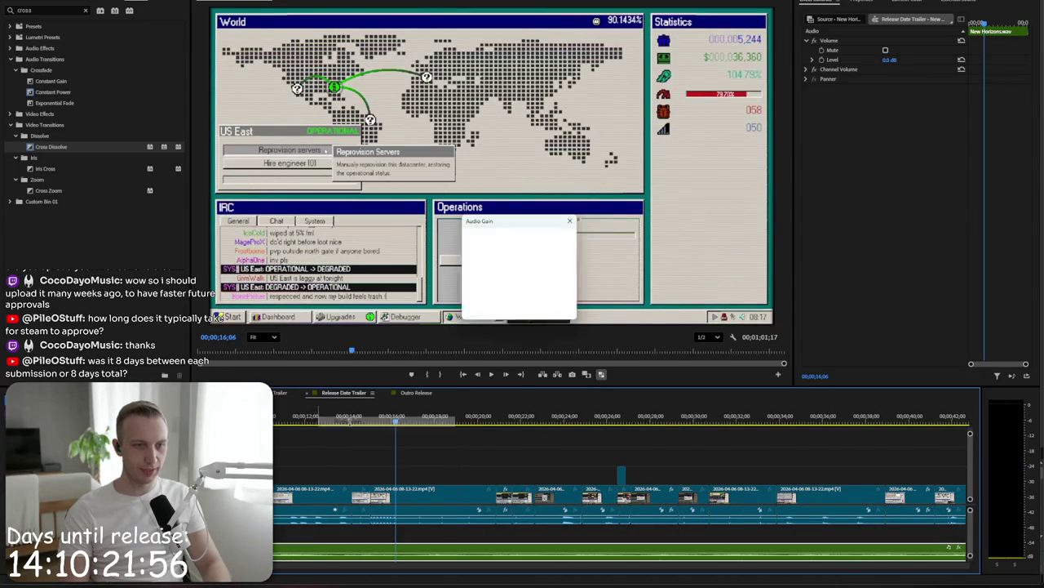
pyautogui.press('Return')
pyautogui.press('space')
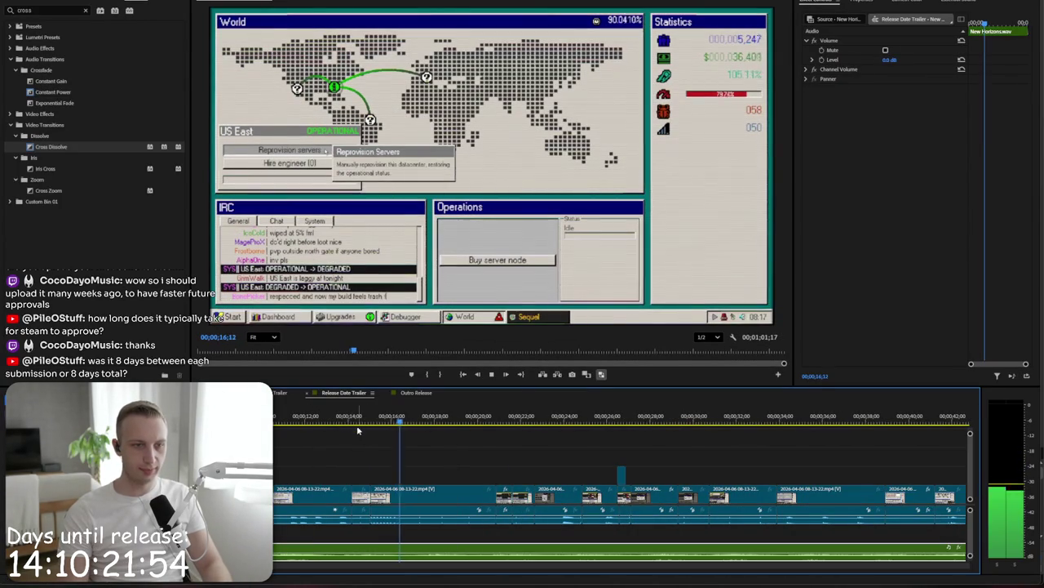
pyautogui.press('-')
pyautogui.press('-')
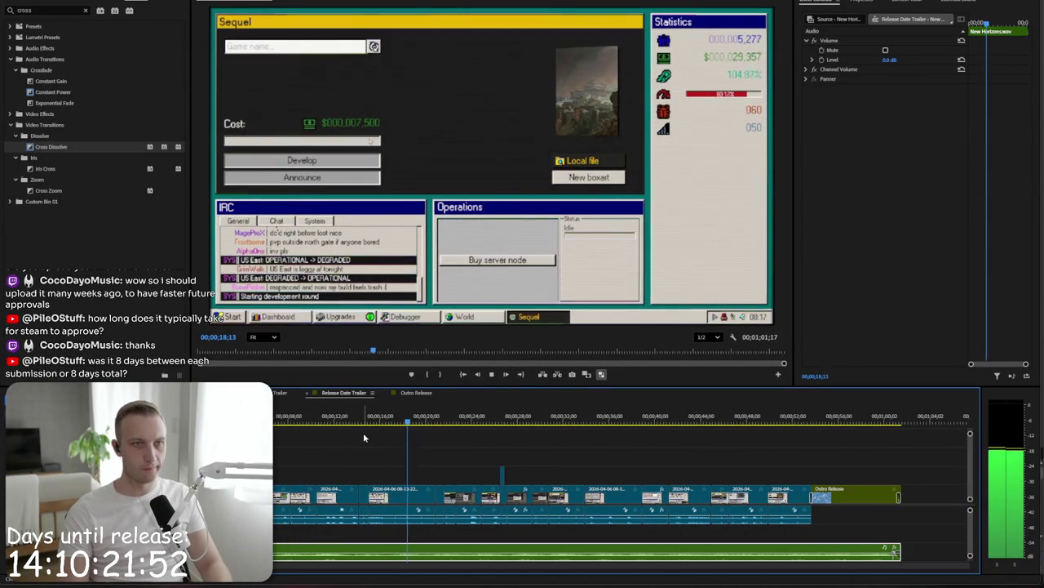
pyautogui.press('=')
# Adjust the audio gain of the clip around 00;12, then replay from about 00;10.
pyautogui.click(343, 520)
pyautogui.rightClick(342, 521)
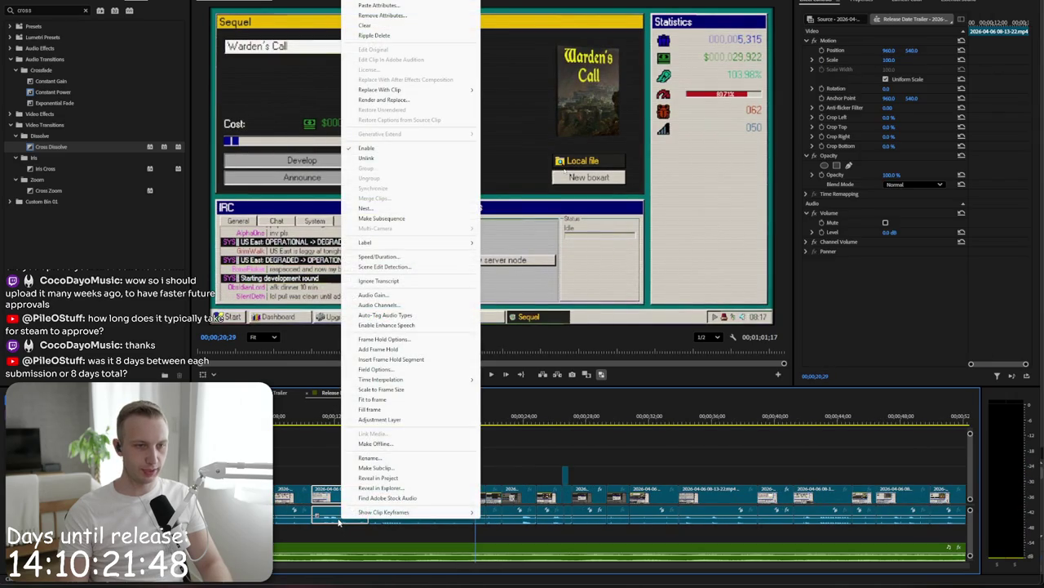
pyautogui.click(400, 299)
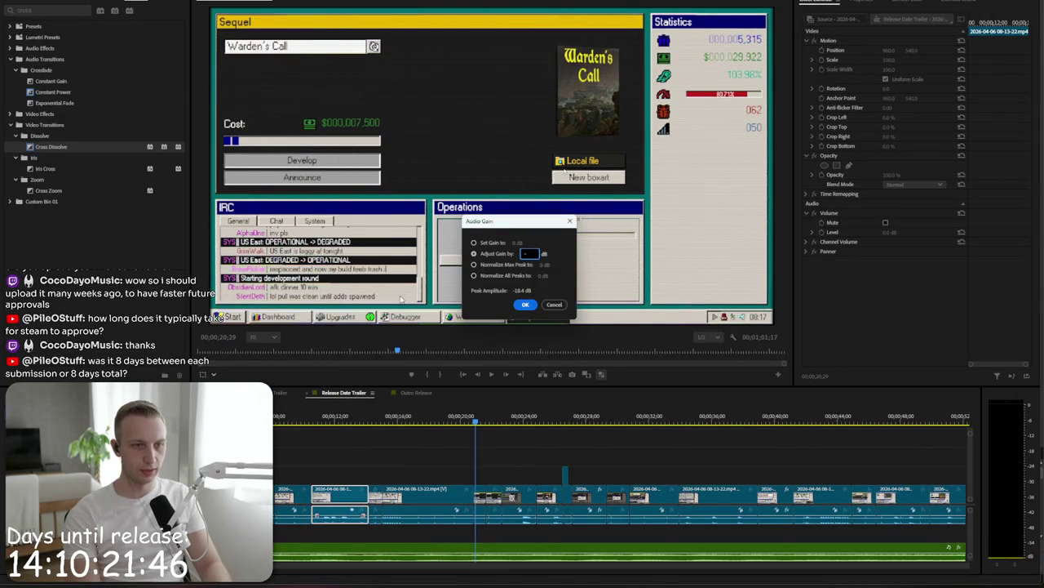
pyautogui.press('Return')
pyautogui.rightClick(323, 514)
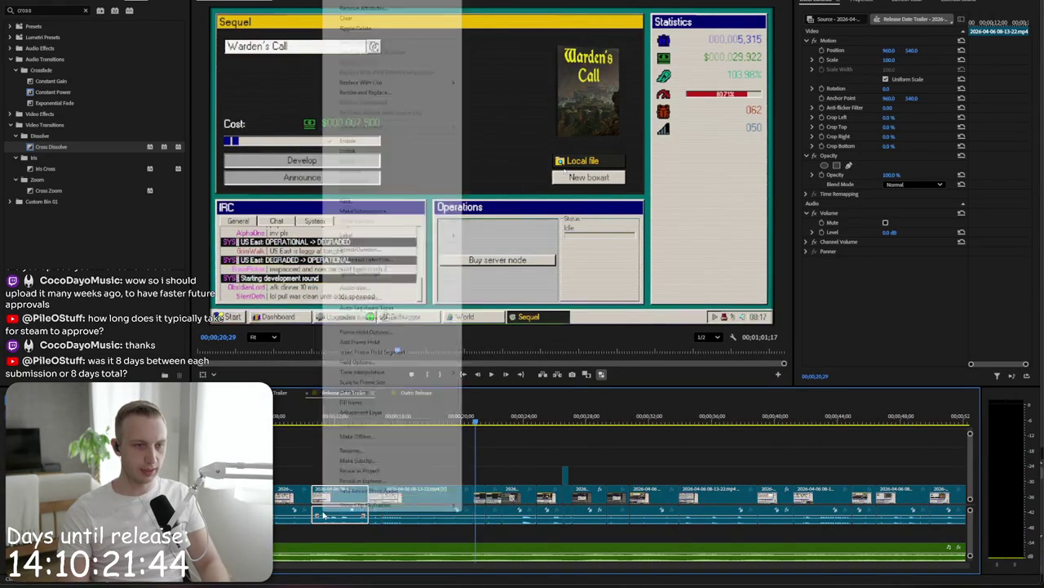
pyautogui.click(377, 289)
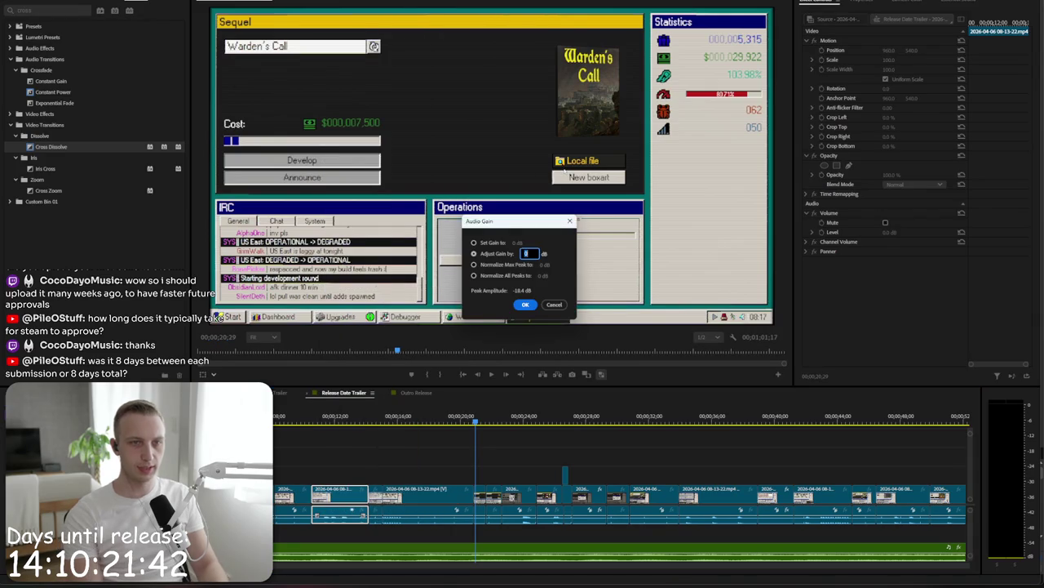
pyautogui.press('Return')
pyautogui.click(303, 421)
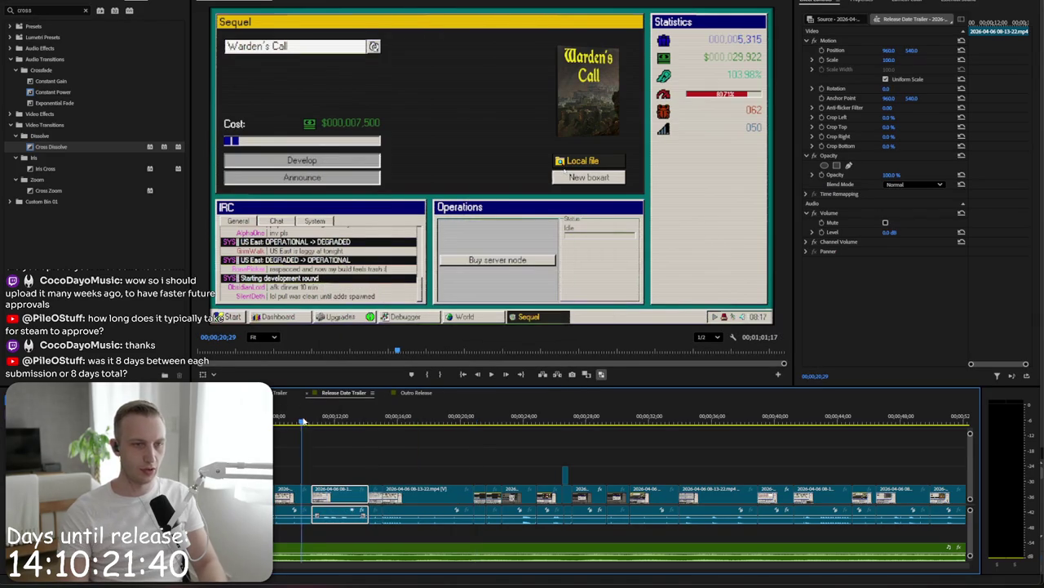
pyautogui.press('space')
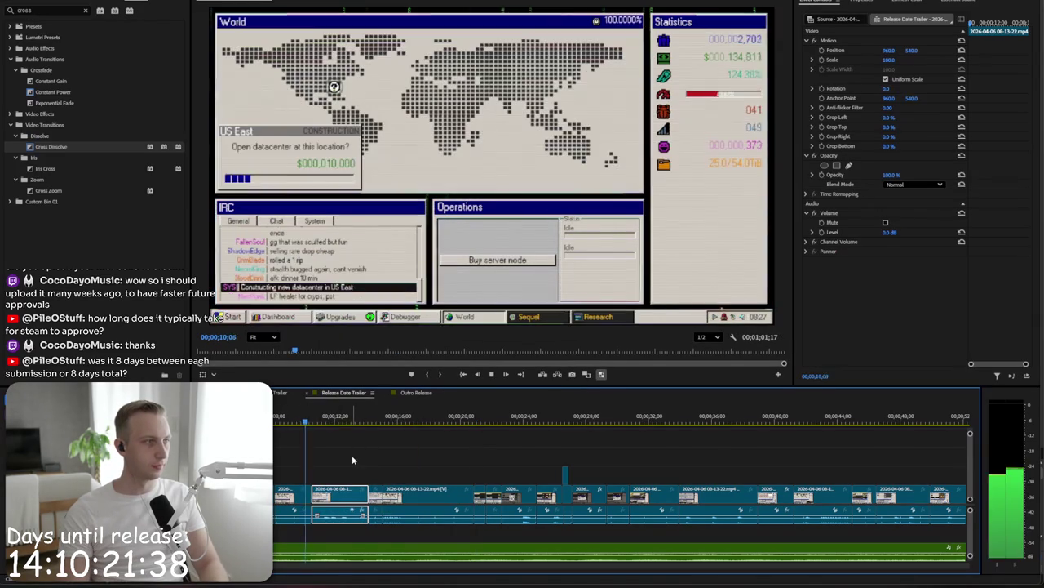
# Play through the trailer to review it up to about 39 seconds.
pyautogui.press('space')
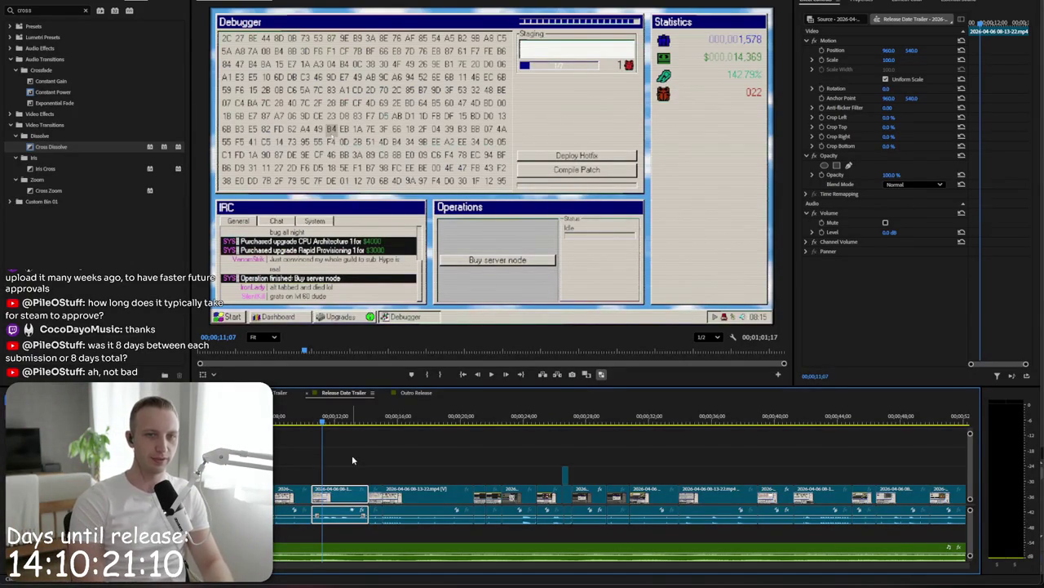
pyautogui.click(352, 458)
pyautogui.press('space')
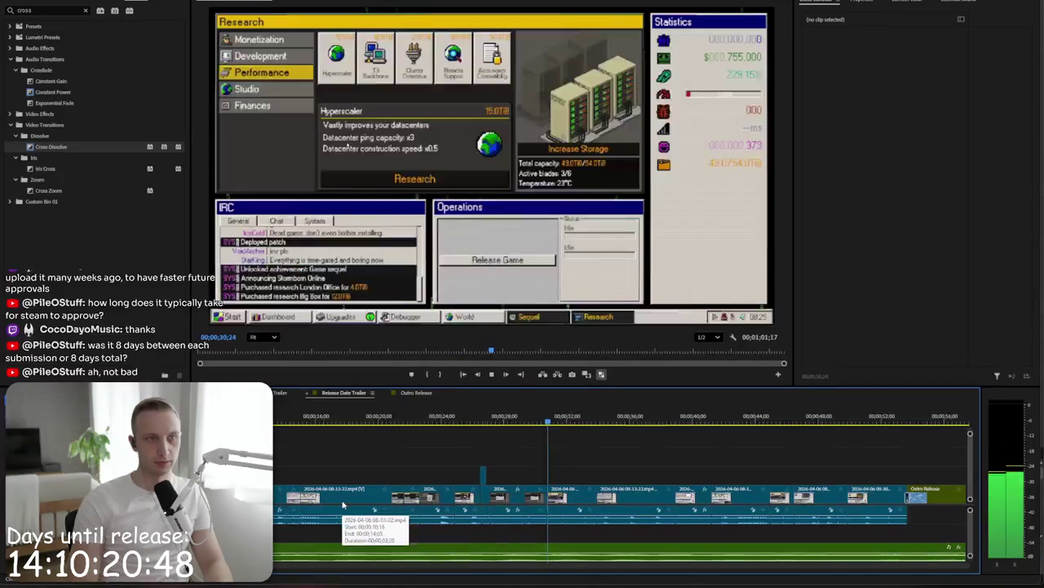
pyautogui.scroll(-1, 344, 510)
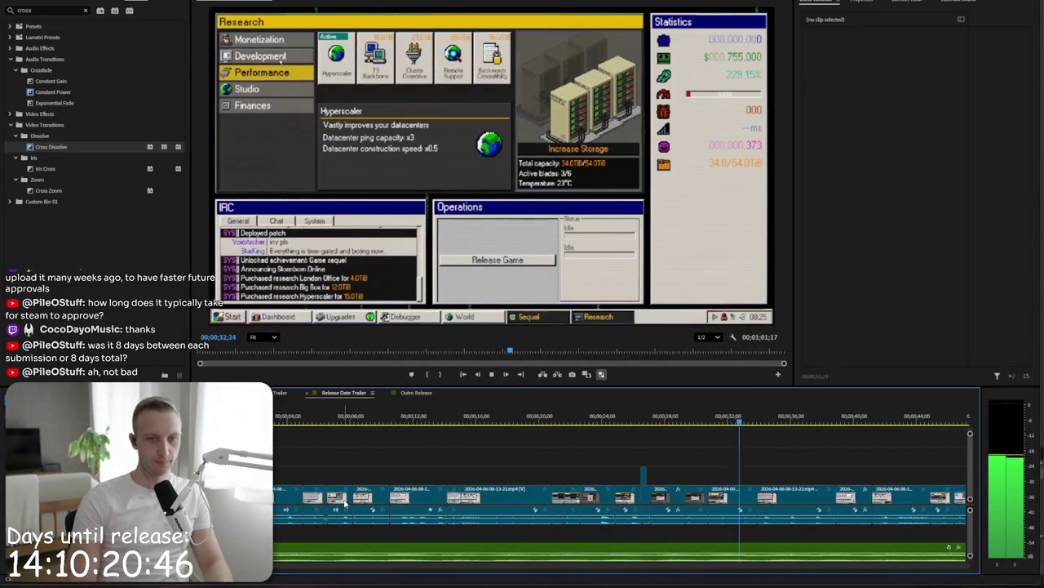
pyautogui.scroll(-1, 347, 514)
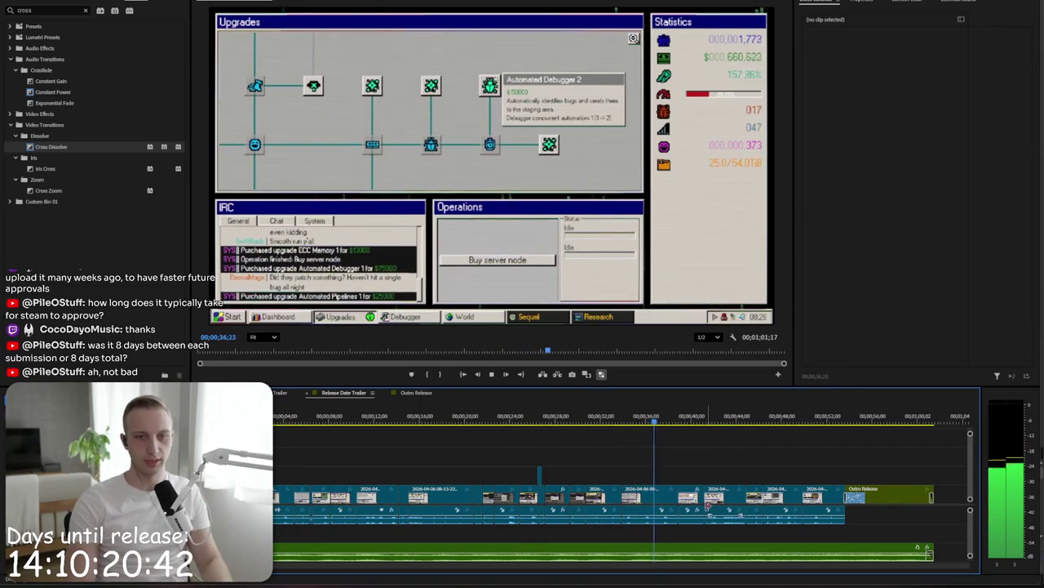
pyautogui.scroll(1, 682, 529)
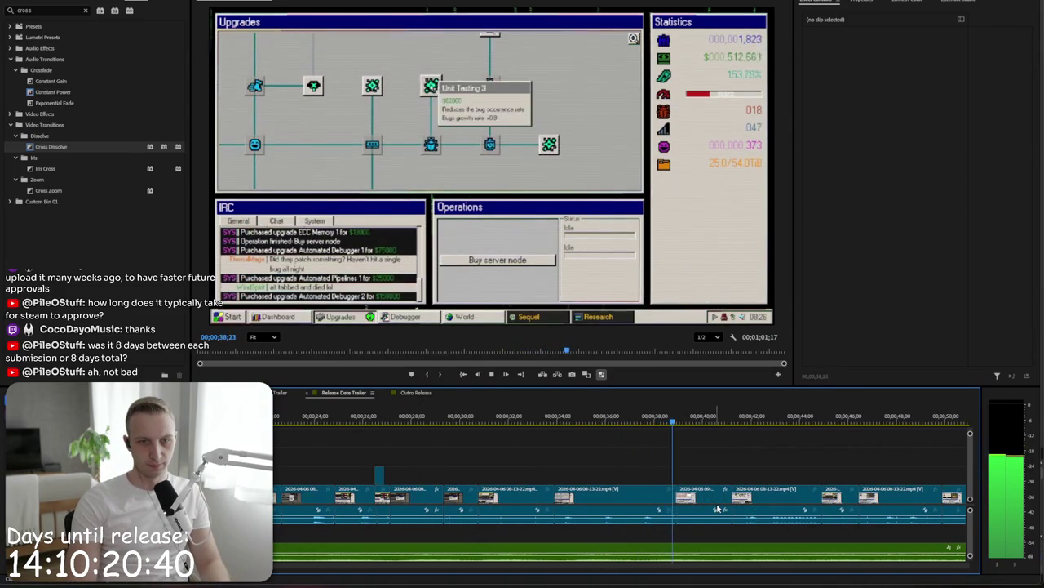
pyautogui.scroll(1, 718, 509)
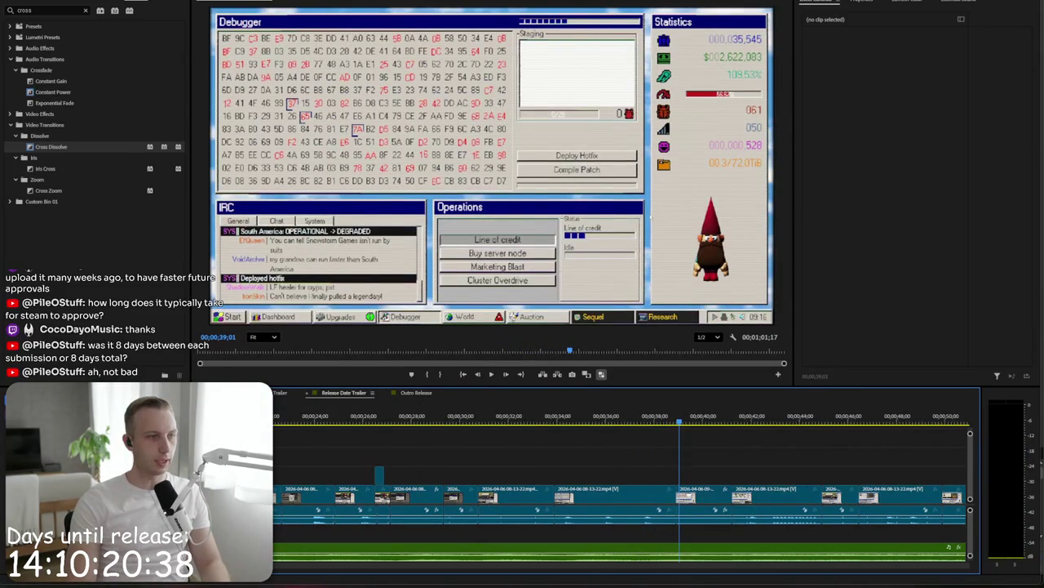
# Check Discord, then bring the MMO98 Todo notes to the front.
pyautogui.hotkey('alt', 'Tab')
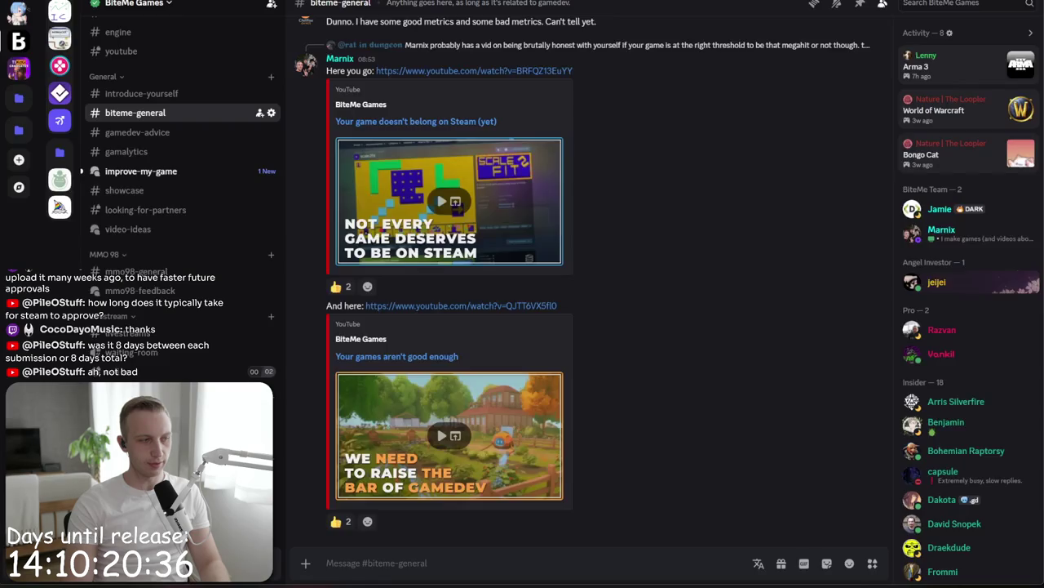
pyautogui.hotkey('alt', 'Tab')
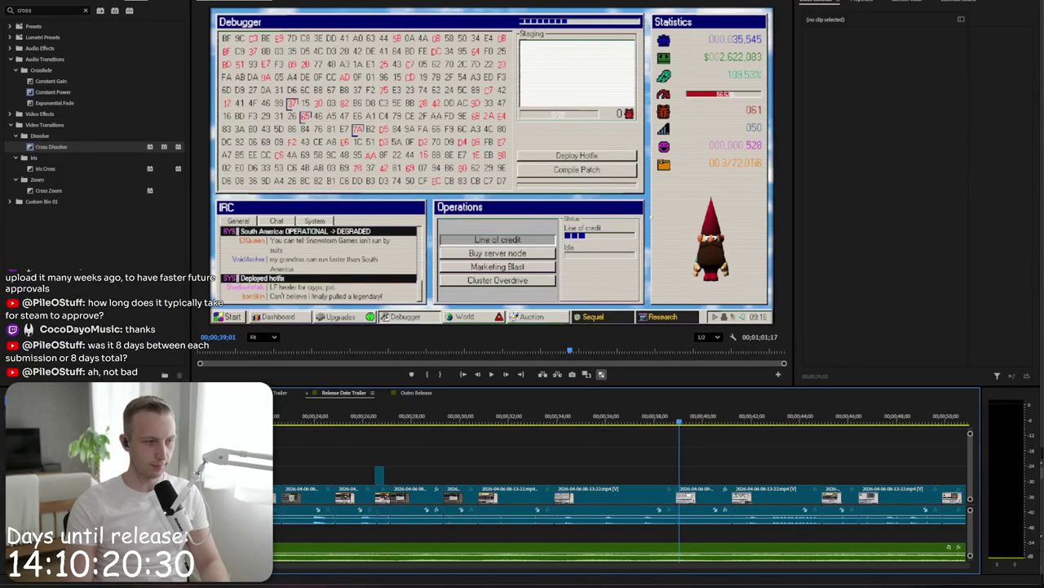
pyautogui.hotkey('alt', 'Tab')
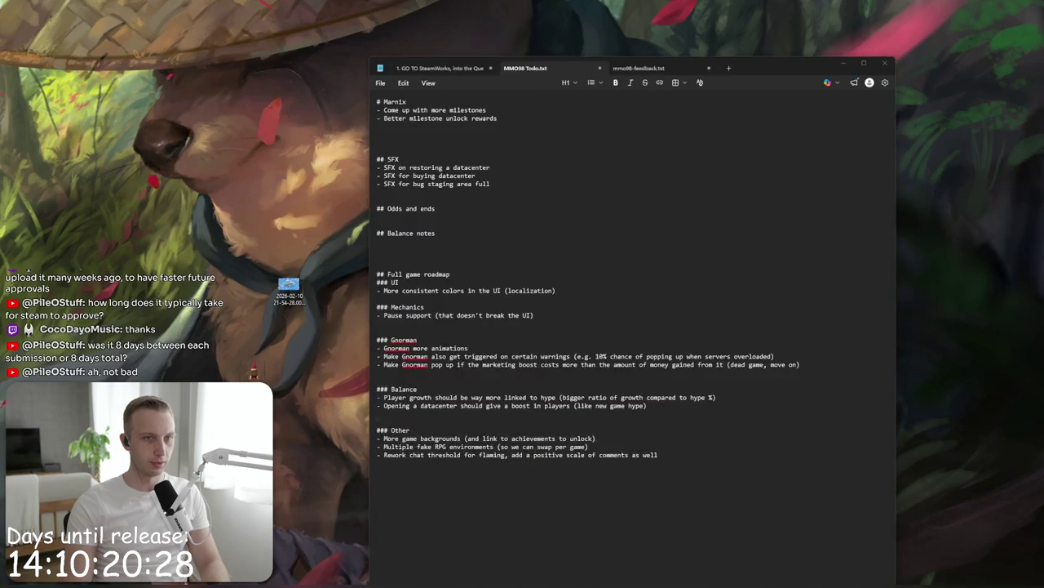
# Add a new 'Add SFX that…' bullet under Odds and ends and start another bullet.
pyautogui.press('Return')
pyautogui.write('- Add SFX that plays when automated bug gets staged, only when debug')
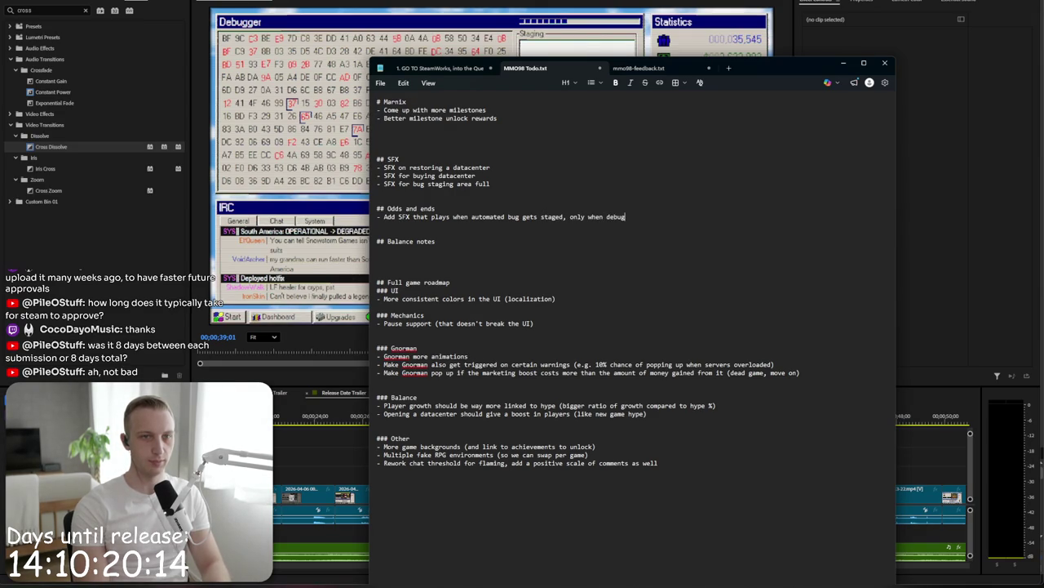
pyautogui.write('tive')
pyautogui.press('Return')
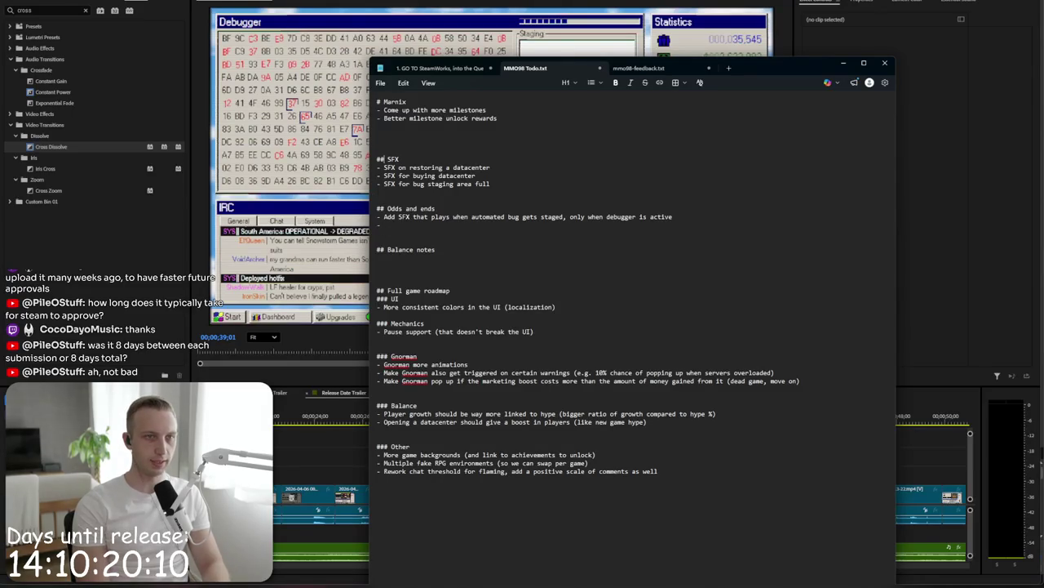
pyautogui.write('- Fix localization line of c')
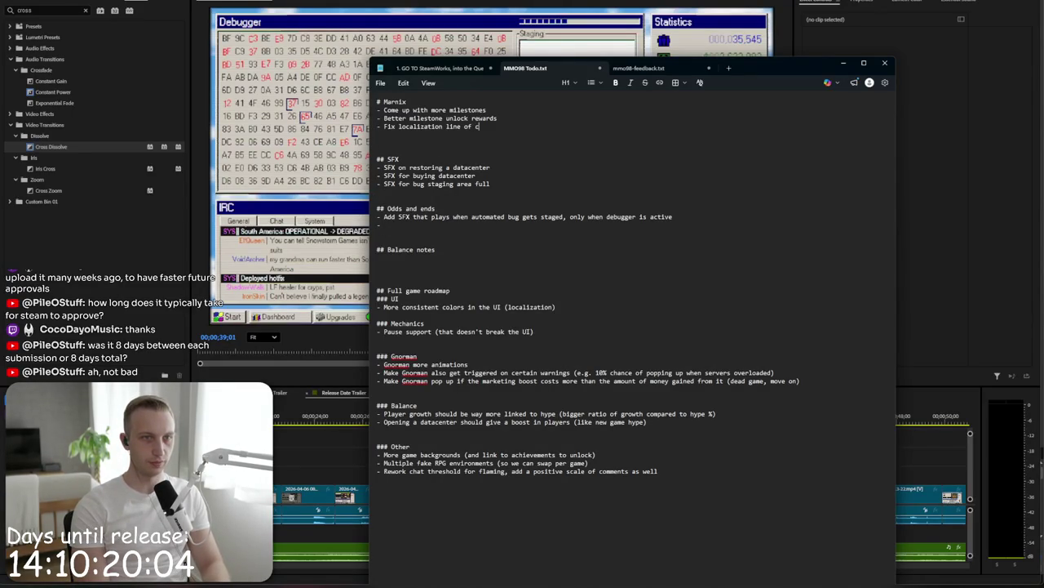
# Replay the trailer from about 39 seconds to 43;02 to check the timing.
pyautogui.hotkey('alt', 'Tab')
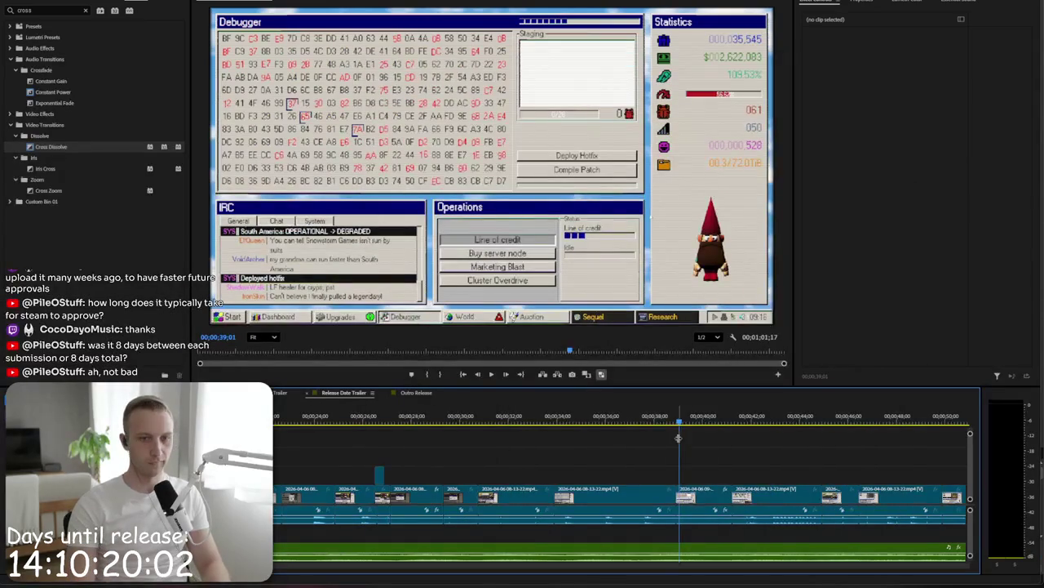
pyautogui.press('space')
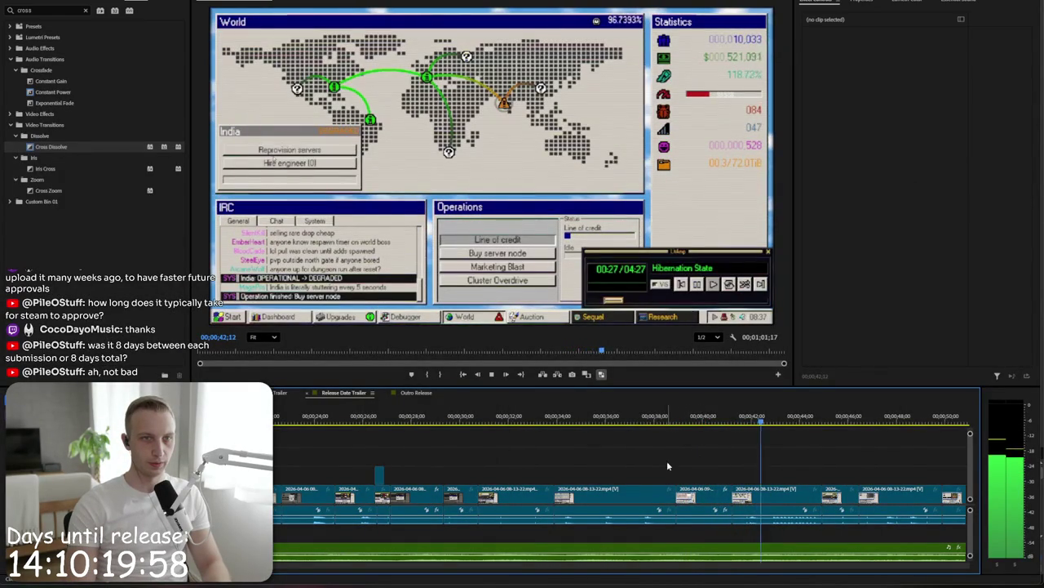
pyautogui.press('space')
pyautogui.hotkey('alt', 'Tab')
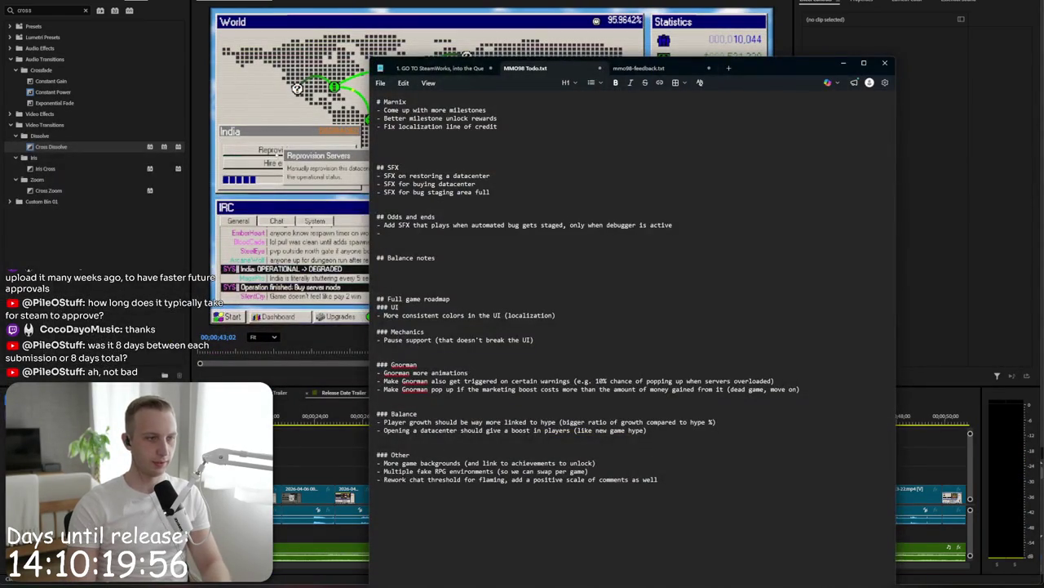
pyautogui.hotkey('alt', 'Tab')
pyautogui.scroll(-1, 409, 450)
pyautogui.scroll(-1, 385, 464)
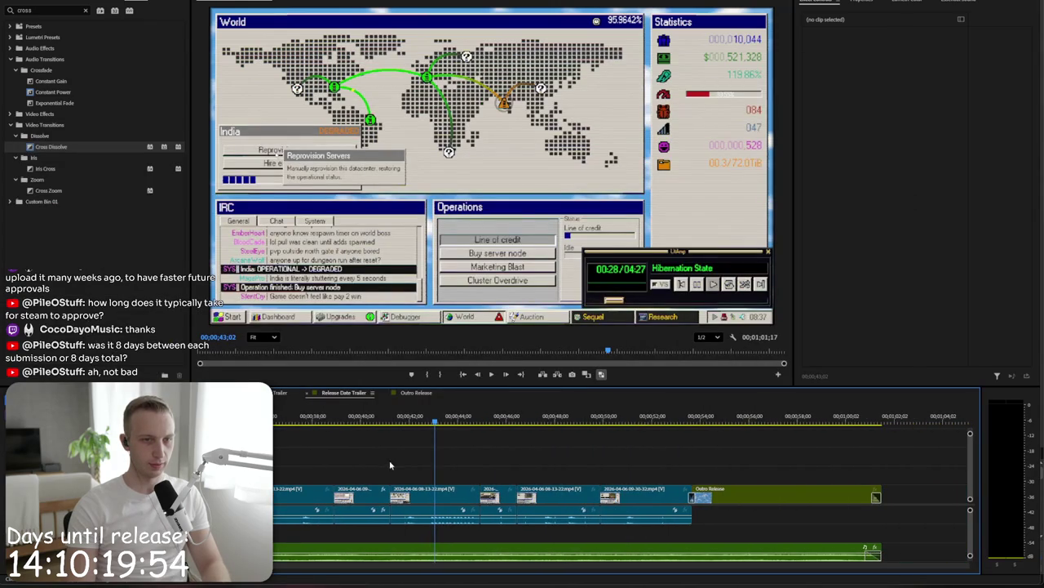
pyautogui.press('space')
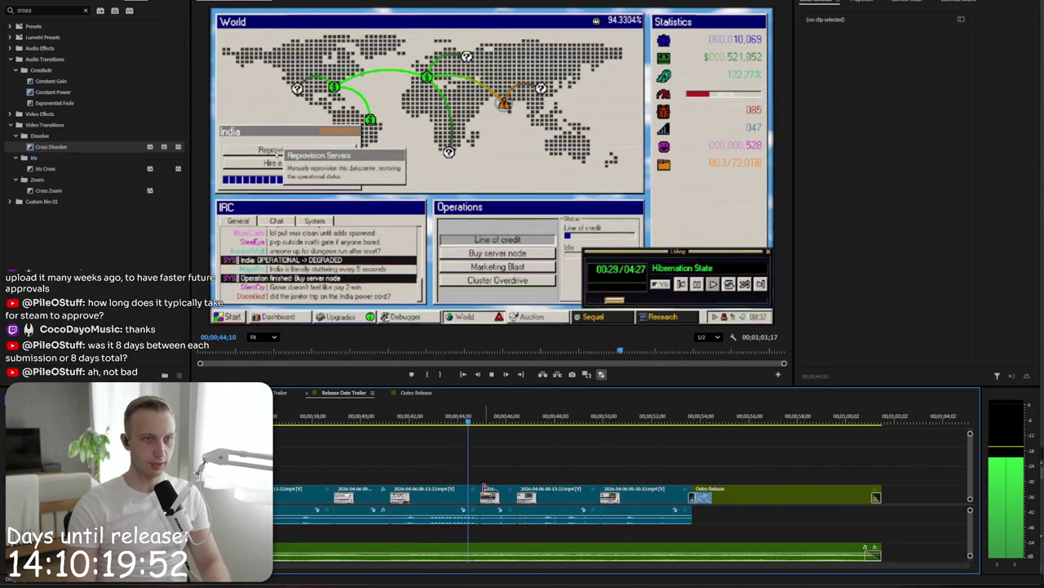
pyautogui.hotkey('alt', 'Tab')
# Delete the 'SFX for bug staging area full' line from the todo list and return to Premiere.
pyautogui.press('Return')
pyautogui.write('- SFX')
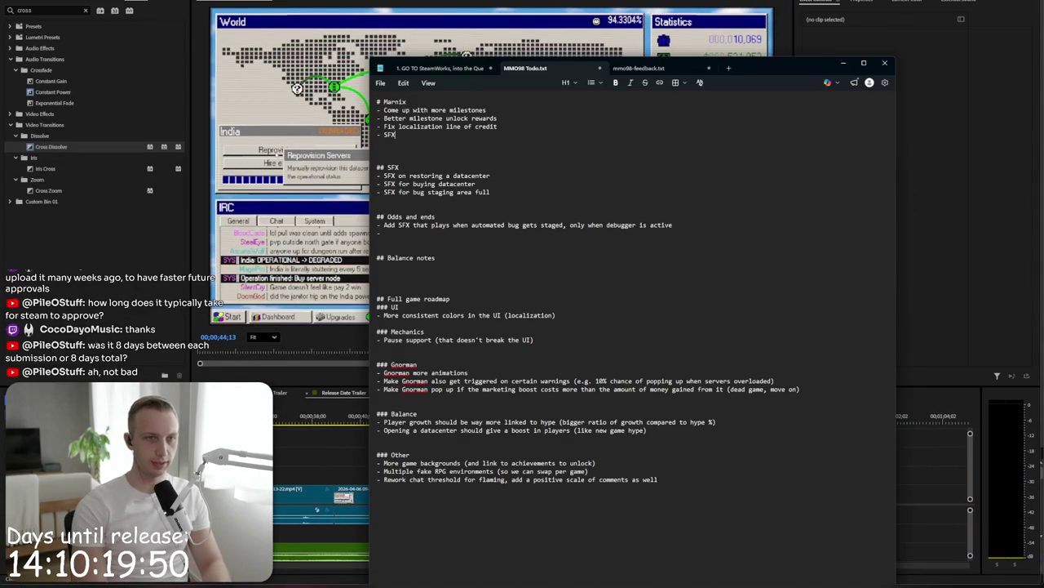
pyautogui.press('BackSpace')
pyautogui.press('BackSpace')
pyautogui.moveTo(428, 174); pyautogui.dragTo(398, 185)
pyautogui.tripleClick(417, 193)
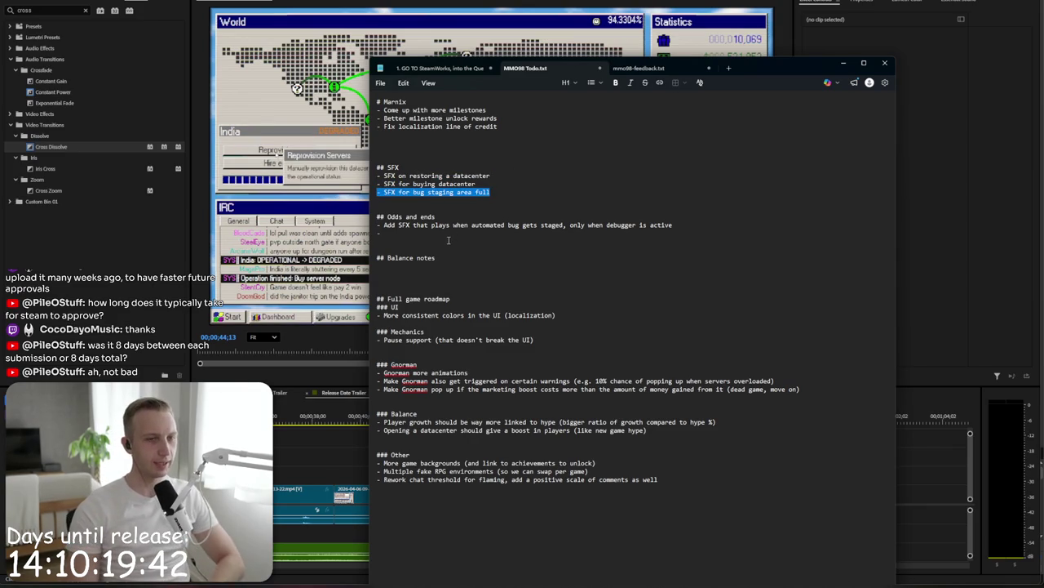
pyautogui.press('BackSpace')
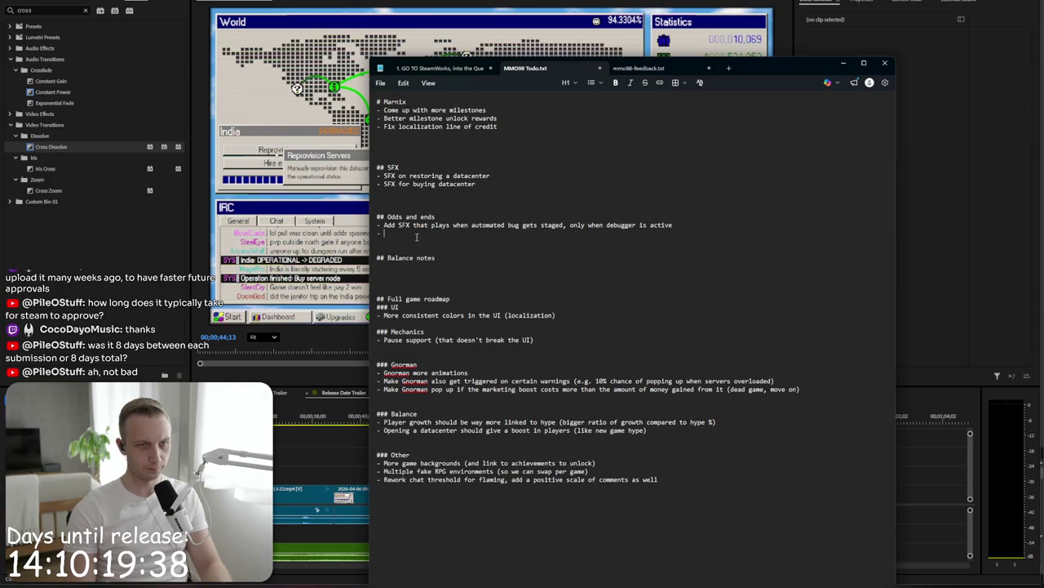
pyautogui.click(186, 339)
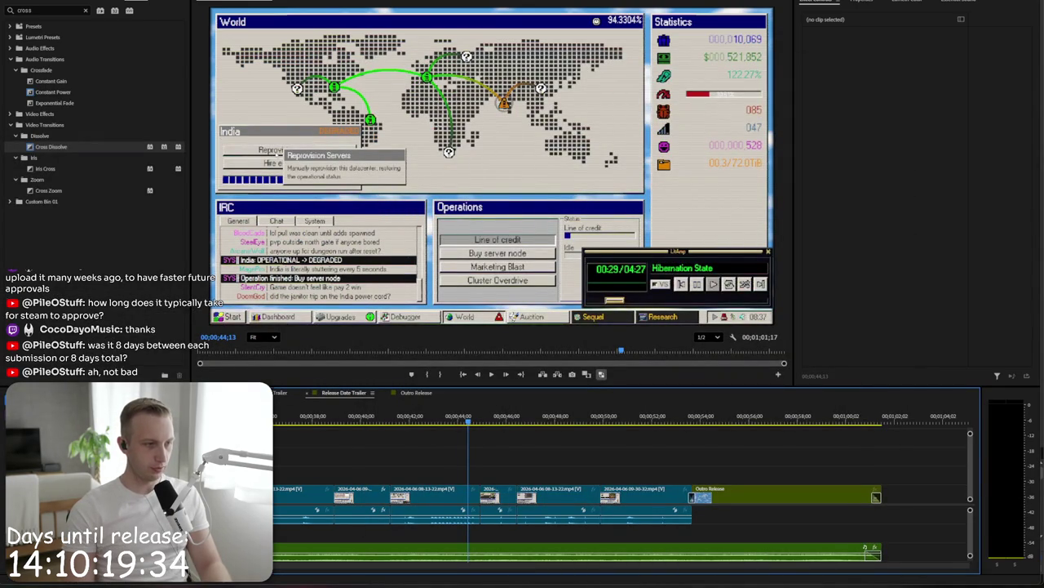
pyautogui.hotkey('alt', 'Tab')
# Navigate Unity's Project panel to Assets > Audio > UI Soundpack > MP3.
pyautogui.click(444, 425)
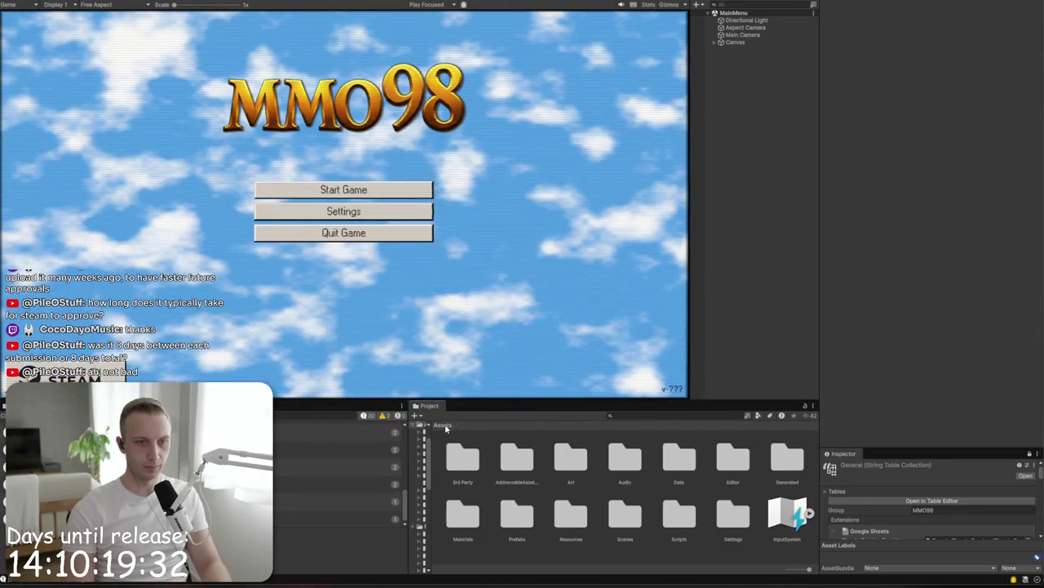
pyautogui.doubleClick(616, 461)
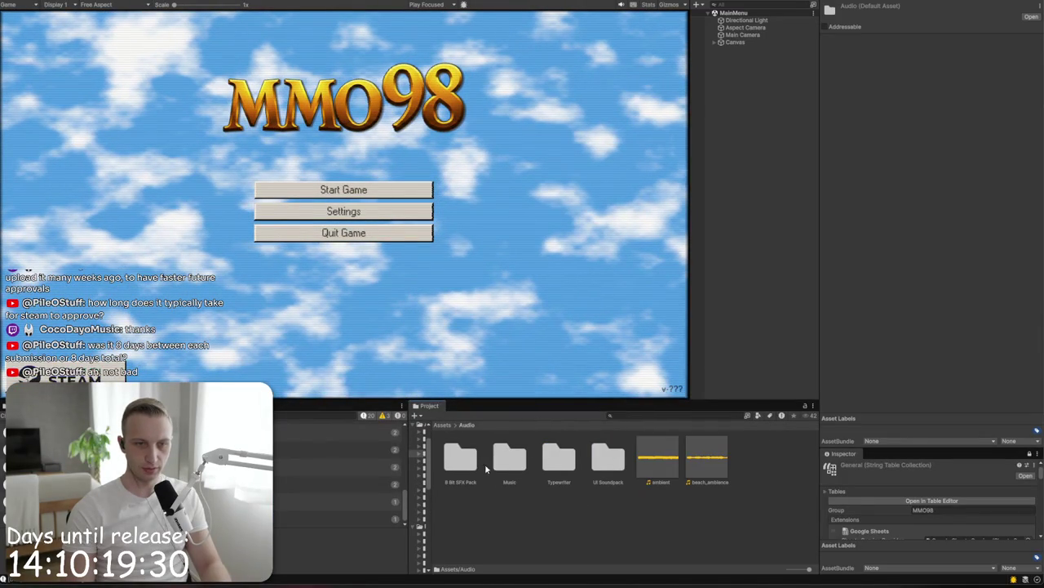
pyautogui.doubleClick(455, 469)
pyautogui.doubleClick(462, 463)
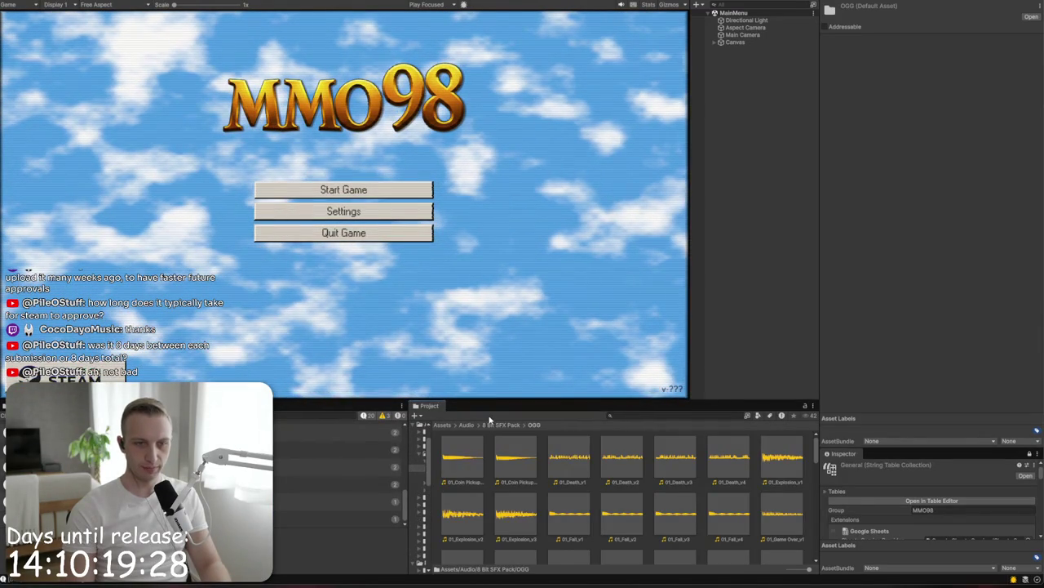
pyautogui.click(498, 424)
pyautogui.click(466, 424)
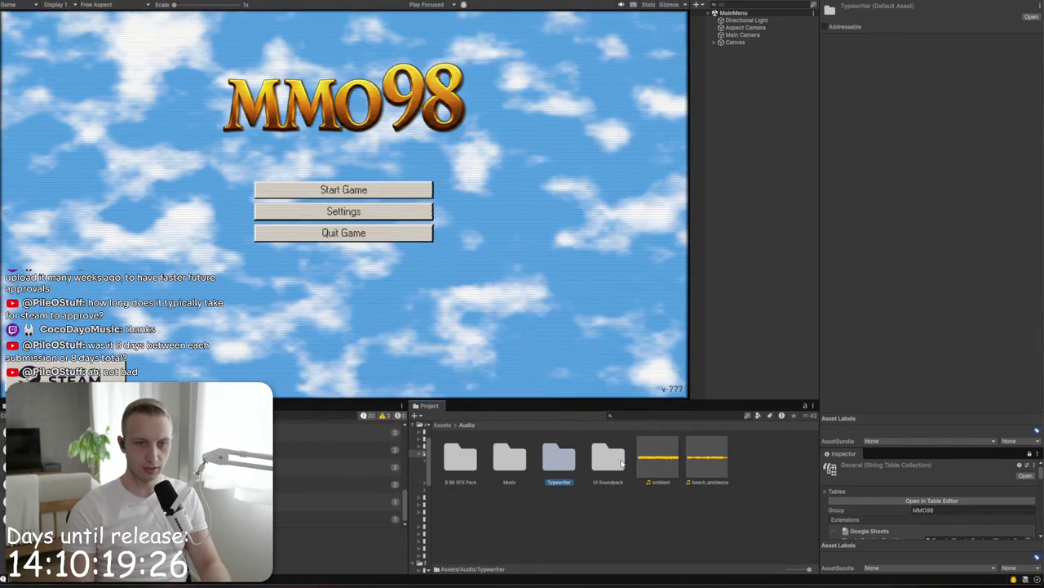
pyautogui.doubleClick(559, 459)
pyautogui.doubleClick(462, 456)
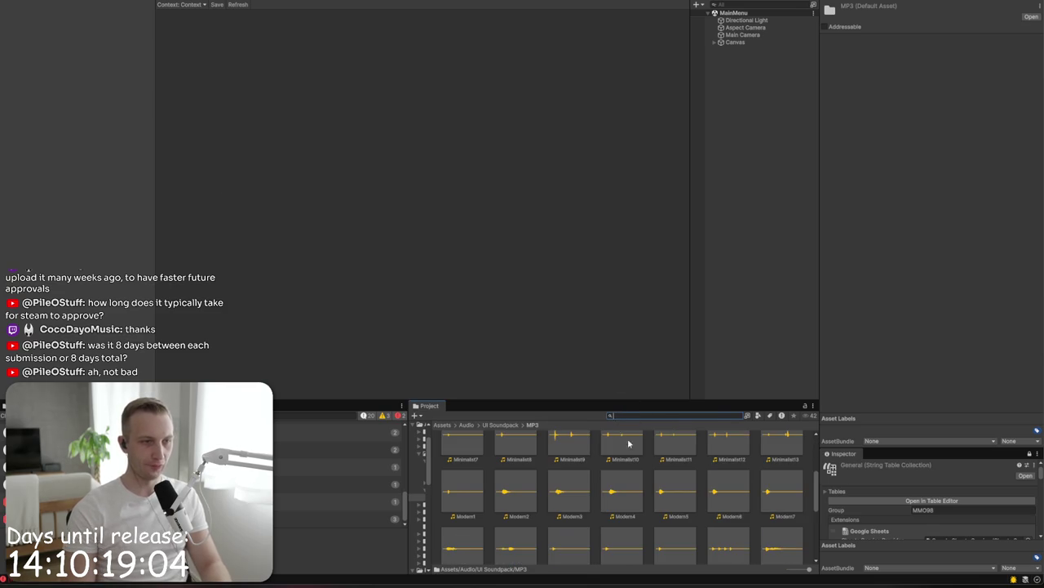
# Audition the Retro8, Retro11 and Retro12 clips in the media player.
pyautogui.scroll(-5, 670, 490)
pyautogui.click(671, 493)
pyautogui.click(586, 476)
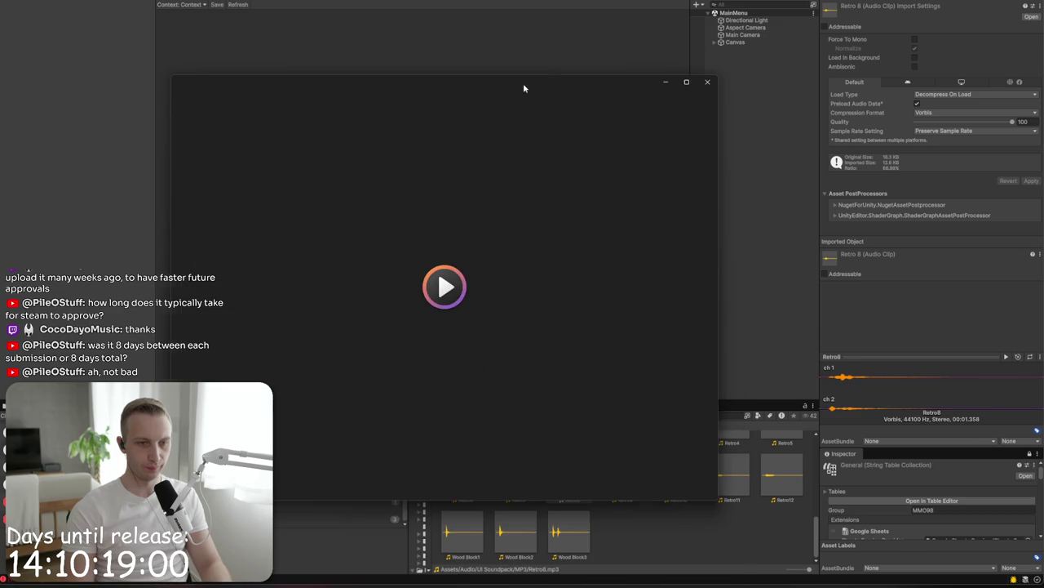
pyautogui.click(698, 531)
pyautogui.doubleClick(729, 477)
pyautogui.doubleClick(785, 475)
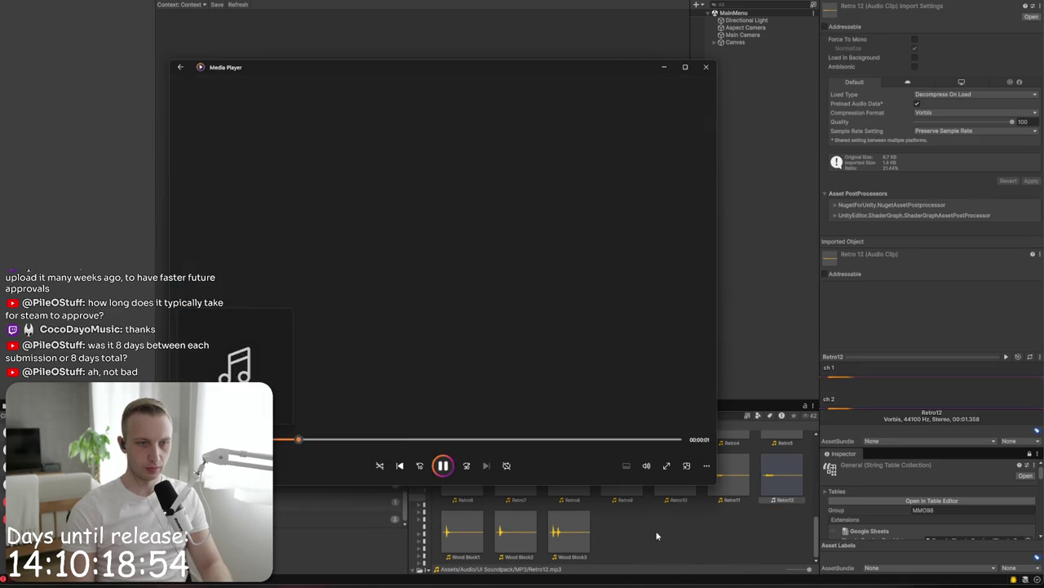
pyautogui.click(593, 502)
pyautogui.scroll(1, 798, 493)
# Audition Retro5, Retro1, Retro2, Retro12 and Retro11, then drag Retro11 toward Premiere.
pyautogui.doubleClick(786, 478)
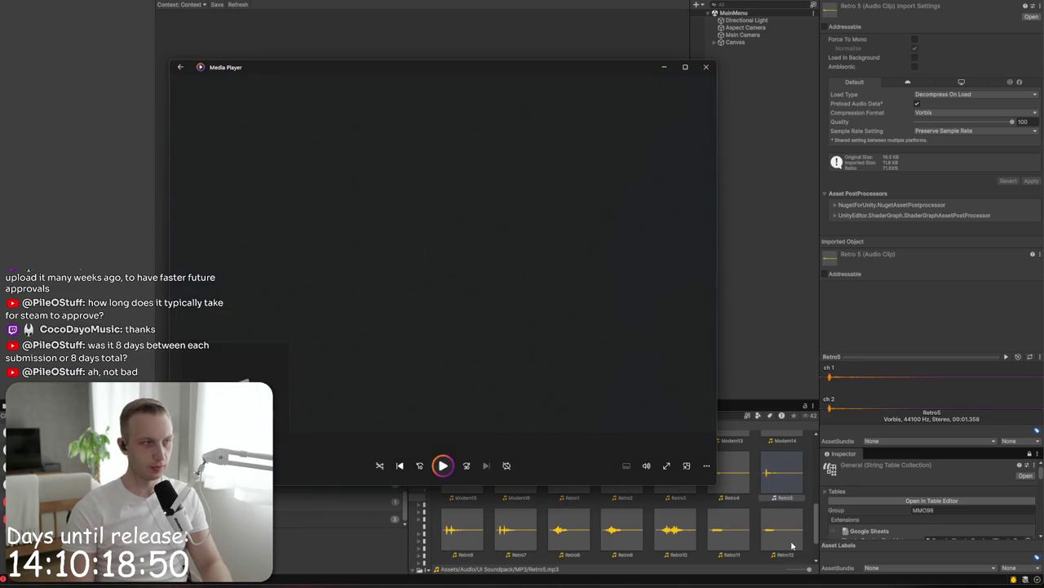
pyautogui.click(793, 546)
pyautogui.doubleClick(571, 478)
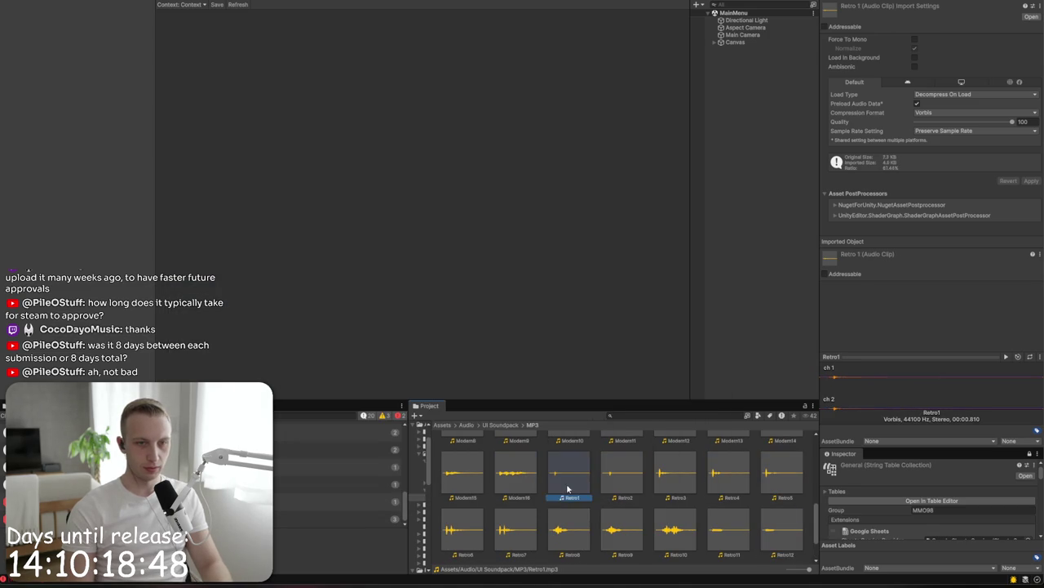
pyautogui.click(732, 540)
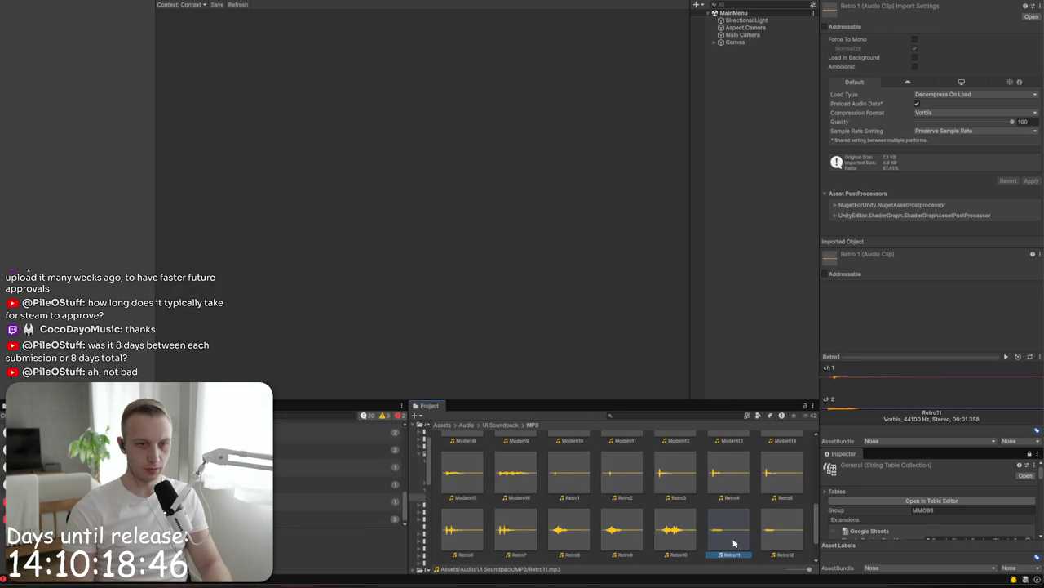
pyautogui.doubleClick(624, 478)
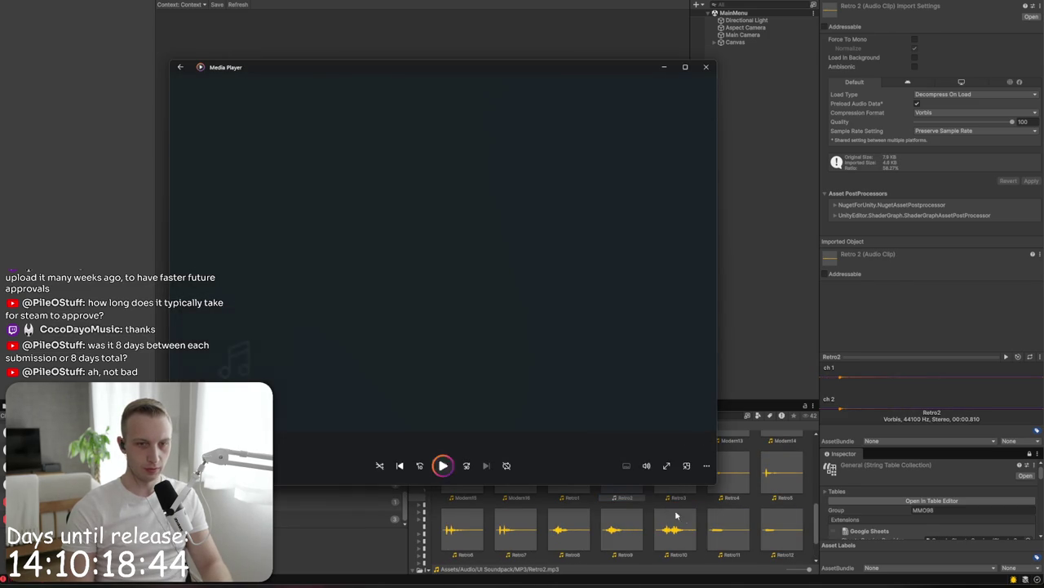
pyautogui.click(765, 531)
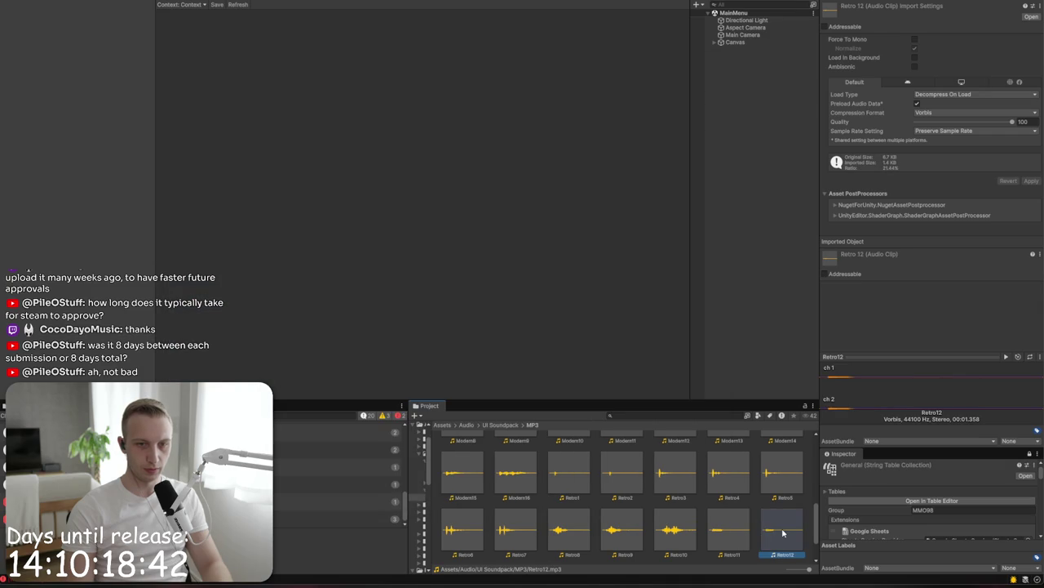
pyautogui.doubleClick(783, 533)
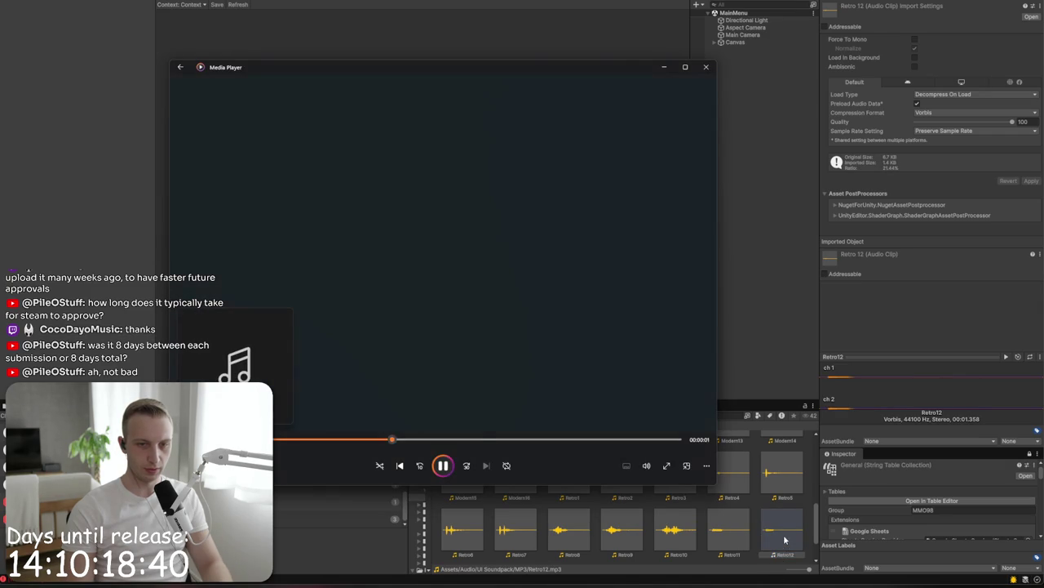
pyautogui.doubleClick(726, 552)
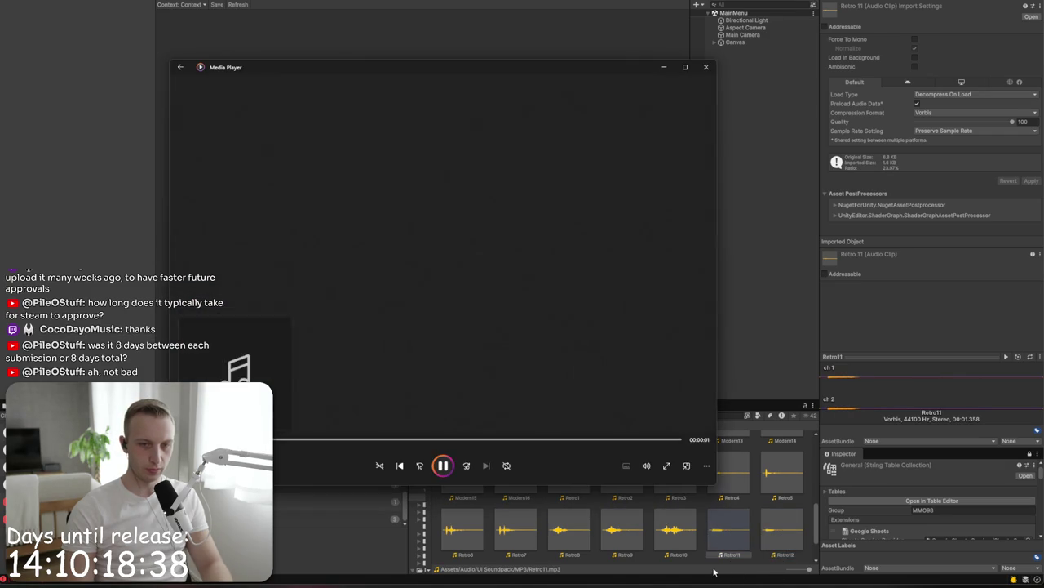
pyautogui.moveTo(732, 545); pyautogui.dragTo(515, 537)
# Place the Retro11 sound on a trailer audio track and preview it.
pyautogui.hotkey('alt', 'Tab')
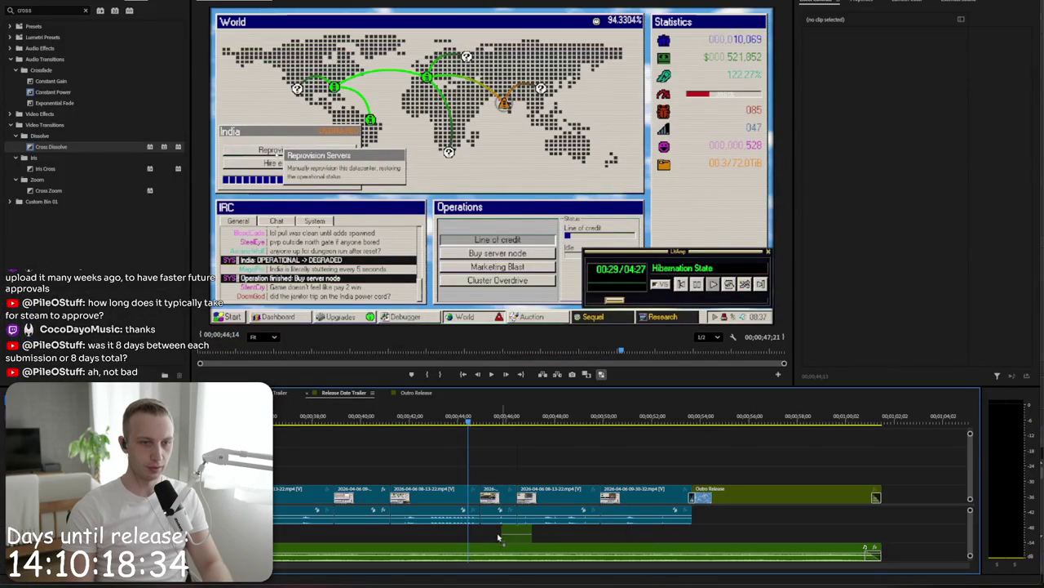
pyautogui.press('=')
pyautogui.moveTo(350, 539); pyautogui.dragTo(391, 537)
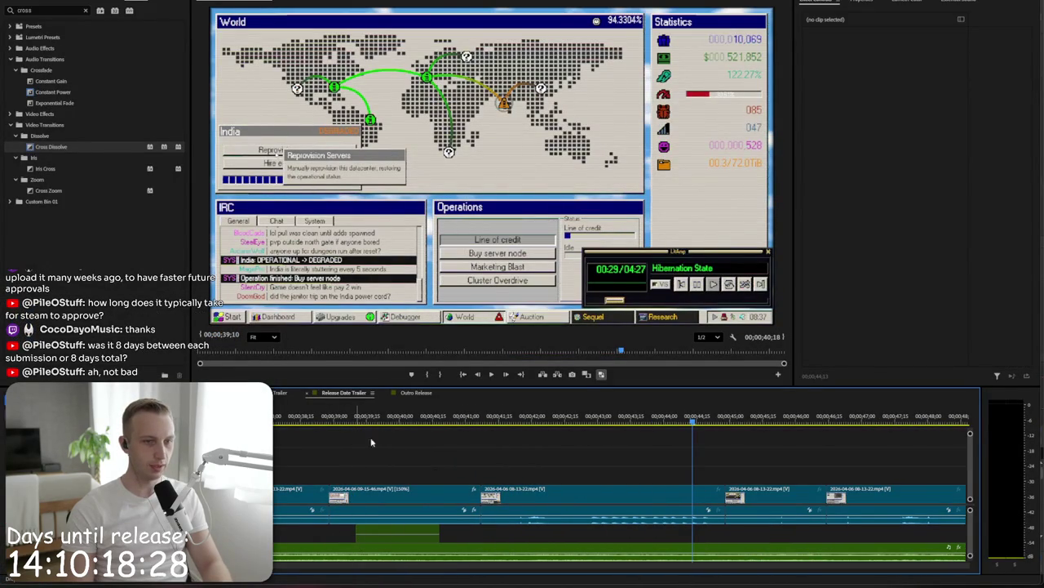
pyautogui.press('space')
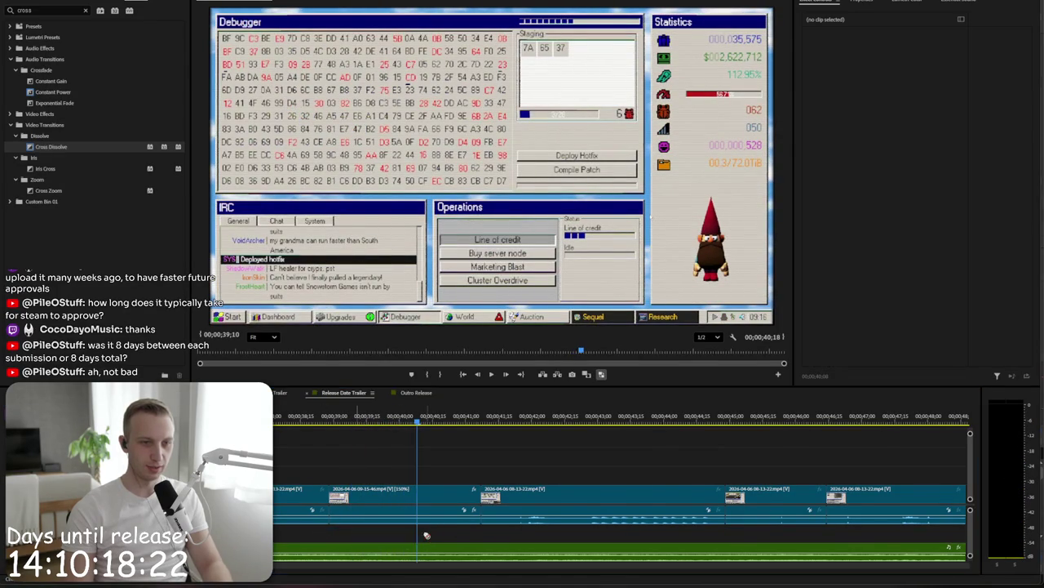
pyautogui.hotkey('alt', 'Tab')
# Reveal Retro11.mp3 in Explorer and drop it onto the trailer audio track near 00;00;39.
pyautogui.rightClick(711, 519)
pyautogui.click(797, 252)
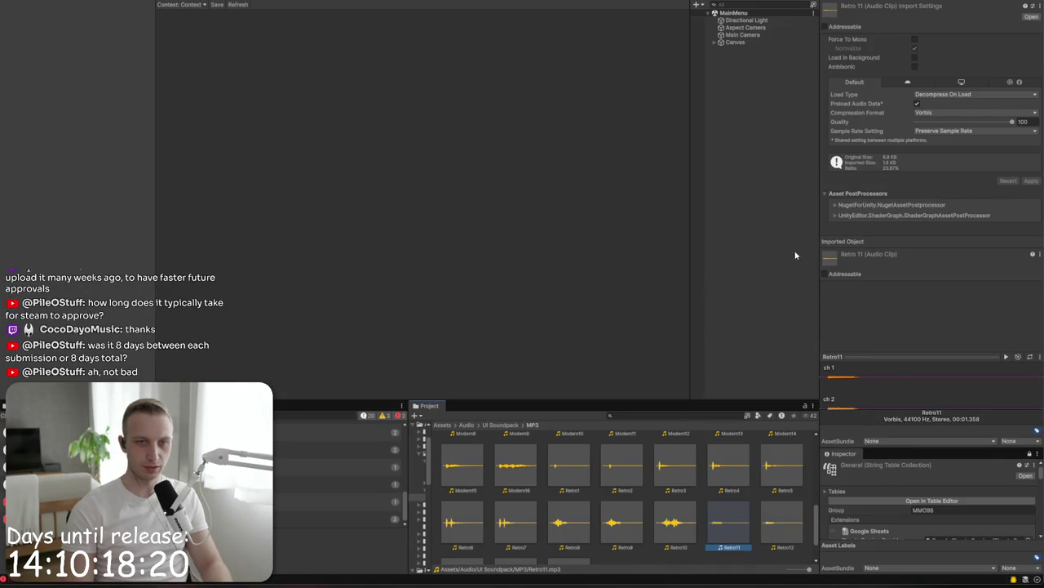
pyautogui.moveTo(326, 553)
pyautogui.mouseDown()
pyautogui.moveTo(420, 539)
pyautogui.moveTo(378, 534)
pyautogui.mouseUp()
pyautogui.hotkey('alt', 'Tab')
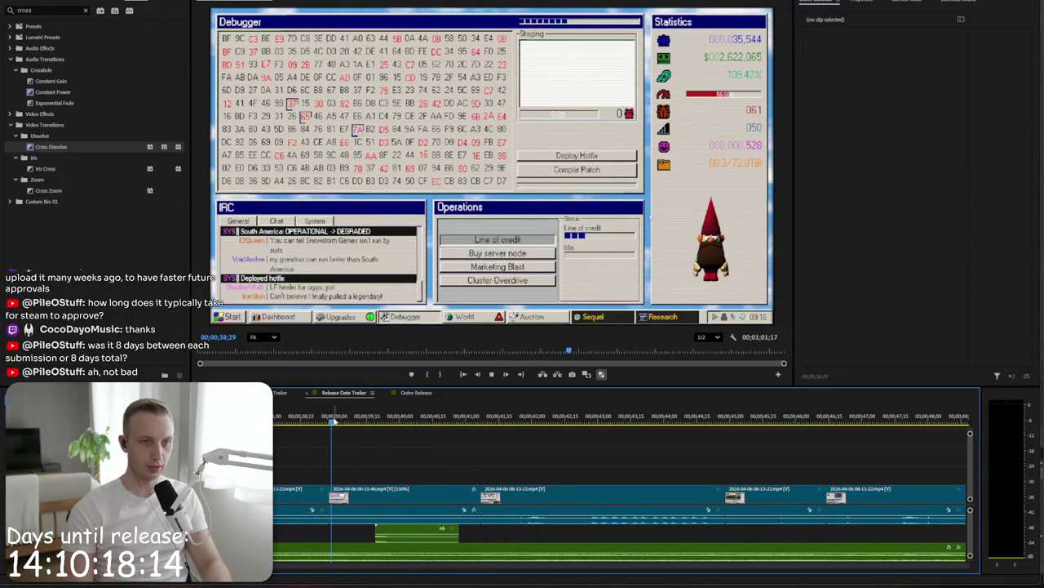
pyautogui.press('=')
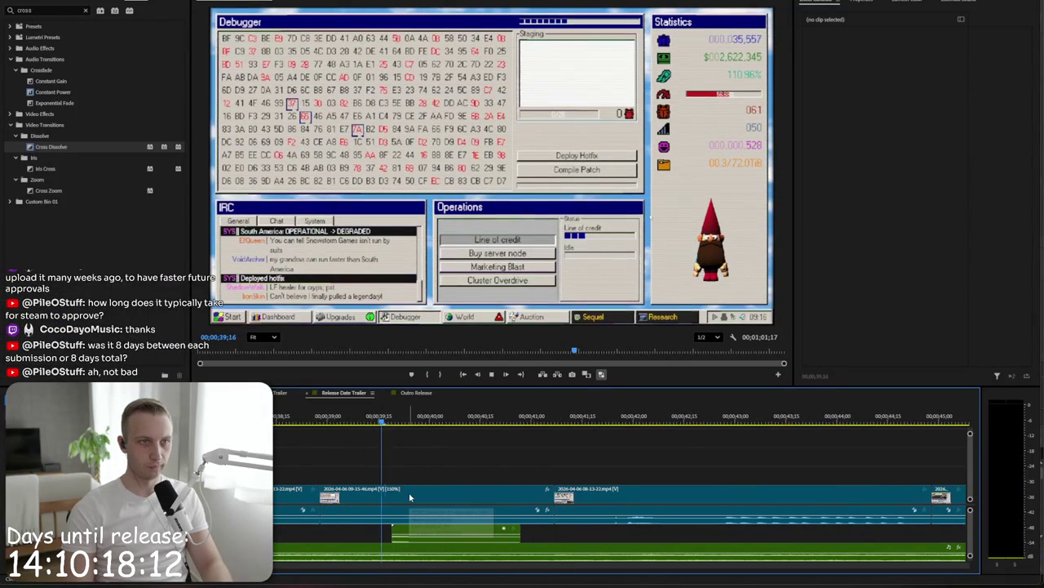
pyautogui.press('-')
pyautogui.press('-')
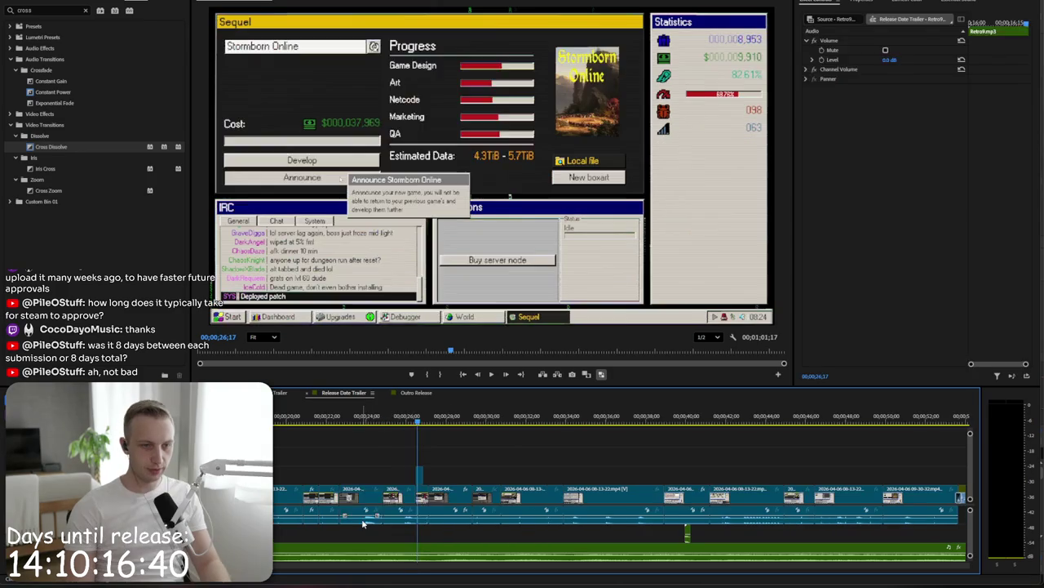
# Adjust the audio gain of the clip at 26 seconds and listen to it.
pyautogui.rightClick(363, 523)
pyautogui.click(395, 296)
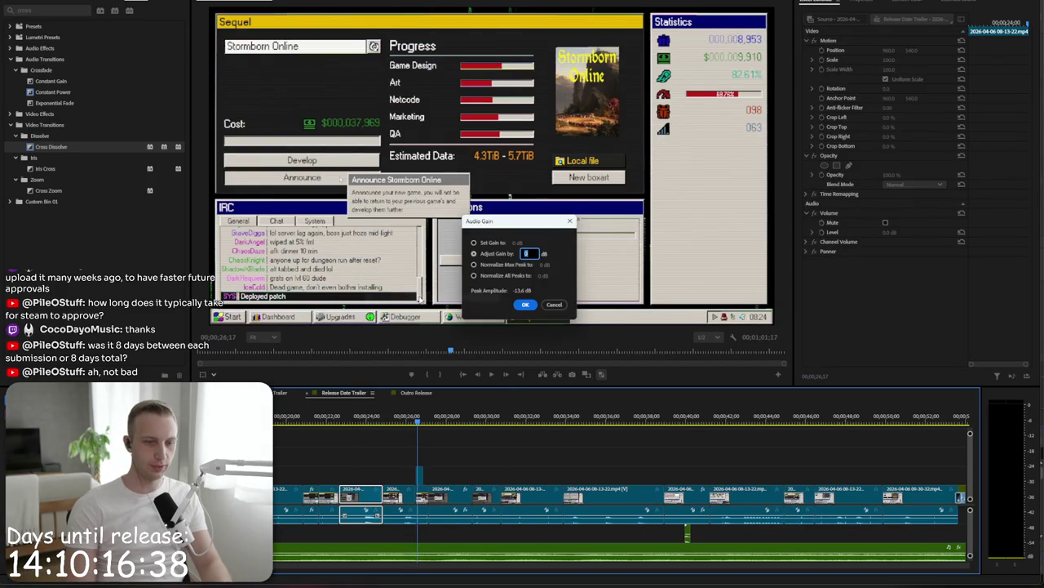
pyautogui.press('Return')
pyautogui.press('space')
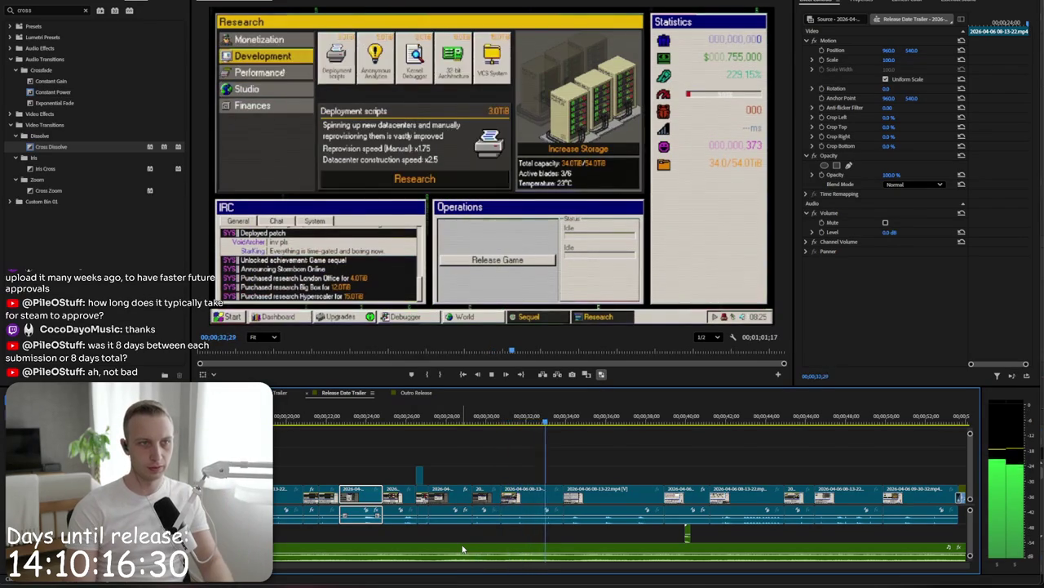
# Replay the trailer from the start and bring the MP3 folder window forward.
pyautogui.scroll(-5, 457, 544)
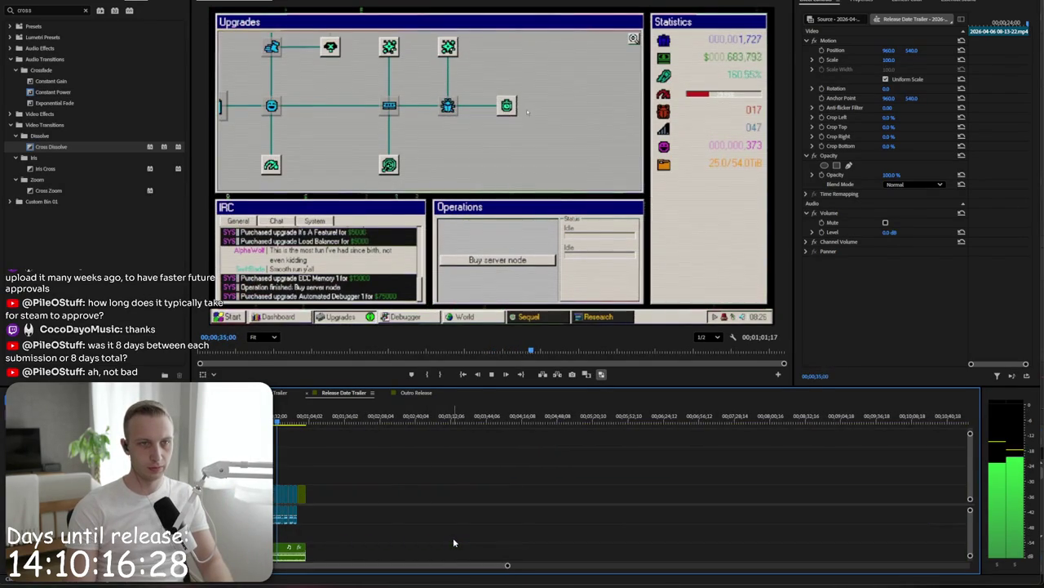
pyautogui.press('space')
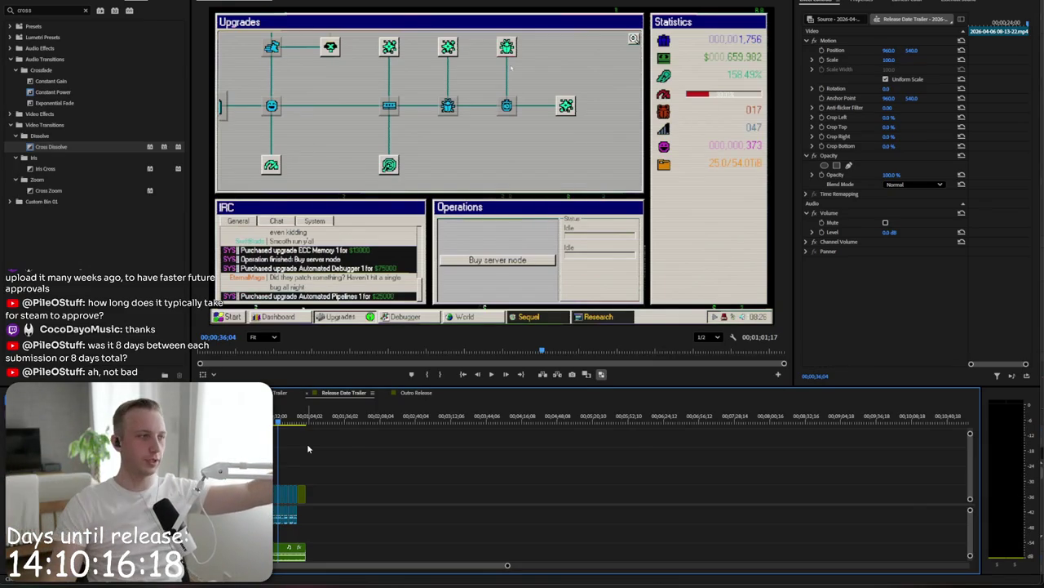
pyautogui.press('Home')
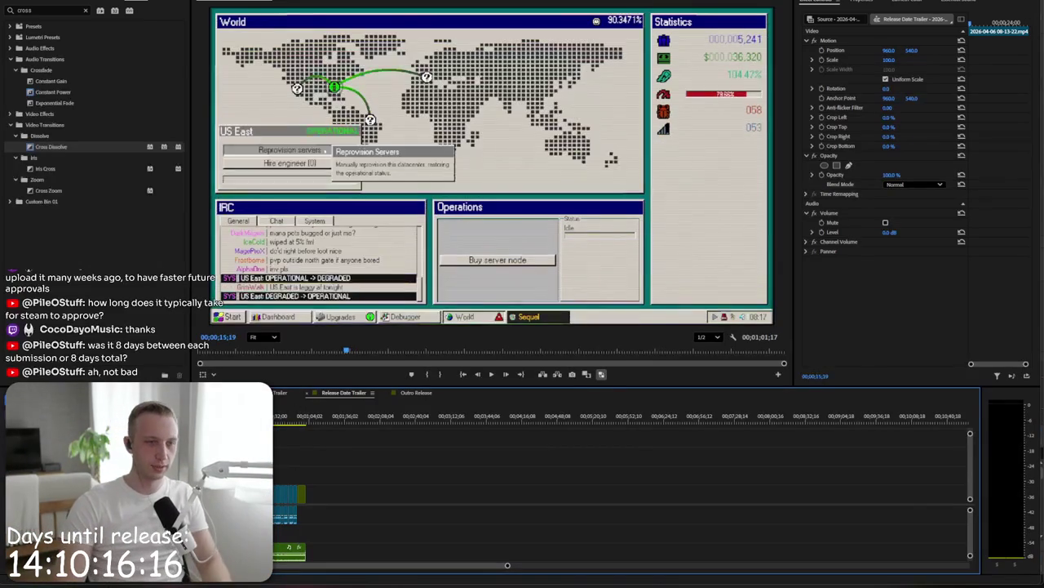
pyautogui.press('space')
pyautogui.hotkey('alt', 'Tab')
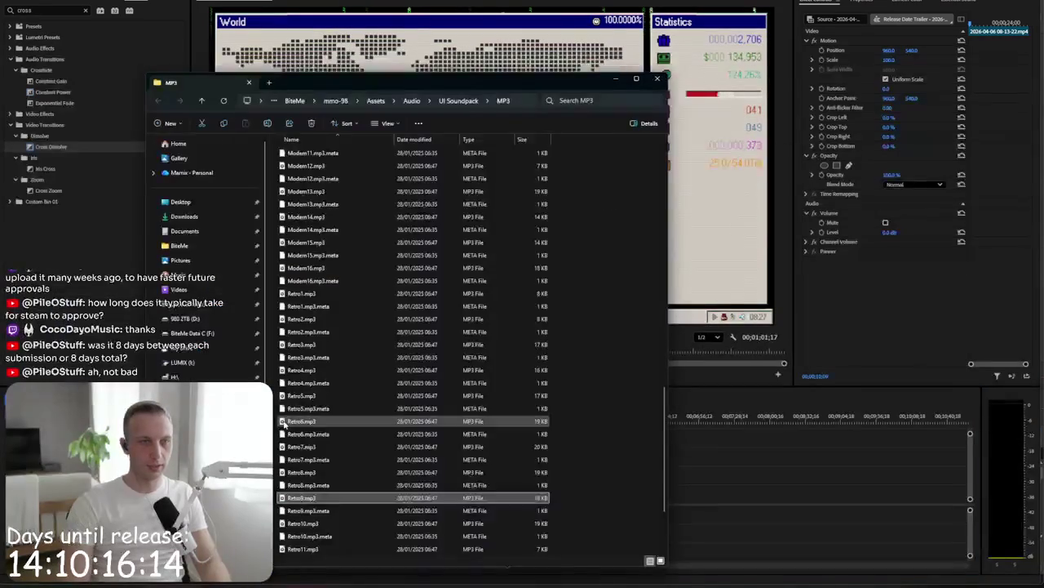
pyautogui.click(655, 79)
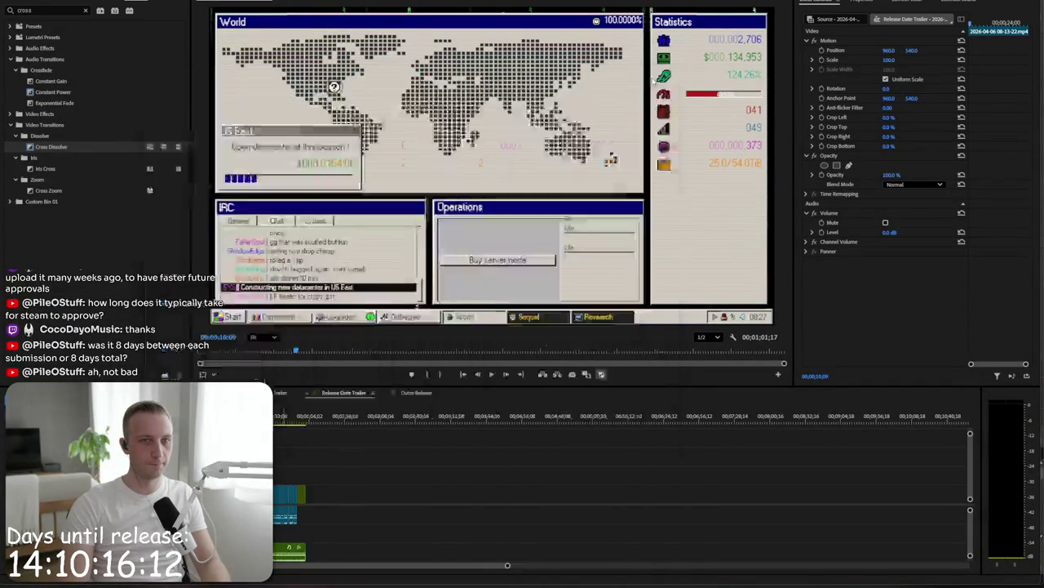
pyautogui.hotkey('alt', 'Tab')
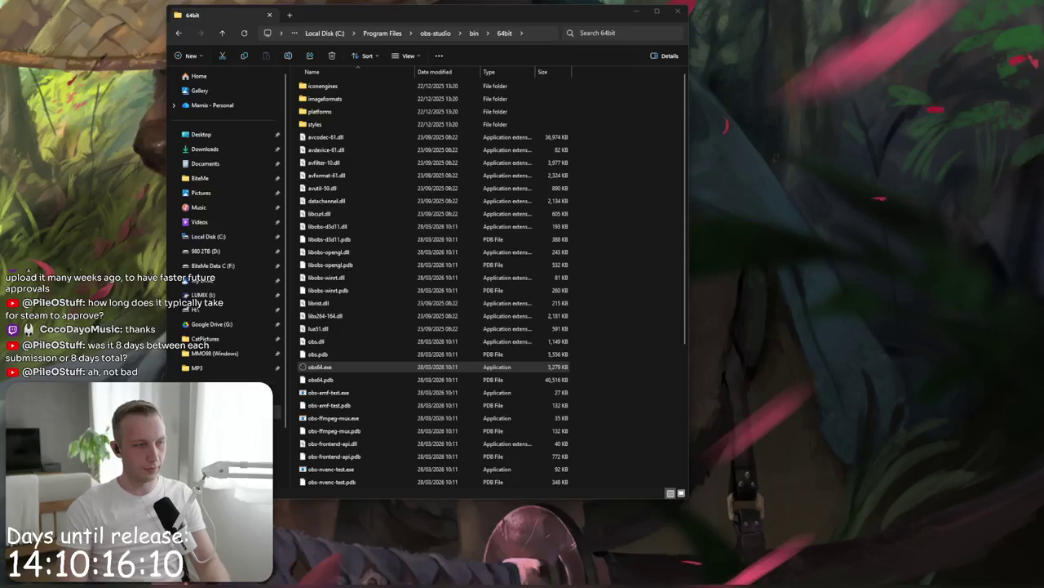
pyautogui.hotkey('ctrl', 'Tab')
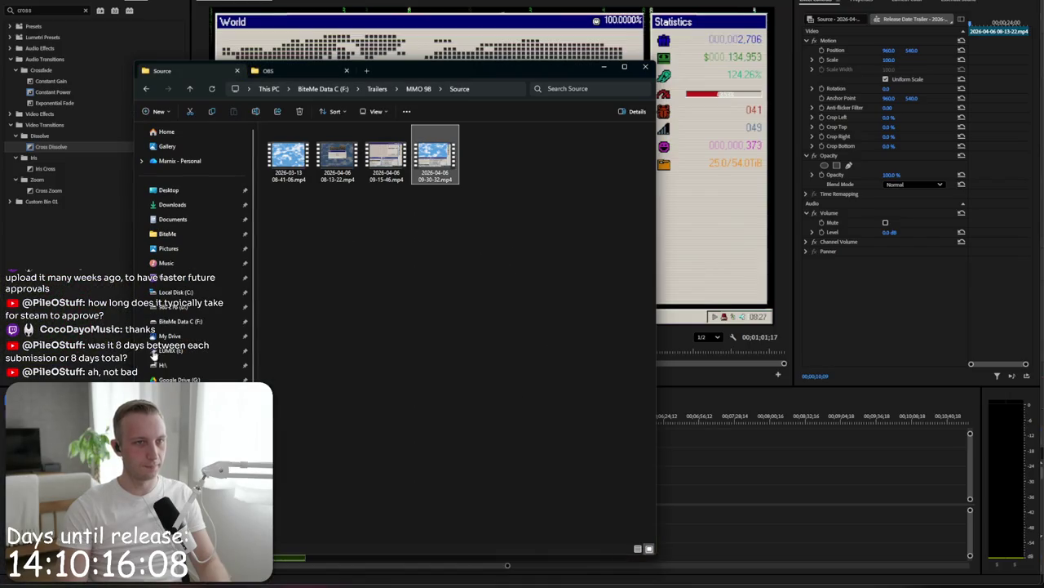
pyautogui.moveTo(337, 155); pyautogui.dragTo(718, 466)
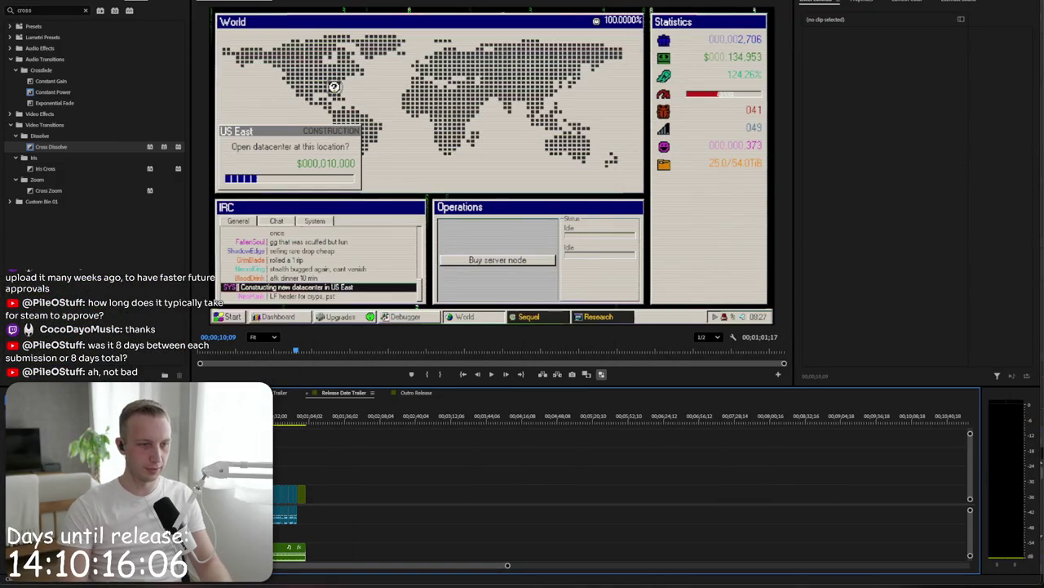
pyautogui.click(291, 497)
pyautogui.hotkey('alt', 'Tab')
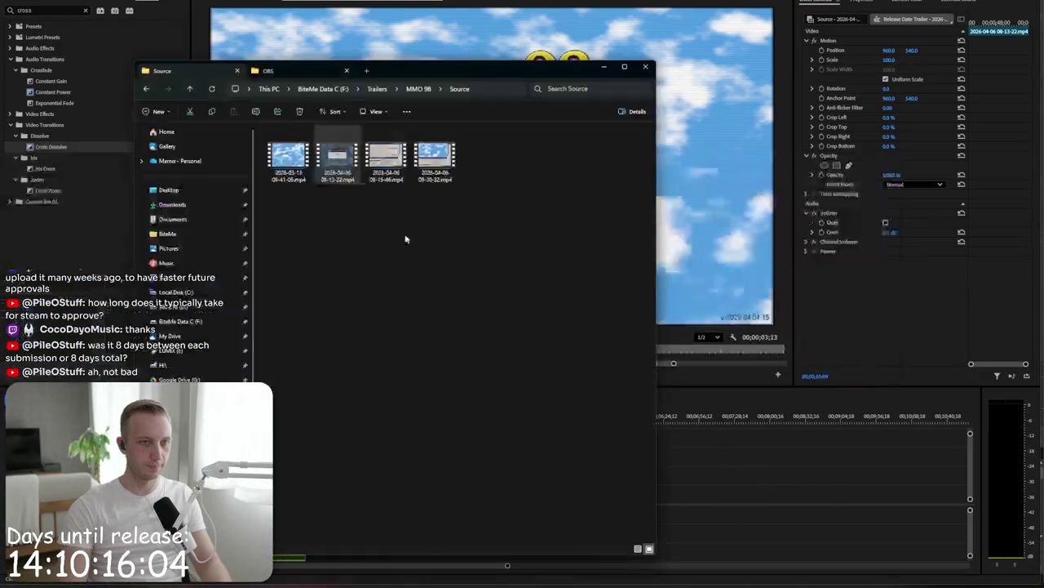
pyautogui.moveTo(324, 169); pyautogui.dragTo(685, 467)
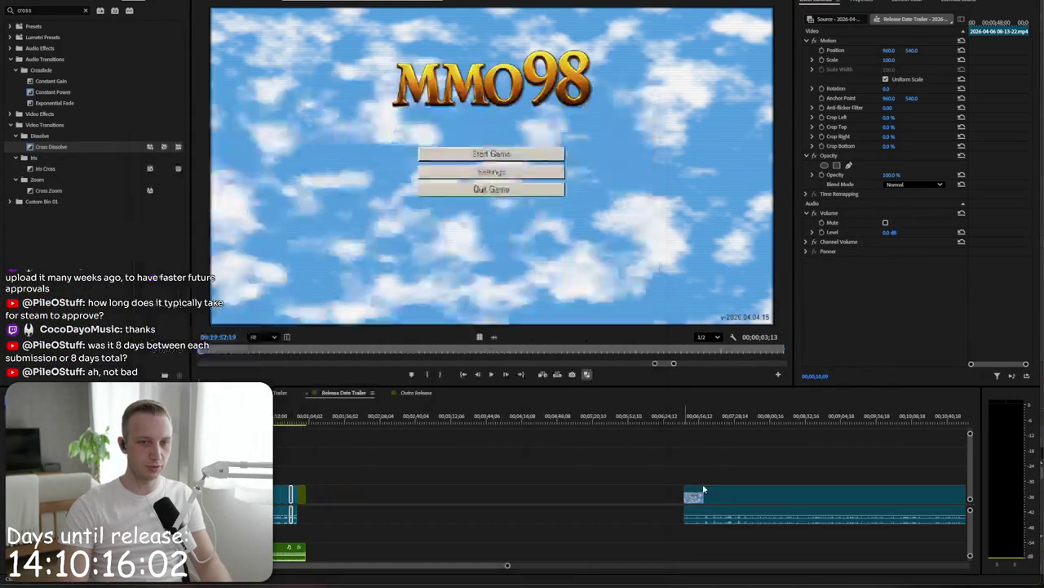
# Split the new recording at the playhead with Ctrl+K and ripple-delete the footage after it.
pyautogui.scroll(-3, 630, 457)
pyautogui.moveTo(403, 417)
pyautogui.mouseDown()
pyautogui.moveTo(771, 418)
pyautogui.moveTo(459, 426)
pyautogui.mouseUp()
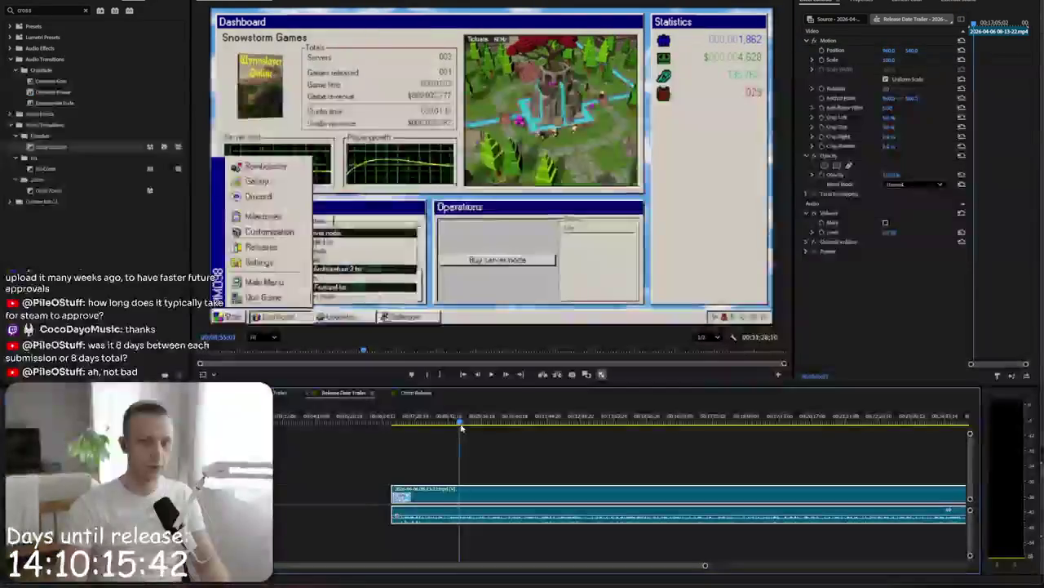
pyautogui.hotkey('ctrl', 'k')
pyautogui.click(501, 418)
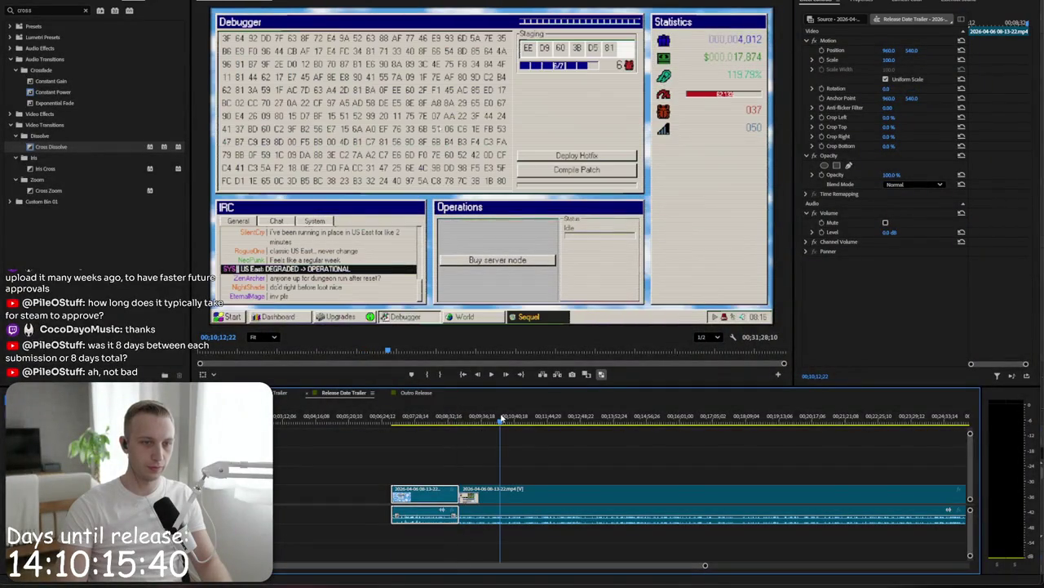
pyautogui.click(541, 508)
pyautogui.press('w')
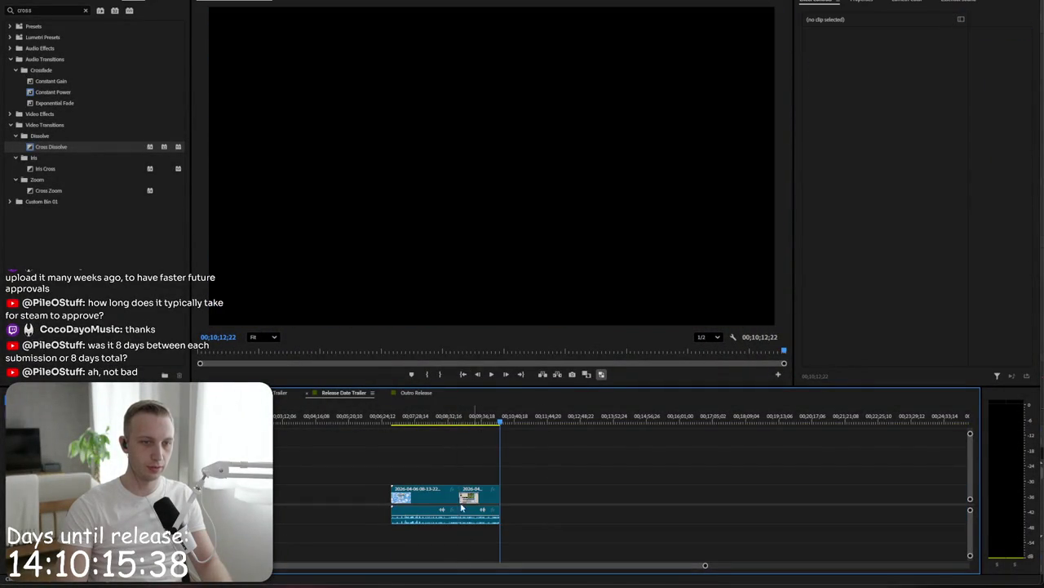
# Delete the recording's opening part and slide the remaining short excerpt left.
pyautogui.click(430, 498)
pyautogui.press('Delete')
pyautogui.moveTo(480, 499); pyautogui.dragTo(328, 499)
pyautogui.scroll(2, 334, 492)
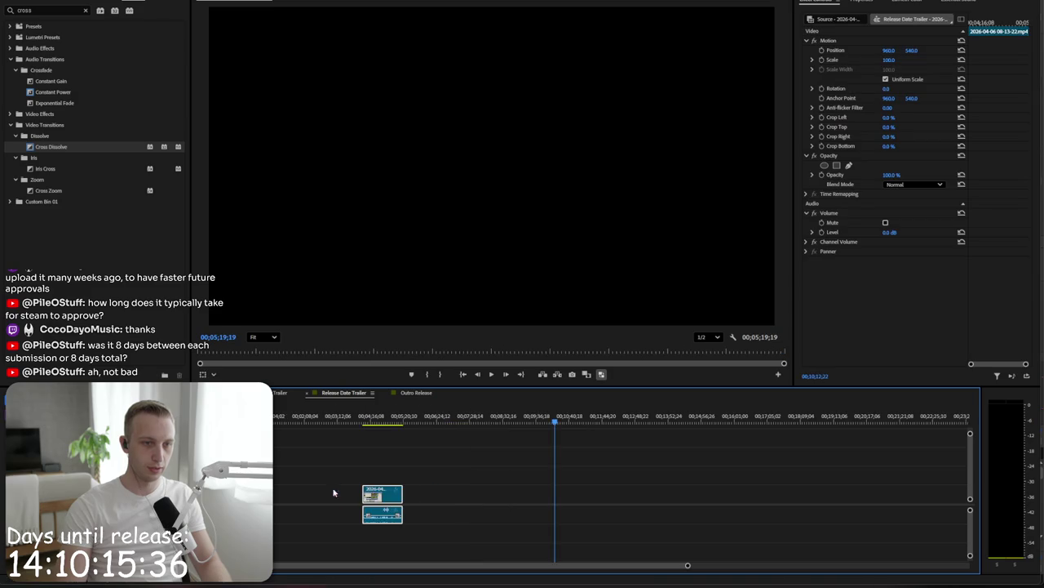
pyautogui.press('=')
pyautogui.press('=')
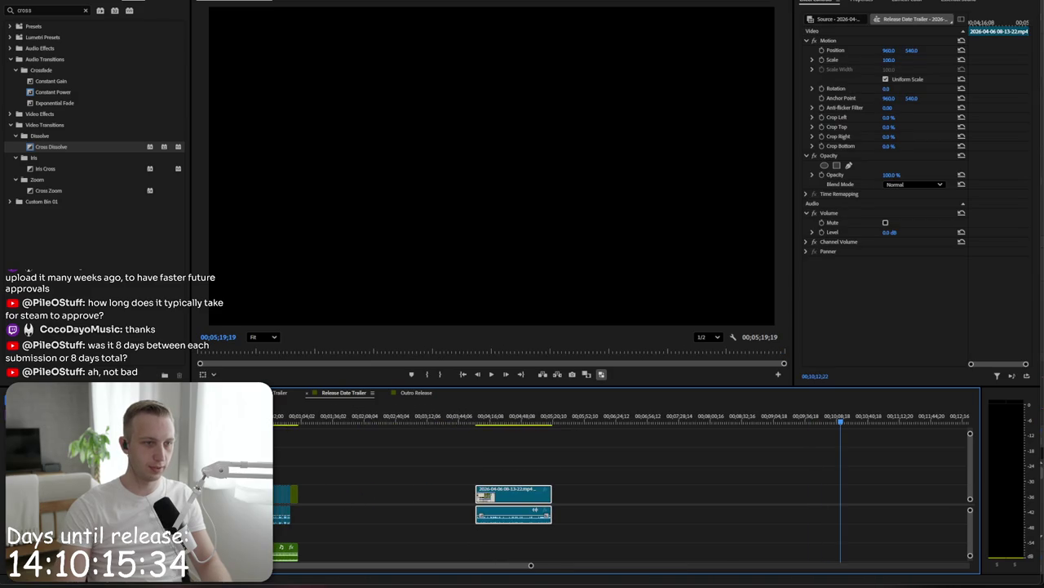
pyautogui.scroll(1, 620, 490)
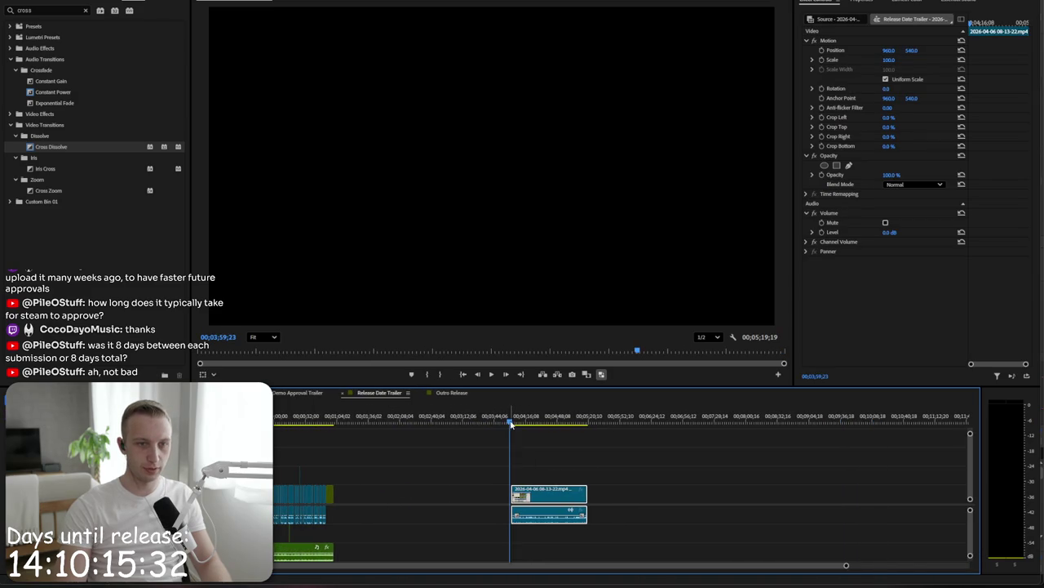
pyautogui.press('=')
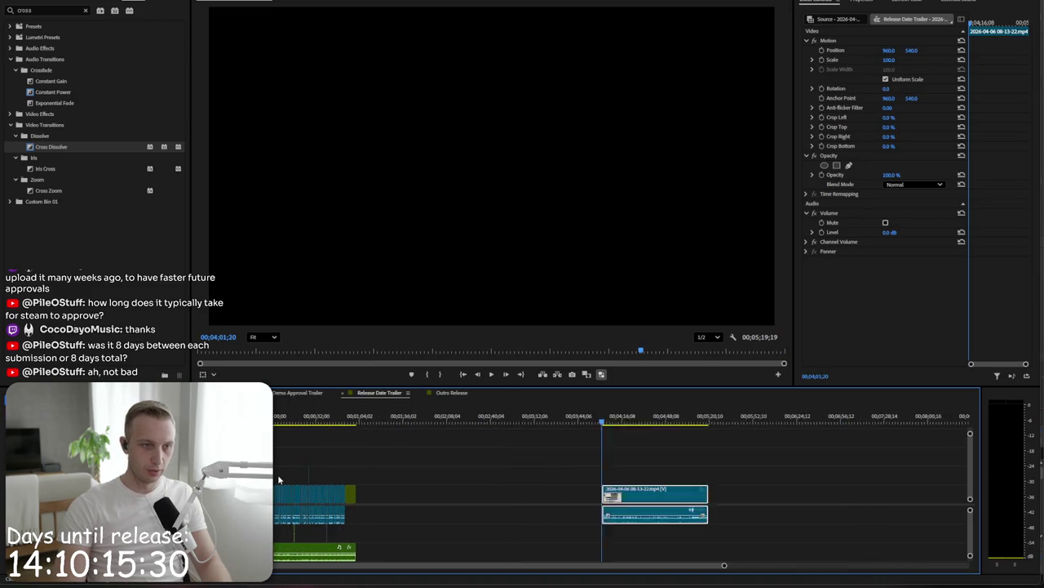
pyautogui.click(320, 421)
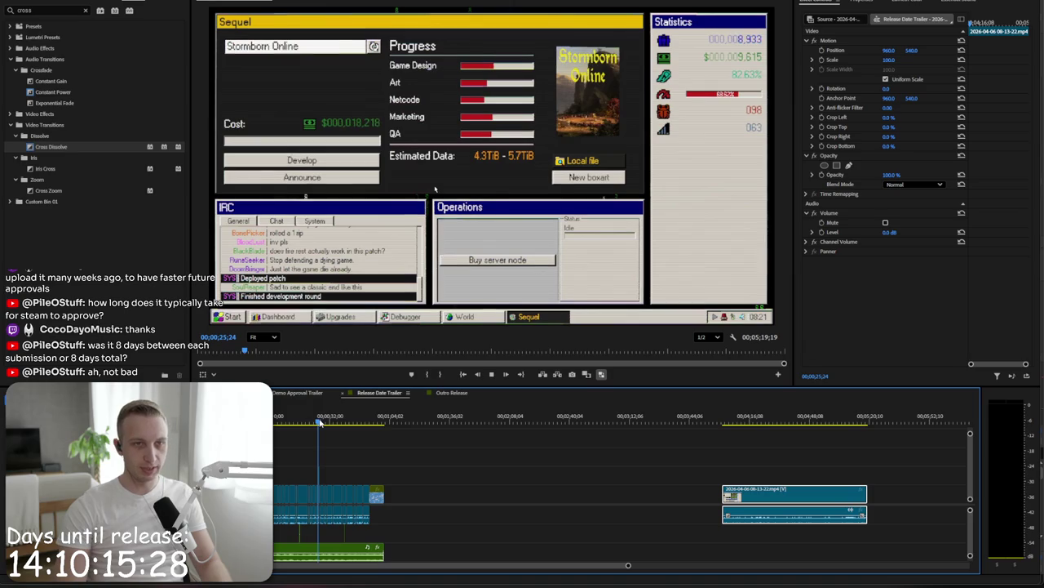
# Play through the trailer to review it, stopping at the Upgrades scene.
pyautogui.moveTo(320, 421); pyautogui.dragTo(356, 424)
pyautogui.scroll(5, 372, 462)
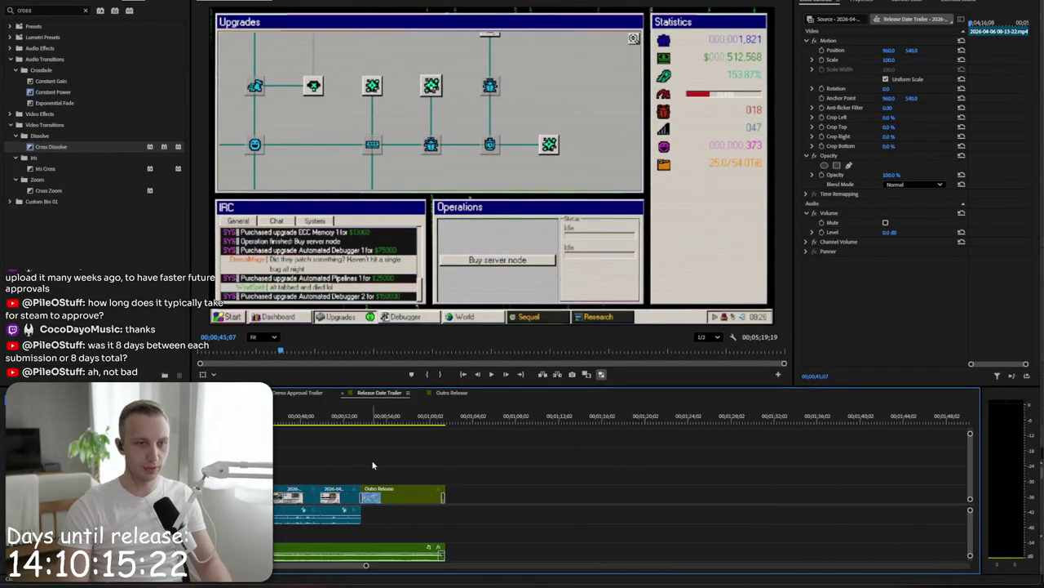
pyautogui.click(482, 462)
pyautogui.press('space')
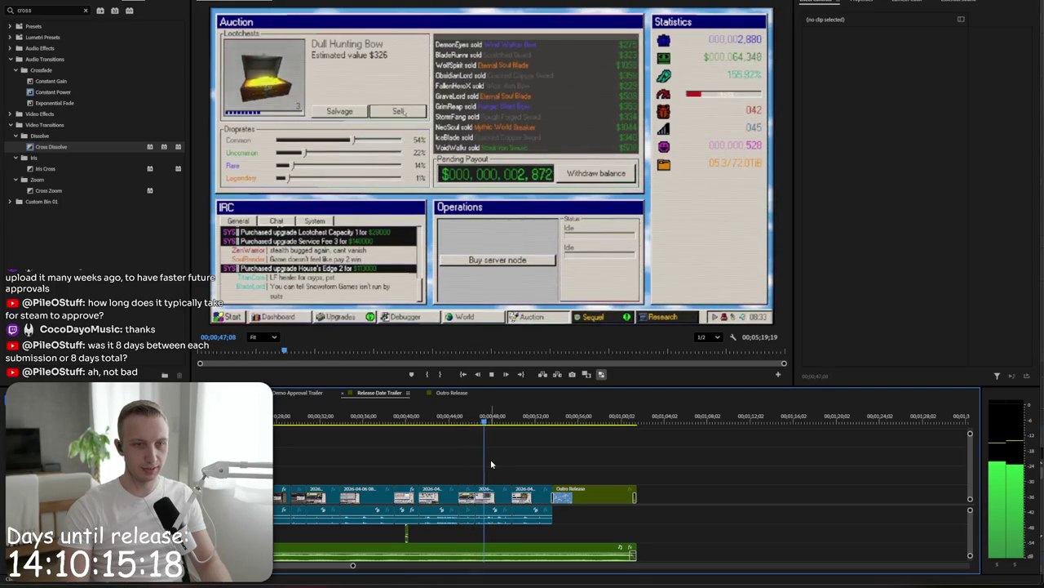
pyautogui.press('space')
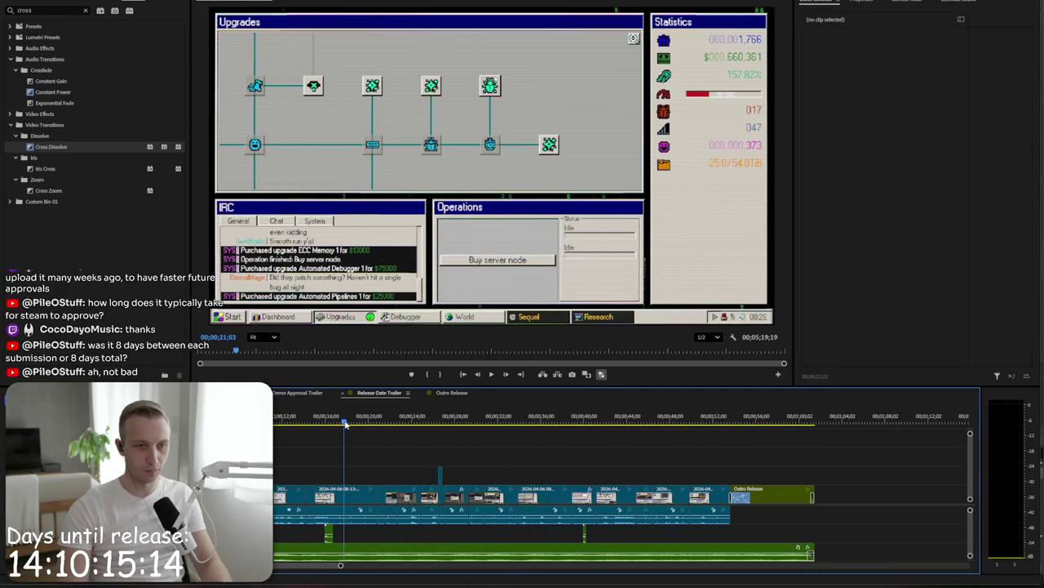
pyautogui.press('space')
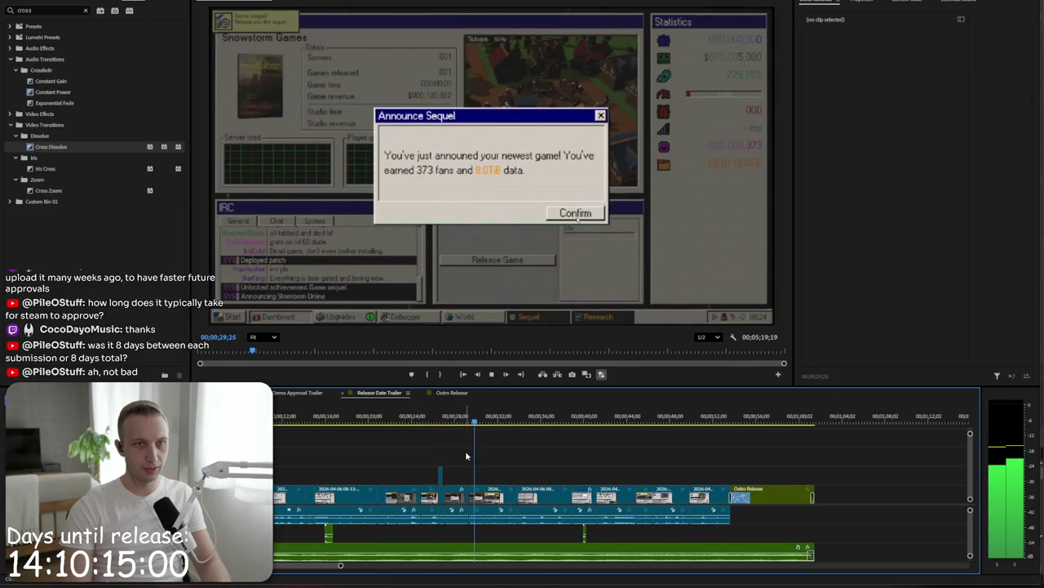
pyautogui.press('space')
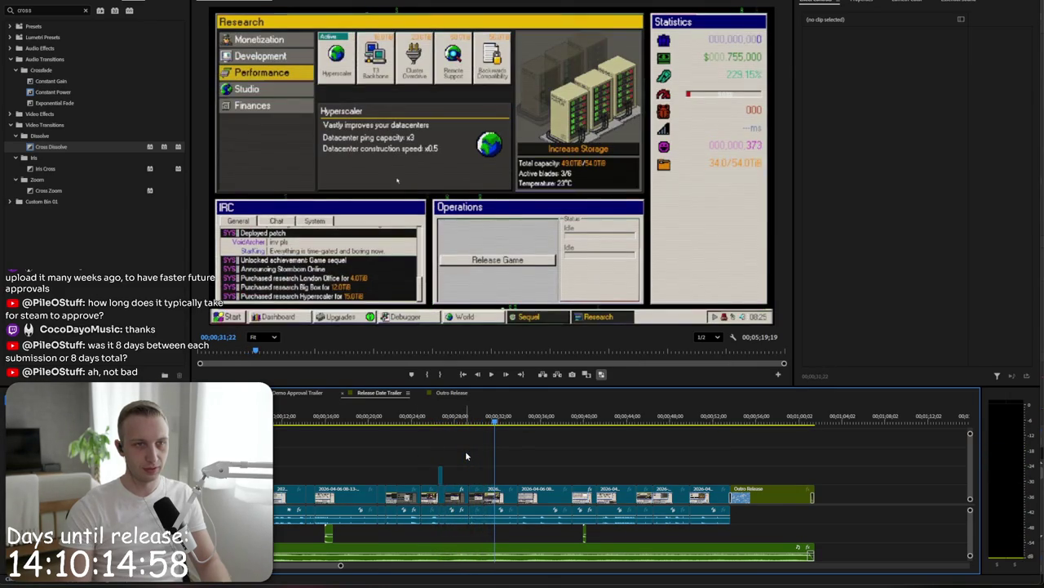
pyautogui.press('space')
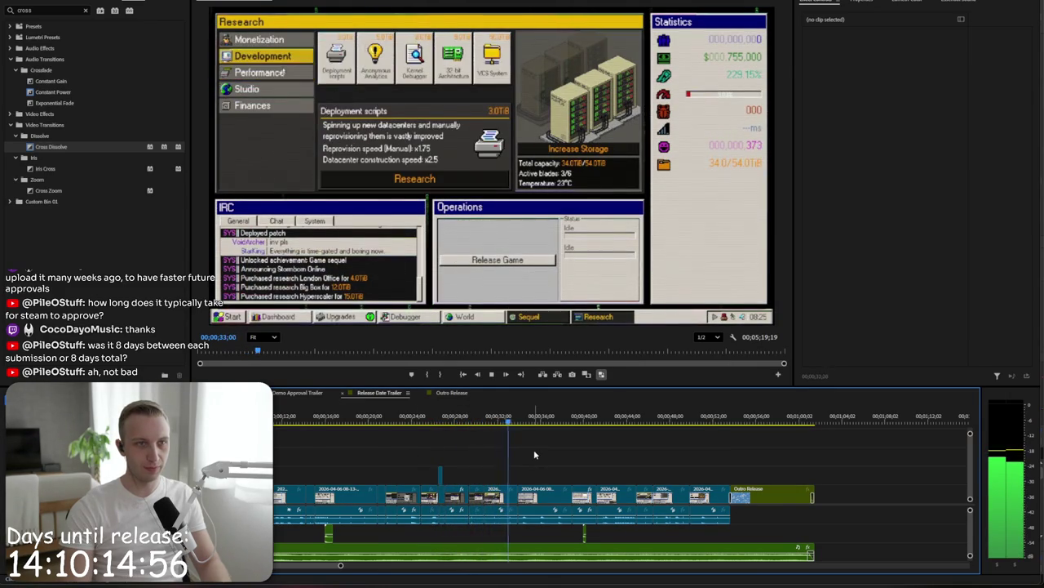
pyautogui.press('space')
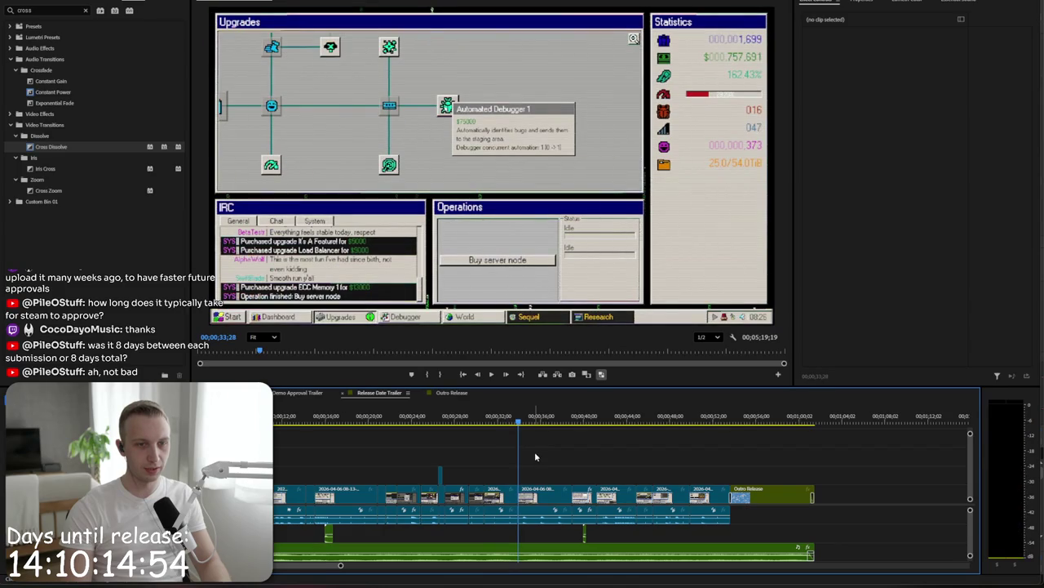
# Select all clips from the Upgrades scene onward and push them right to open a gap.
pyautogui.click(531, 467)
pyautogui.moveTo(786, 494); pyautogui.dragTo(825, 498)
pyautogui.press('-')
pyautogui.press('-')
pyautogui.press('-')
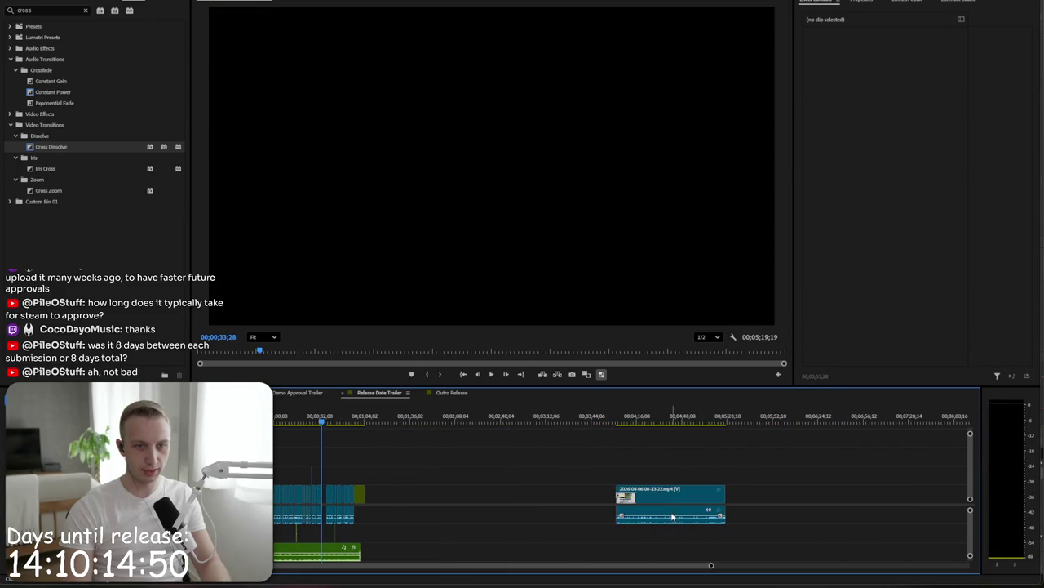
# Play the recorded excerpt and delete its footage after the playhead.
pyautogui.click(622, 424)
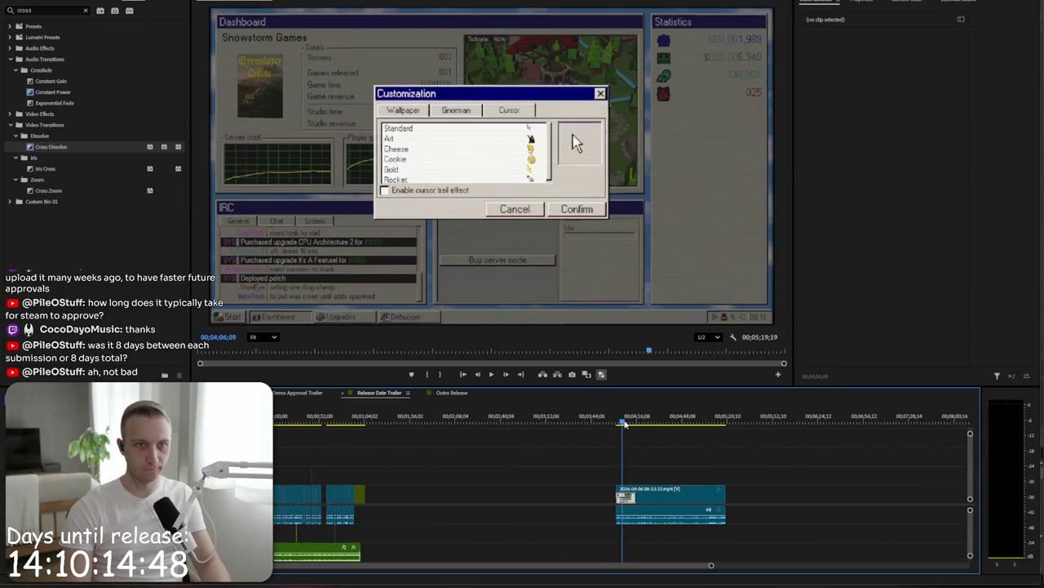
pyautogui.press('space')
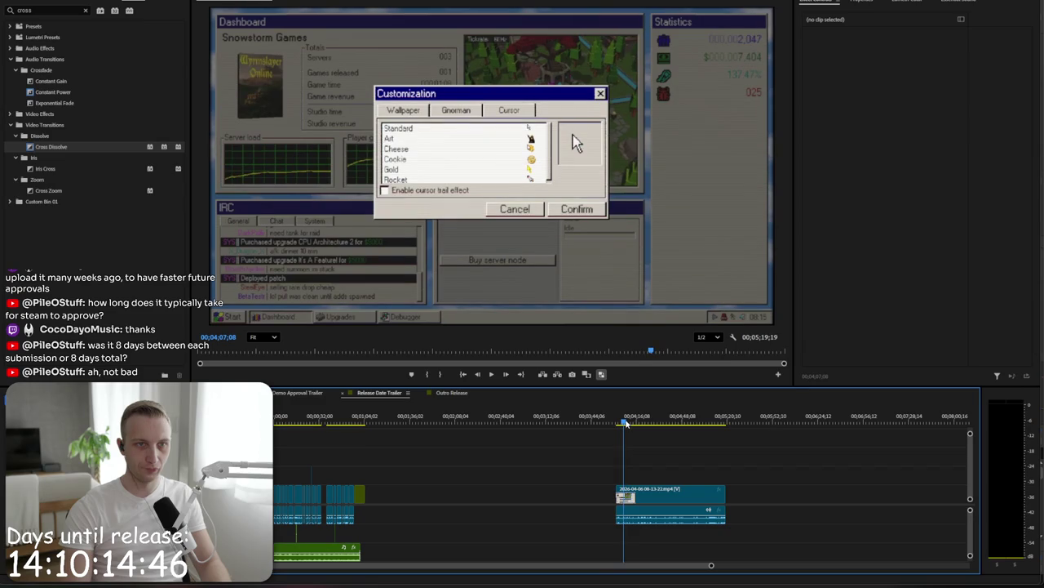
pyautogui.click(653, 493)
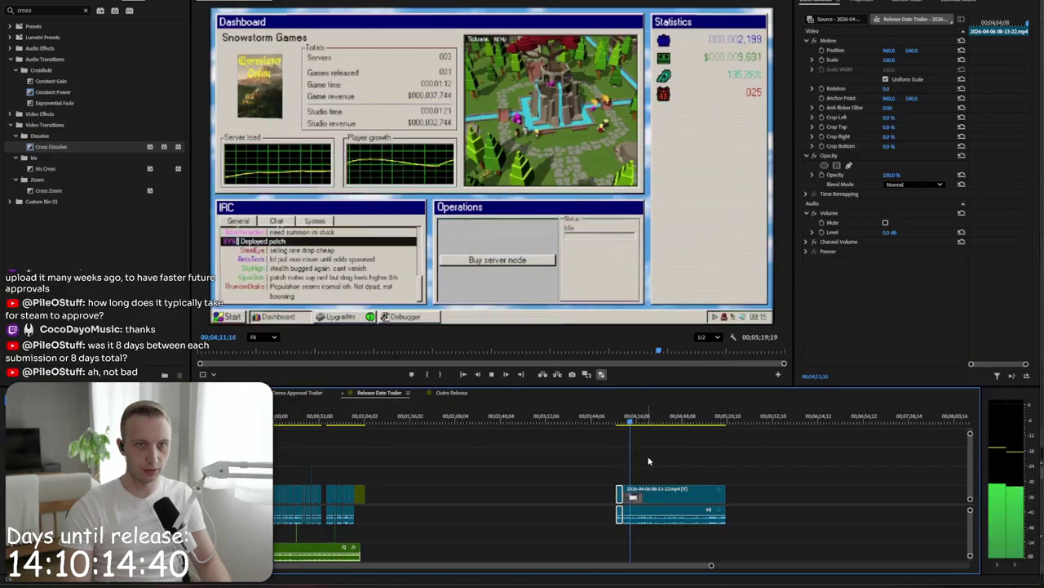
pyautogui.press('space')
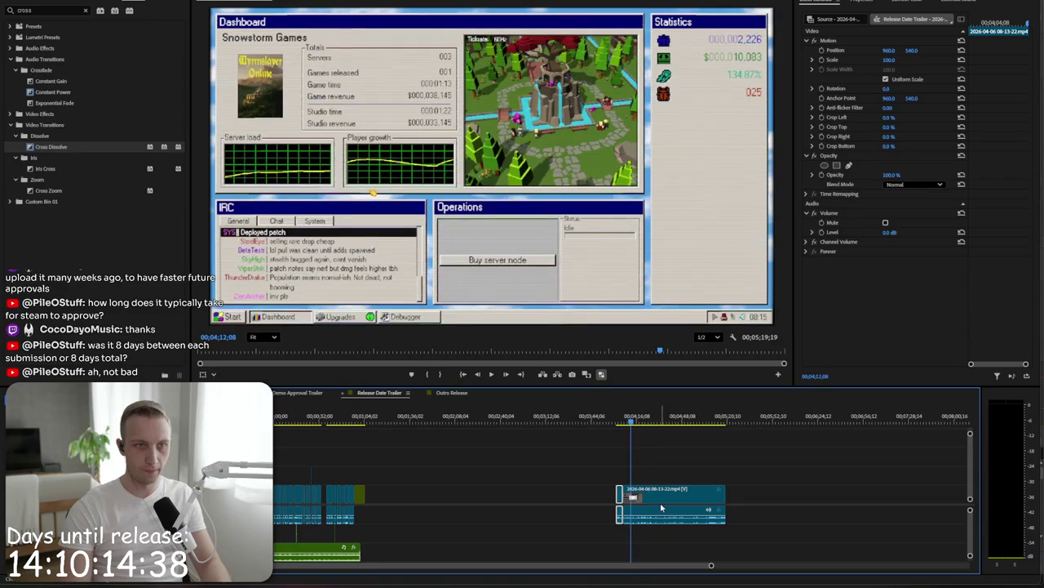
pyautogui.click(665, 507)
pyautogui.press('Delete')
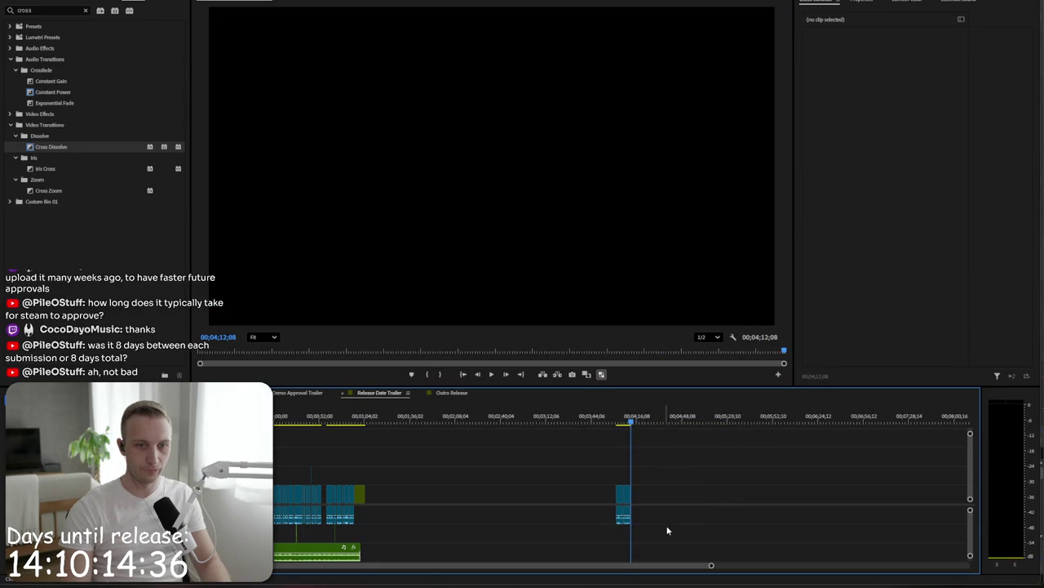
# Trim the excerpt and place it on an upper video track in the gap around 00;00;34.
pyautogui.moveTo(626, 497); pyautogui.dragTo(488, 492)
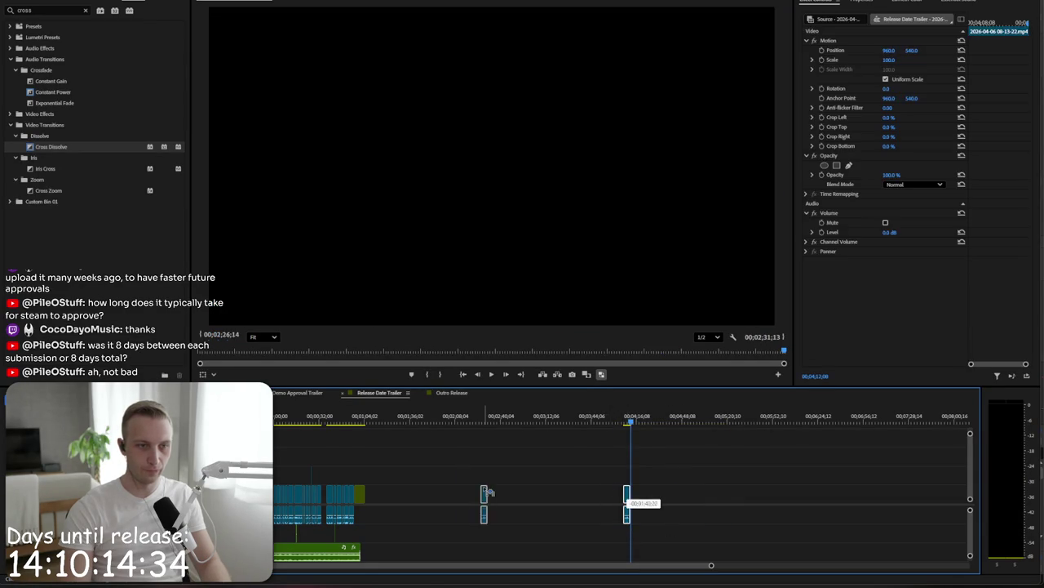
pyautogui.moveTo(420, 495); pyautogui.dragTo(419, 496)
pyautogui.scroll(5, 490, 506)
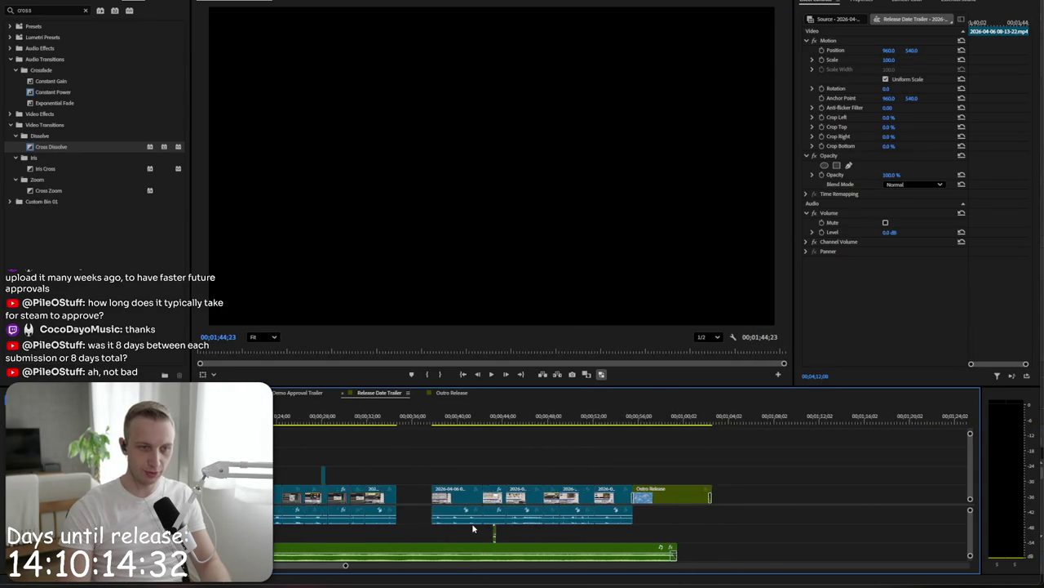
pyautogui.moveTo(701, 494); pyautogui.dragTo(696, 494)
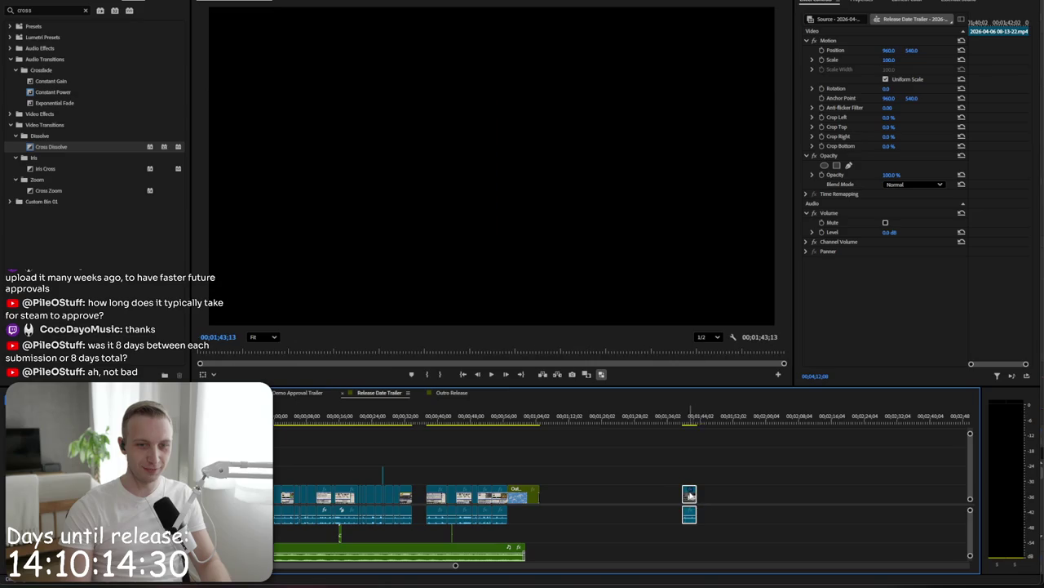
pyautogui.moveTo(509, 480); pyautogui.dragTo(432, 478)
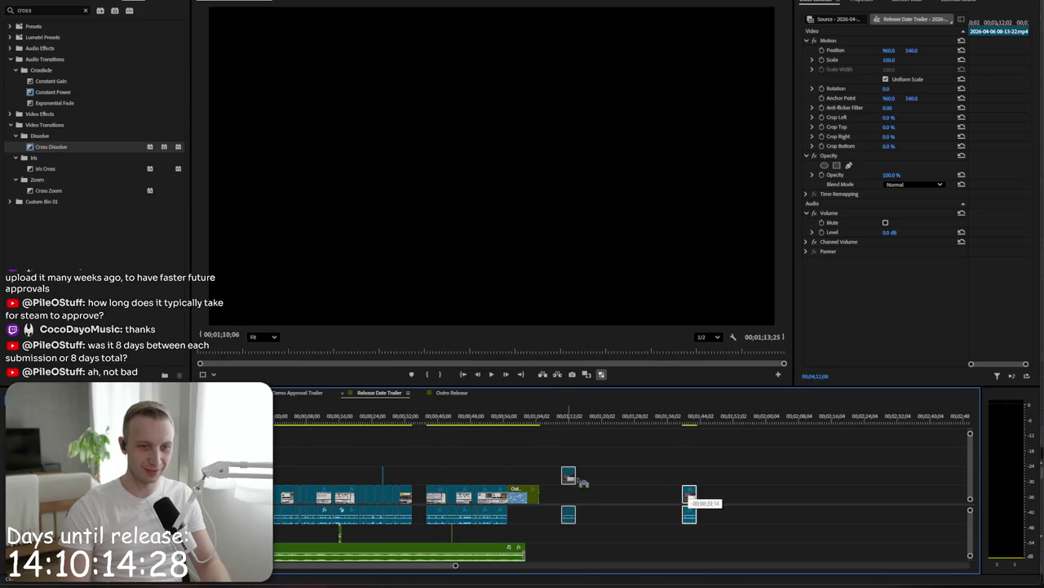
pyautogui.moveTo(583, 482); pyautogui.dragTo(569, 476)
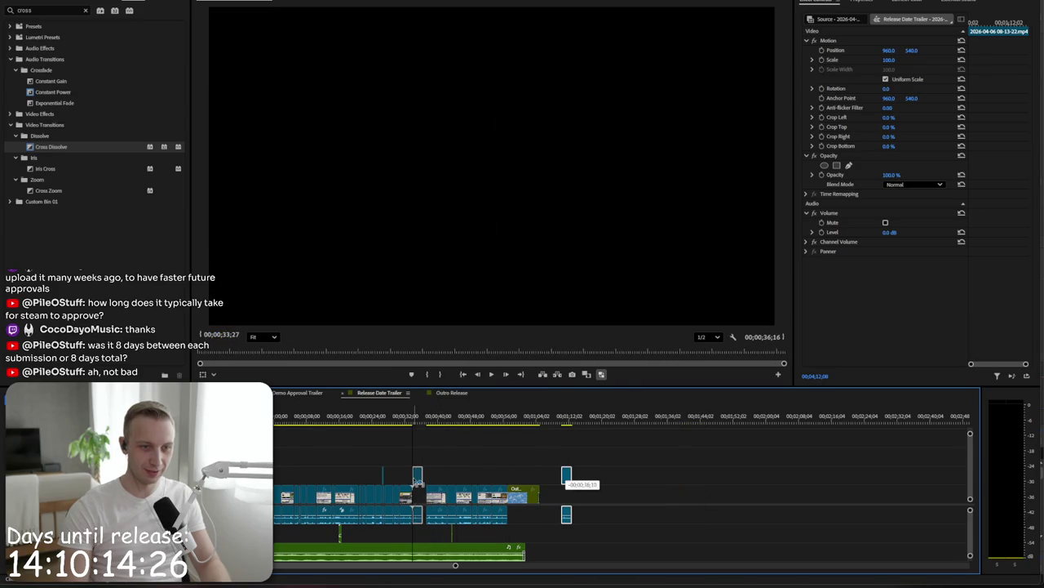
pyautogui.moveTo(418, 482); pyautogui.dragTo(419, 475)
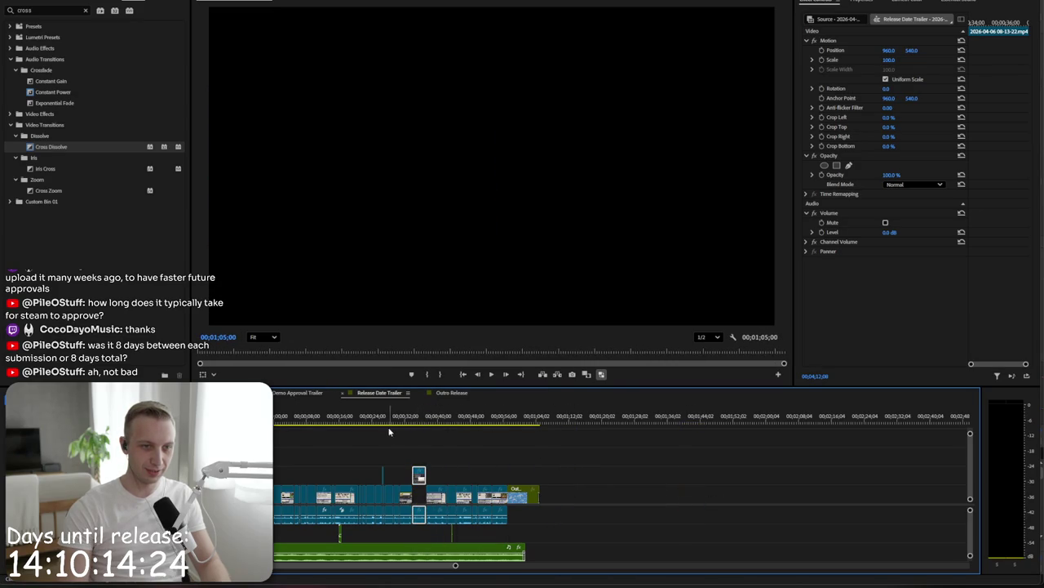
pyautogui.press('space')
pyautogui.press('=')
pyautogui.press('=')
pyautogui.press('=')
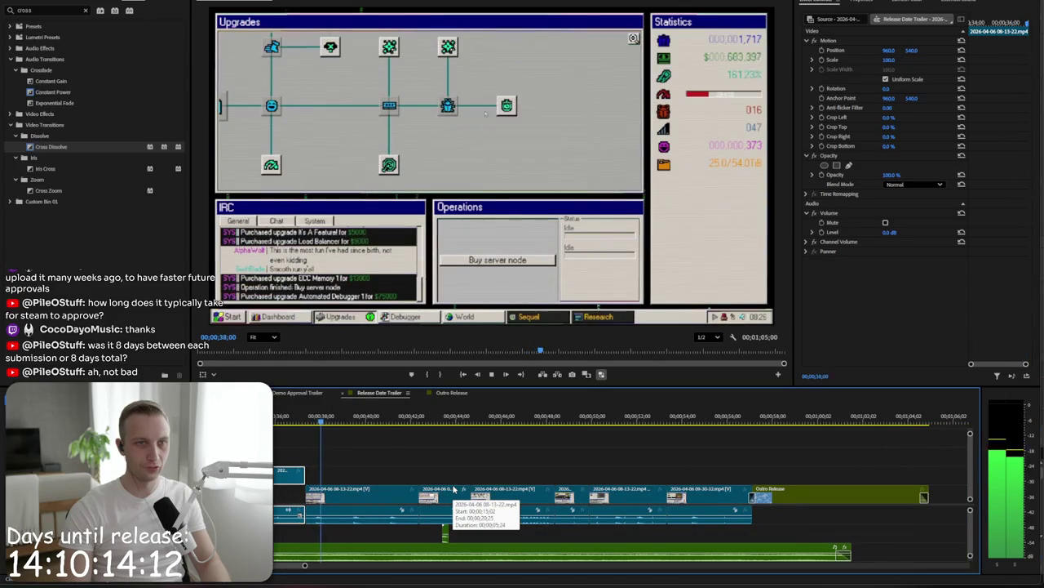
# Extend the overlay gameplay clip's end slightly, move it down onto V1, and review the edit.
pyautogui.scroll(5, 522, 483)
pyautogui.press('space')
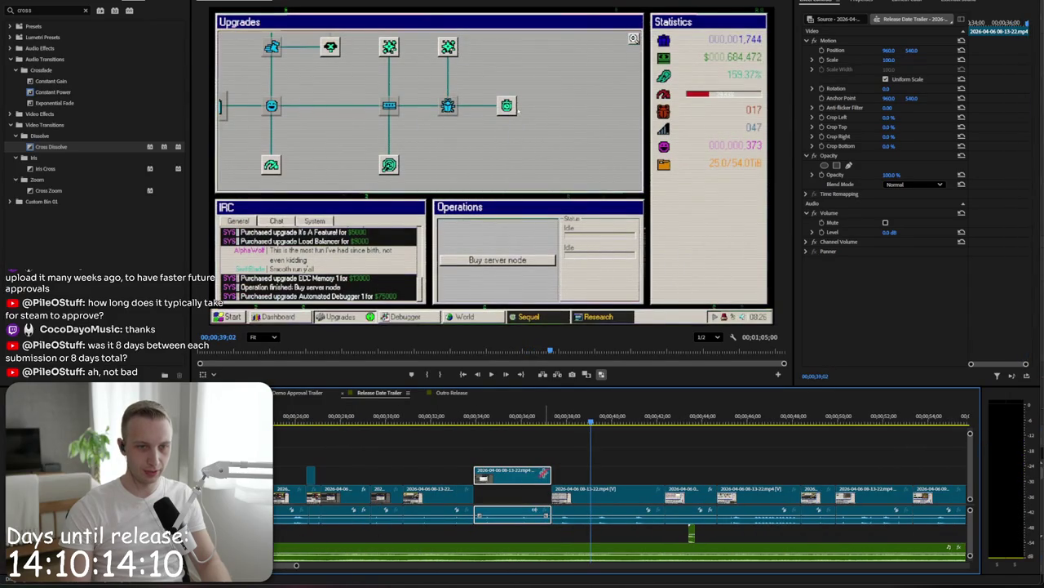
pyautogui.moveTo(551, 477); pyautogui.dragTo(561, 478)
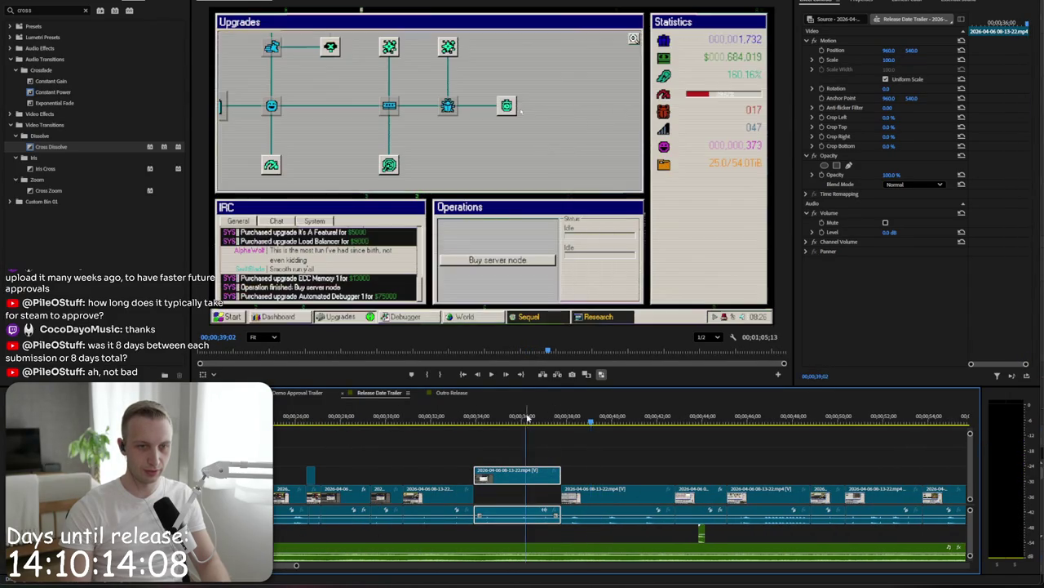
pyautogui.press('space')
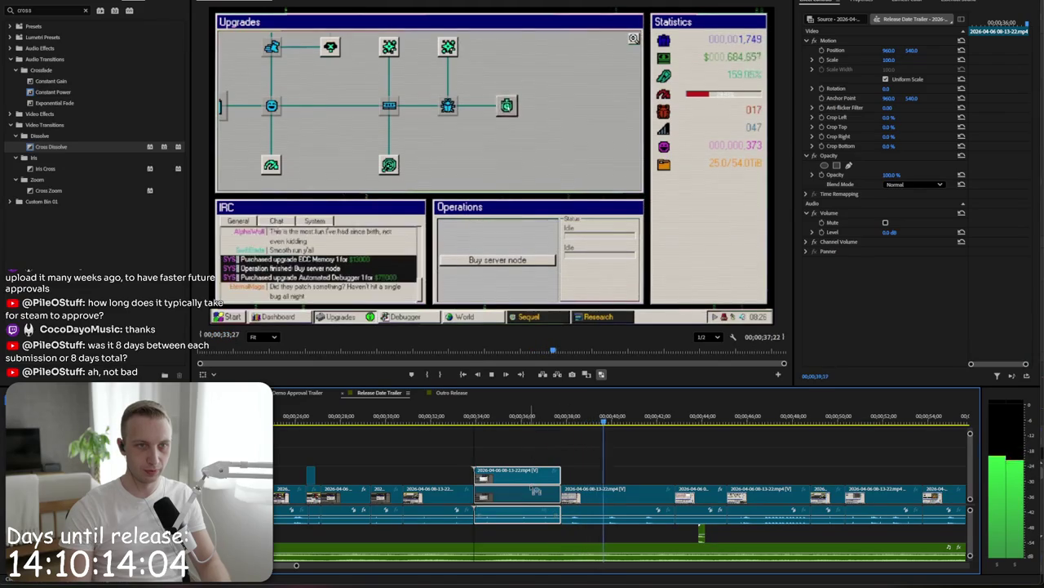
pyautogui.moveTo(531, 479); pyautogui.dragTo(529, 500)
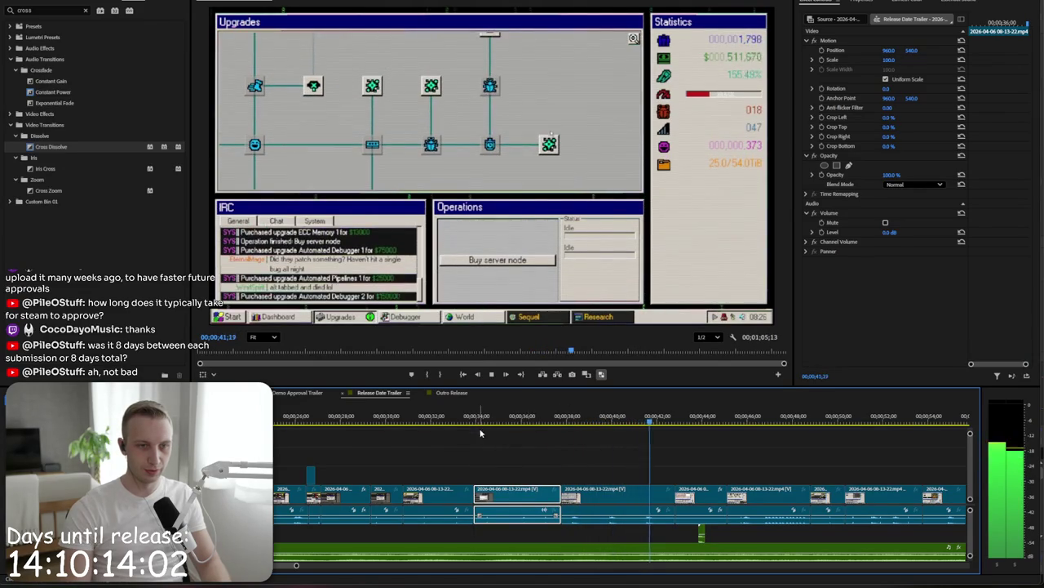
pyautogui.click(478, 420)
pyautogui.click(494, 452)
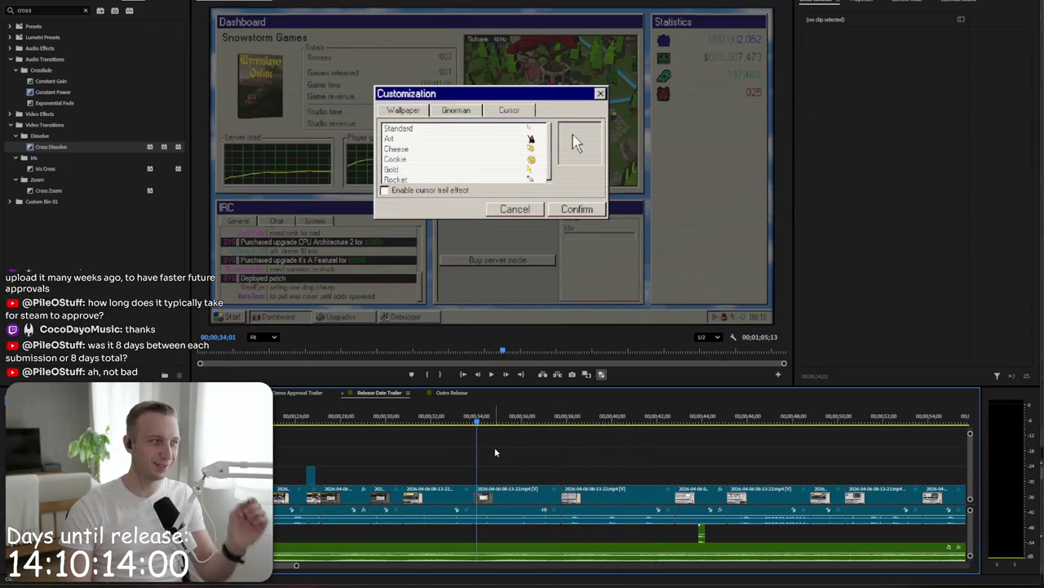
pyautogui.press('space')
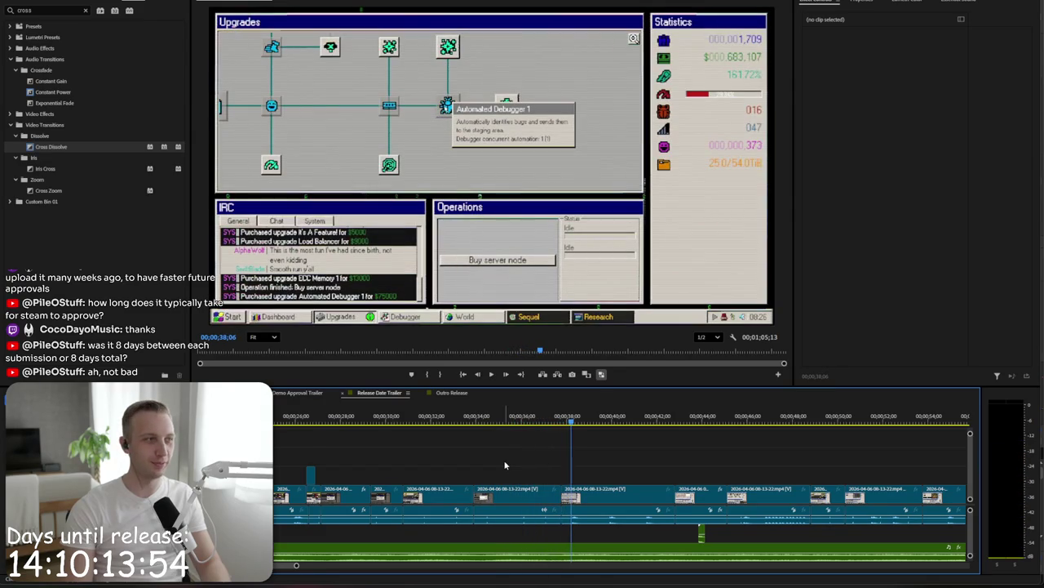
pyautogui.press('space')
# Extend the New Horizons.wav music clip to the outro's end and open its Audio Gain settings.
pyautogui.press('-')
pyautogui.press('-')
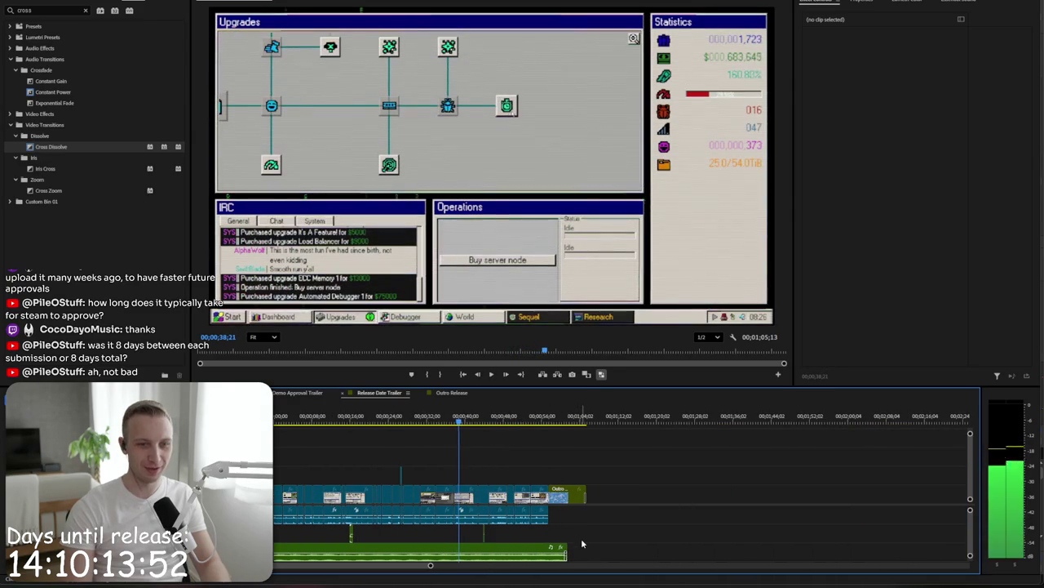
pyautogui.moveTo(573, 547); pyautogui.dragTo(591, 546)
pyautogui.press('=')
pyautogui.rightClick(559, 552)
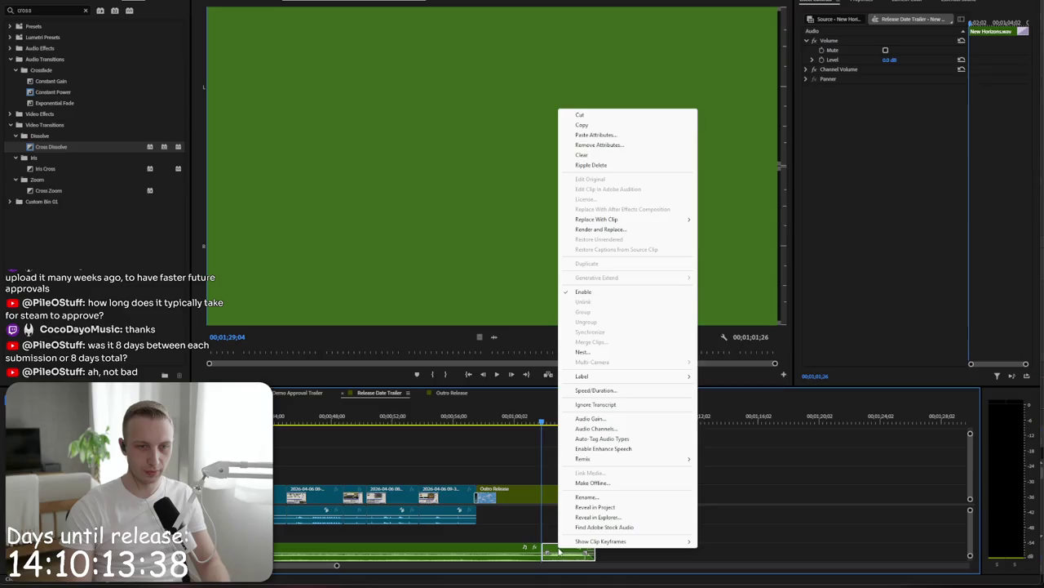
pyautogui.click(615, 421)
# Confirm the audio gain change and play back the outro with the adjusted music.
pyautogui.press('Return')
pyautogui.press('space')
pyautogui.press('space')
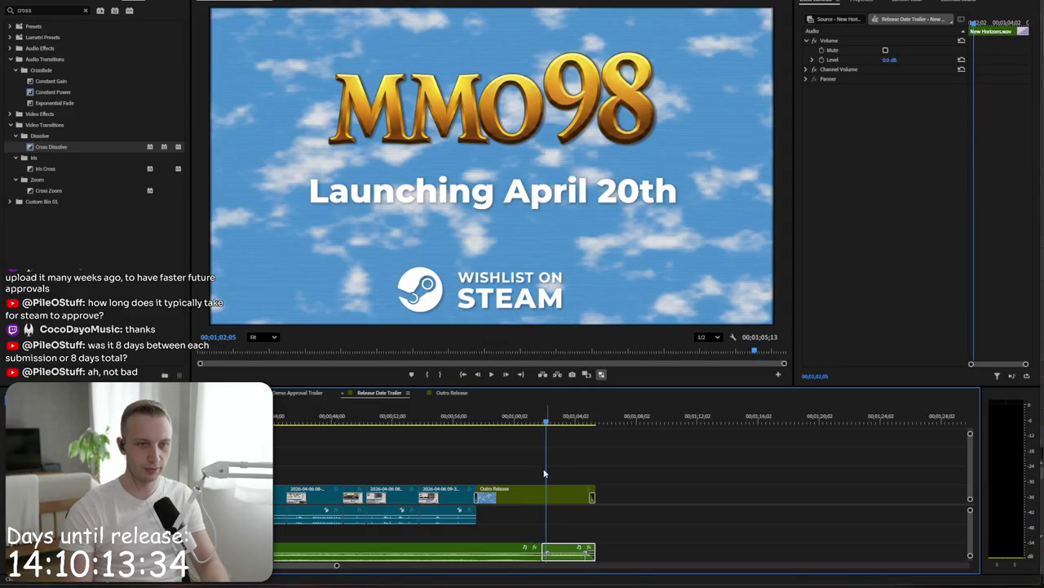
pyautogui.click(510, 421)
pyautogui.press('space')
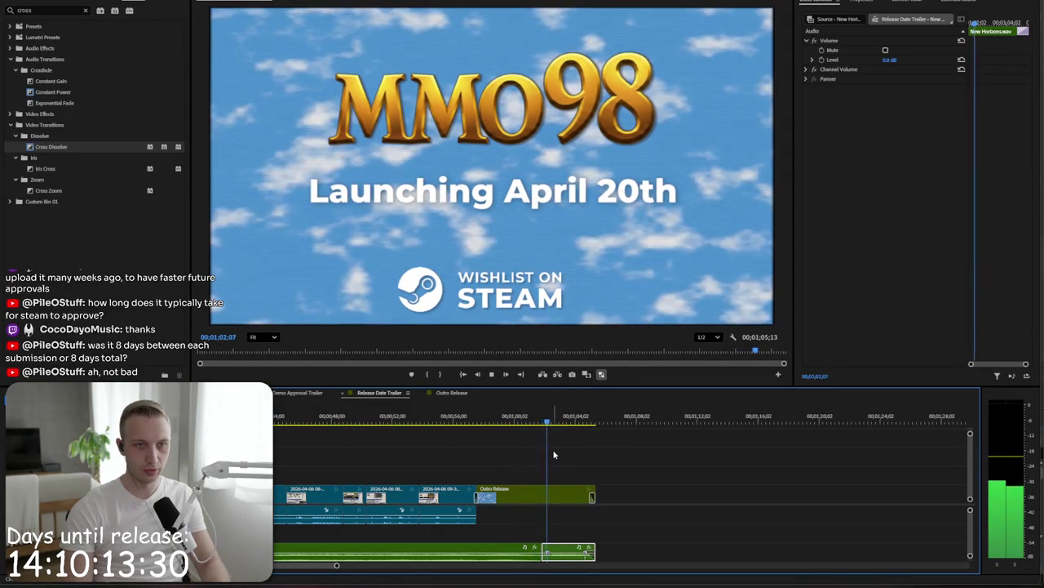
pyautogui.press('space')
# Apply a Constant Gain crossfade between the two music clips and play it back.
pyautogui.click(57, 94)
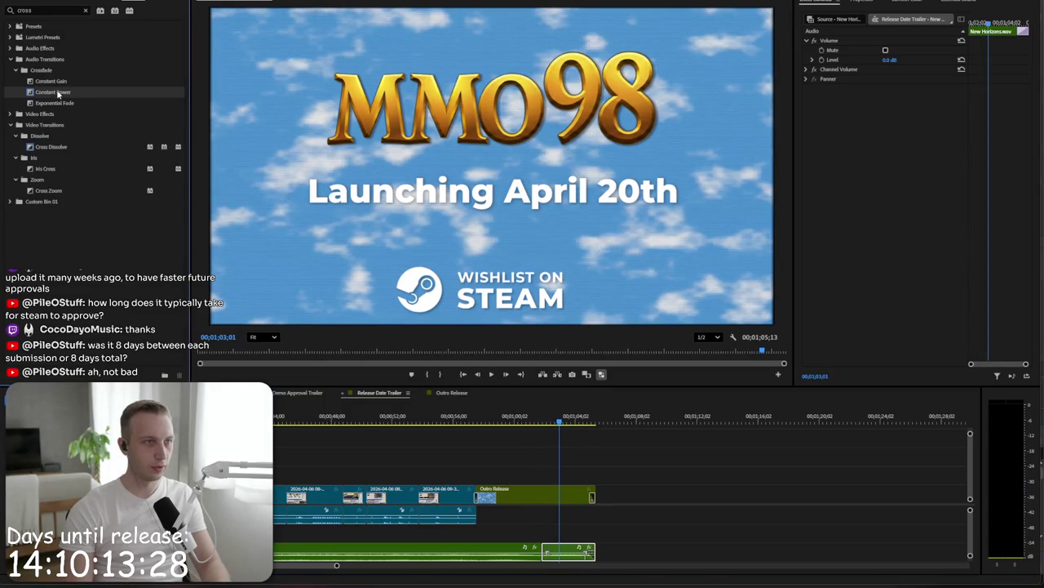
pyautogui.click(63, 82)
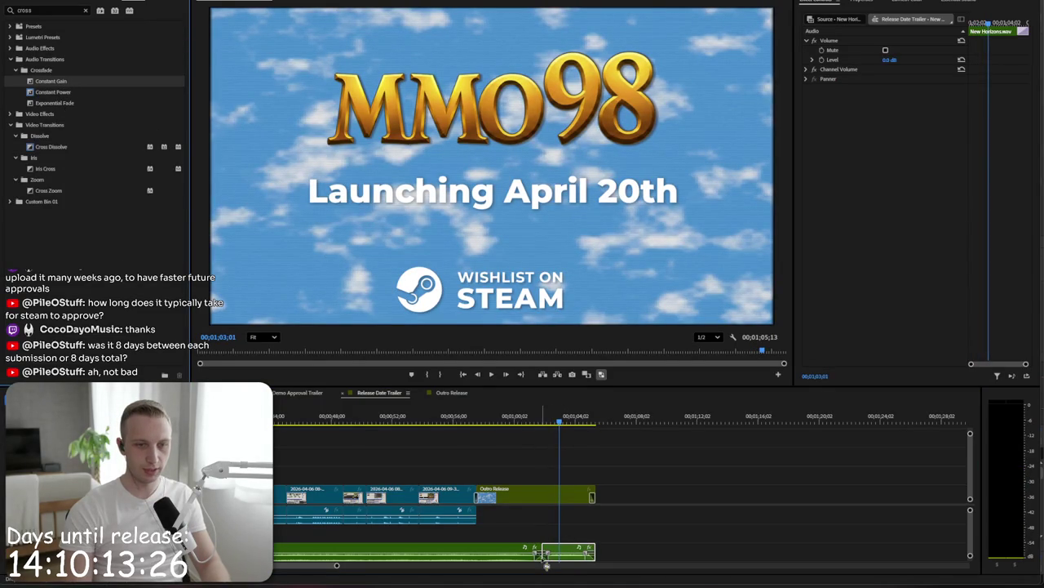
pyautogui.click(530, 423)
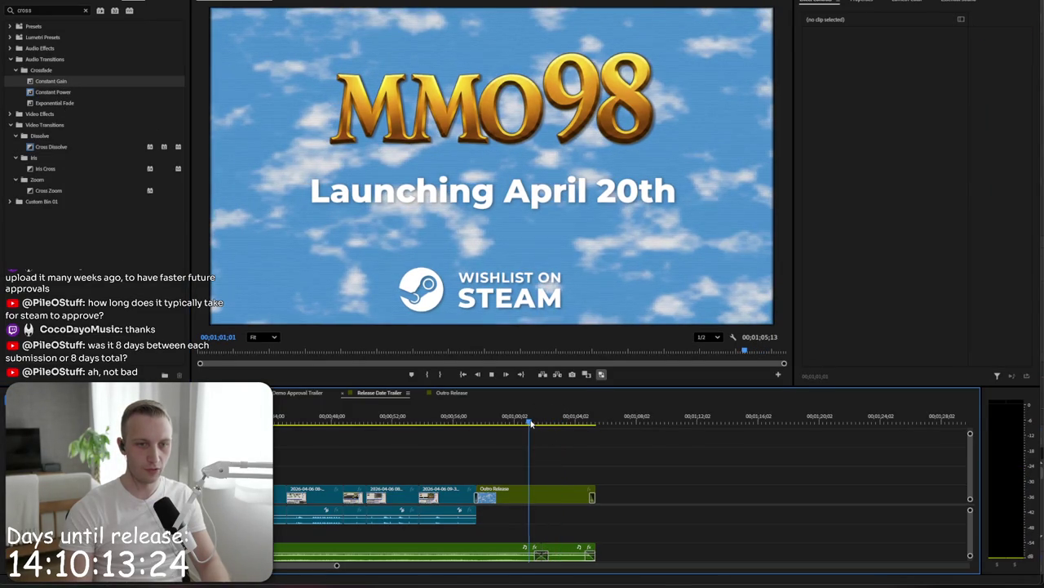
pyautogui.press('space')
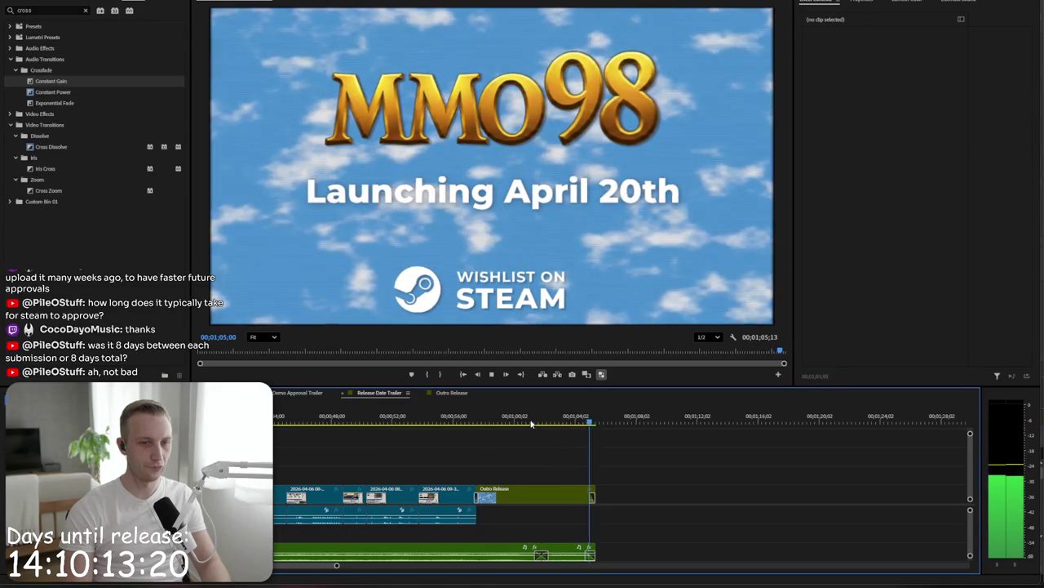
pyautogui.scroll(-3, 518, 529)
pyautogui.scroll(-2, 518, 529)
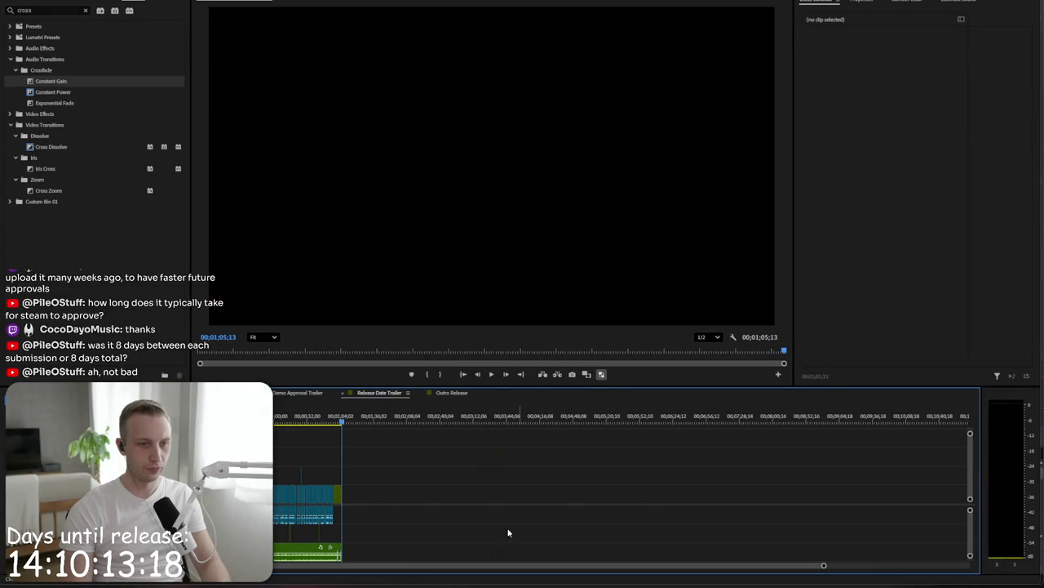
# Select the short Retro9.mp3 clip near the start and drag it later to the playhead.
pyautogui.press('space')
pyautogui.scroll(2, 290, 453)
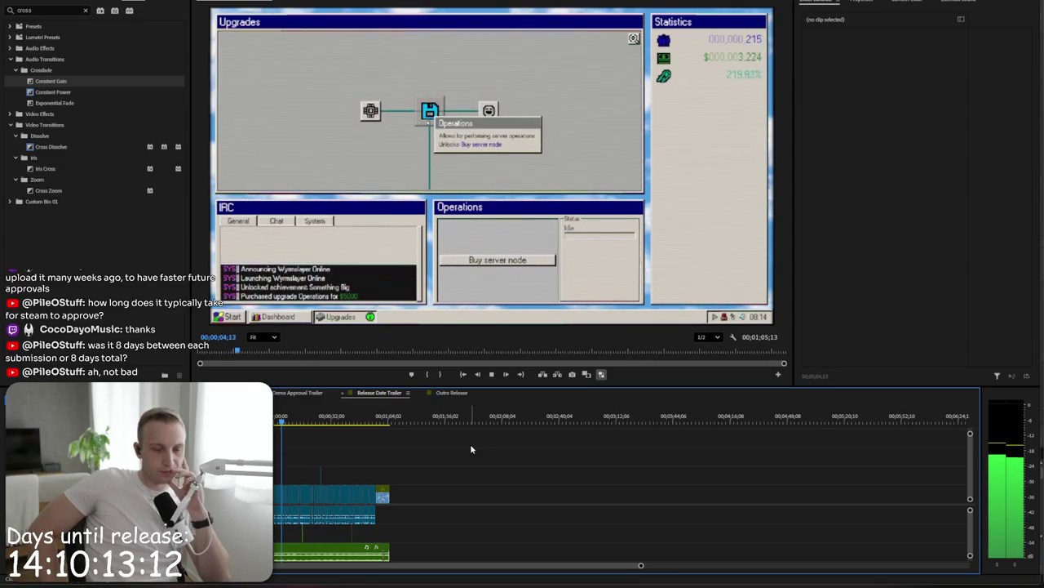
pyautogui.scroll(3, 379, 465)
pyautogui.scroll(5, 380, 465)
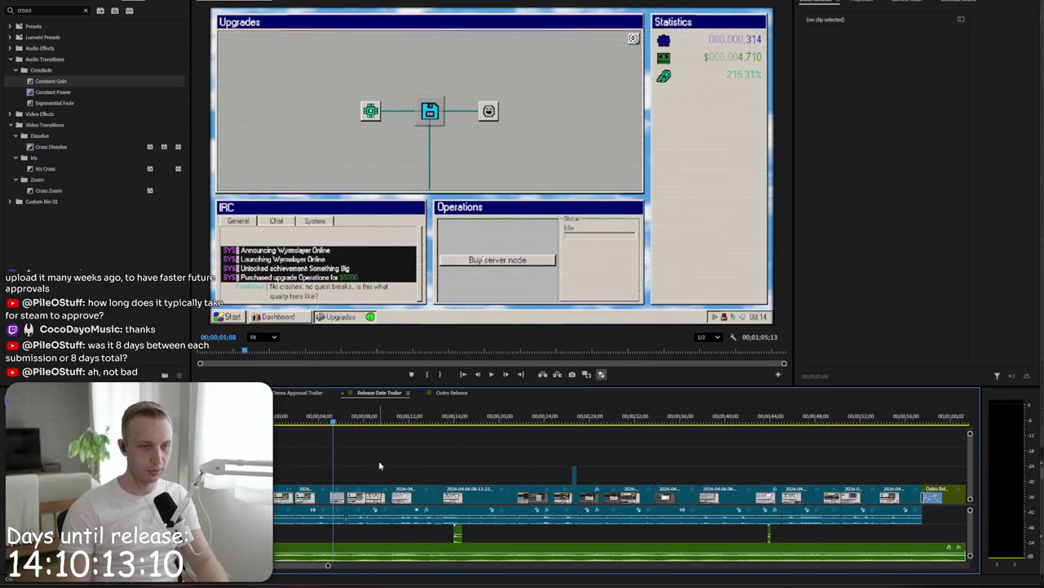
pyautogui.click(279, 419)
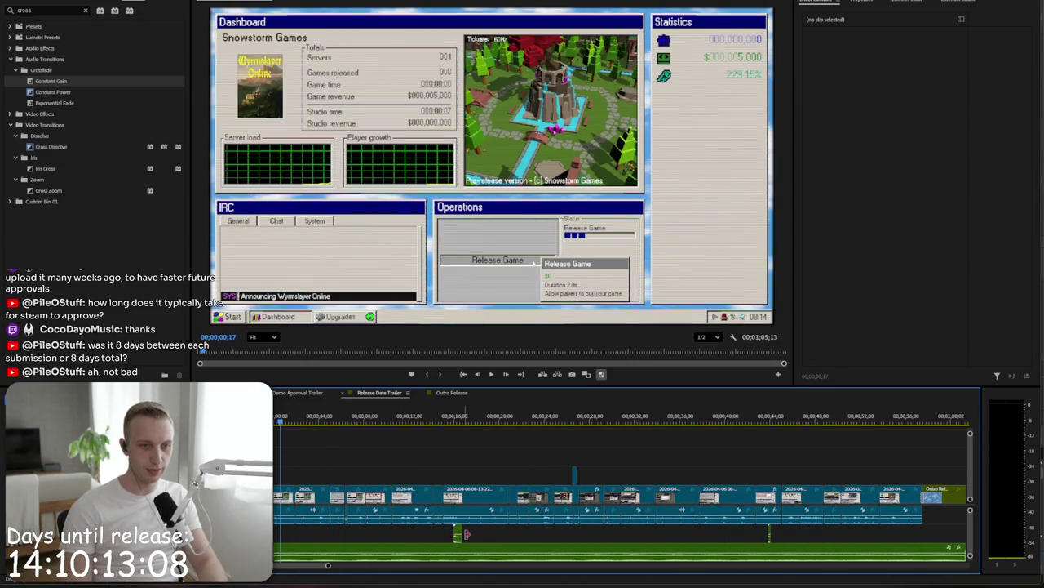
pyautogui.click(459, 534)
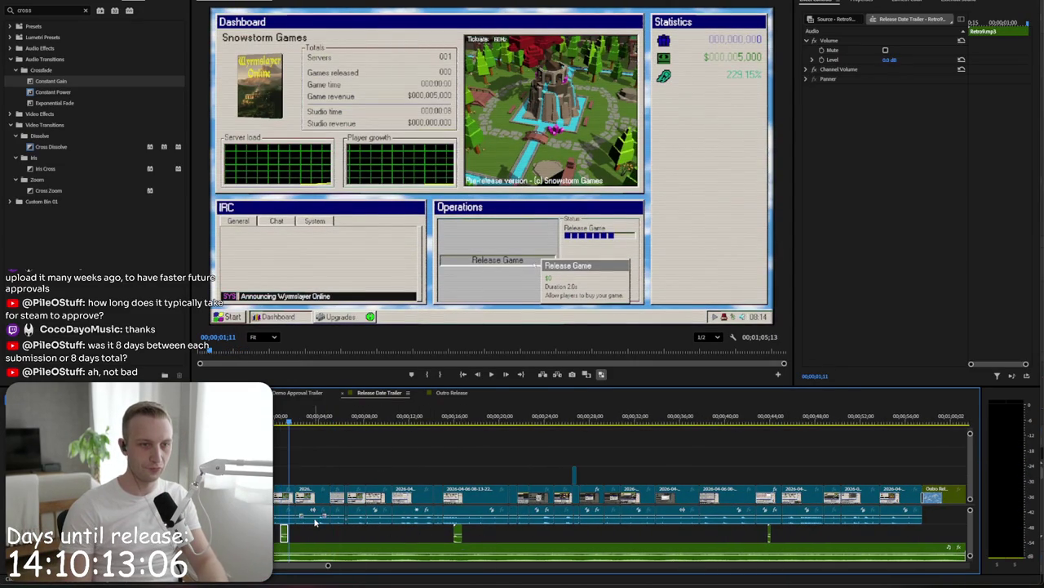
pyautogui.scroll(2, 315, 522)
pyautogui.scroll(2, 316, 531)
pyautogui.scroll(2, 318, 538)
pyautogui.scroll(2, 318, 545)
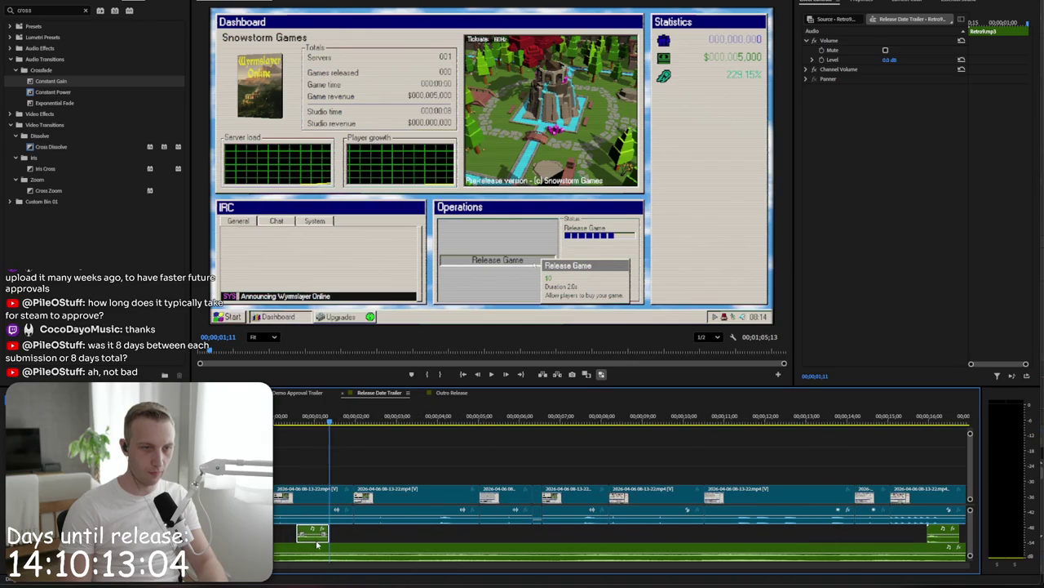
pyautogui.moveTo(349, 544); pyautogui.dragTo(349, 544)
# Fine-tune the Retro9.mp3 timing near the two-second mark and replay from the sequence start.
pyautogui.press('space')
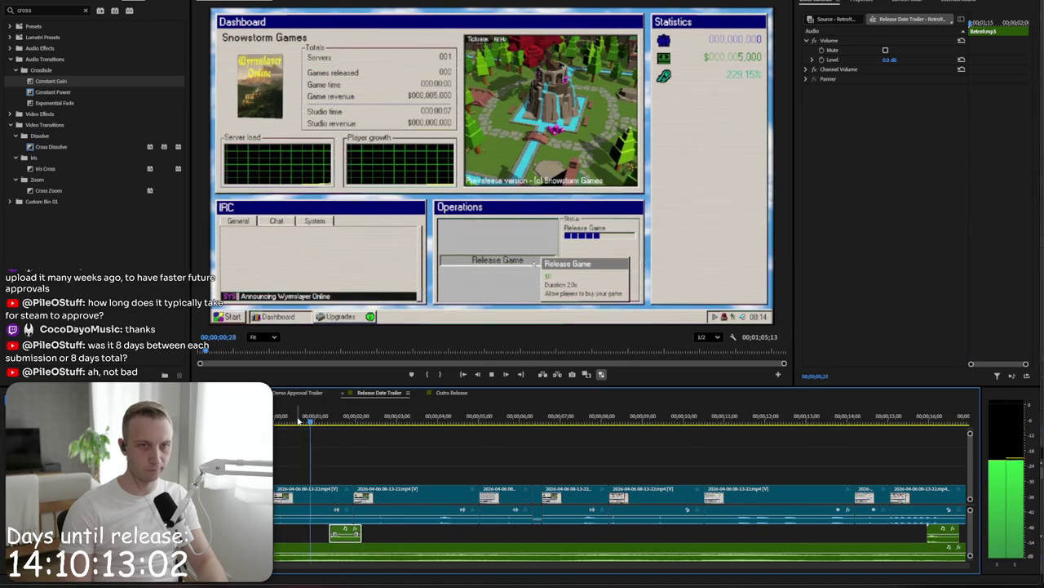
pyautogui.press('space')
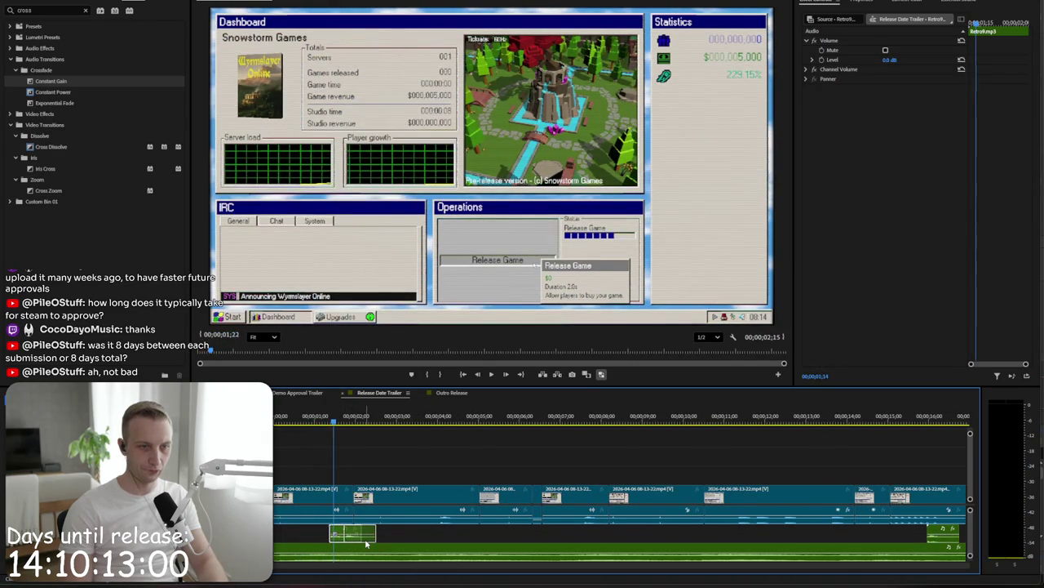
pyautogui.press('space')
pyautogui.press('space')
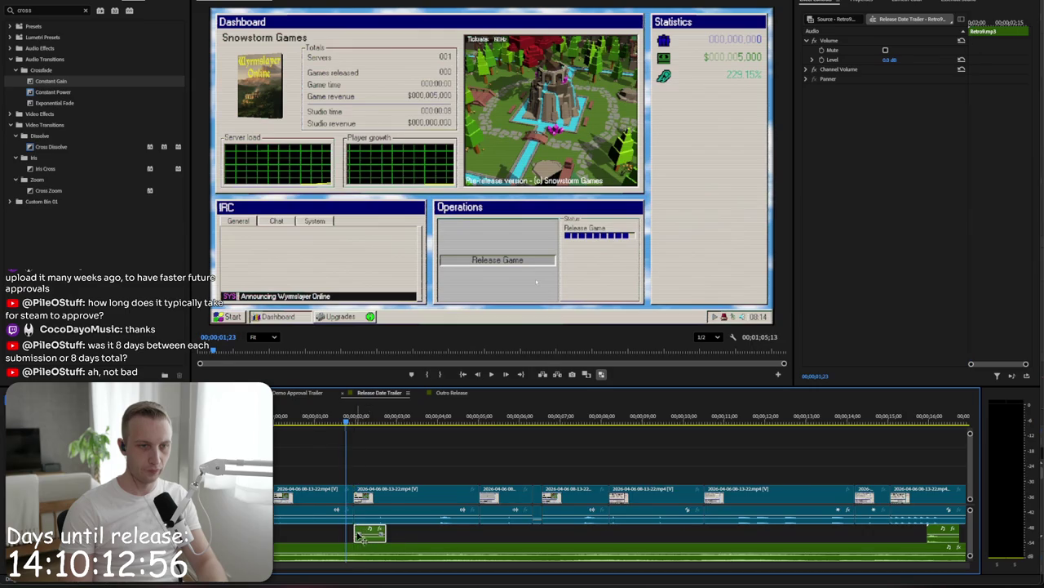
pyautogui.press('=')
pyautogui.press('=')
pyautogui.press('=')
pyautogui.moveTo(306, 422); pyautogui.dragTo(317, 422)
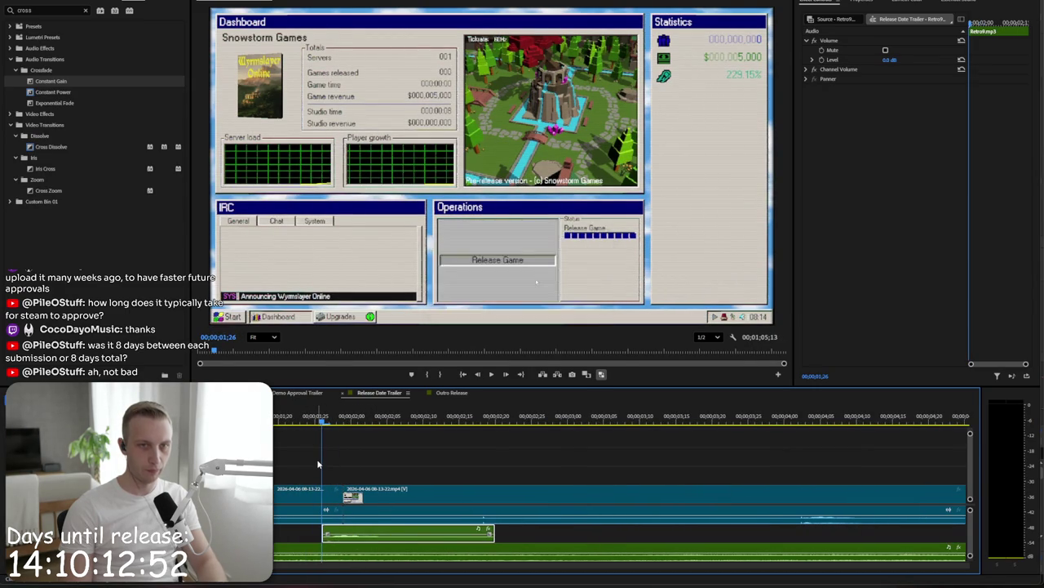
pyautogui.press('space')
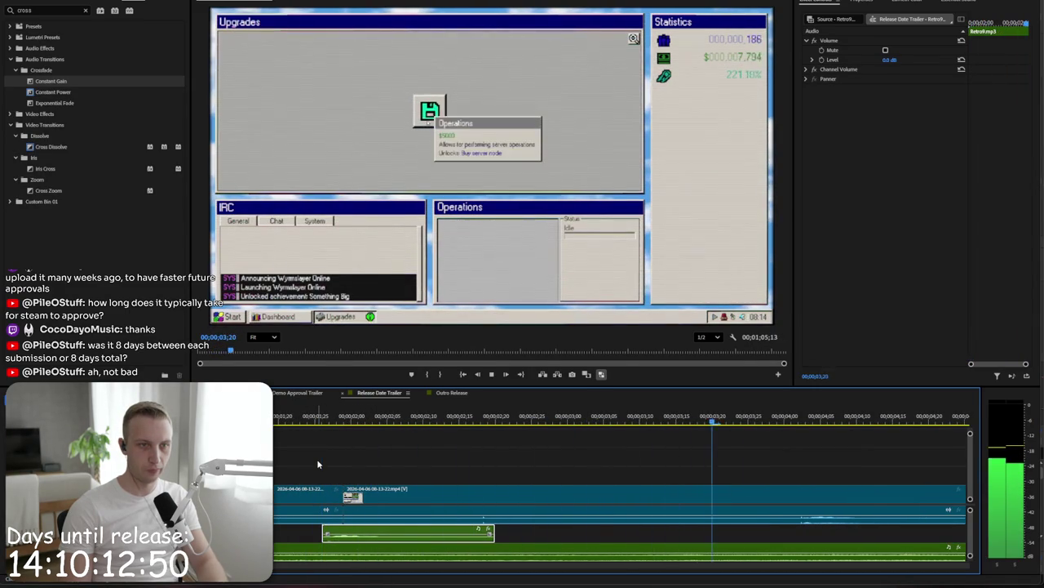
pyautogui.press('-')
pyautogui.press('-')
pyautogui.press('-')
pyautogui.press('Home')
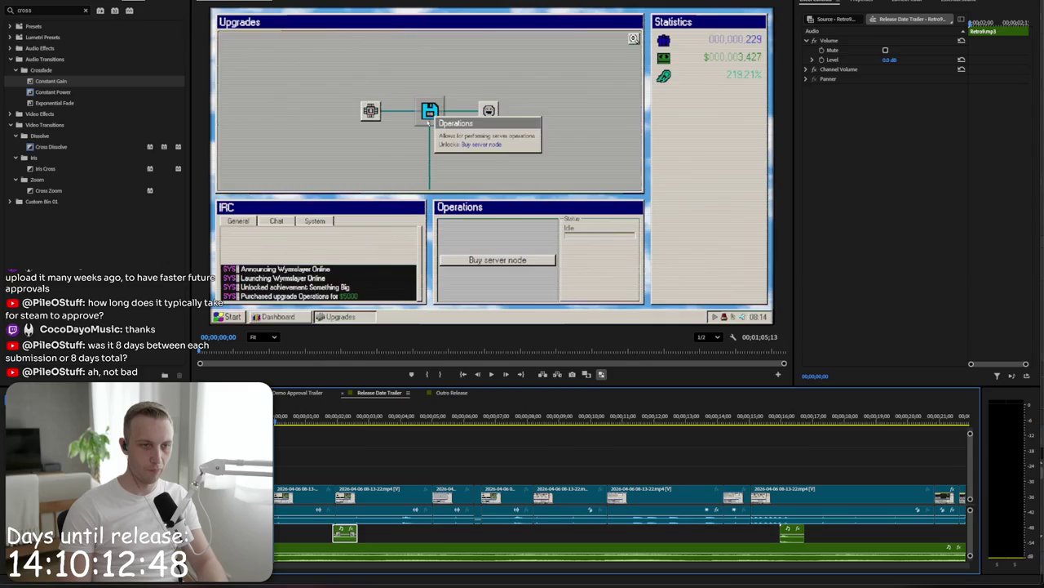
pyautogui.press('space')
pyautogui.press('=')
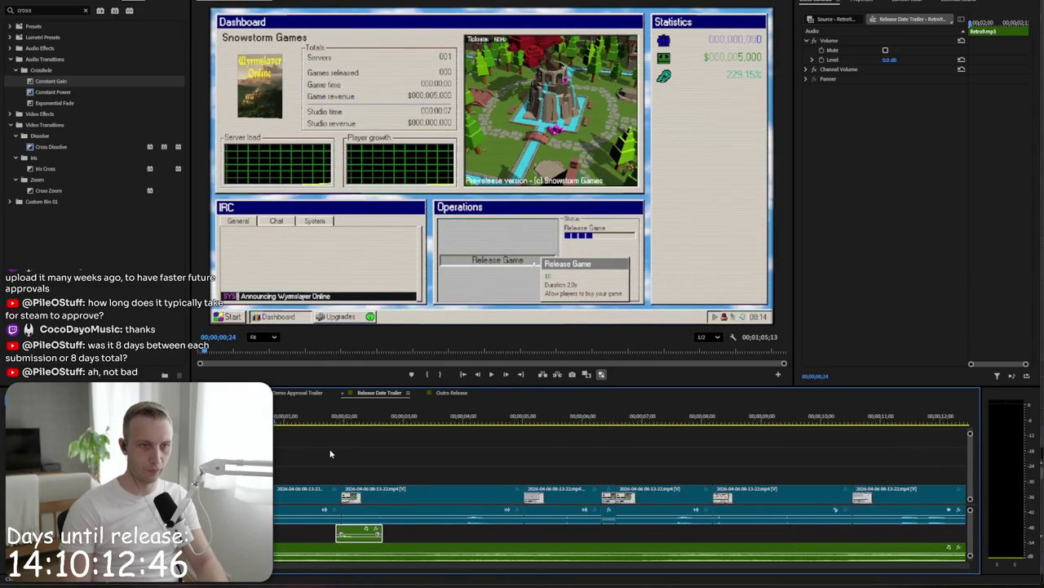
pyautogui.press('=')
# Run Scene Edit Detection on the first gameplay clip to cut it at scene changes.
pyautogui.rightClick(350, 495)
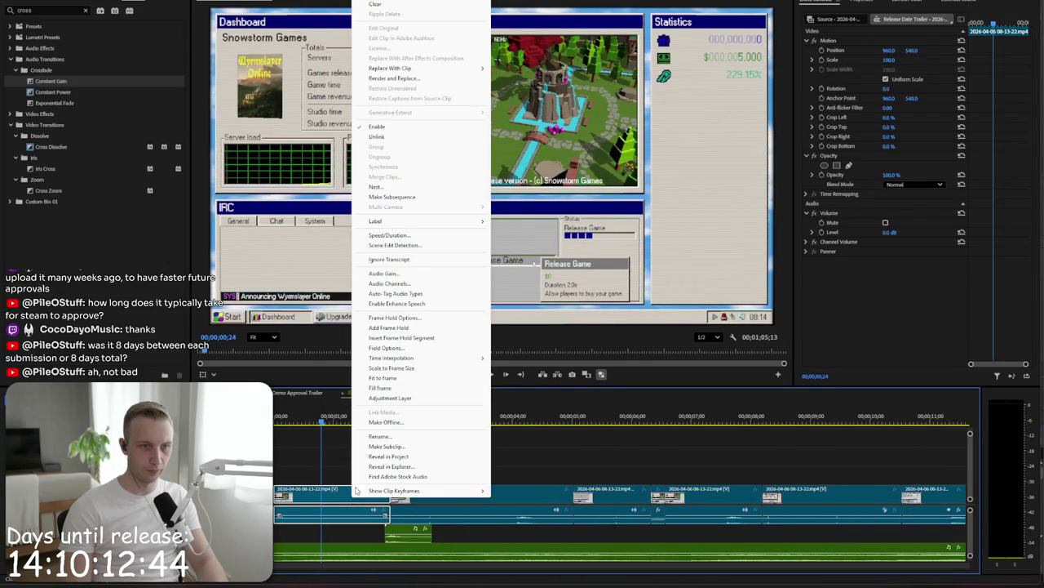
pyautogui.click(290, 417)
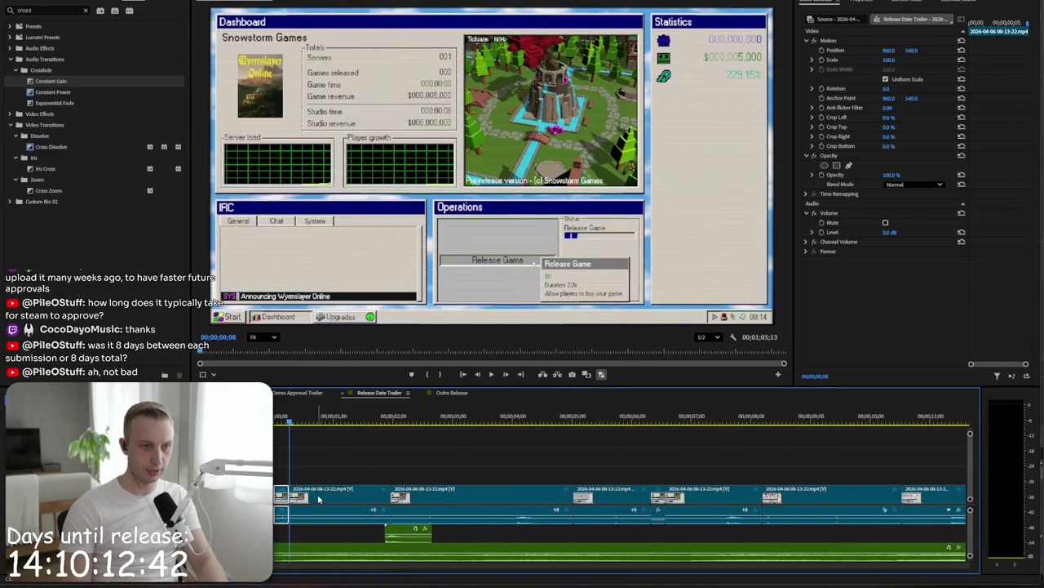
pyautogui.rightClick(318, 495)
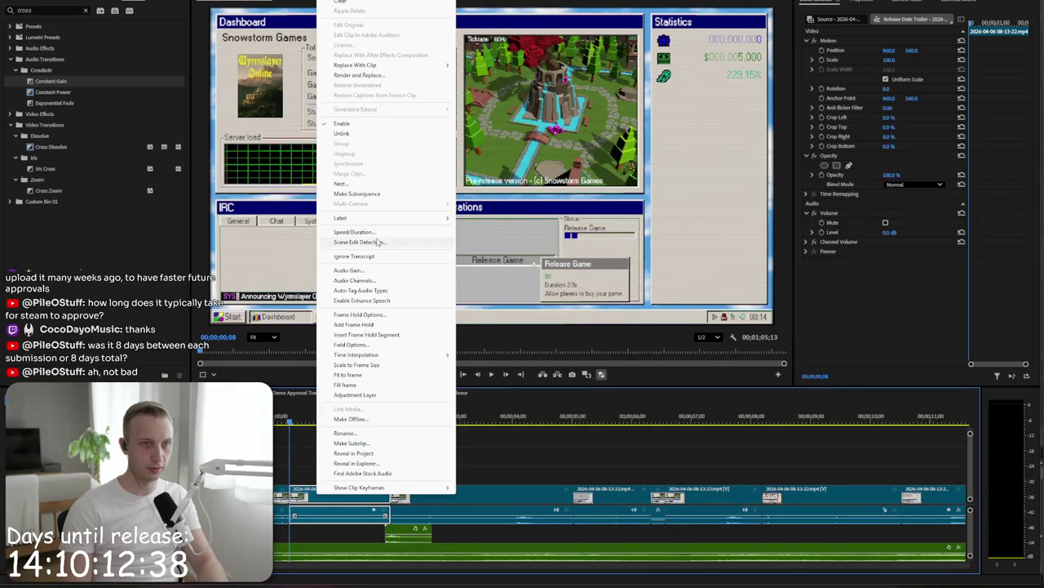
pyautogui.click(356, 241)
pyautogui.press('Return')
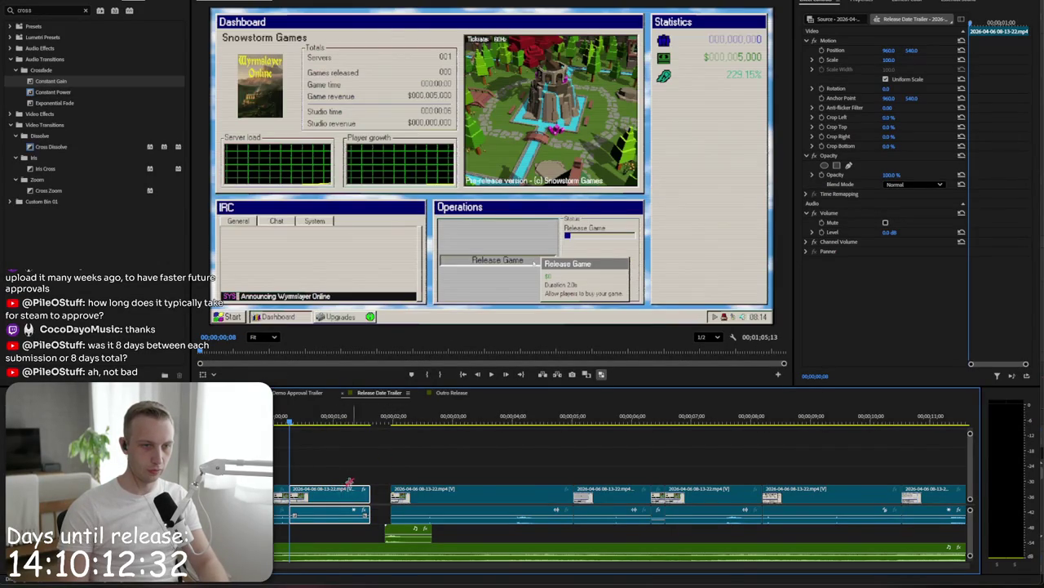
# Shift the Retro9.mp3 sound effect slightly earlier, to about 00;00;01;15.
pyautogui.click(410, 533)
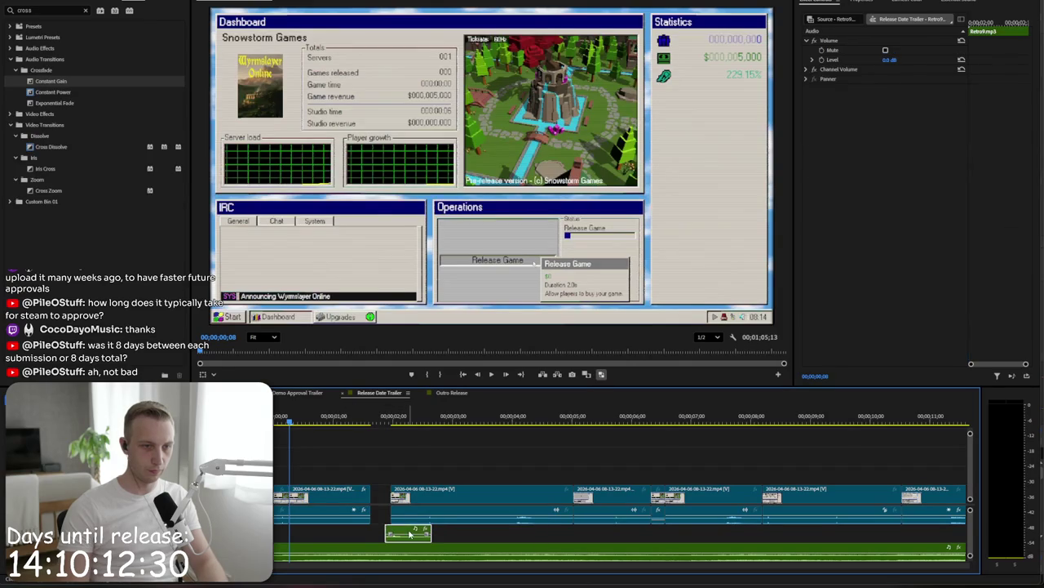
pyautogui.moveTo(399, 533); pyautogui.dragTo(395, 517)
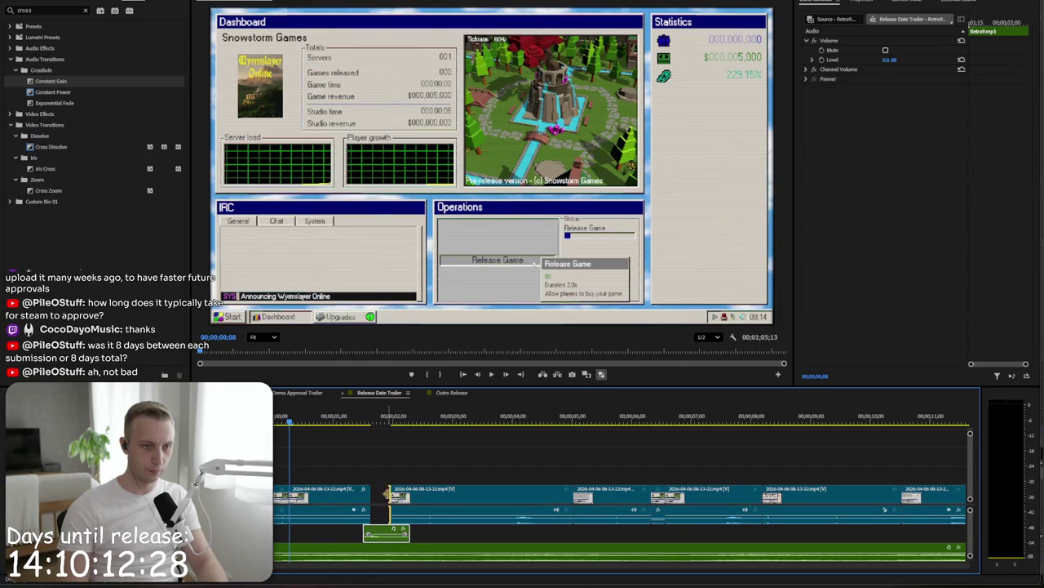
pyautogui.scroll(-2, 385, 488)
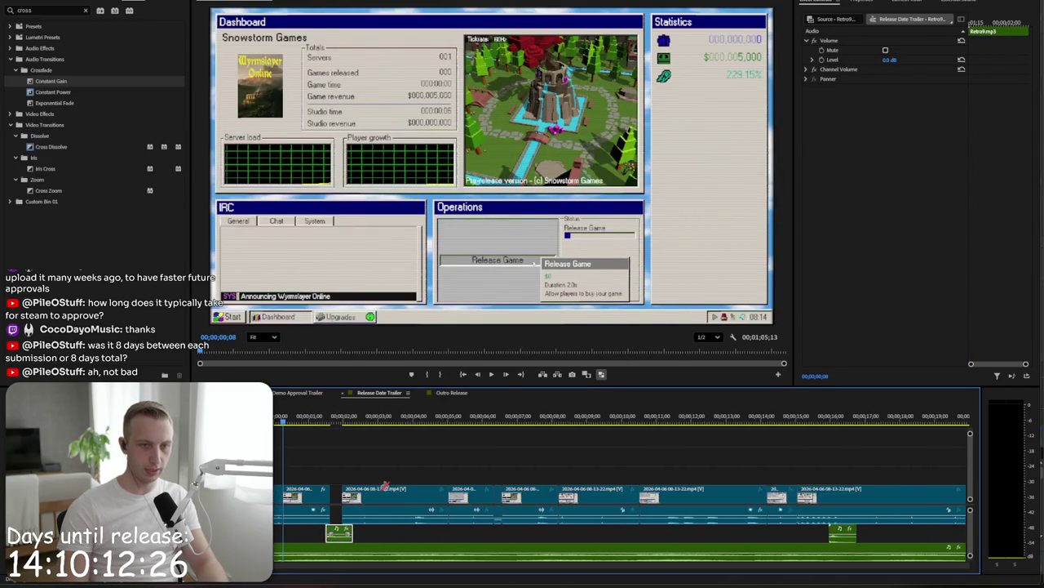
pyautogui.scroll(-2, 385, 490)
pyautogui.scroll(-2, 388, 492)
pyautogui.scroll(-2, 390, 494)
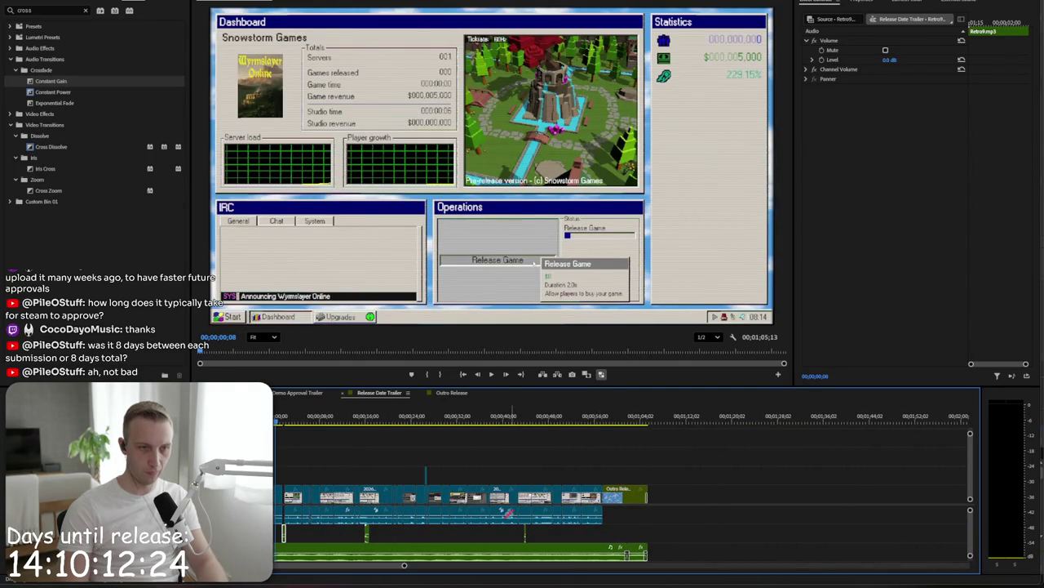
pyautogui.moveTo(667, 538); pyautogui.dragTo(291, 498)
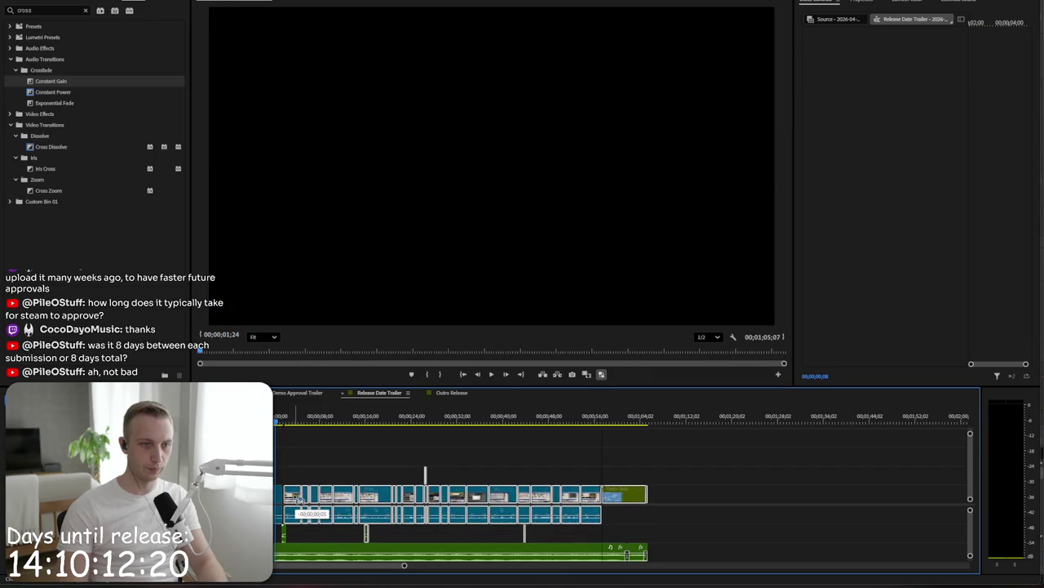
# Replay the trailer opening and trim the second gameplay shot slightly shorter at its cut.
pyautogui.scroll(8, 292, 497)
pyautogui.press('space')
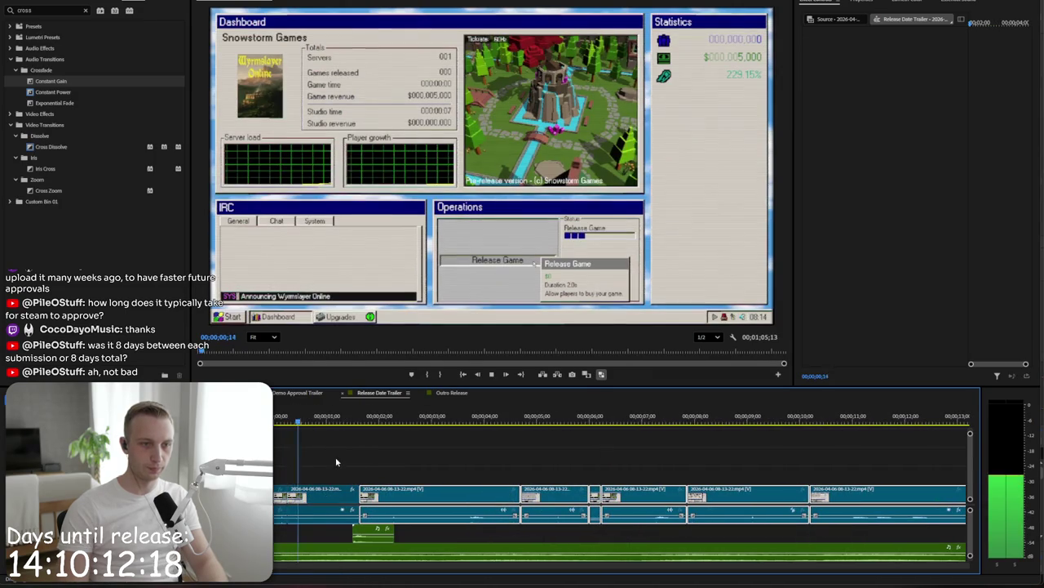
pyautogui.click(336, 456)
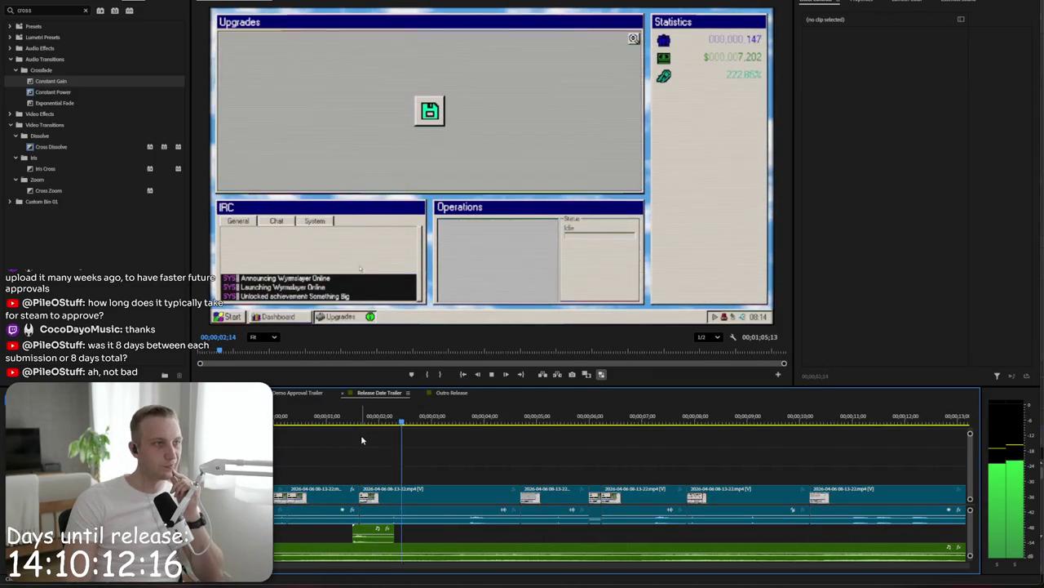
pyautogui.press('space')
pyautogui.press('Home')
pyautogui.press('space')
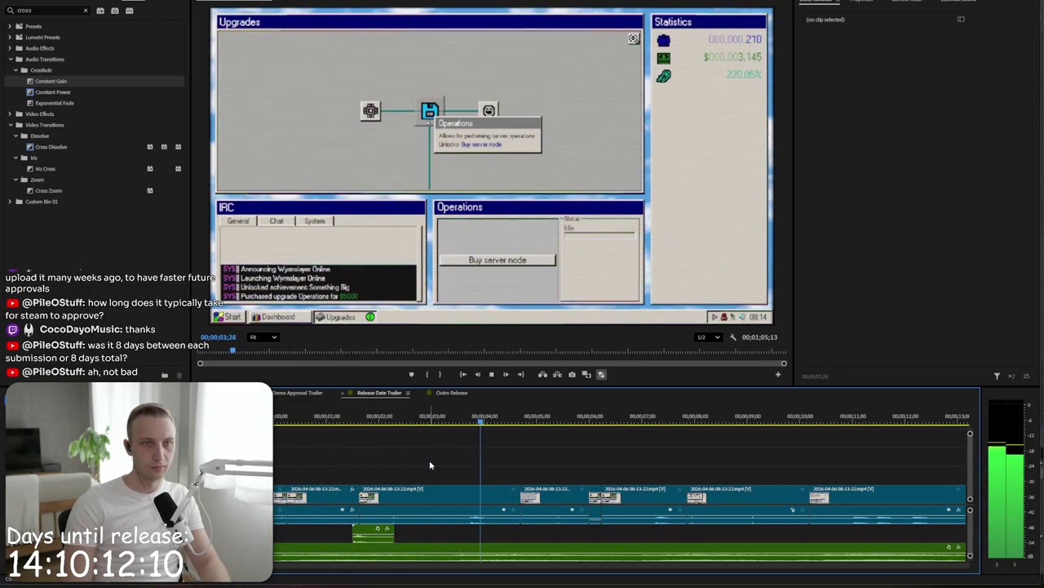
pyautogui.moveTo(520, 494); pyautogui.dragTo(504, 490)
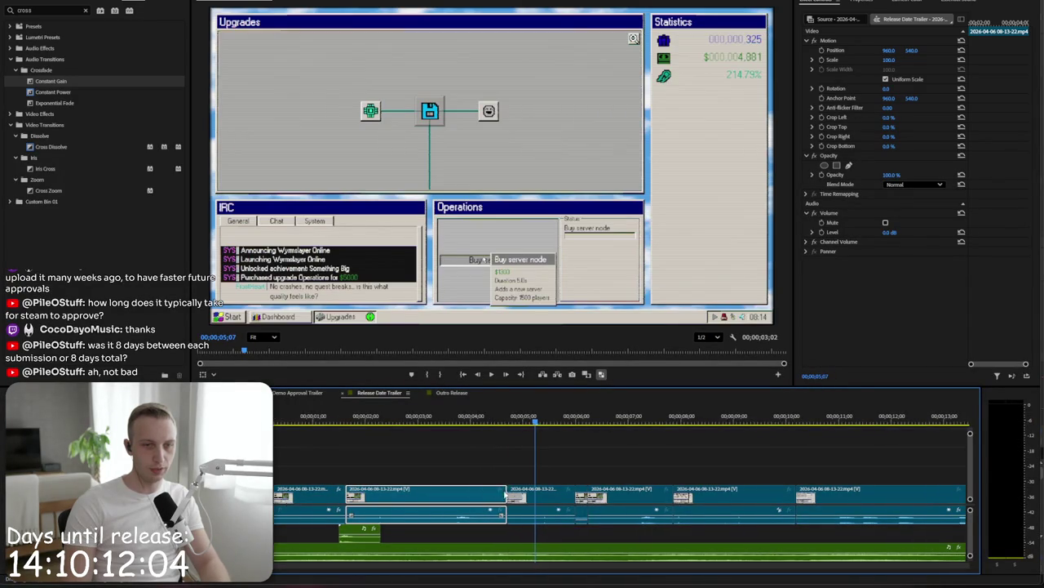
pyautogui.scroll(-5, 536, 520)
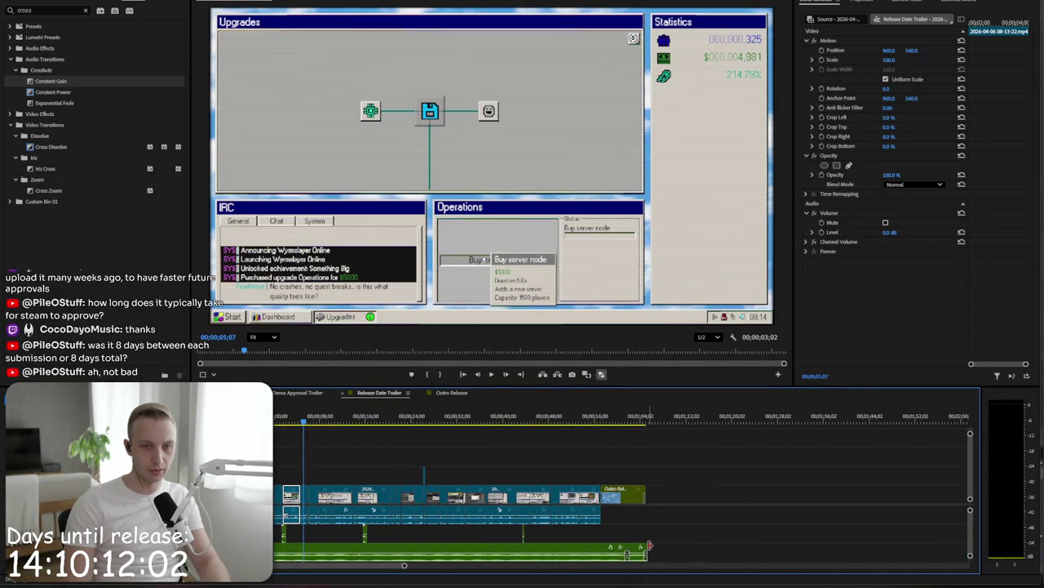
pyautogui.click(639, 550)
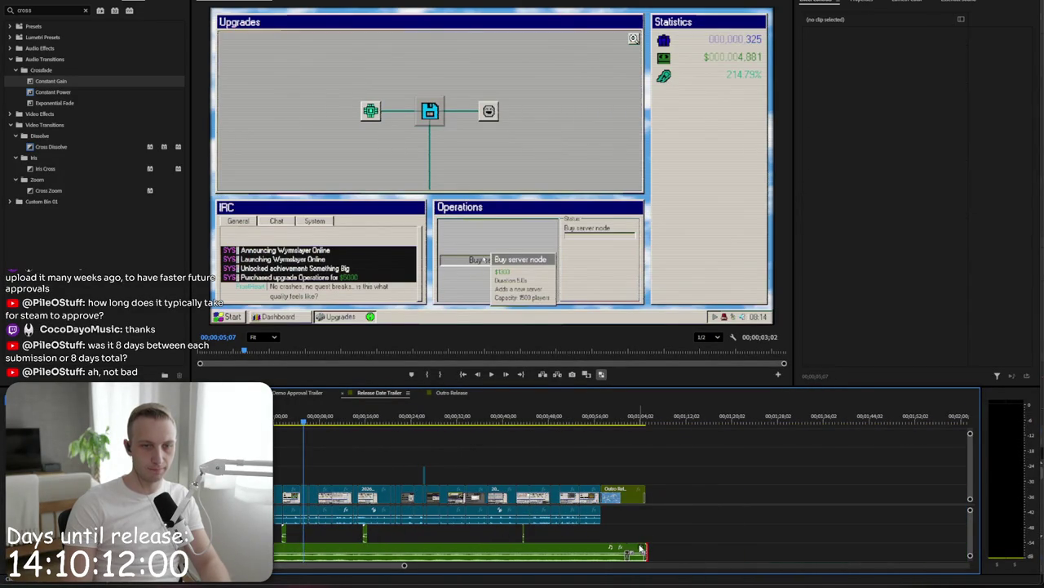
# Delete the stray clip on the lower audio track and extend the music to the outro's end.
pyautogui.press('Delete')
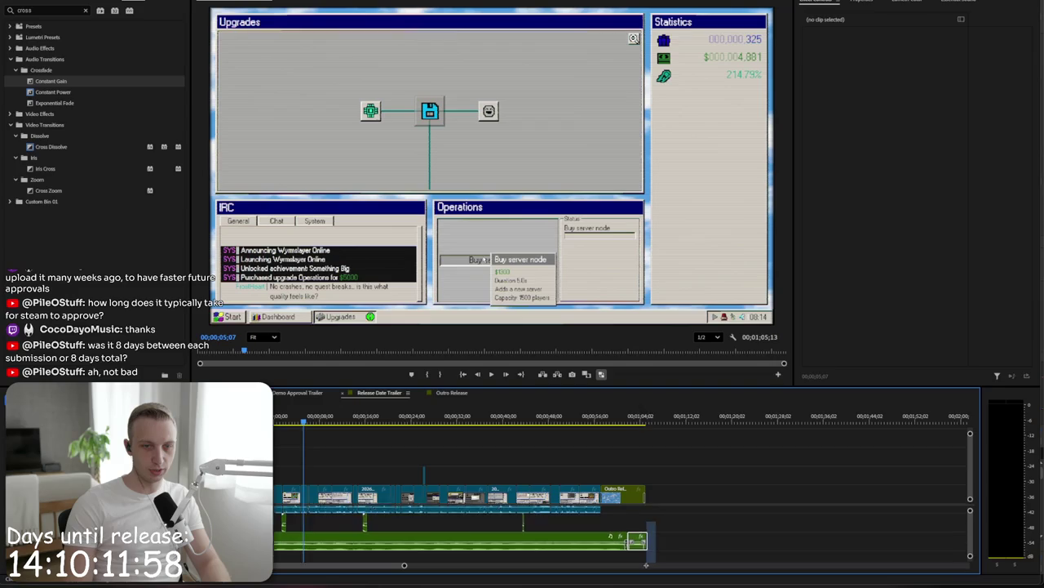
pyautogui.scroll(-1, 641, 522)
pyautogui.moveTo(628, 514); pyautogui.dragTo(643, 514)
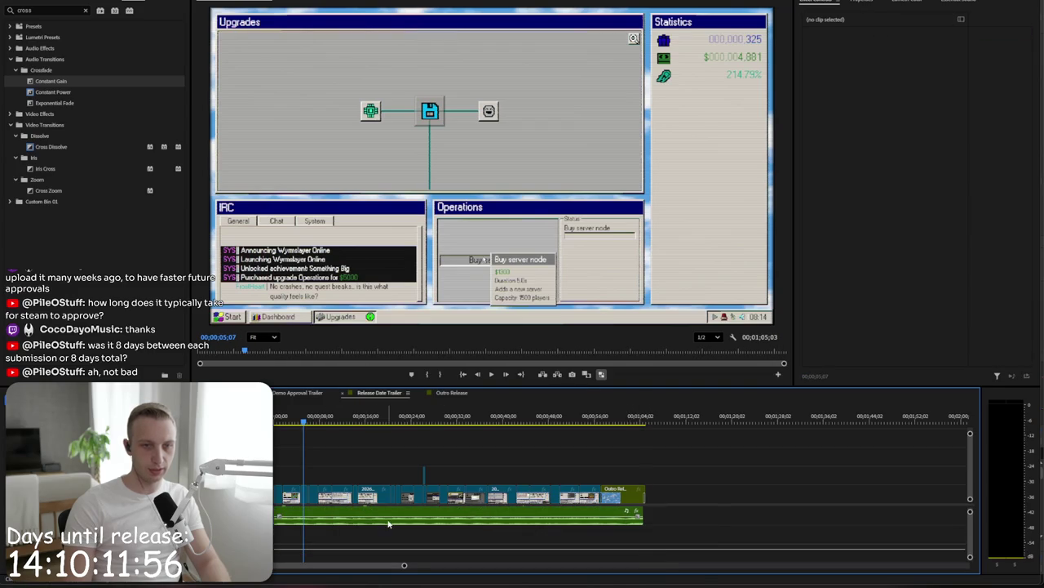
pyautogui.press('=')
pyautogui.press('=')
pyautogui.press('=')
pyautogui.press('=')
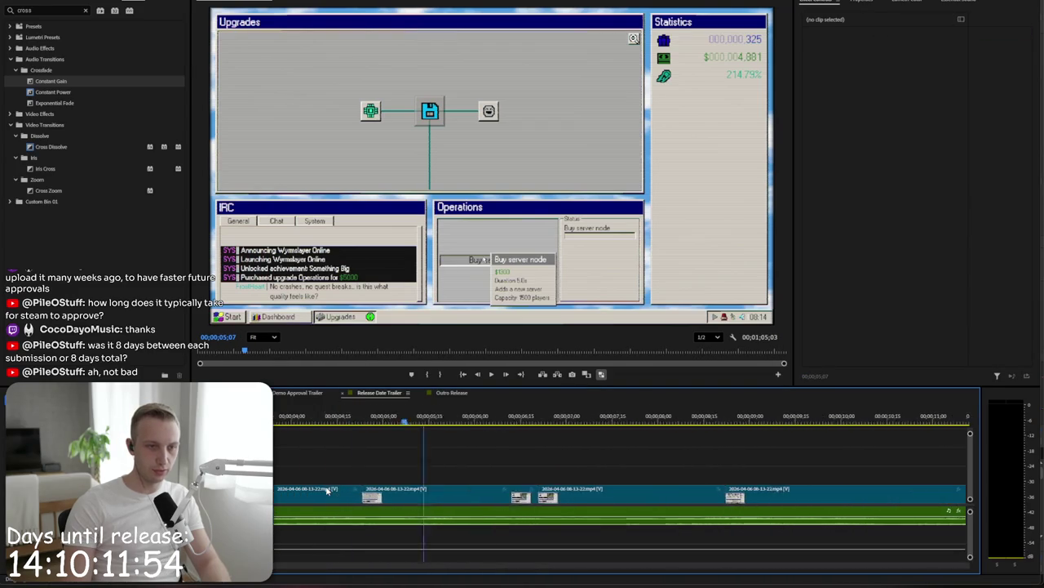
pyautogui.press('=')
pyautogui.scroll(-1, 973, 490)
pyautogui.scroll(1, 970, 469)
pyautogui.scroll(1, 973, 527)
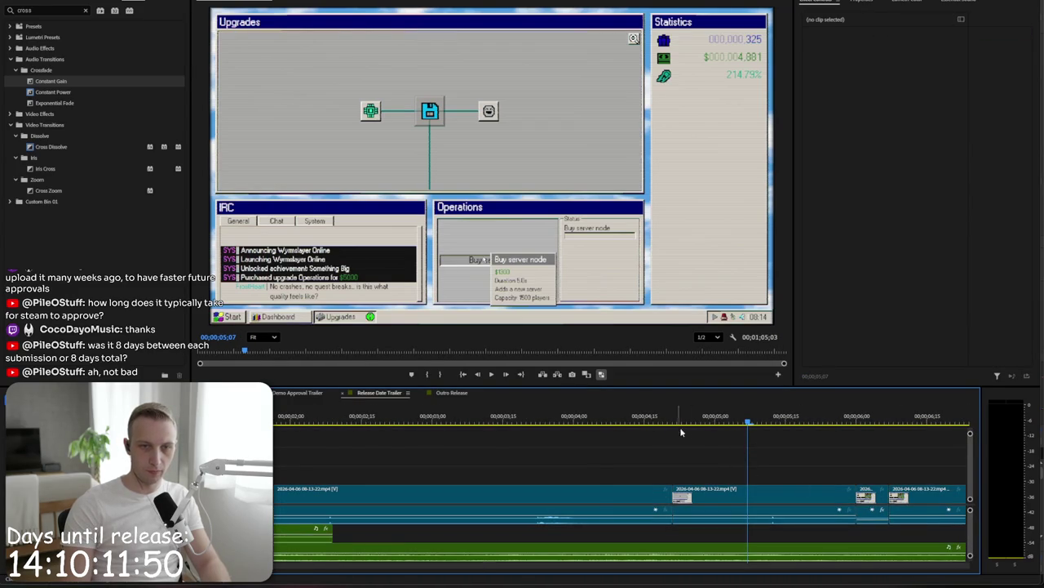
# Tighten the cuts around 4 seconds by trimming the adjoining shots shorter, then preview them.
pyautogui.click(621, 417)
pyautogui.moveTo(671, 495); pyautogui.dragTo(630, 494)
pyautogui.click(499, 418)
pyautogui.press('space')
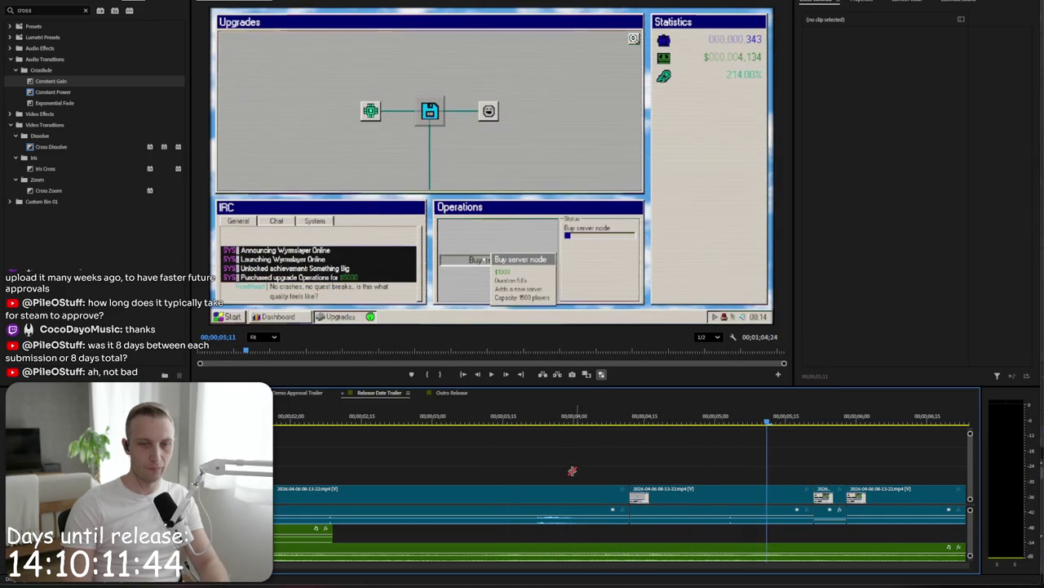
pyautogui.moveTo(822, 494); pyautogui.dragTo(814, 495)
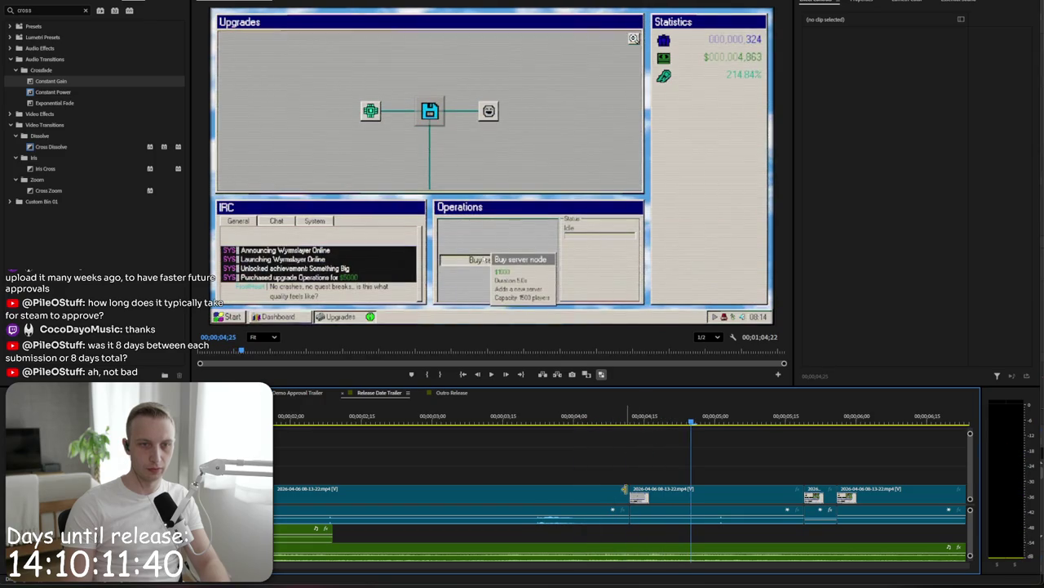
pyautogui.moveTo(630, 495); pyautogui.dragTo(616, 495)
pyautogui.click(517, 417)
pyautogui.press('space')
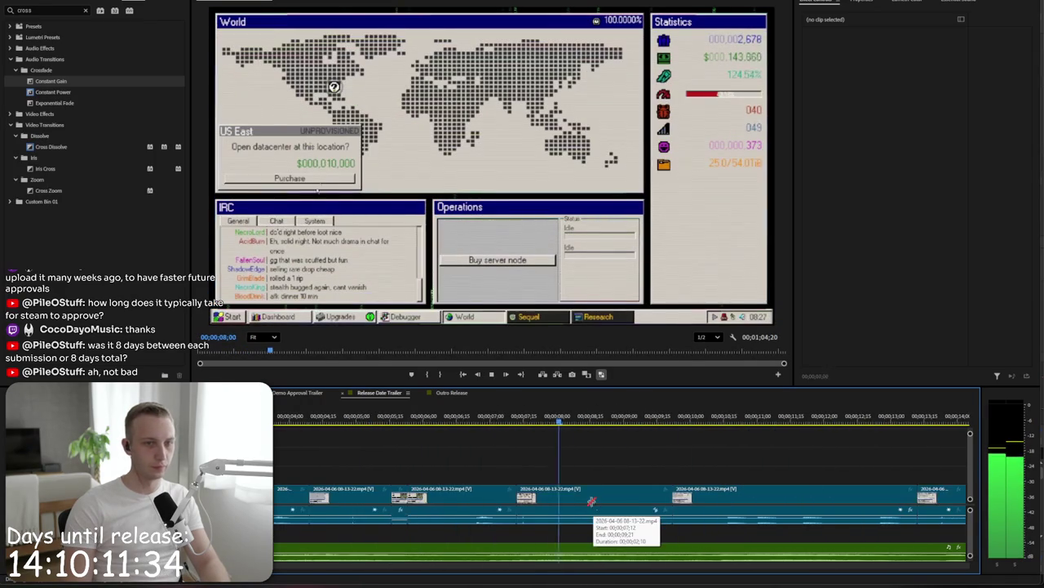
# Trim one frame off the music's end so it finishes with the Outro Release clip.
pyautogui.scroll(-5, 592, 500)
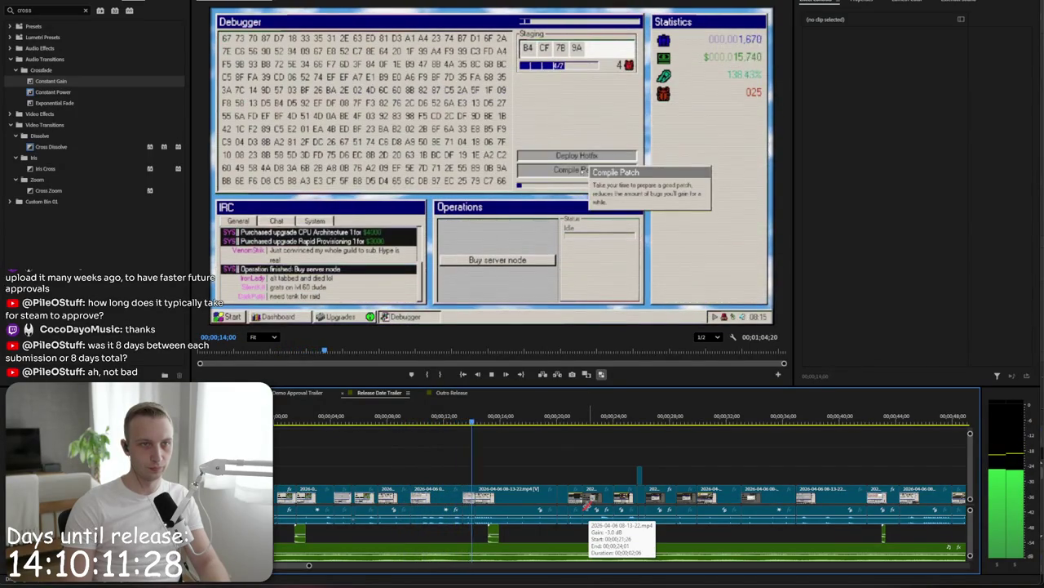
pyautogui.scroll(-2, 652, 505)
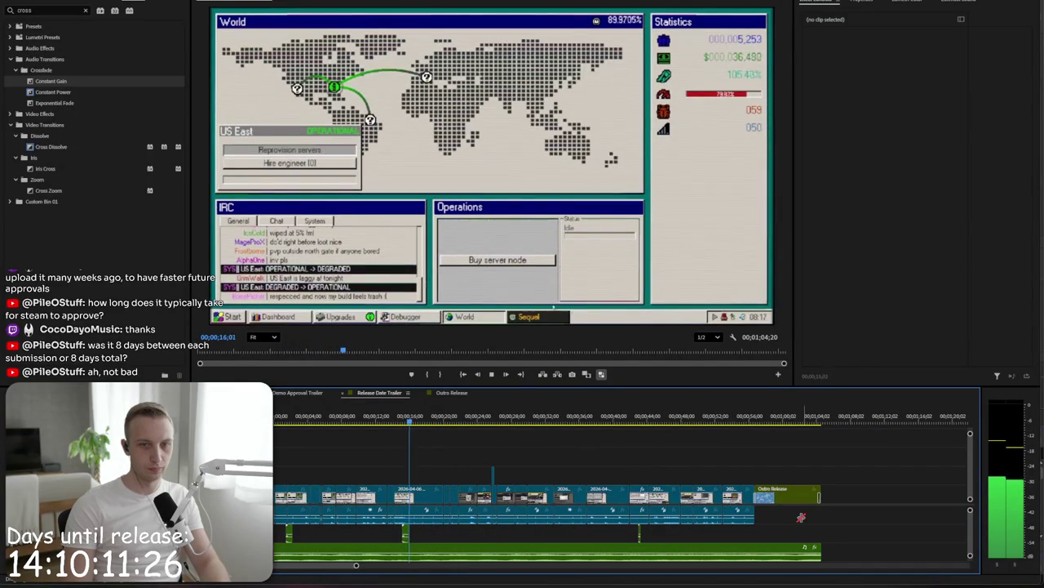
pyautogui.moveTo(821, 545); pyautogui.dragTo(822, 545)
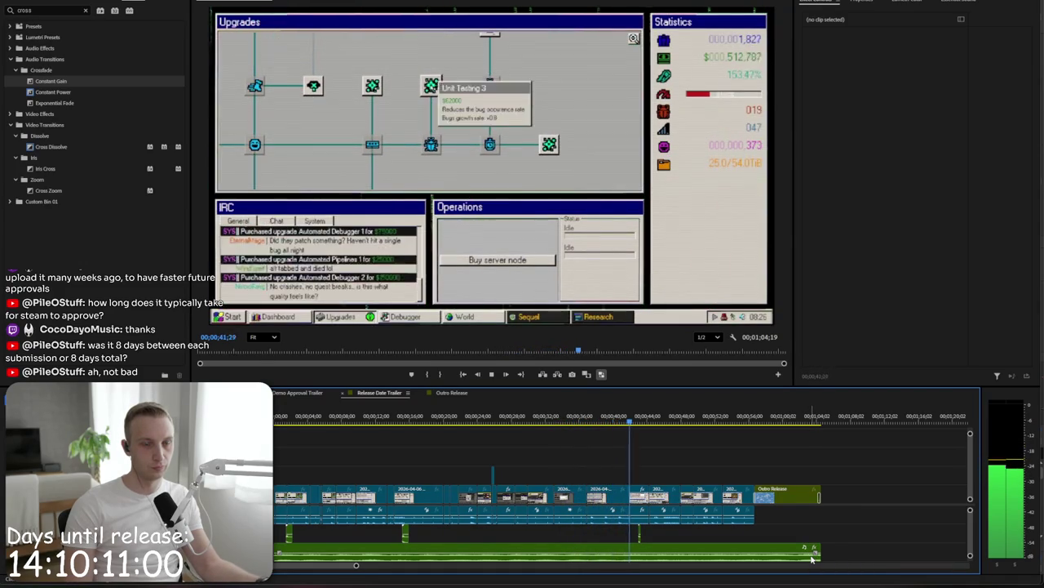
pyautogui.press('space')
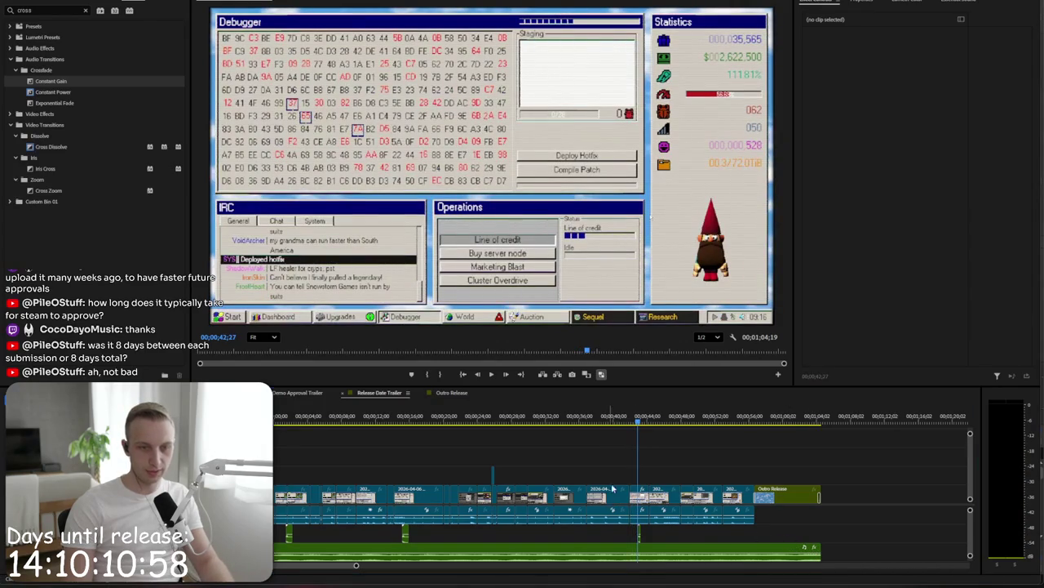
# Unlink the gameplay clip near 37 seconds and set its speed to 150%.
pyautogui.keyDown('alt'); pyautogui.scroll(3, 612, 488); pyautogui.keyUp('alt')
pyautogui.keyDown('alt'); pyautogui.scroll(3, 612, 490); pyautogui.keyUp('alt')
pyautogui.keyDown('alt'); pyautogui.scroll(3, 610, 491); pyautogui.keyUp('alt')
pyautogui.click(609, 492)
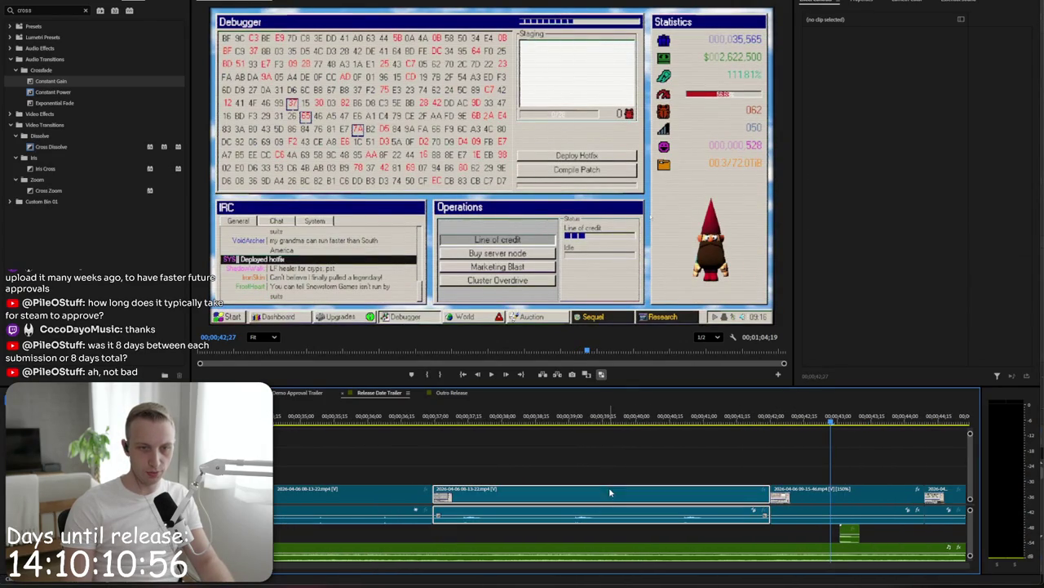
pyautogui.rightClick(610, 492)
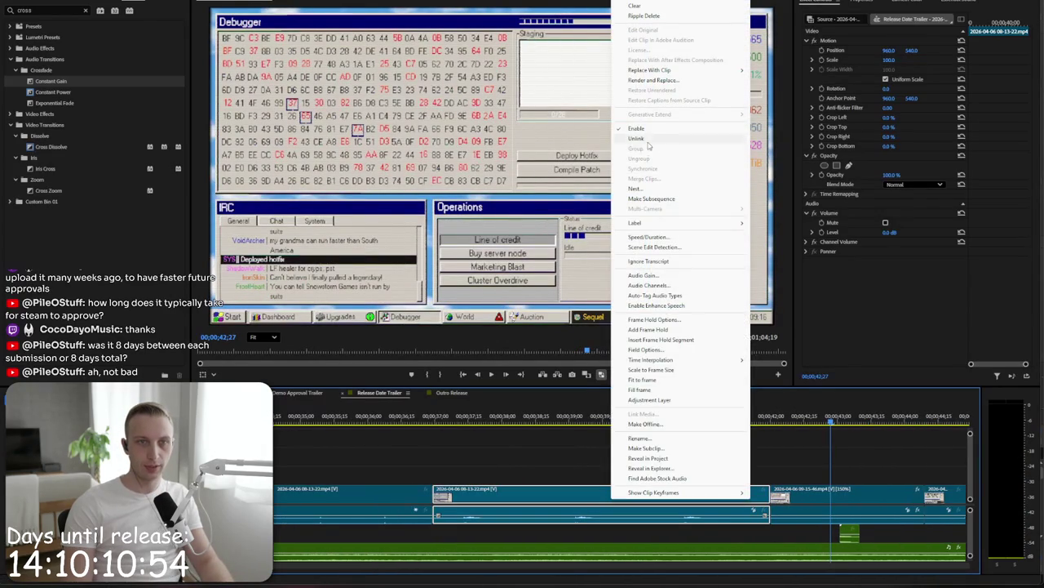
pyautogui.click(643, 380)
pyautogui.click(563, 534)
pyautogui.rightClick(558, 492)
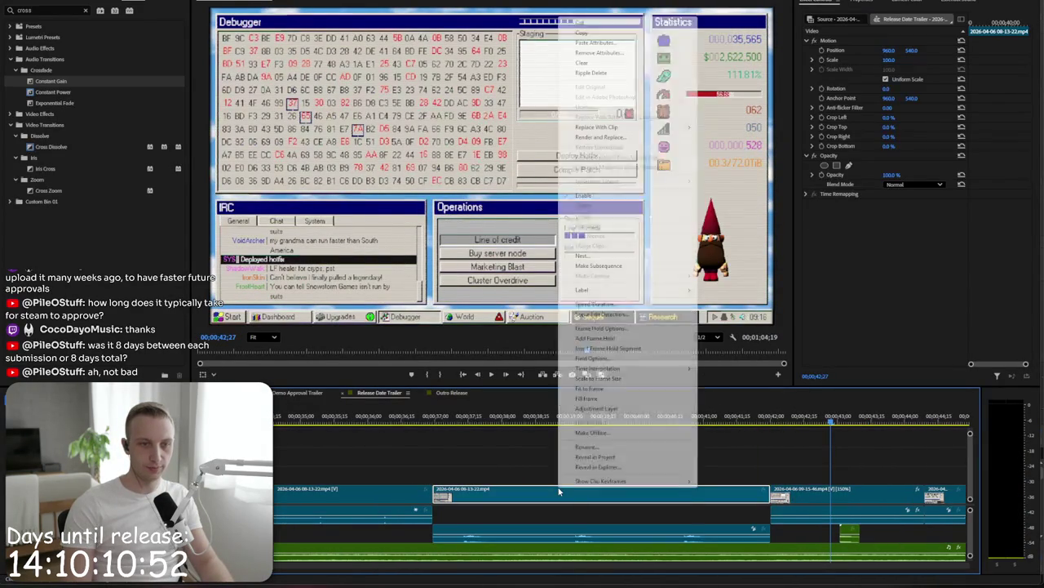
pyautogui.click(628, 305)
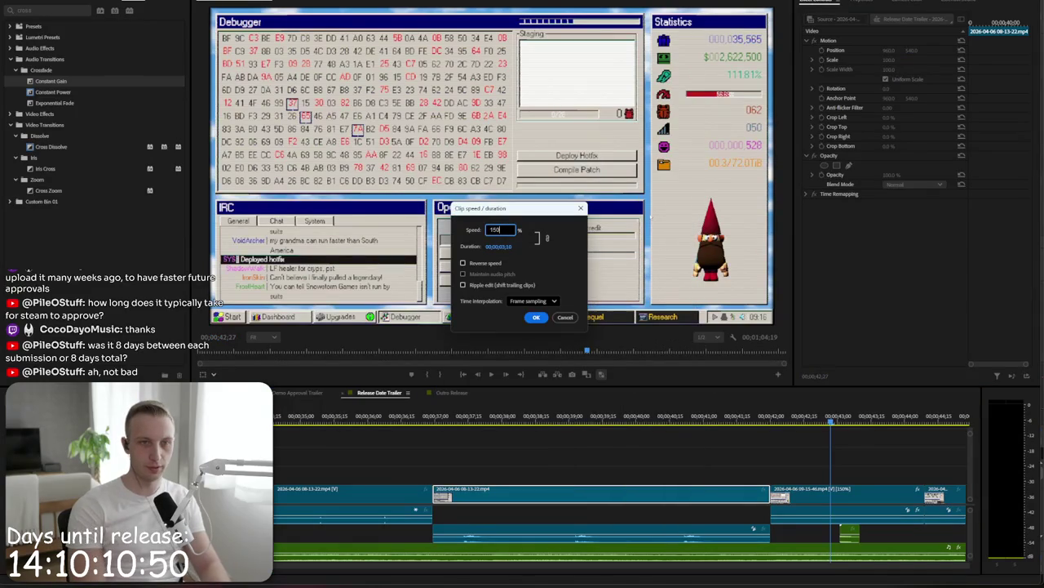
pyautogui.press('Return')
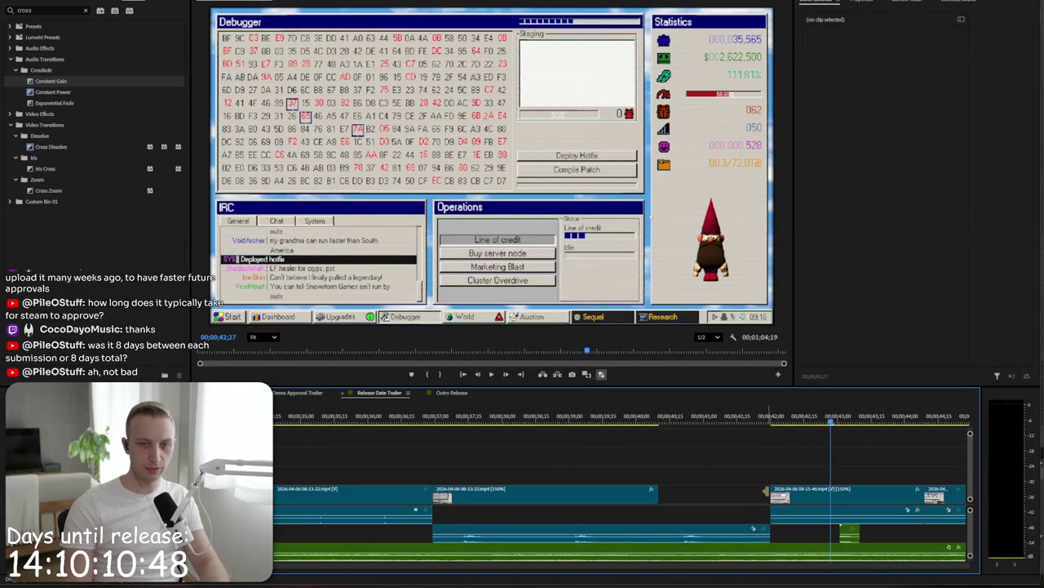
# Trim the following clip's start, split the A2 audio twice with Ctrl+K, and trim the pieces.
pyautogui.moveTo(765, 491); pyautogui.dragTo(611, 488)
pyautogui.moveTo(769, 493)
pyautogui.mouseDown()
pyautogui.moveTo(772, 522)
pyautogui.moveTo(699, 544)
pyautogui.moveTo(763, 545)
pyautogui.mouseUp()
pyautogui.click(767, 534)
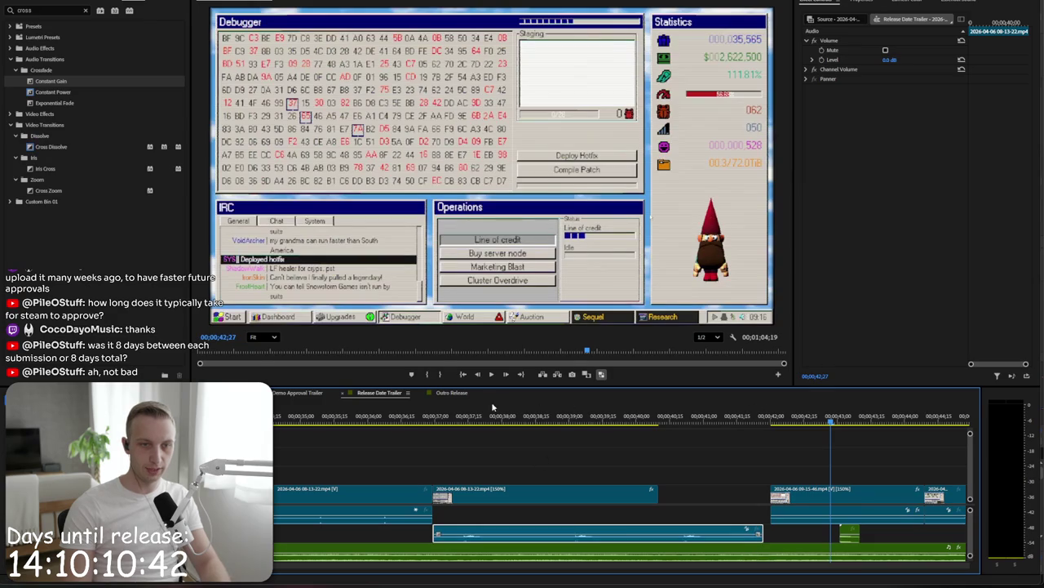
pyautogui.click(537, 417)
pyautogui.hotkey('ctrl', 'k')
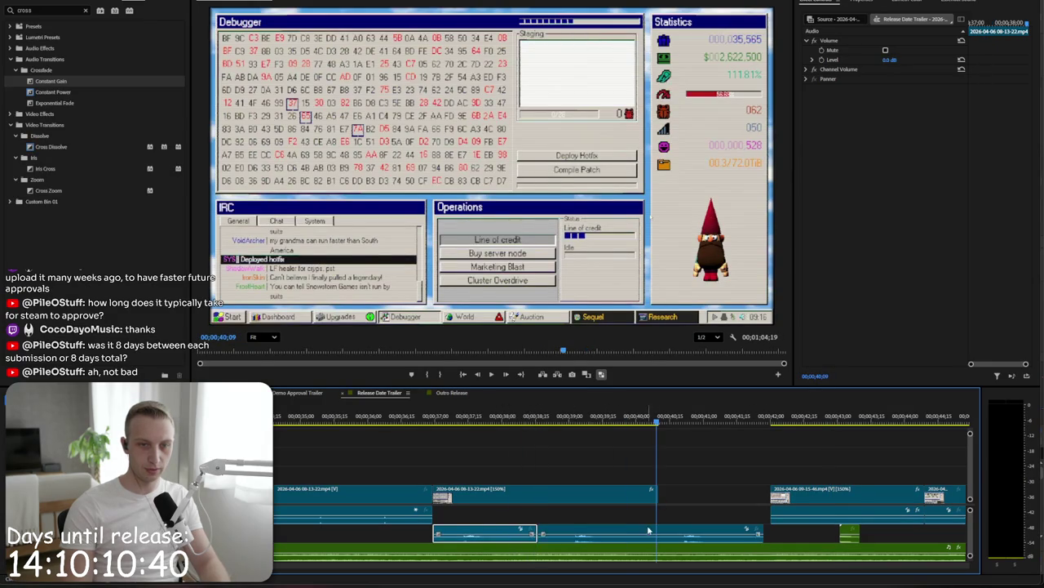
pyautogui.click(648, 531)
pyautogui.hotkey('ctrl', 'k')
pyautogui.moveTo(540, 536); pyautogui.dragTo(565, 537)
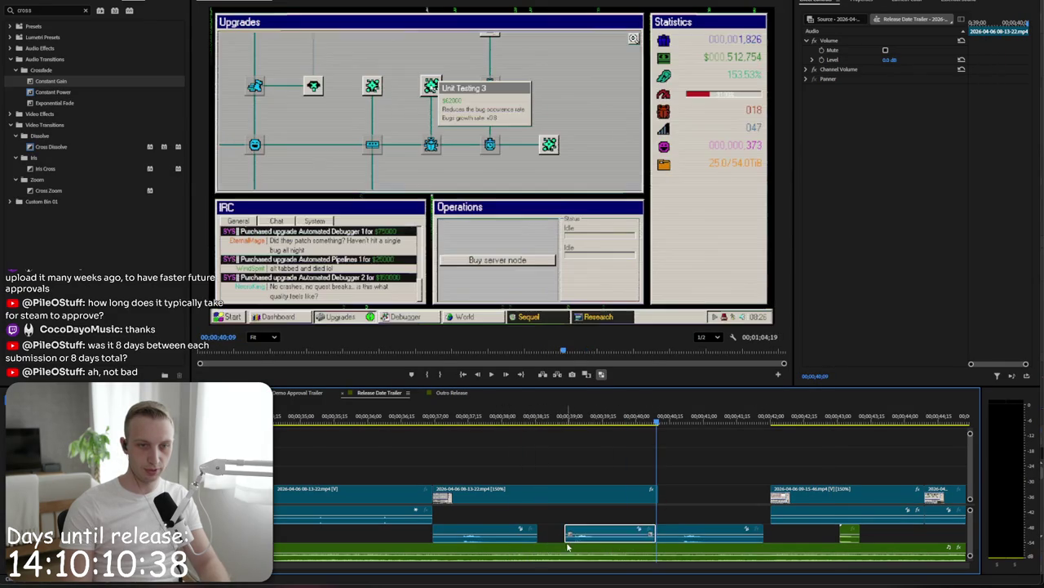
pyautogui.click(685, 535)
pyautogui.moveTo(657, 535); pyautogui.dragTo(673, 534)
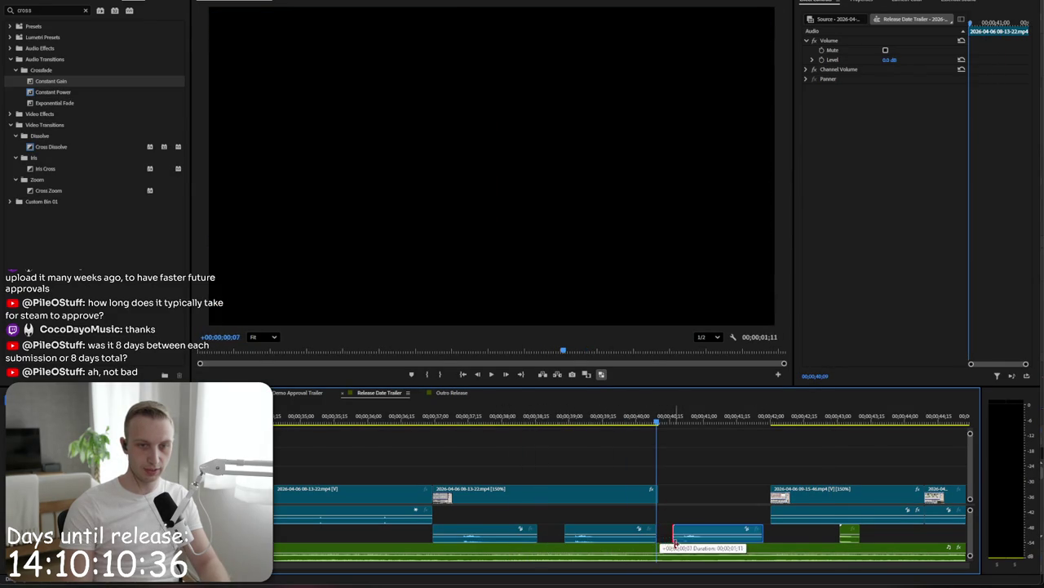
pyautogui.moveTo(533, 536); pyautogui.dragTo(523, 535)
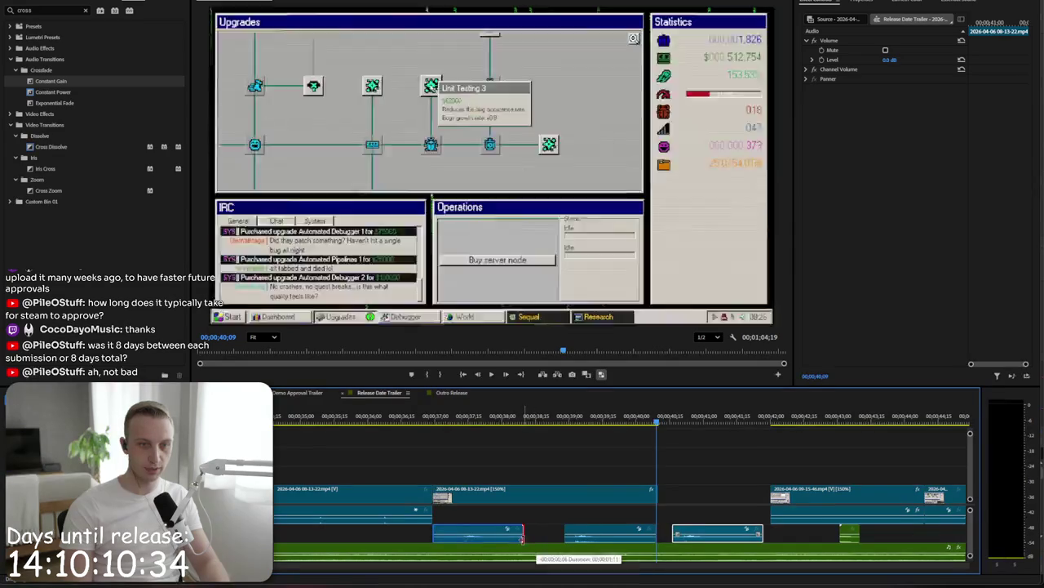
# Shift the audio pieces earlier, one by 22 frames, and shorten the last piece's end.
pyautogui.moveTo(414, 416); pyautogui.dragTo(447, 416)
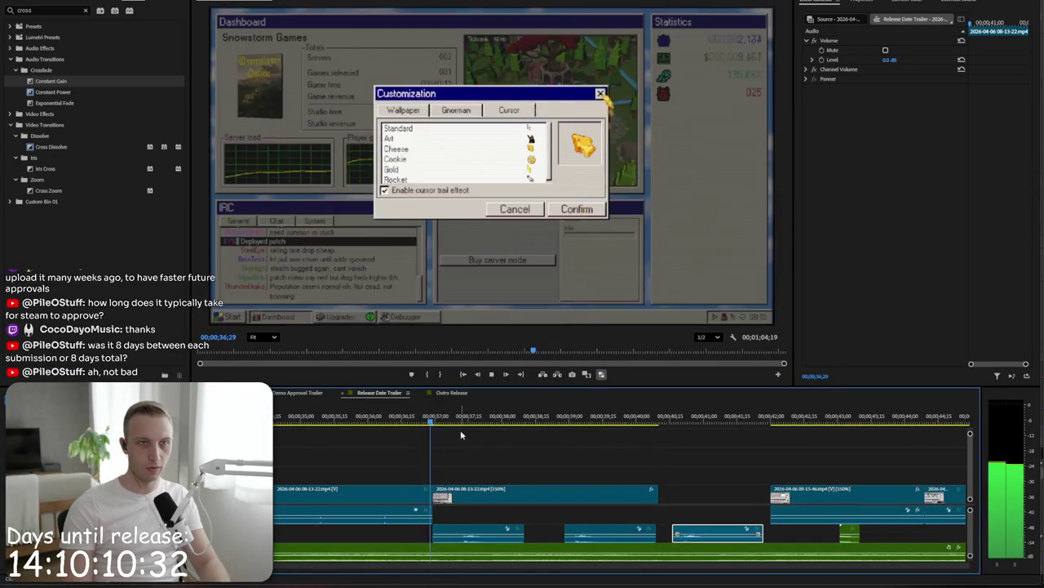
pyautogui.moveTo(481, 532)
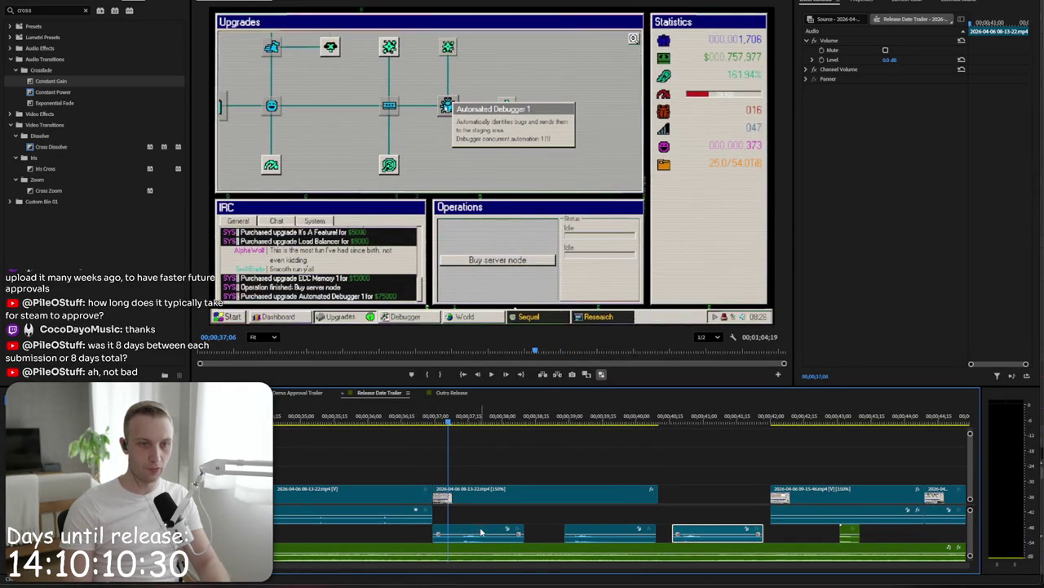
pyautogui.moveTo(420, 538); pyautogui.dragTo(442, 540)
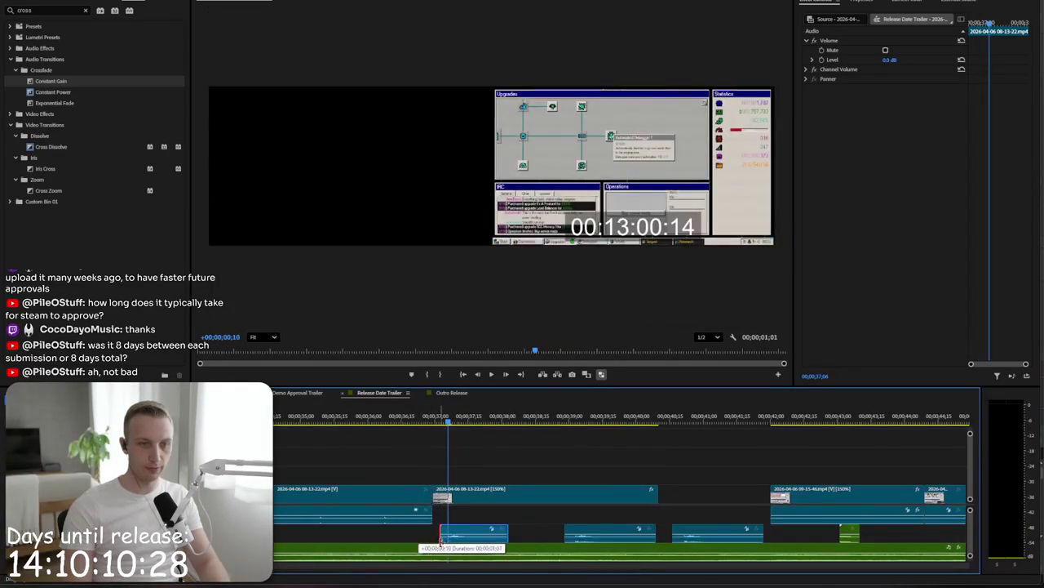
pyautogui.scroll(2, 443, 545)
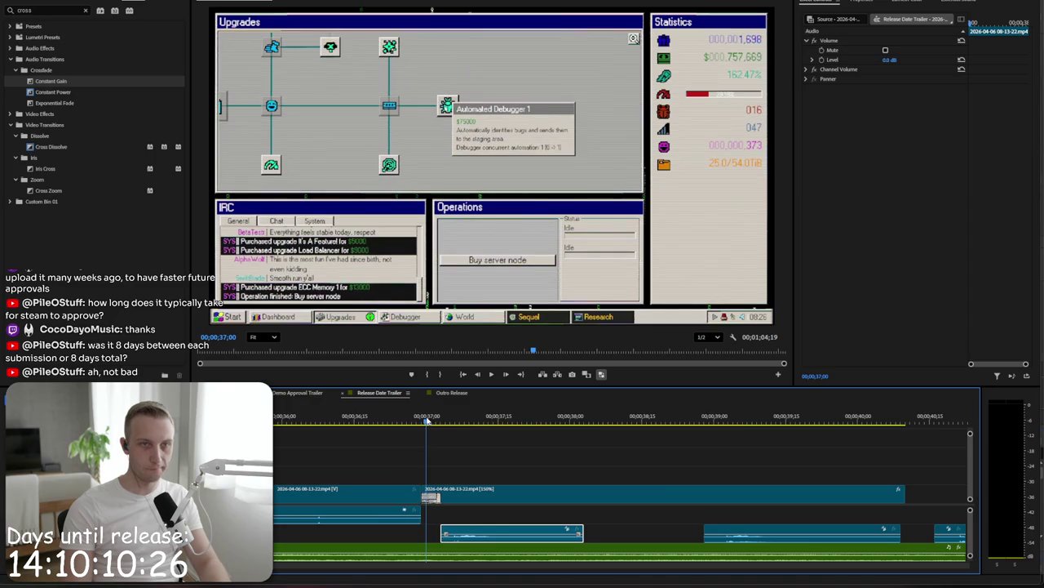
pyautogui.click(499, 418)
pyautogui.scroll(-3, 559, 454)
pyautogui.press('space')
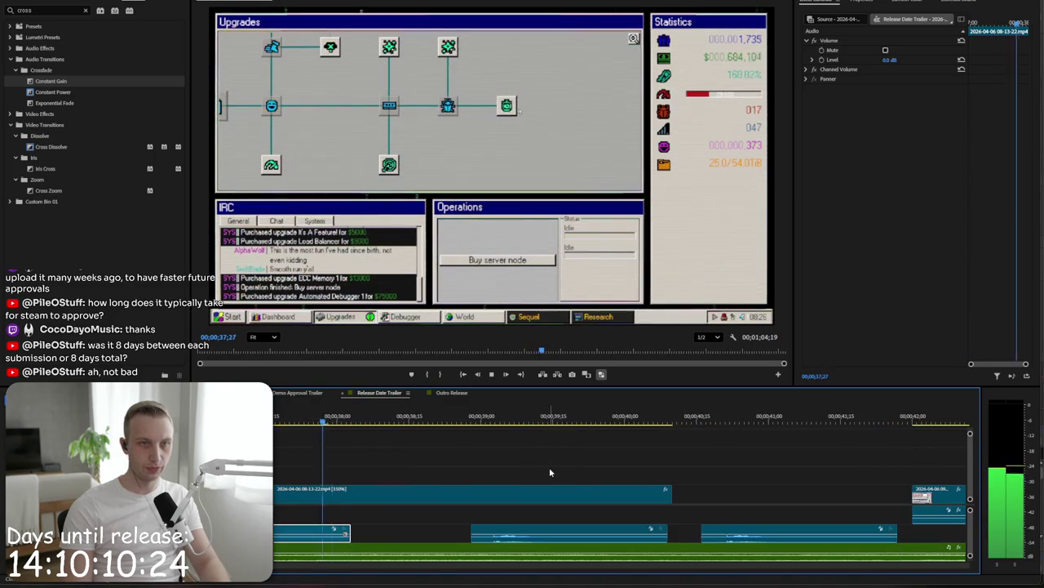
pyautogui.moveTo(567, 535)
pyautogui.mouseDown()
pyautogui.moveTo(461, 532)
pyautogui.moveTo(471, 532)
pyautogui.mouseUp()
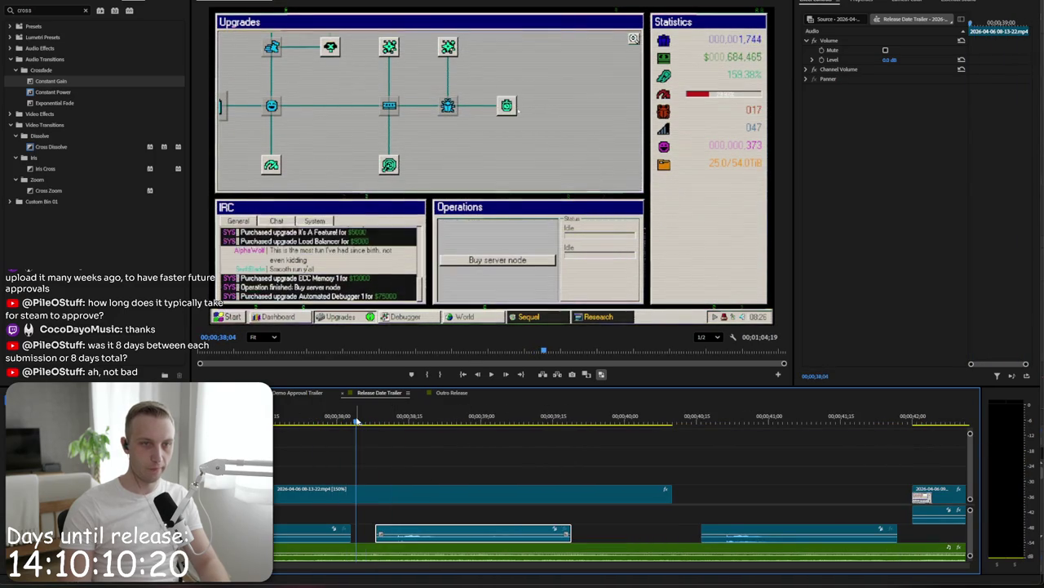
pyautogui.moveTo(715, 533); pyautogui.dragTo(579, 535)
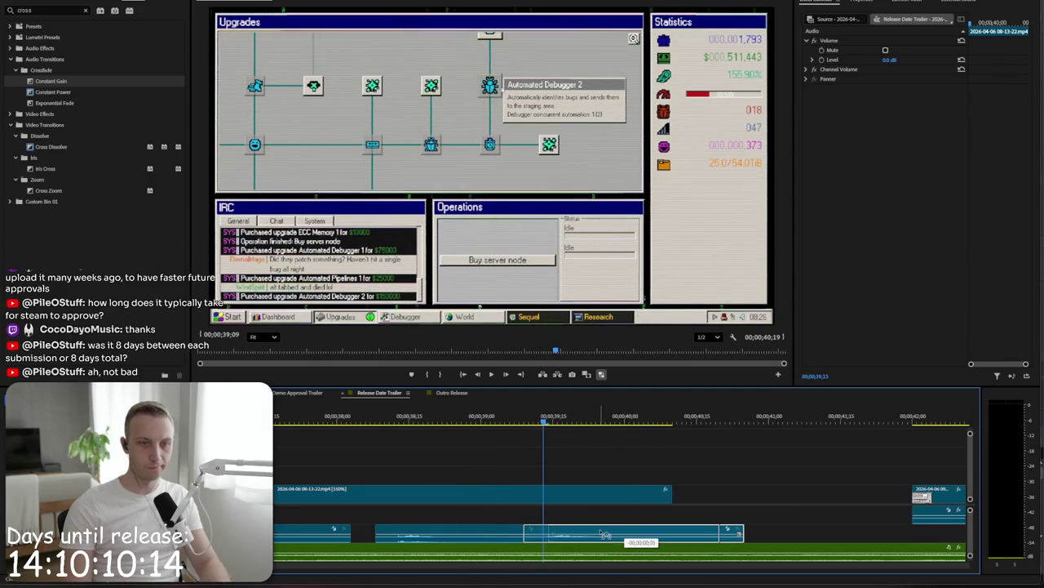
pyautogui.moveTo(585, 534); pyautogui.dragTo(588, 534)
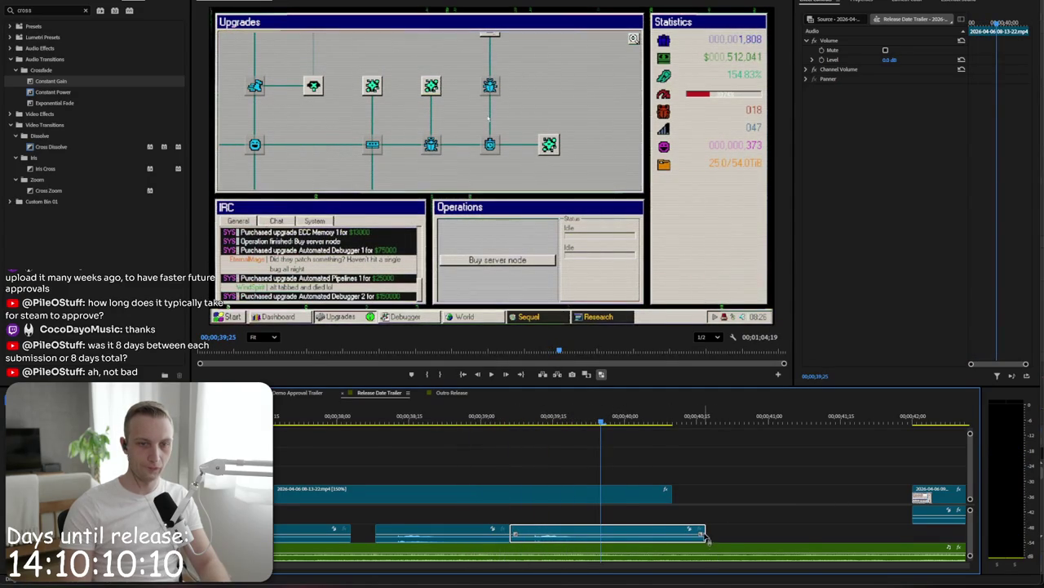
pyautogui.moveTo(712, 528); pyautogui.dragTo(678, 527)
# Move the next video clip left to close the gap and shorten the sped-up clip's end.
pyautogui.moveTo(908, 492); pyautogui.dragTo(654, 498)
pyautogui.press('space')
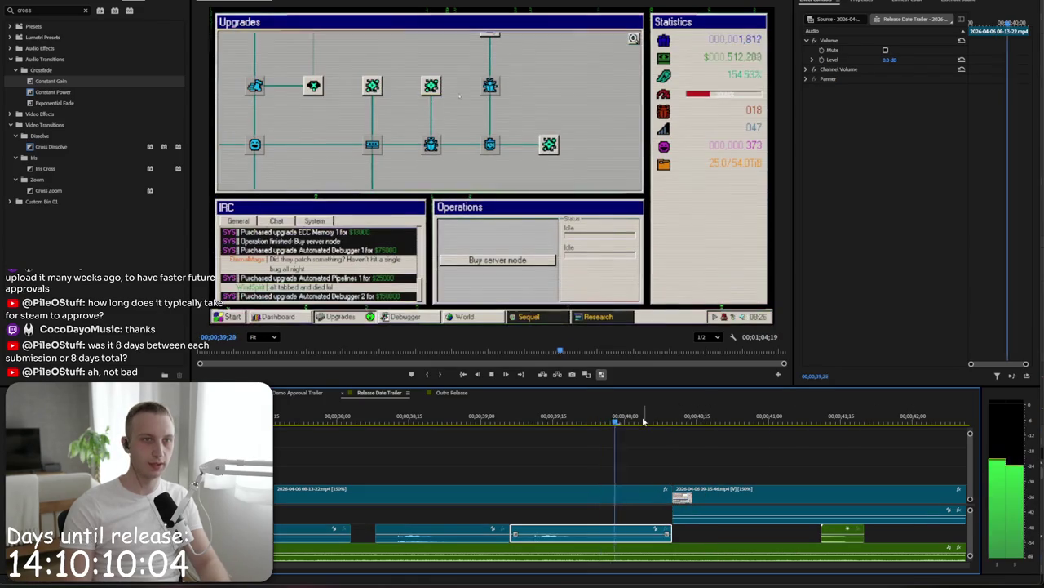
pyautogui.press('space')
pyautogui.keyDown('alt'); pyautogui.scroll(-2, 643, 423); pyautogui.keyUp('alt')
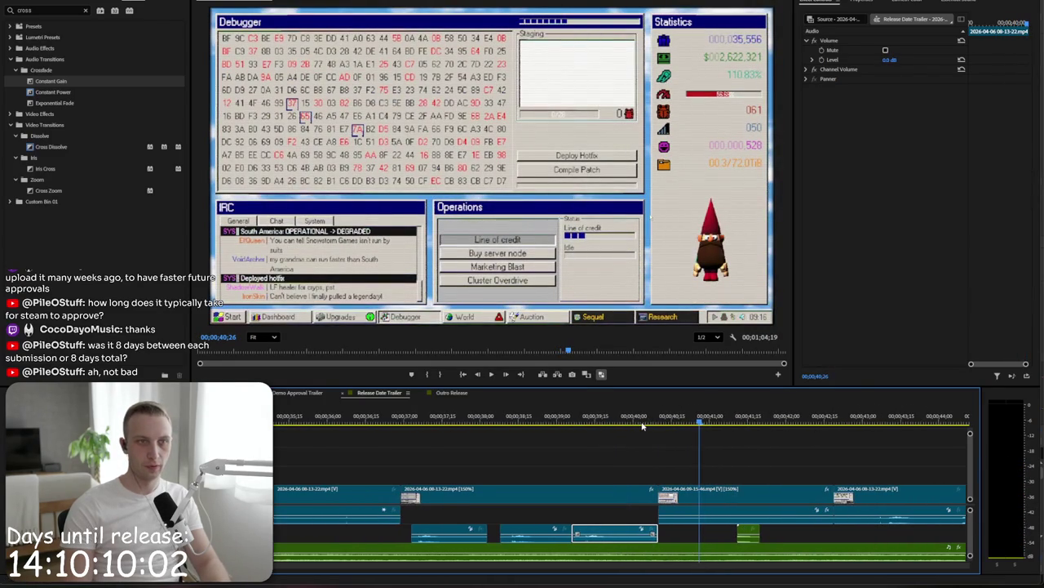
pyautogui.click(650, 492)
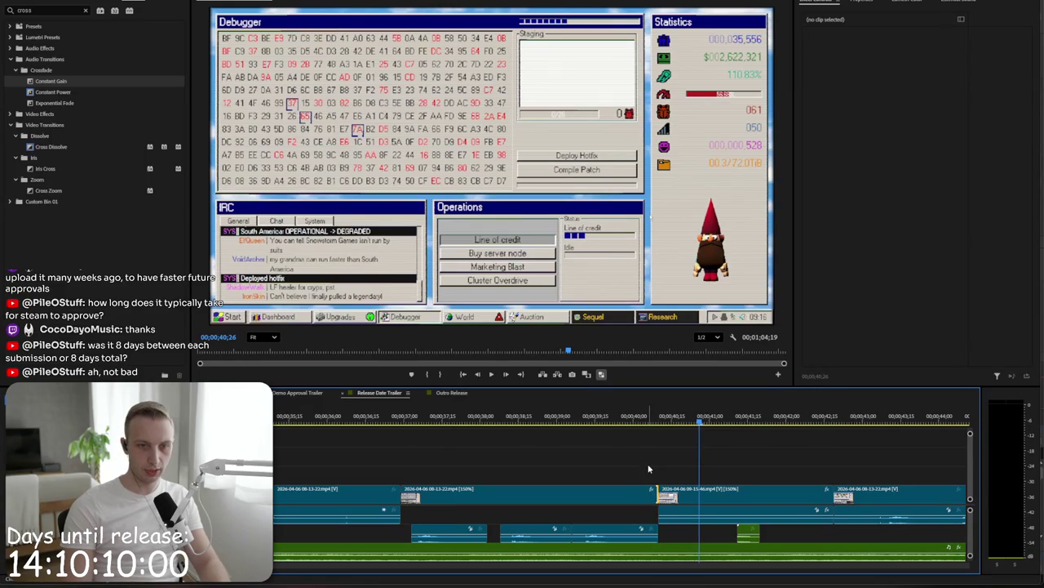
pyautogui.click(646, 493)
pyautogui.moveTo(650, 506); pyautogui.dragTo(632, 506)
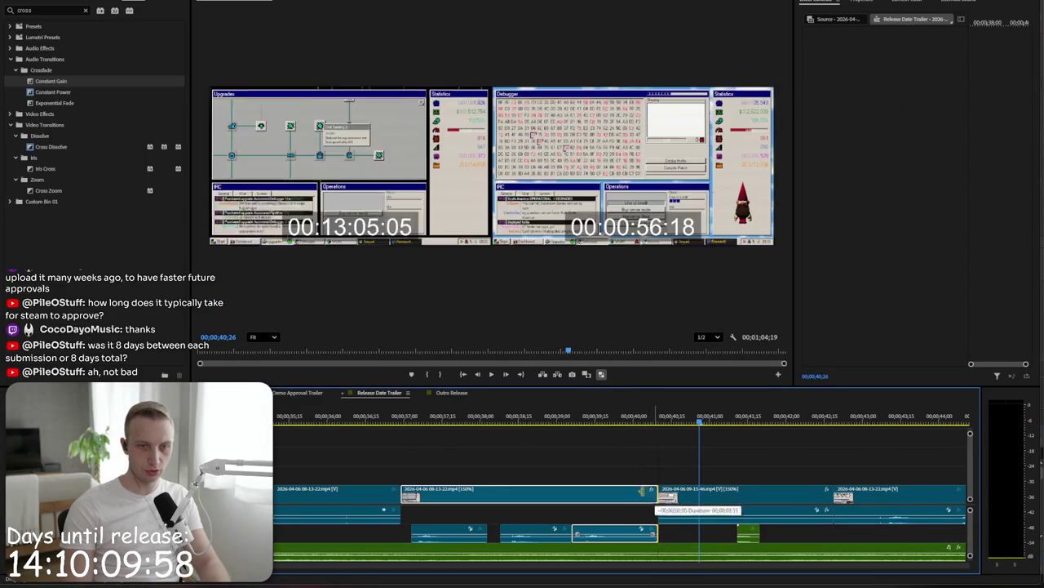
pyautogui.click(594, 416)
pyautogui.press('space')
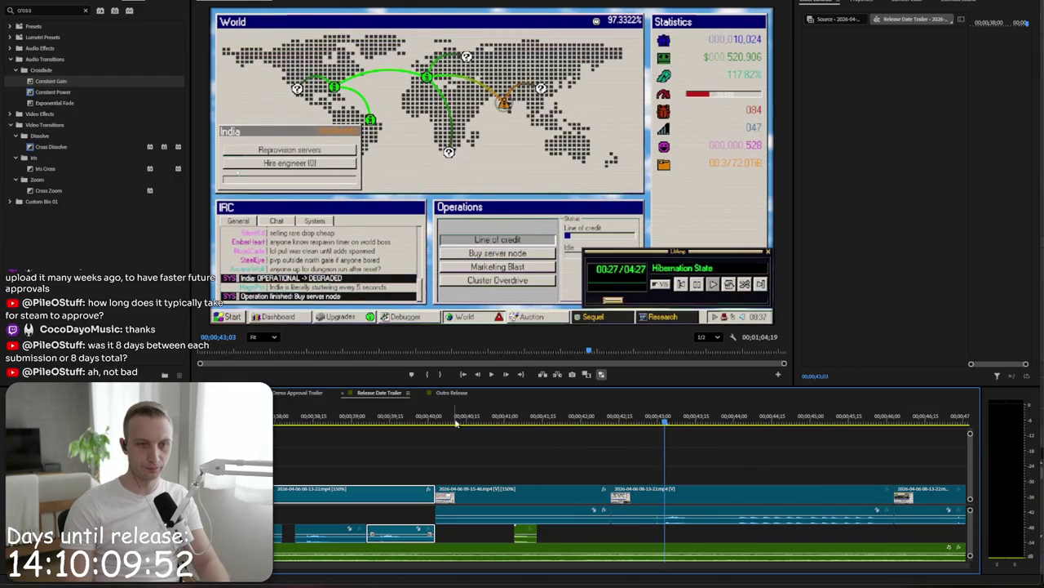
# Zoom out to the full sequence and trim the music clip to end with the outro.
pyautogui.click(455, 422)
pyautogui.click(388, 418)
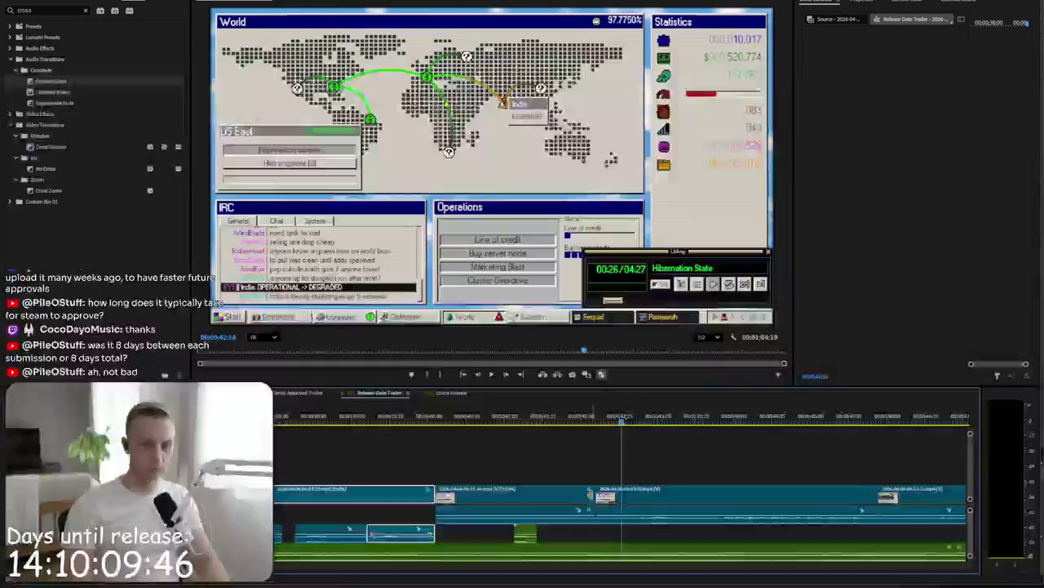
pyautogui.press('-')
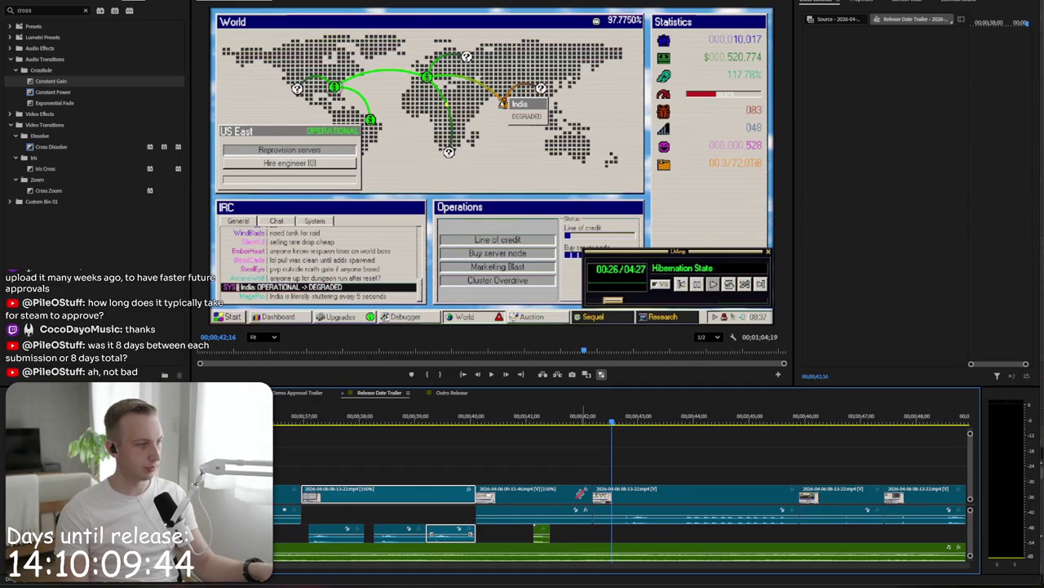
pyautogui.press('-')
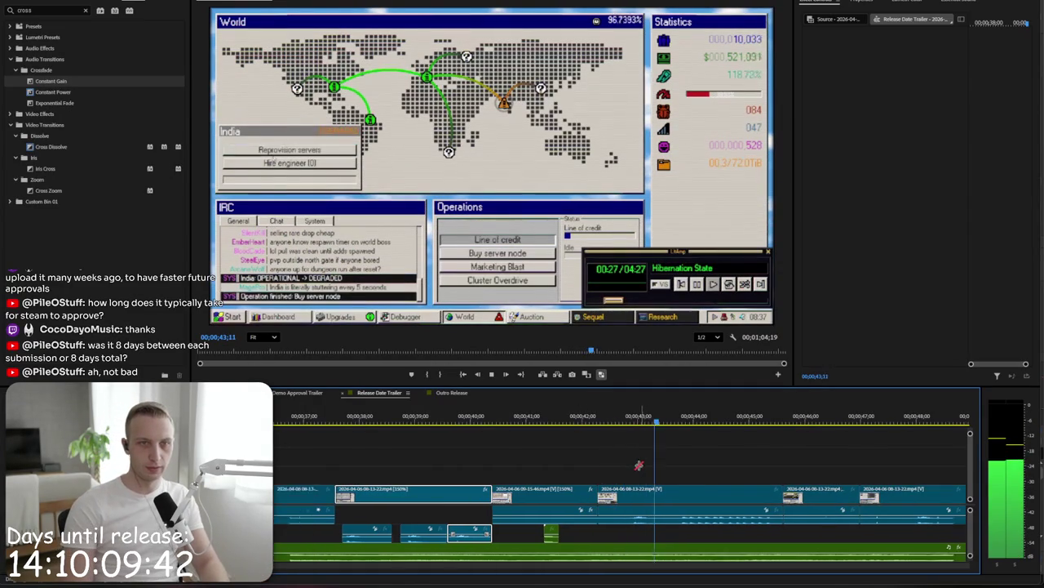
pyautogui.press('\\')
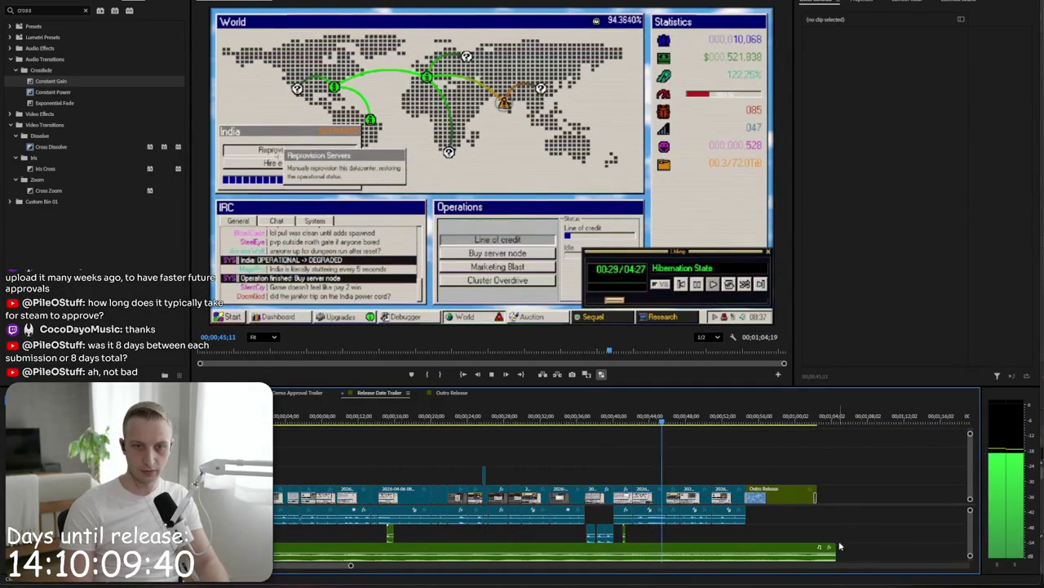
pyautogui.moveTo(836, 546); pyautogui.dragTo(816, 546)
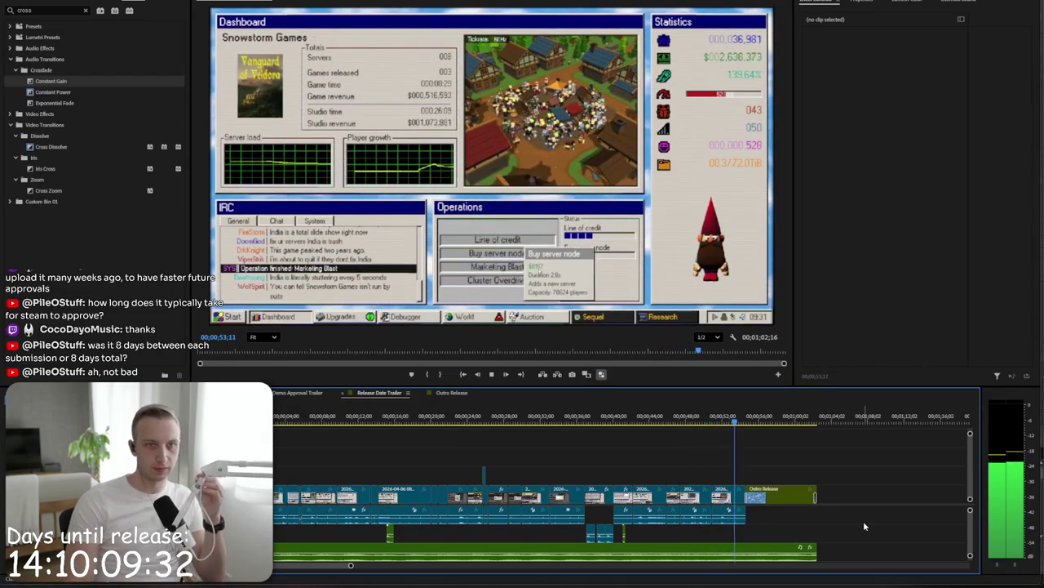
pyautogui.rightClick(760, 551)
pyautogui.click(796, 420)
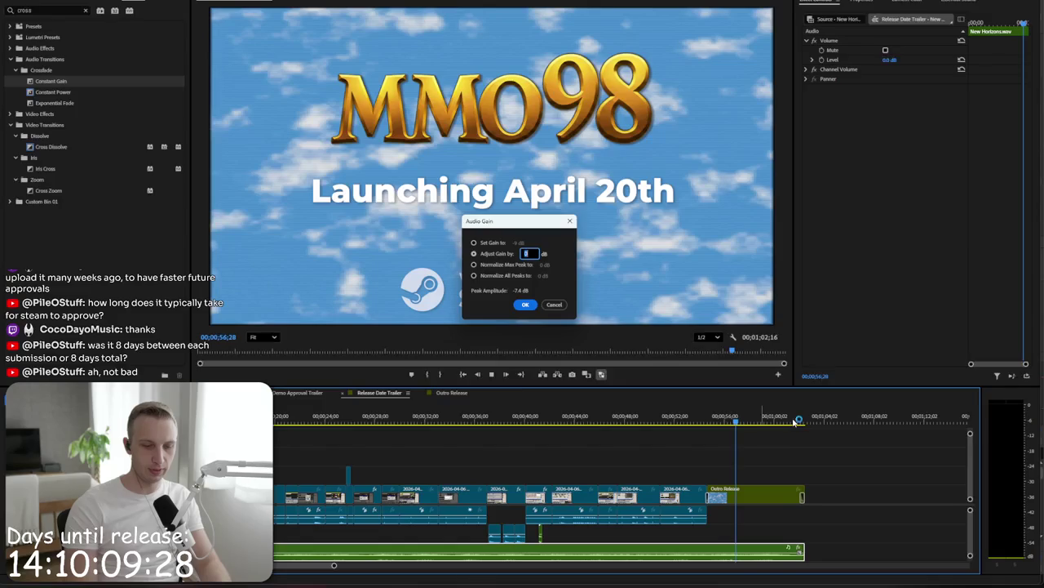
pyautogui.write('1')
pyautogui.press('Return')
pyautogui.press('space')
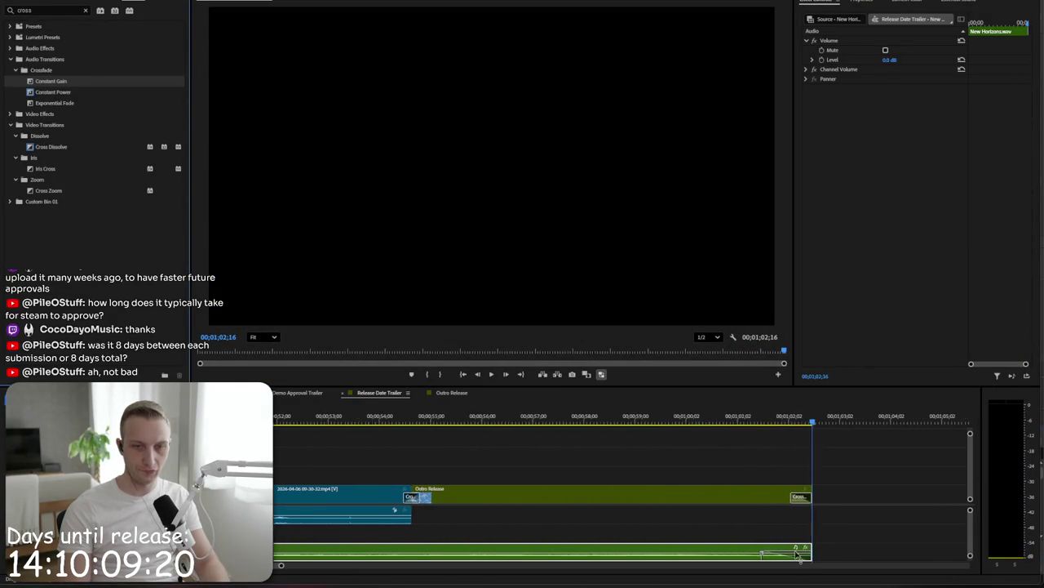
pyautogui.keyDown('alt'); pyautogui.scroll(1, 798, 555); pyautogui.keyUp('alt')
pyautogui.moveTo(816, 551); pyautogui.dragTo(777, 550)
pyautogui.moveTo(816, 488); pyautogui.dragTo(789, 493)
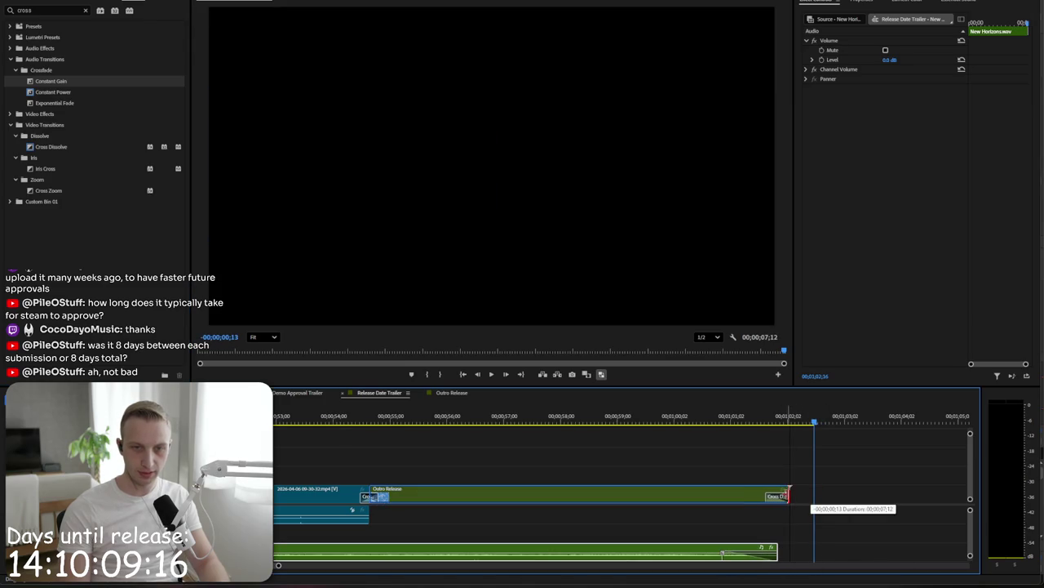
pyautogui.click(606, 417)
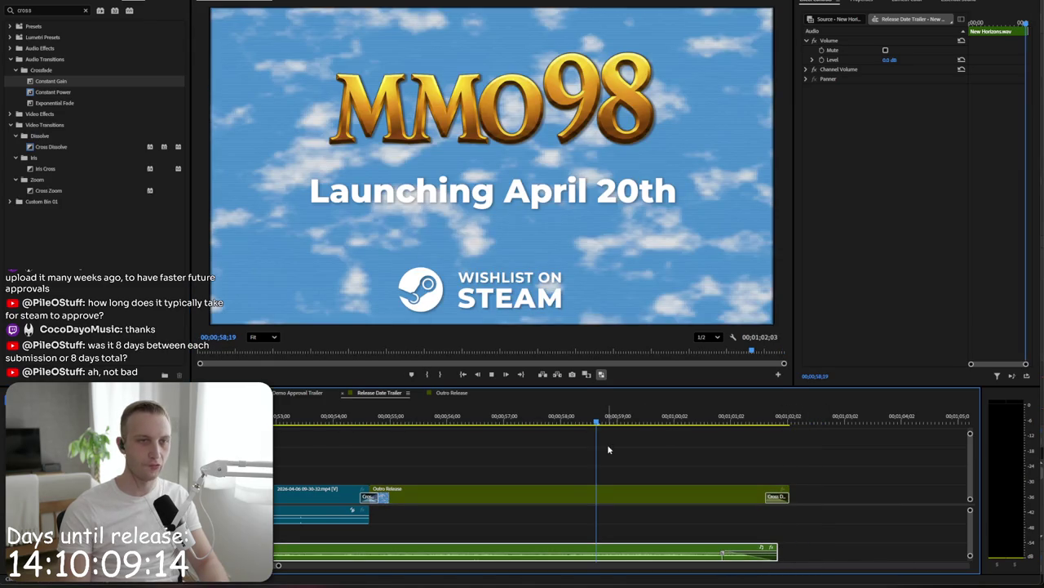
pyautogui.press('space')
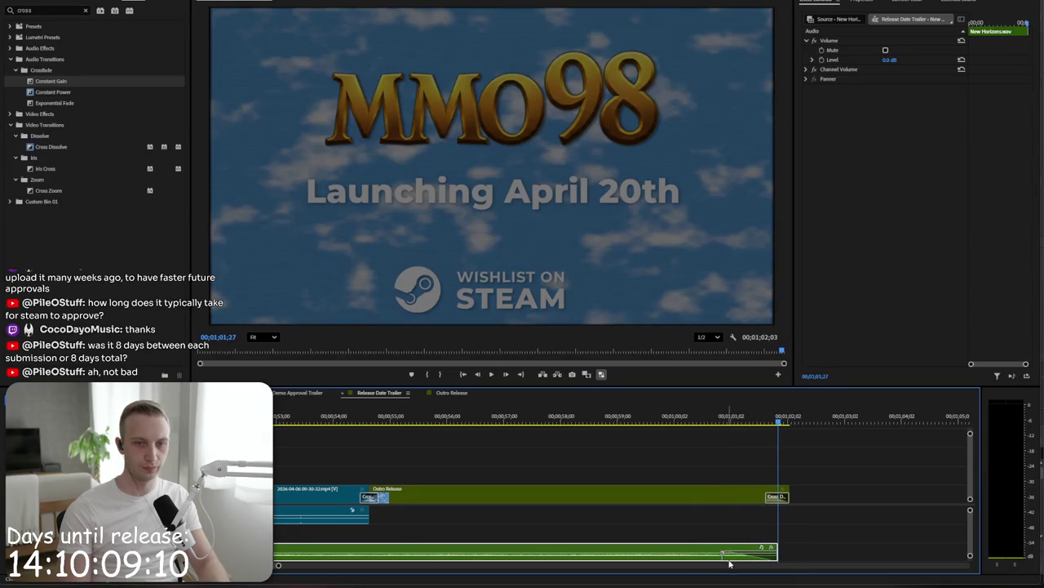
pyautogui.moveTo(740, 555); pyautogui.dragTo(741, 555)
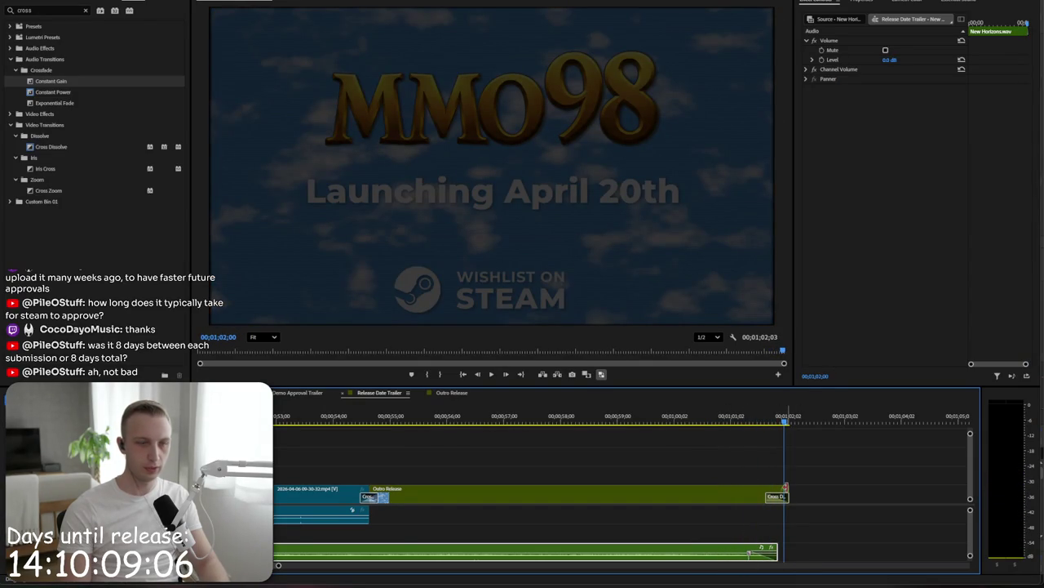
pyautogui.scroll(-5, 602, 510)
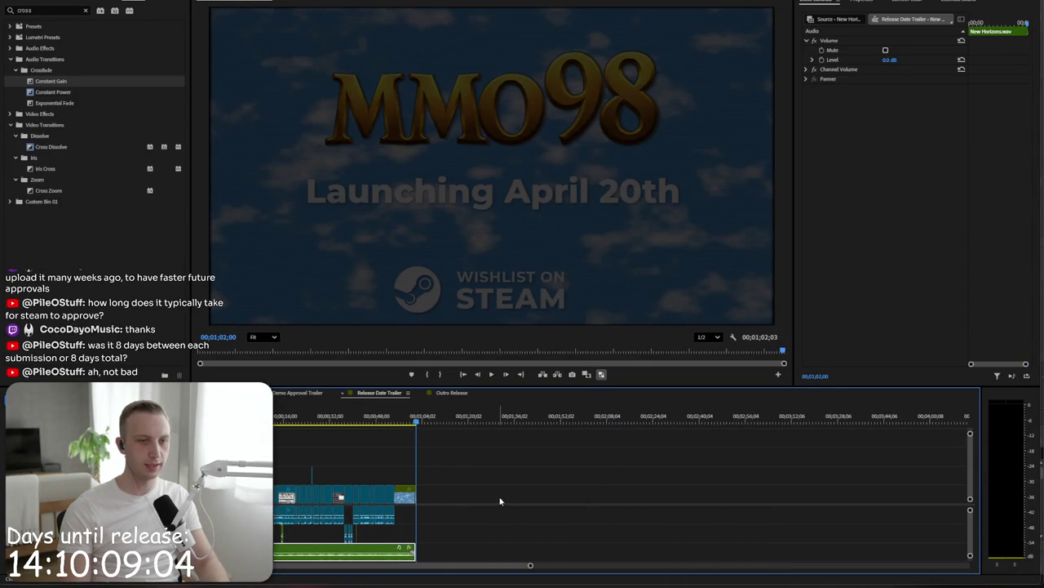
pyautogui.scroll(1, 500, 501)
pyautogui.press('space')
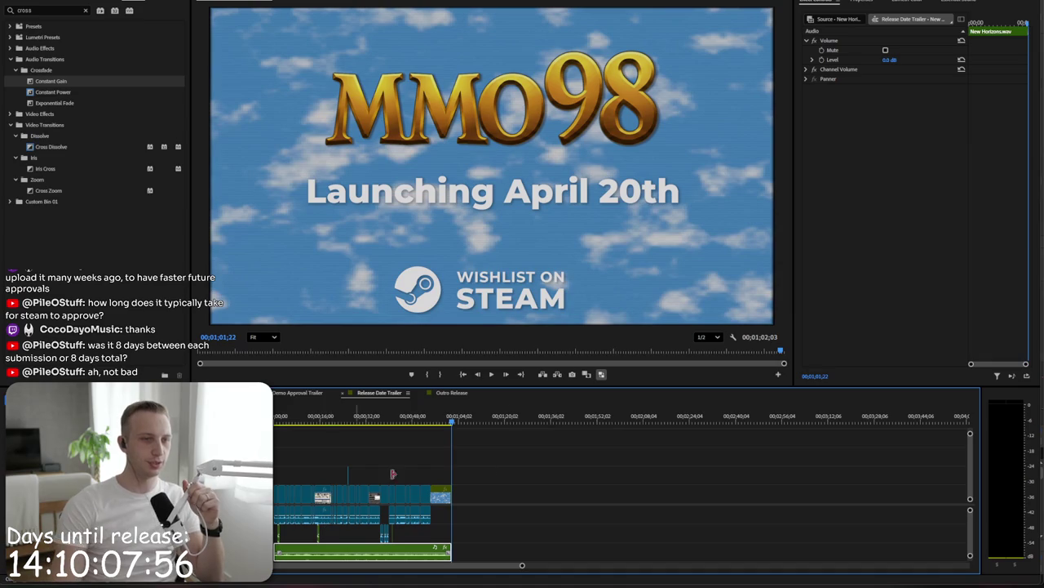
# Replace 'Launching' with 'Out' in the Outro Release title text.
pyautogui.click(445, 394)
pyautogui.click(428, 462)
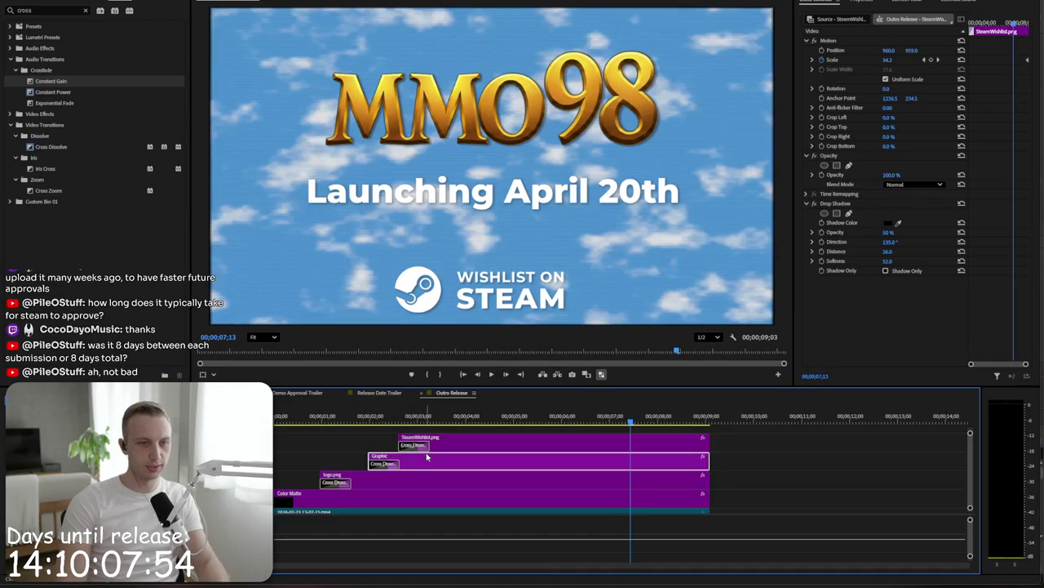
pyautogui.click(519, 204)
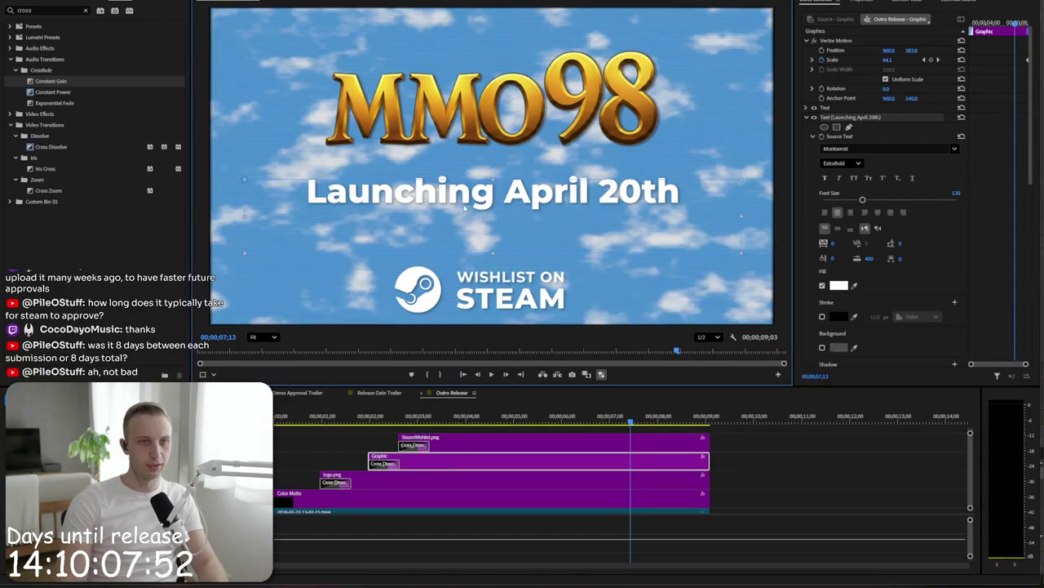
pyautogui.doubleClick(418, 197)
pyautogui.doubleClick(461, 204)
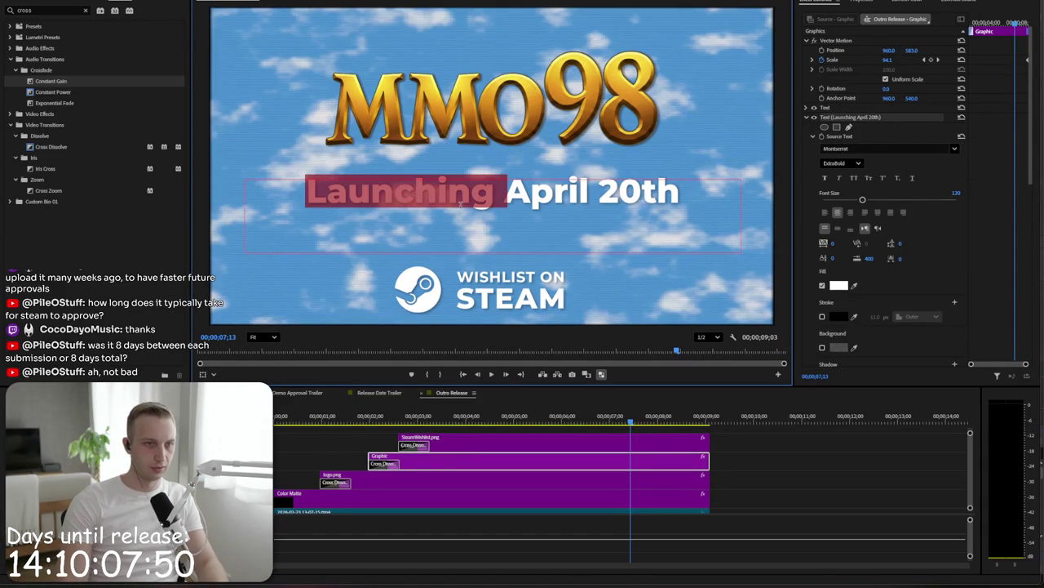
pyautogui.write('Out')
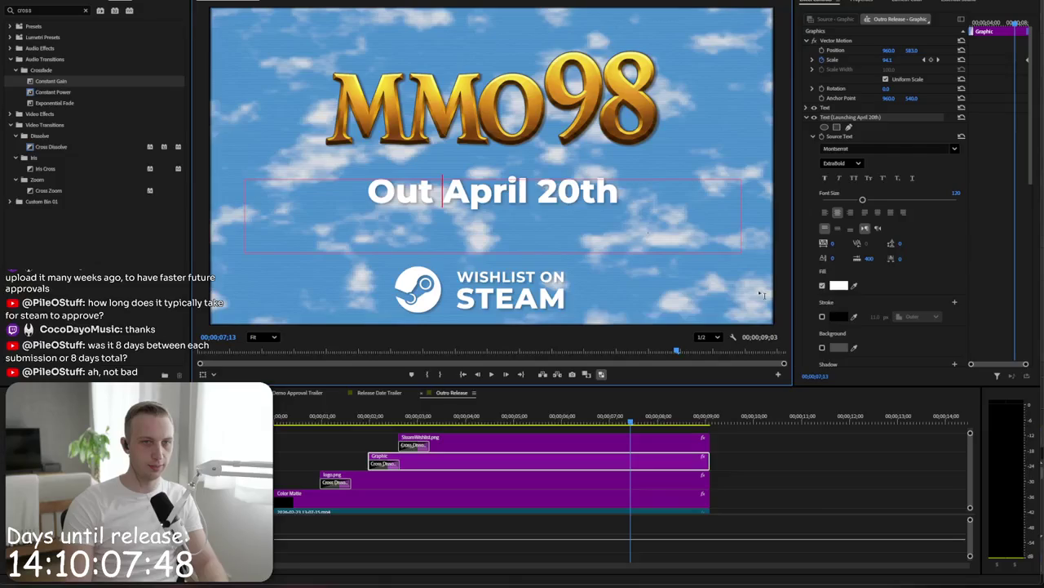
pyautogui.click(815, 493)
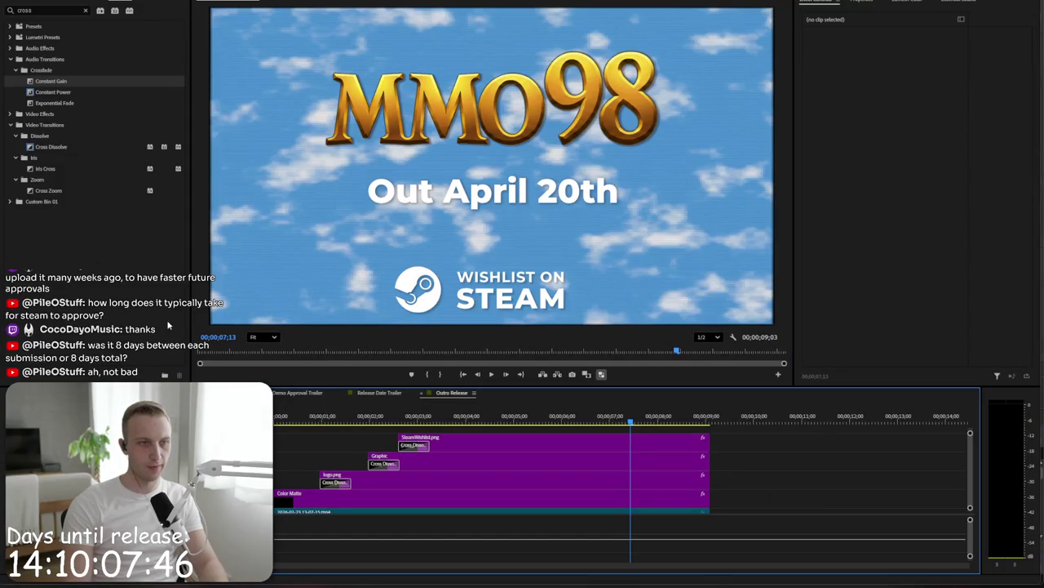
# Play the Release Date Trailer and scrub through the transition into the new outro.
pyautogui.click(377, 394)
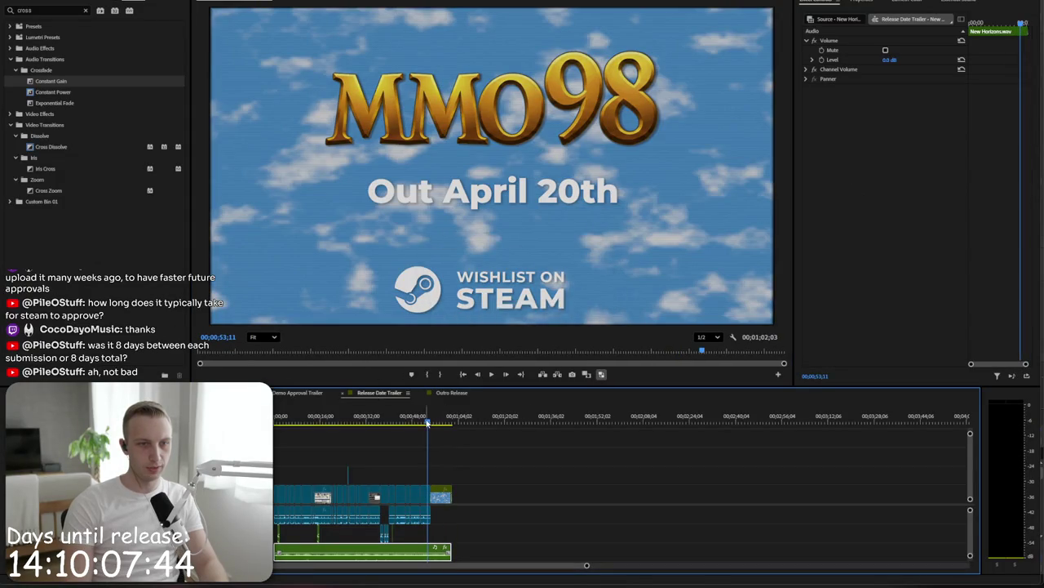
pyautogui.press('space')
pyautogui.press('=')
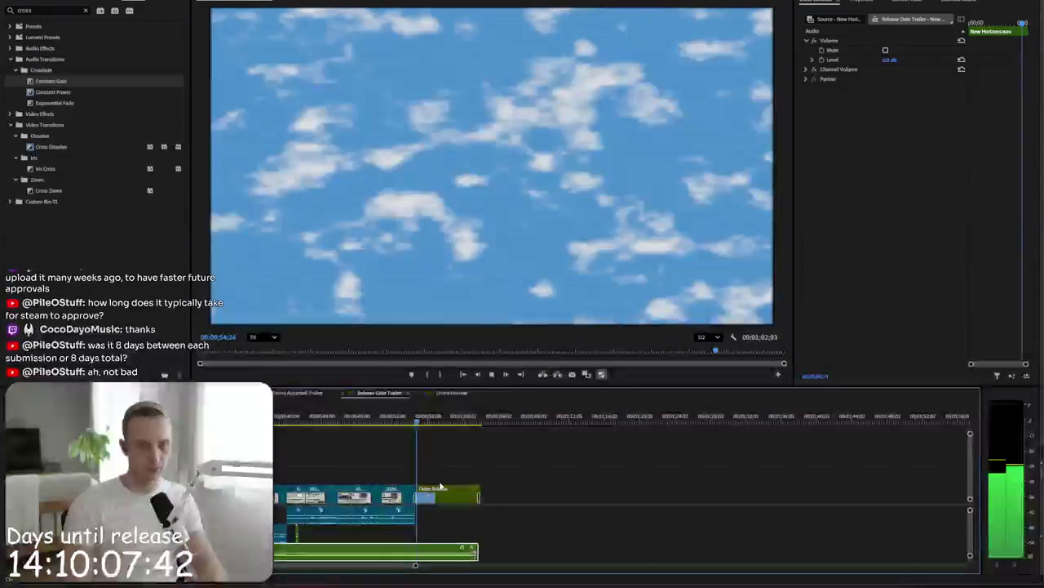
pyautogui.press('=')
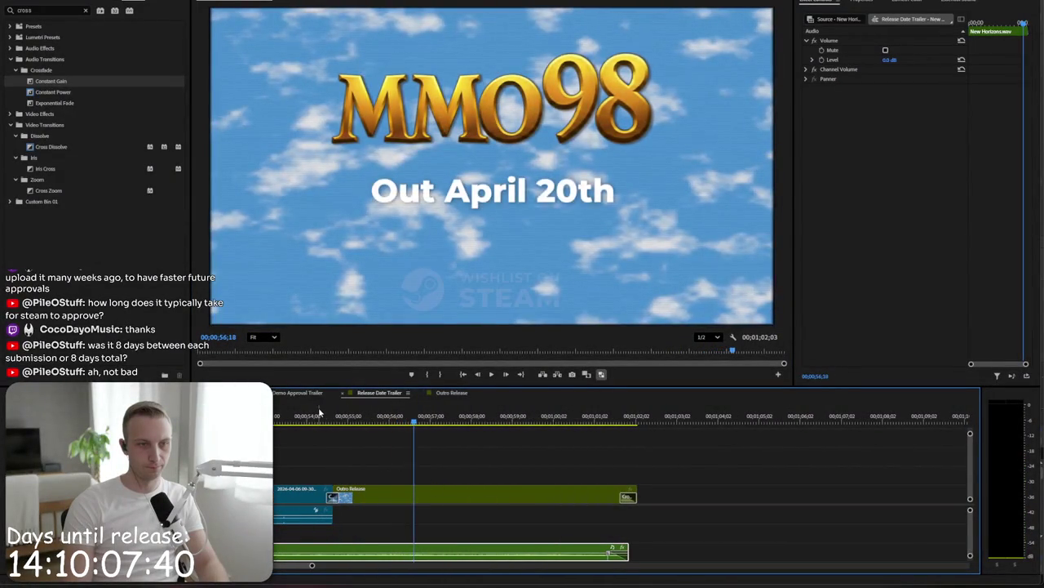
pyautogui.click(319, 412)
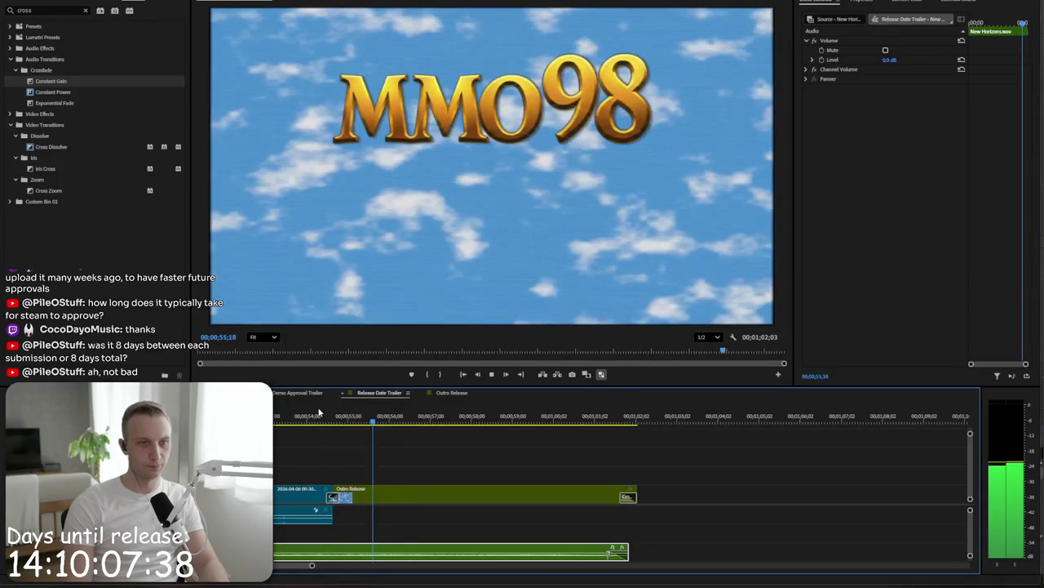
pyautogui.moveTo(320, 412)
pyautogui.mouseDown()
pyautogui.moveTo(343, 417)
pyautogui.moveTo(333, 417)
pyautogui.mouseUp()
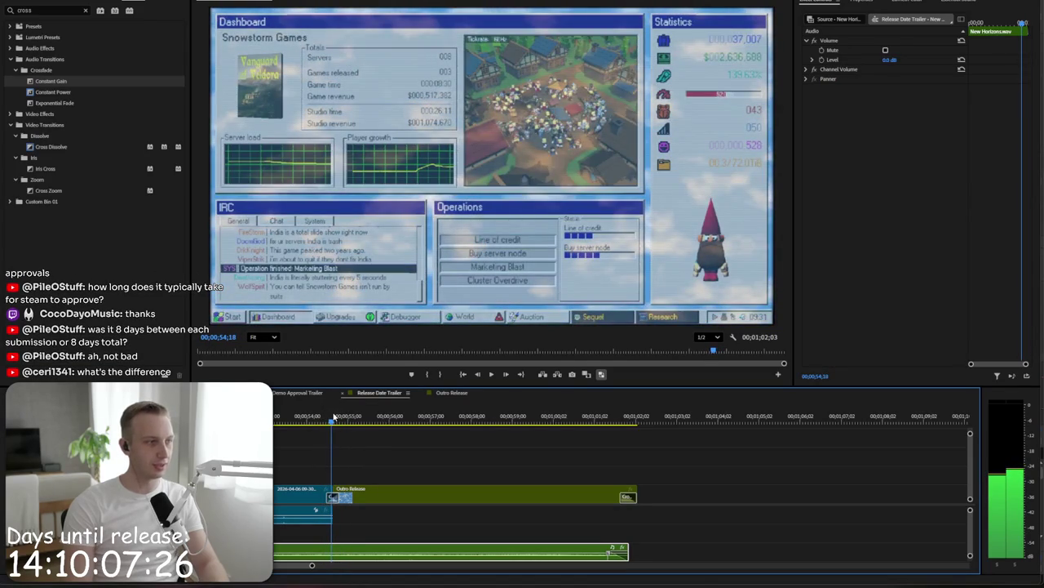
pyautogui.moveTo(334, 417); pyautogui.dragTo(342, 417)
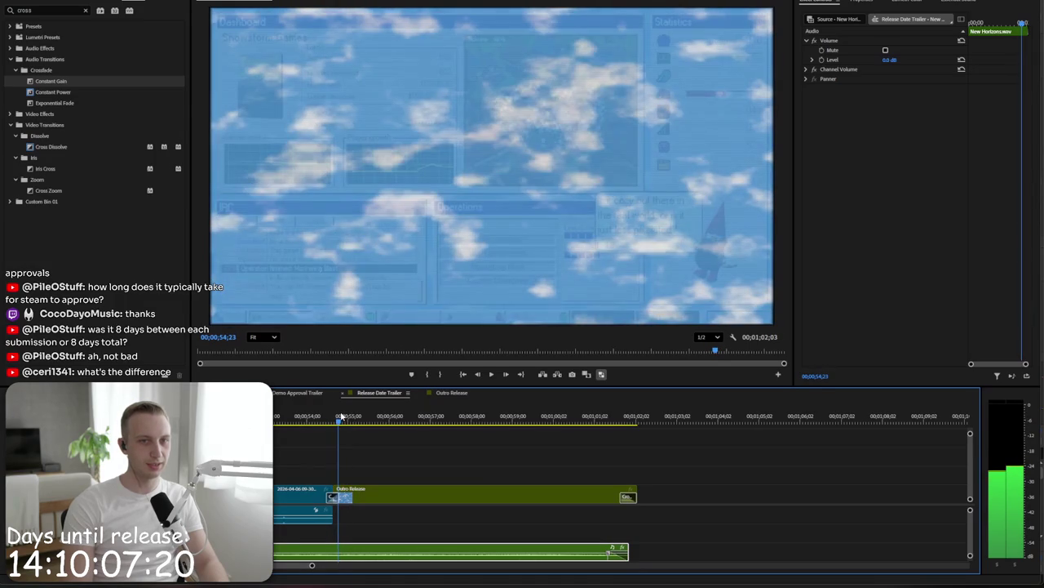
# Trim the final gameplay clip's end slightly earlier and replay the cross-dissolve into the outro.
pyautogui.press('=')
pyautogui.press('=')
pyautogui.press('=')
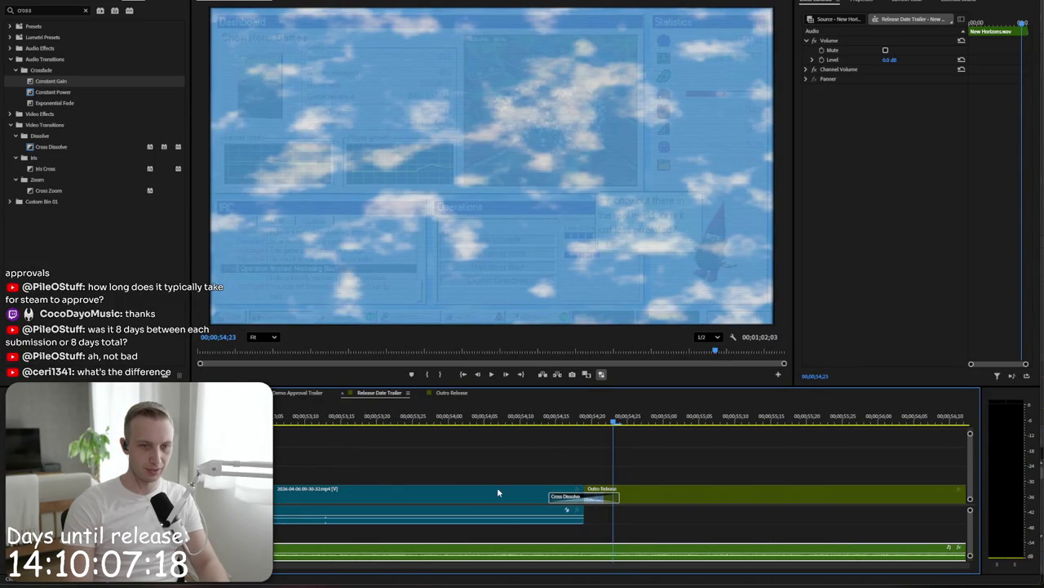
pyautogui.click(569, 488)
pyautogui.moveTo(581, 488); pyautogui.dragTo(578, 487)
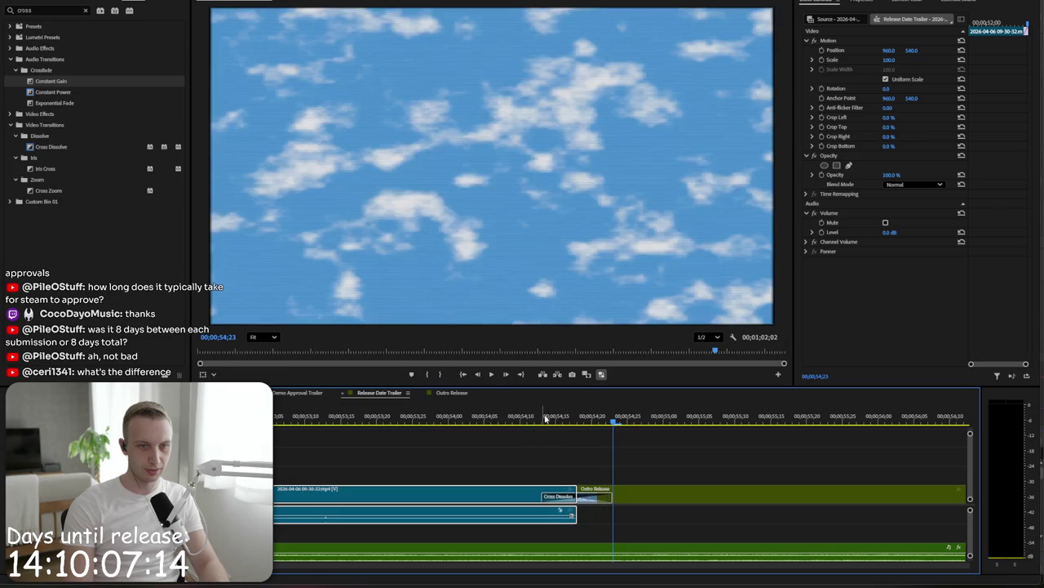
pyautogui.moveTo(551, 418); pyautogui.dragTo(602, 426)
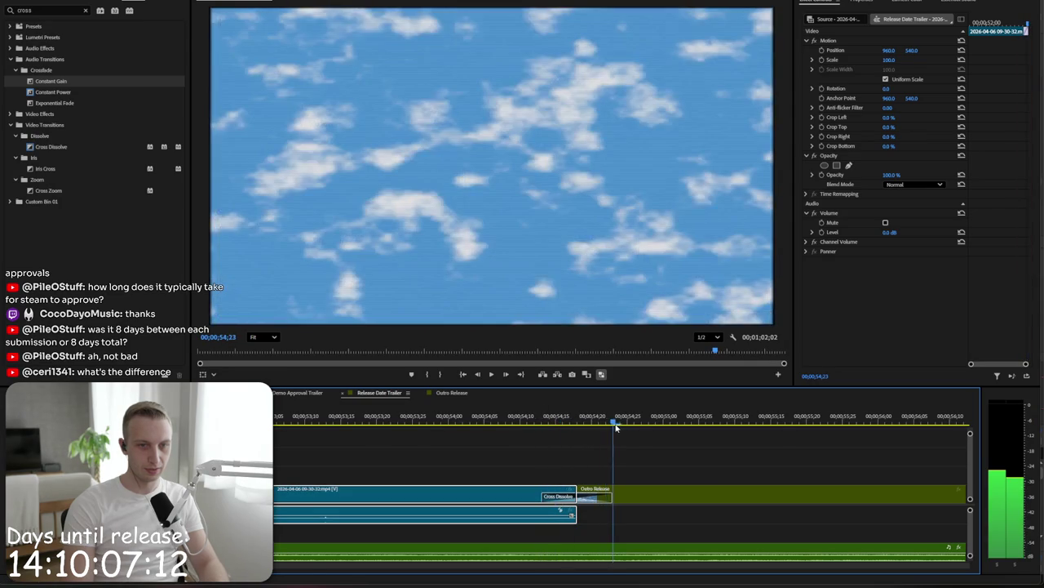
pyautogui.moveTo(616, 426)
pyautogui.mouseDown()
pyautogui.moveTo(560, 429)
pyautogui.moveTo(627, 429)
pyautogui.moveTo(561, 438)
pyautogui.moveTo(613, 440)
pyautogui.moveTo(539, 440)
pyautogui.moveTo(609, 451)
pyautogui.moveTo(361, 456)
pyautogui.mouseUp()
pyautogui.press('space')
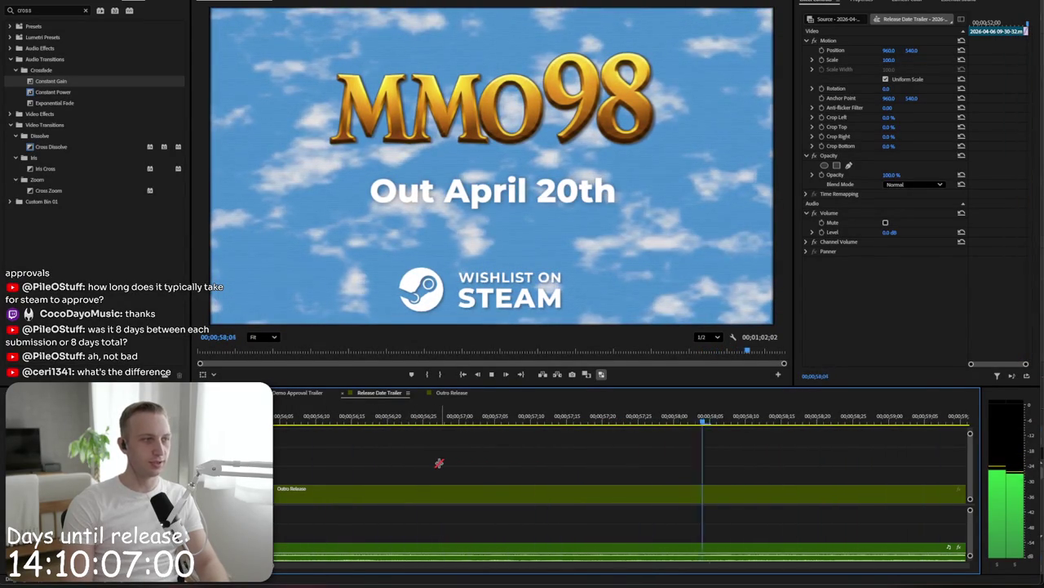
pyautogui.press('space')
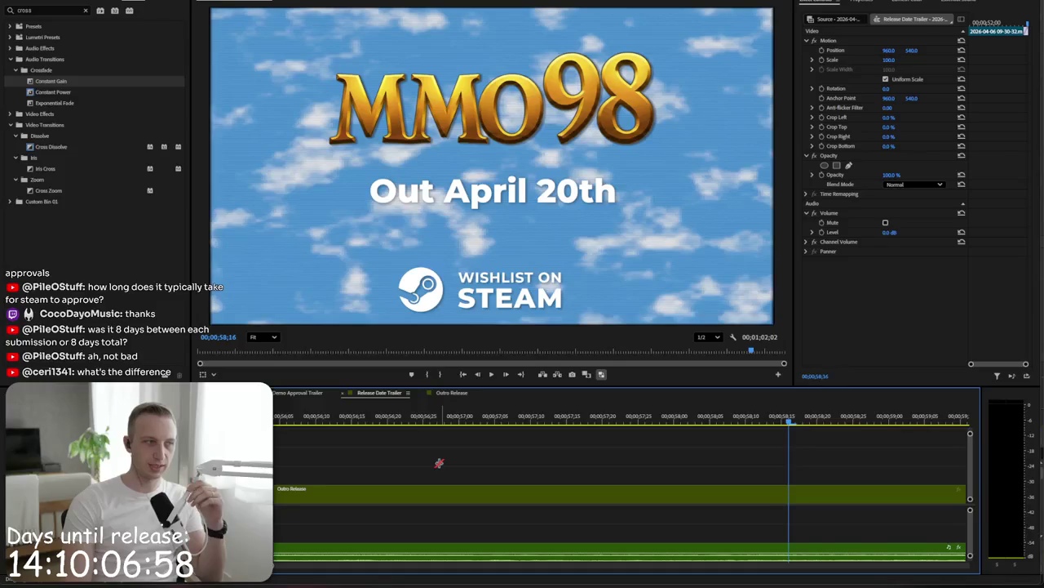
pyautogui.press('space')
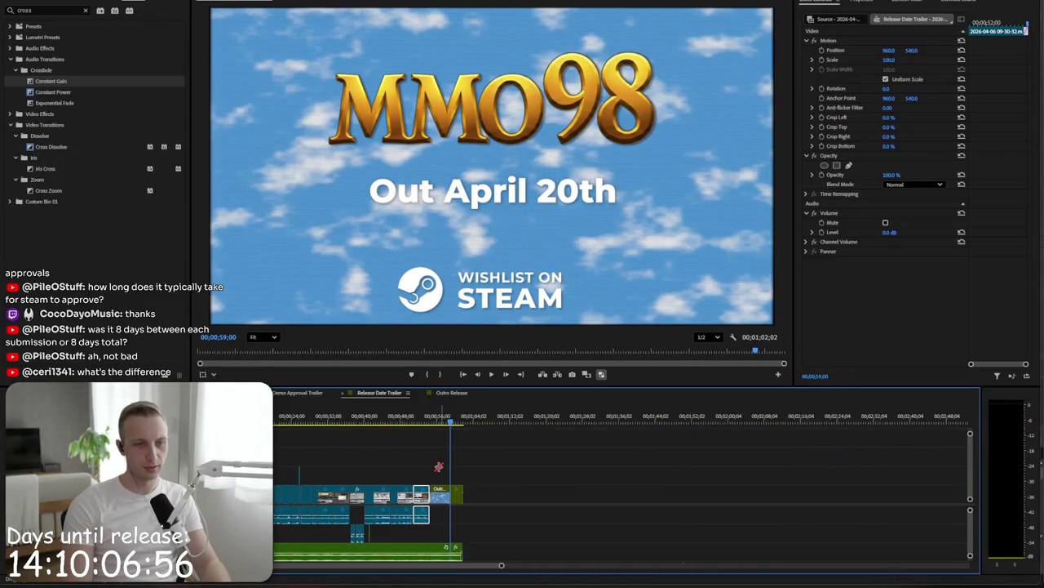
pyautogui.hotkey('alt', 'Tab')
pyautogui.hotkey('alt', 'Tab')
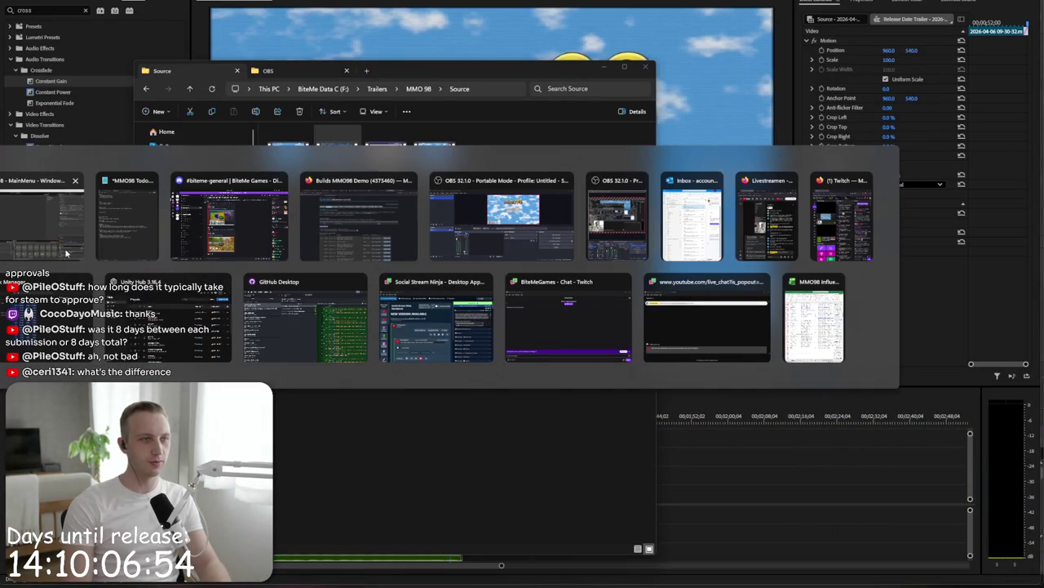
# Switch to the YouTube channel page and preview the I Can Only Speak Doner trailer.
pyautogui.click(377, 237)
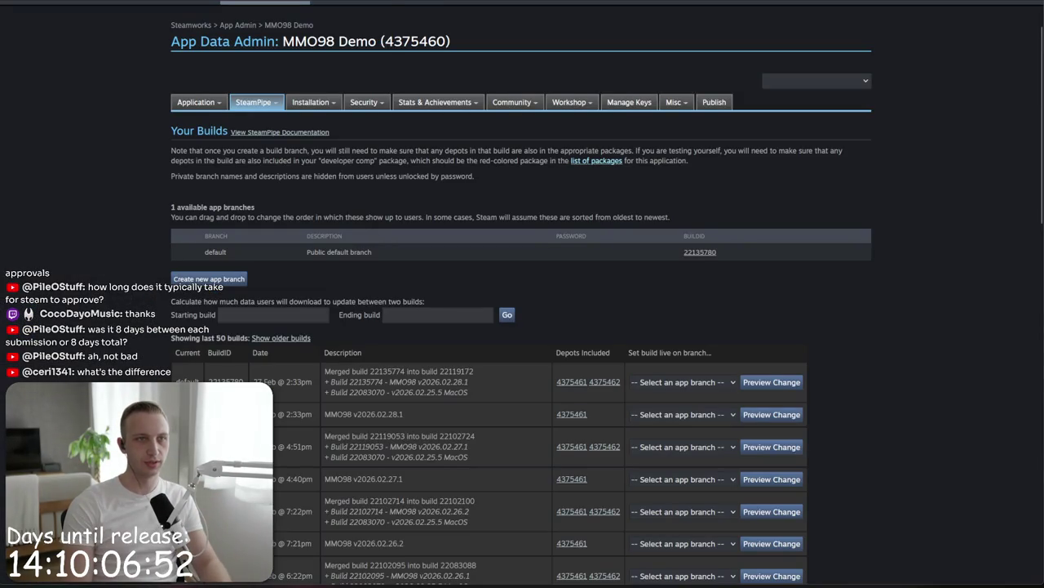
pyautogui.hotkey('alt', 'Tab')
pyautogui.hotkey('alt', 'Tab')
pyautogui.hotkey('alt', 'Tab')
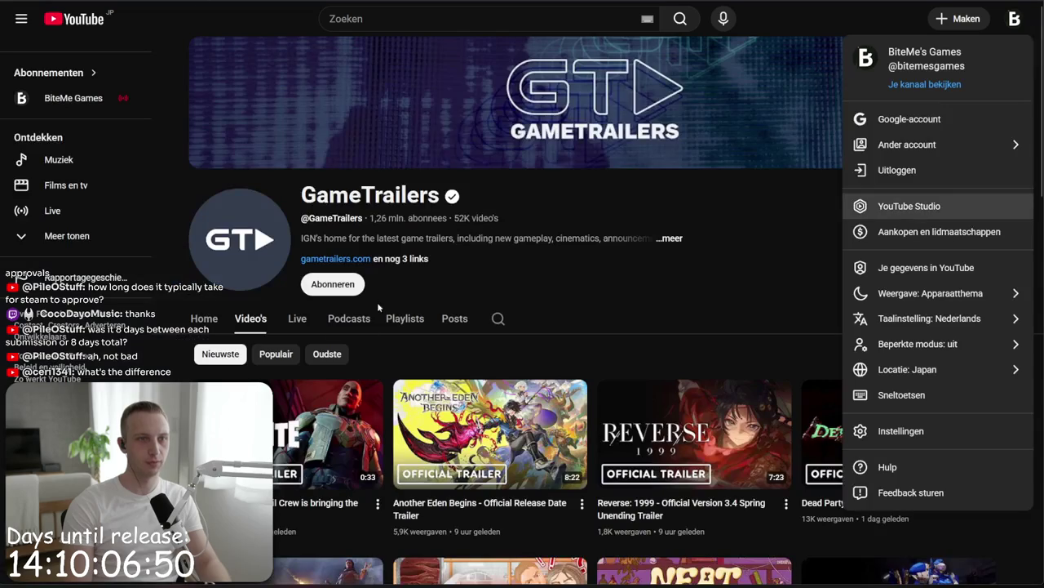
pyautogui.click(562, 350)
pyautogui.scroll(-3, 562, 350)
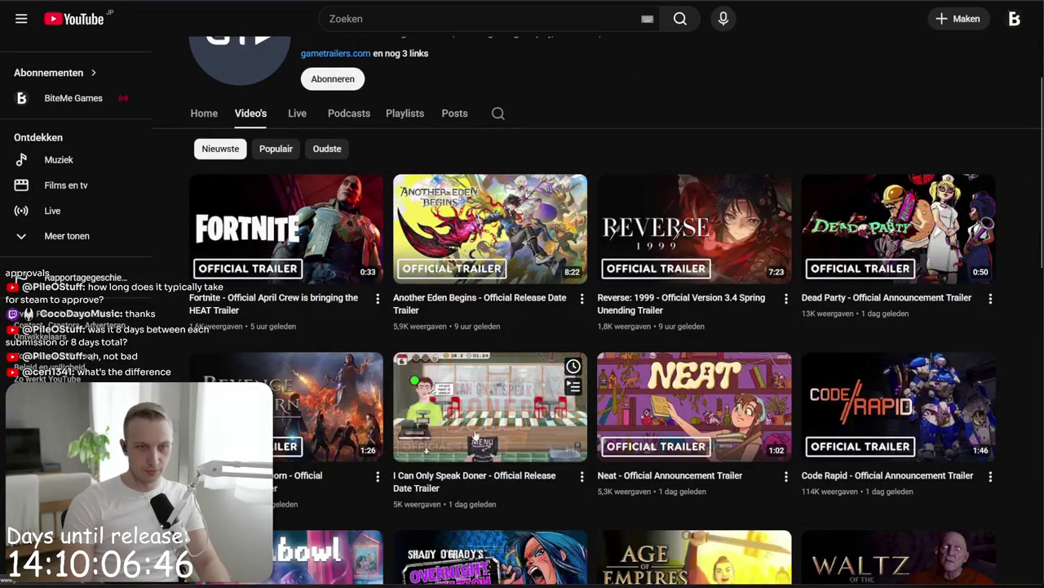
pyautogui.click(489, 406)
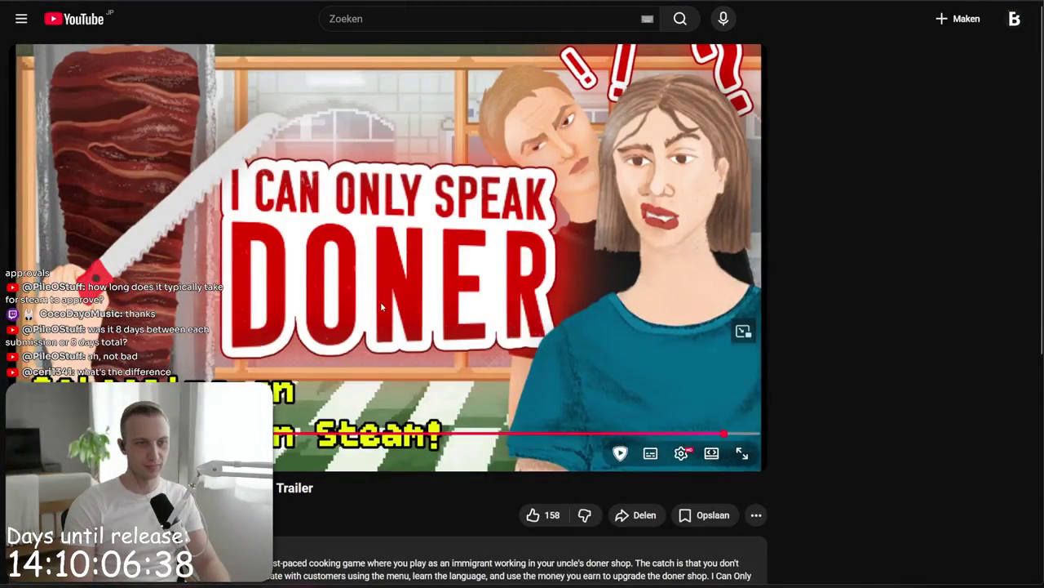
pyautogui.click(381, 306)
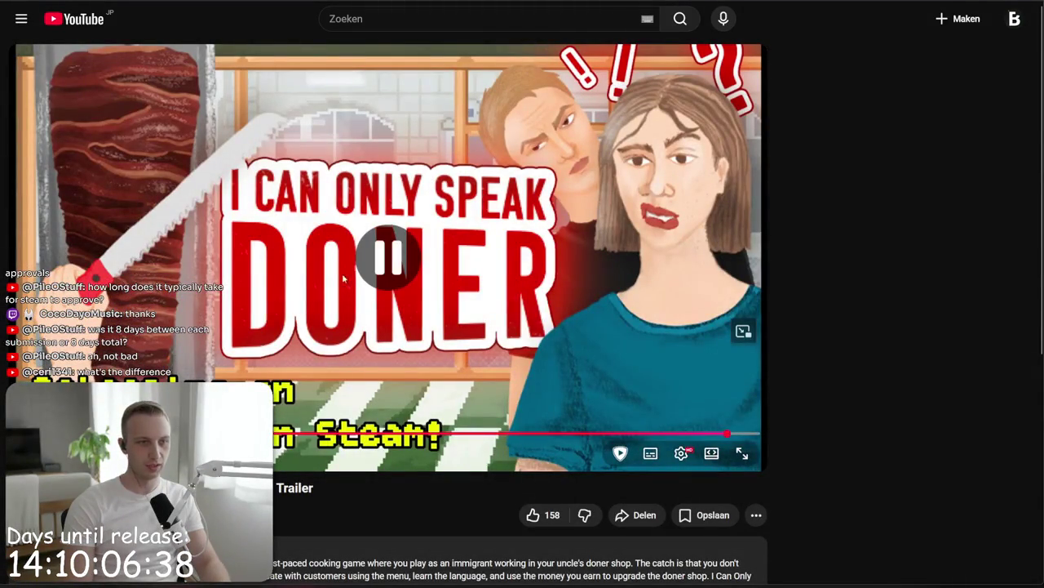
pyautogui.hotkey('alt', 'Left')
# Watch the Shady O'Grady's release date trailer's wishlist end card, then return to the list.
pyautogui.scroll(-2, 414, 371)
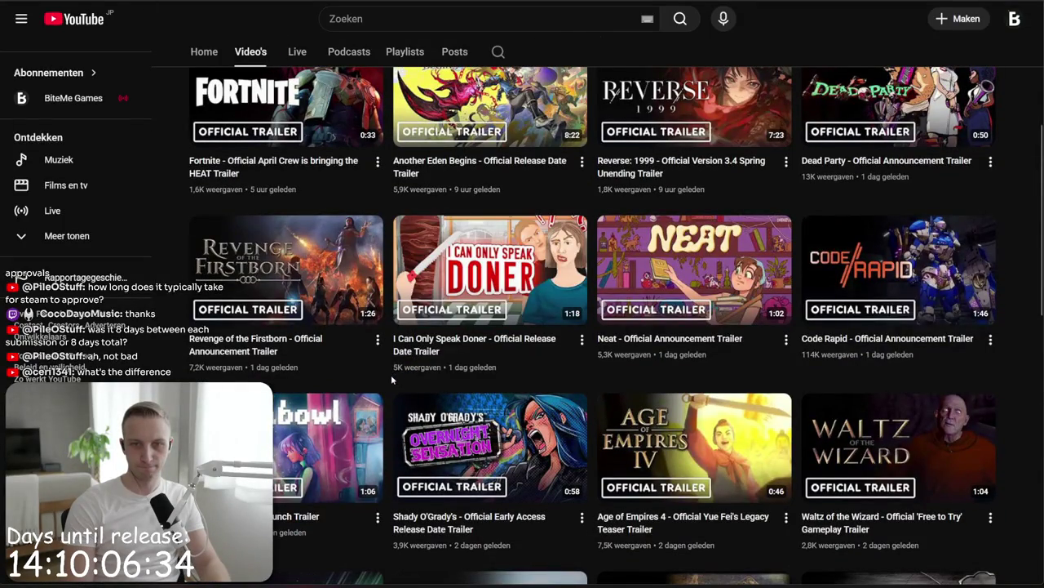
pyautogui.scroll(-1, 391, 375)
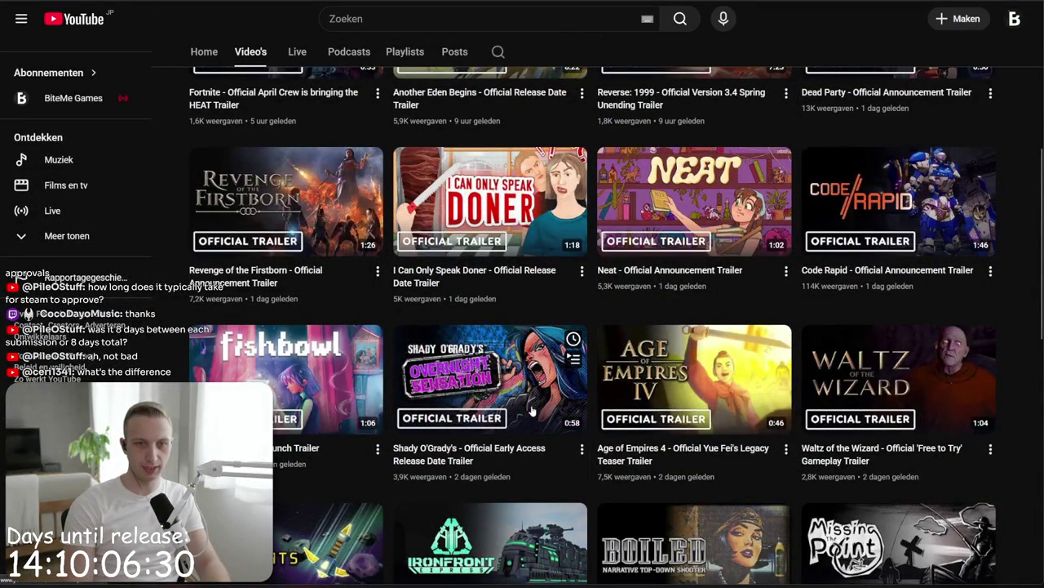
pyautogui.click(490, 375)
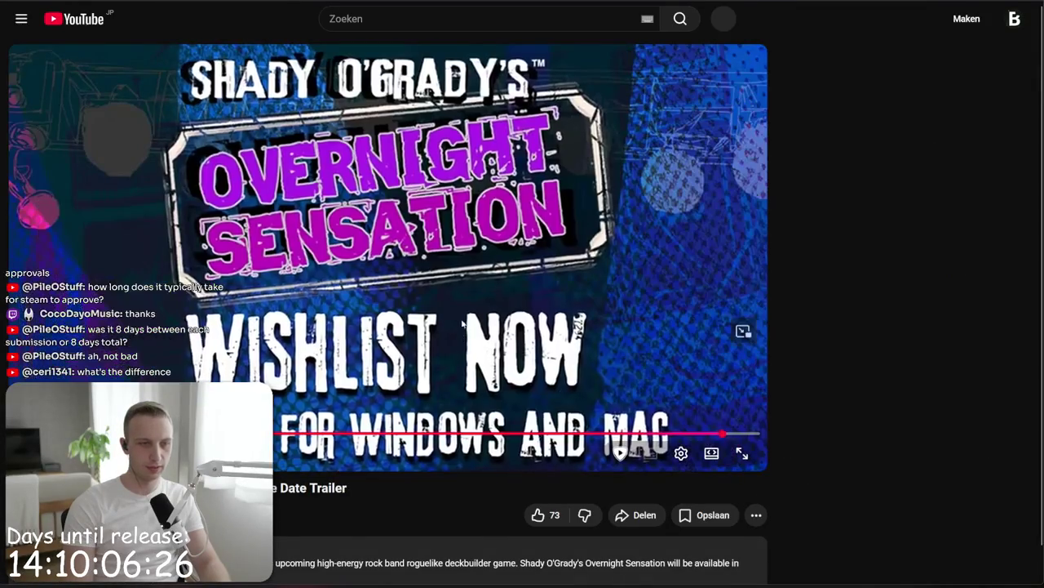
pyautogui.click(462, 319)
pyautogui.moveTo(698, 431); pyautogui.dragTo(670, 433)
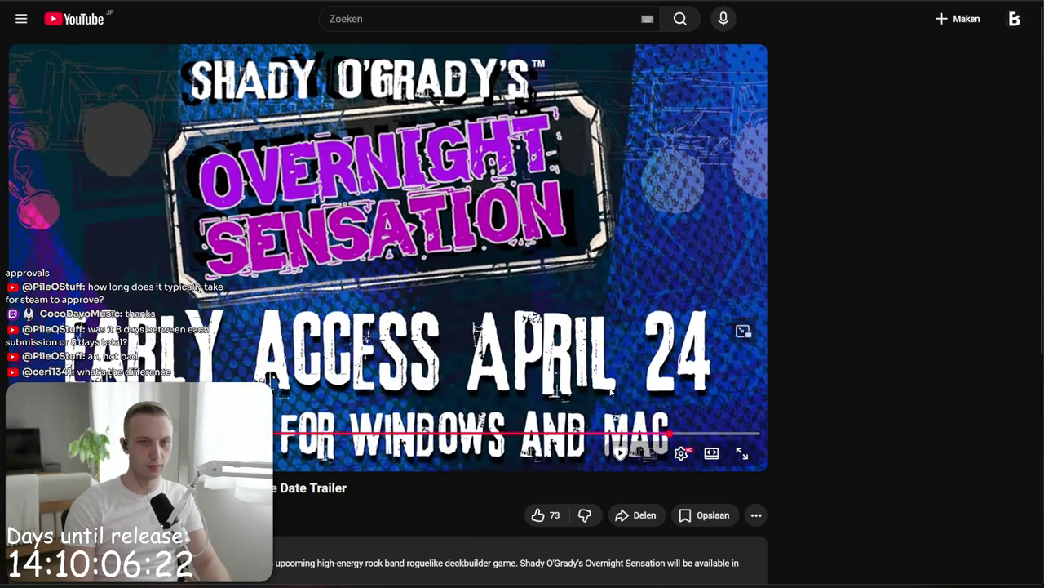
pyautogui.hotkey('alt', 'Left')
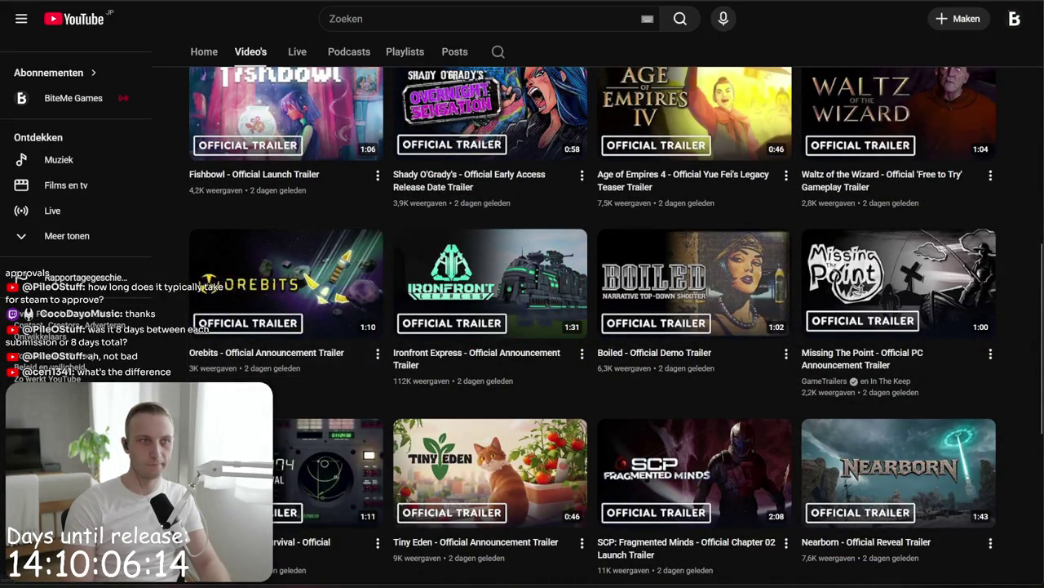
# Open and play the Orebits announcement trailer.
pyautogui.scroll(-1, 446, 314)
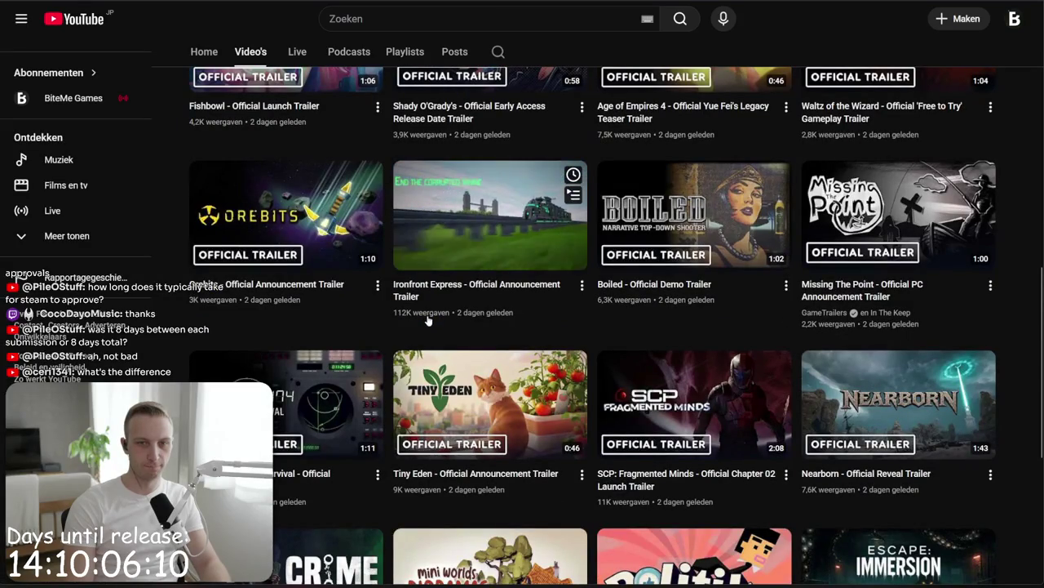
pyautogui.click(220, 8)
pyautogui.click(686, 435)
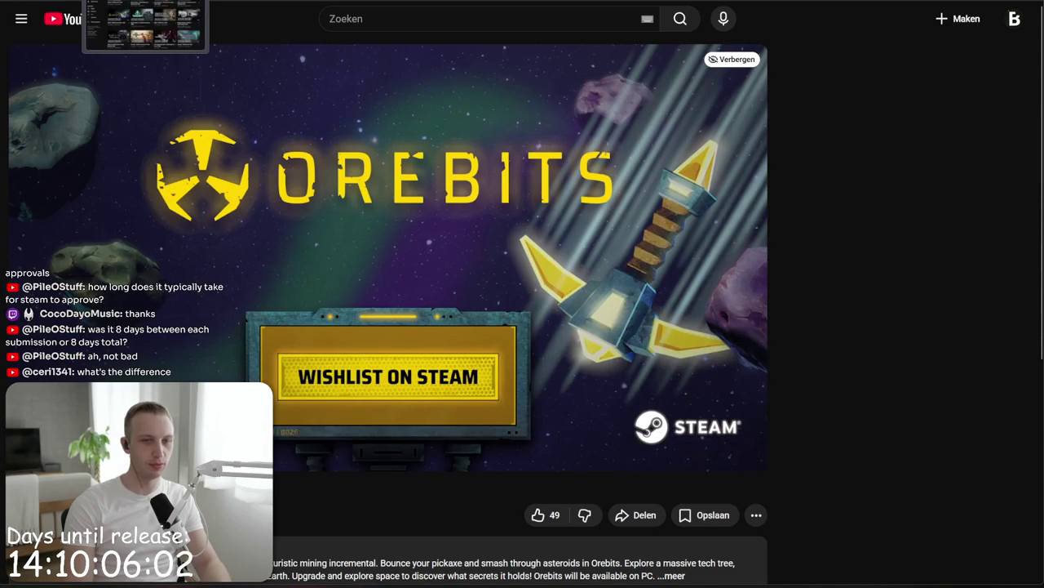
# Open the Mini Worlds Dioramas launch trailer and scrub to the 0:51 town scene and end card.
pyautogui.click(145, 2)
pyautogui.scroll(-3, 389, 374)
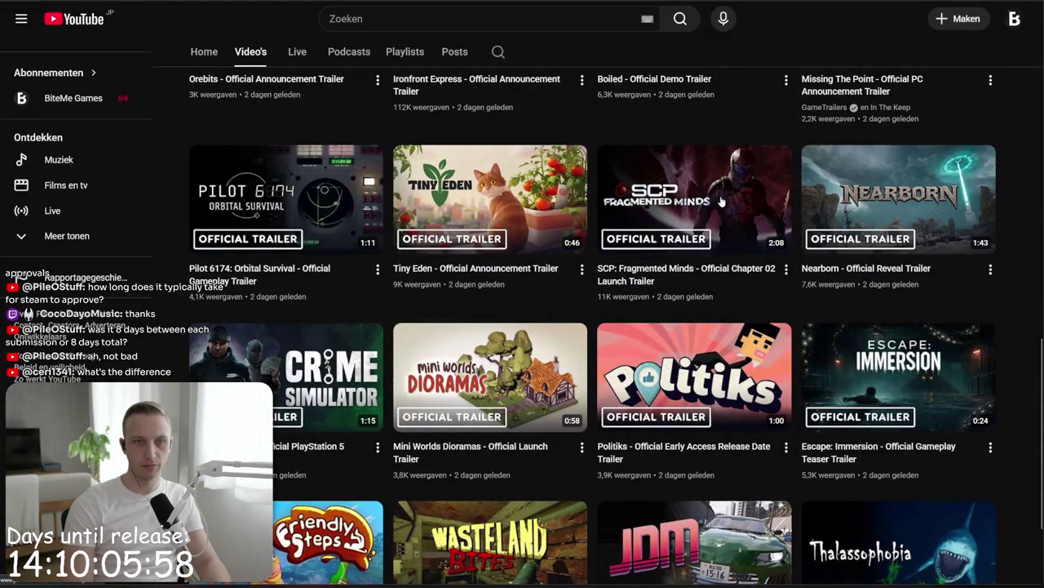
pyautogui.moveTo(490, 198)
pyautogui.click(559, 235)
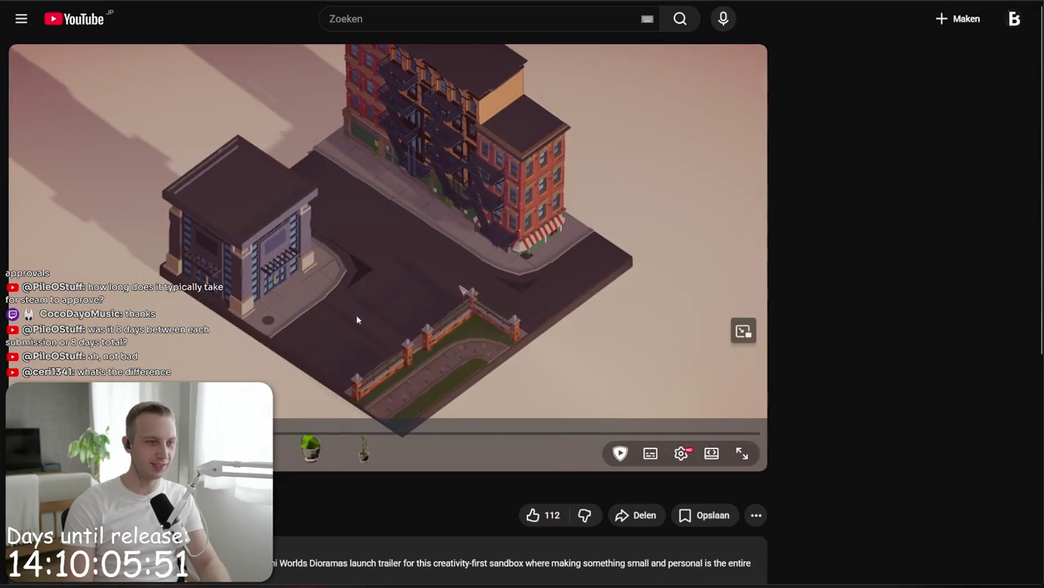
pyautogui.click(383, 325)
pyautogui.moveTo(701, 434); pyautogui.dragTo(727, 434)
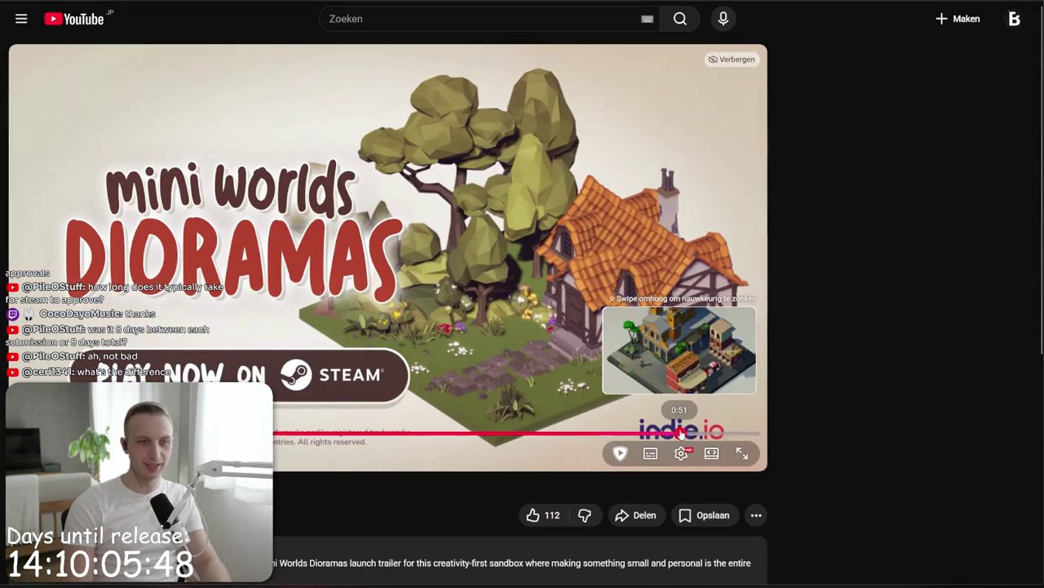
pyautogui.click(680, 434)
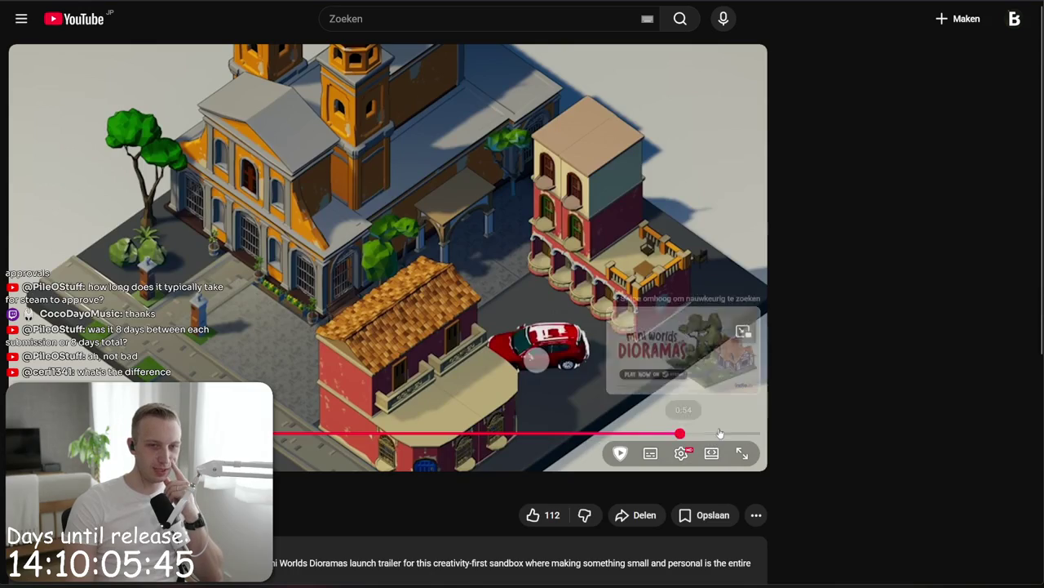
pyautogui.click(722, 433)
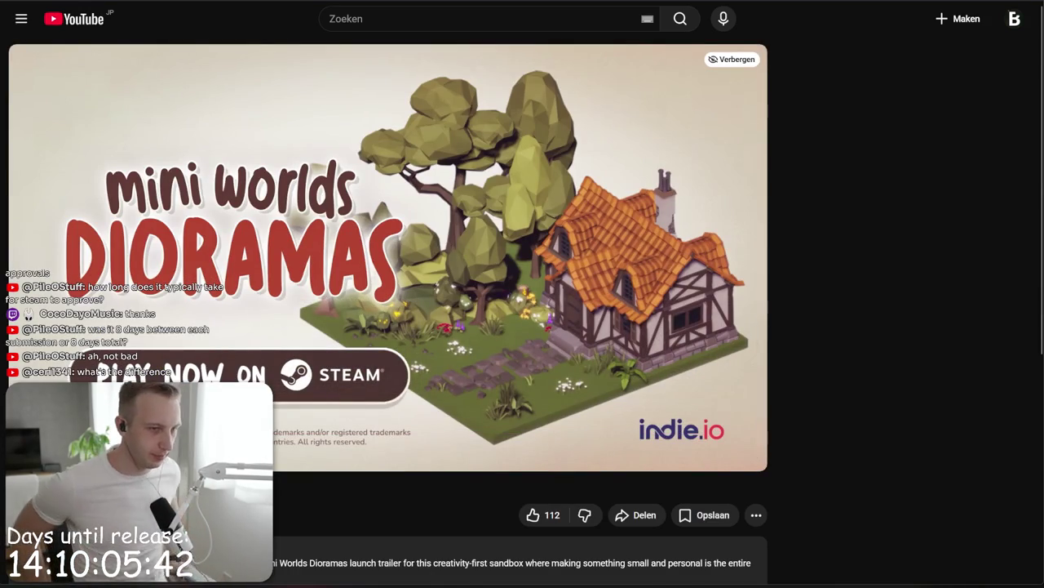
# Leave fullscreen, expand the first comment's reply, and skip to the western town scene.
pyautogui.scroll(-2, 522, 310)
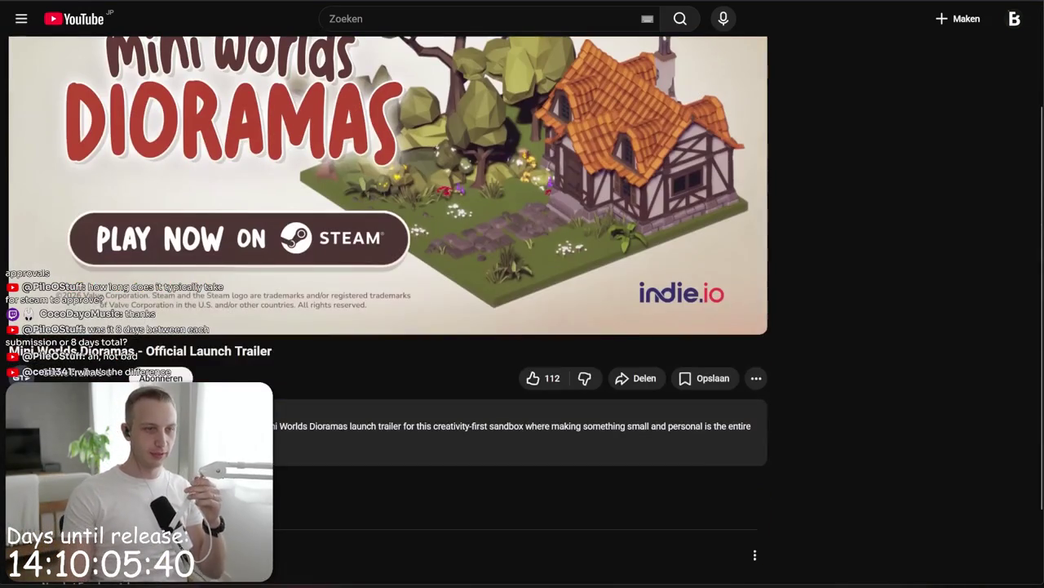
pyautogui.scroll(-1, 387, 212)
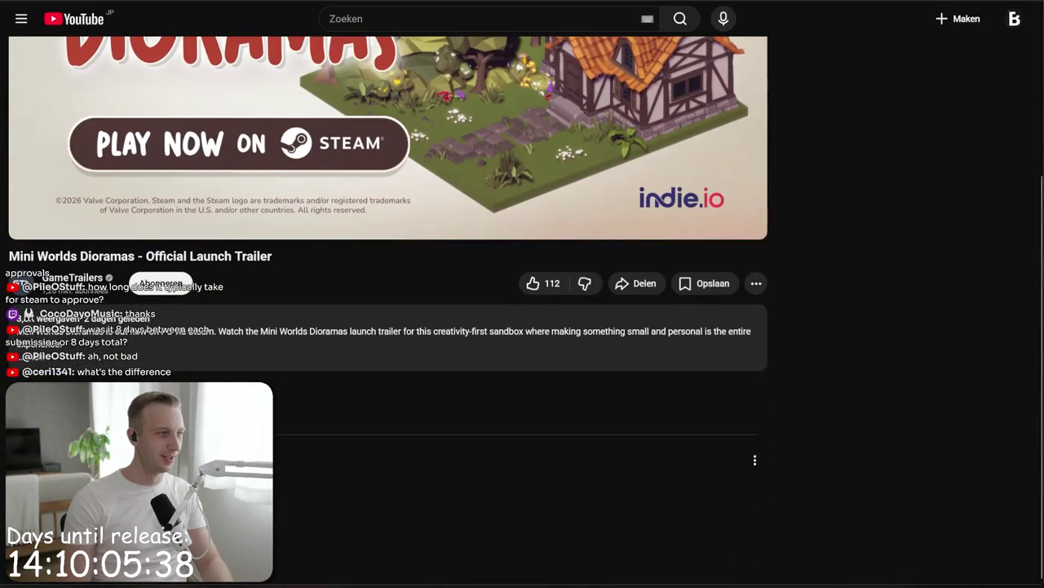
pyautogui.press('F11')
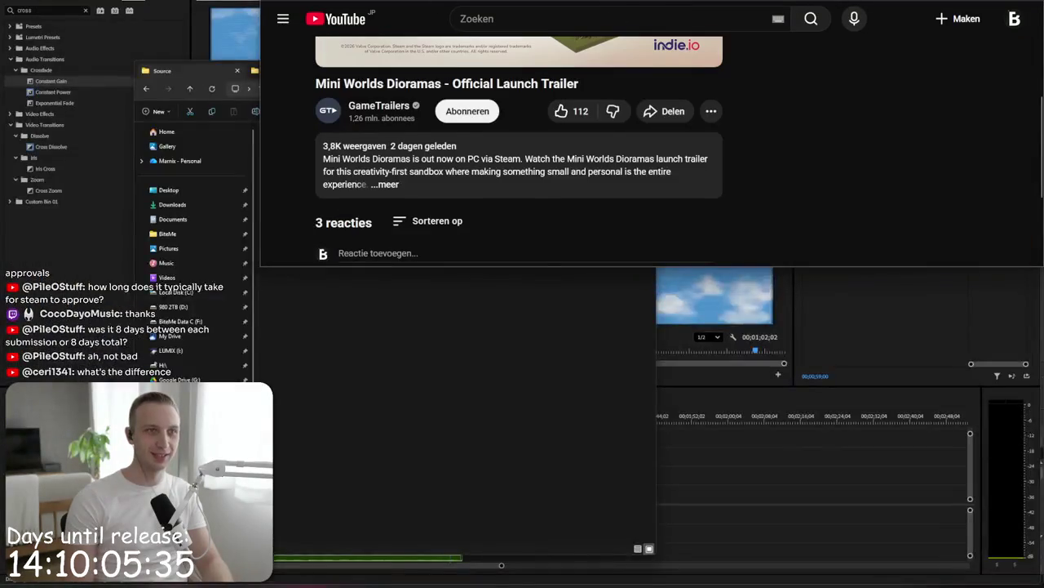
pyautogui.press('super+Tab')
pyautogui.click(233, 286)
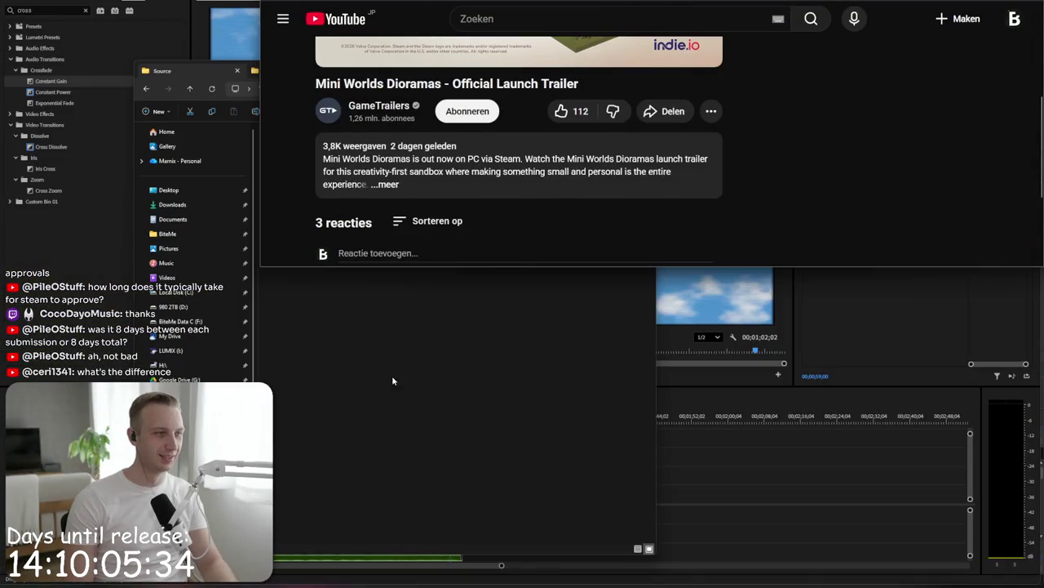
pyautogui.scroll(-1, 398, 164)
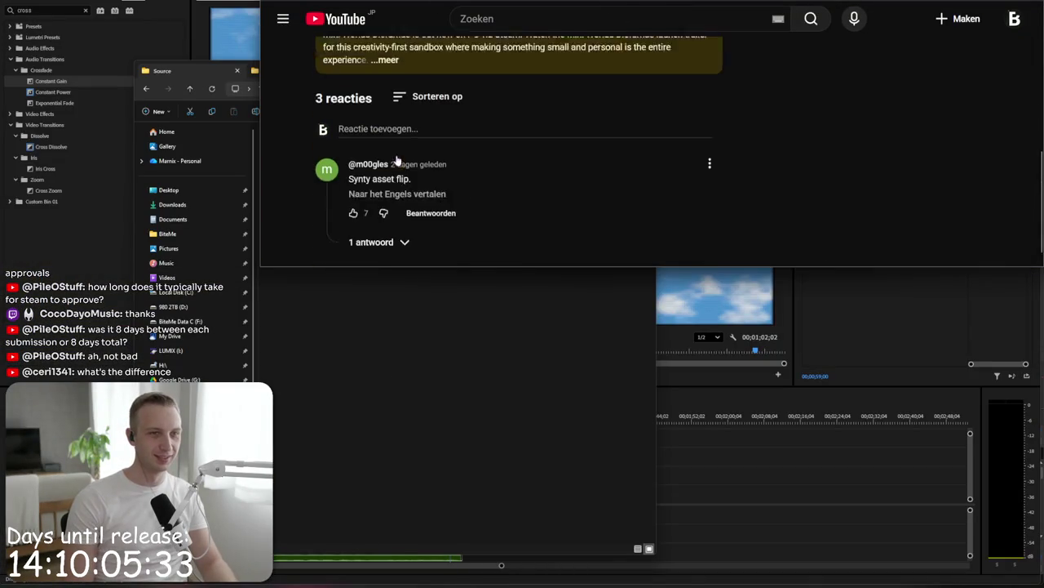
pyautogui.click(390, 247)
pyautogui.scroll(-1, 492, 177)
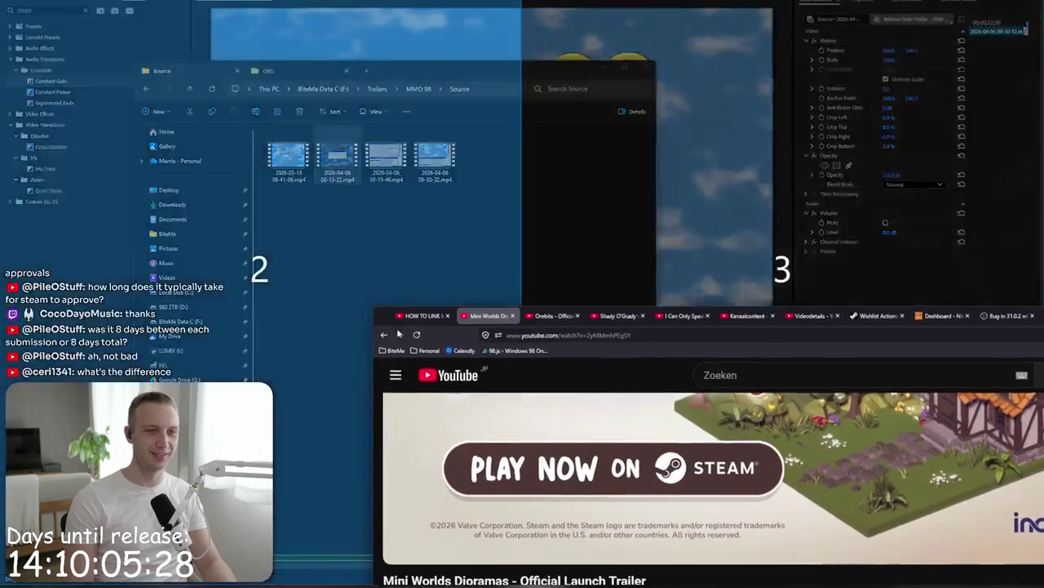
pyautogui.moveTo(387, 295); pyautogui.dragTo(519, 300)
pyautogui.scroll(3, 441, 462)
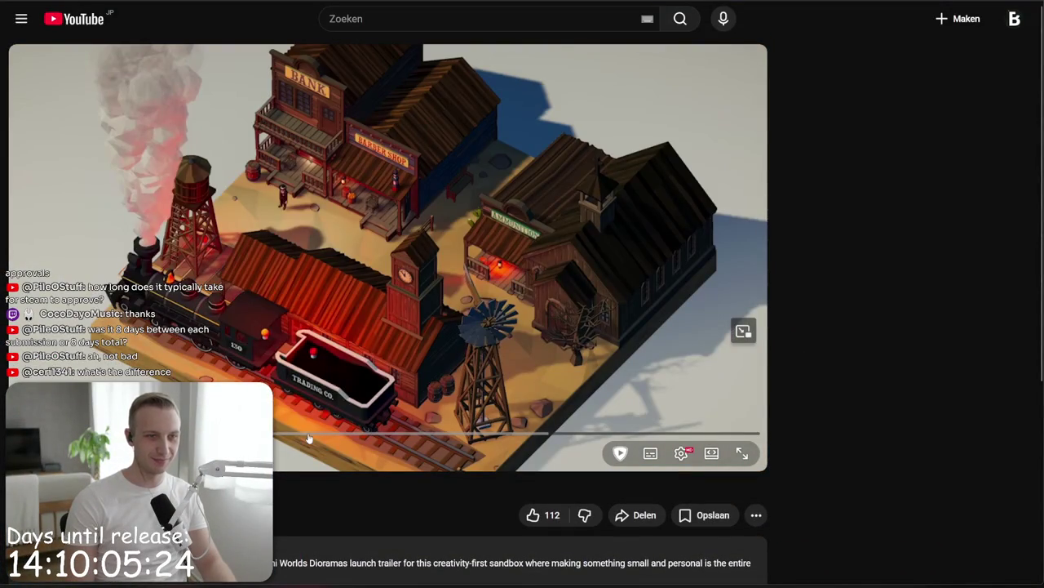
pyautogui.moveTo(309, 439); pyautogui.dragTo(358, 434)
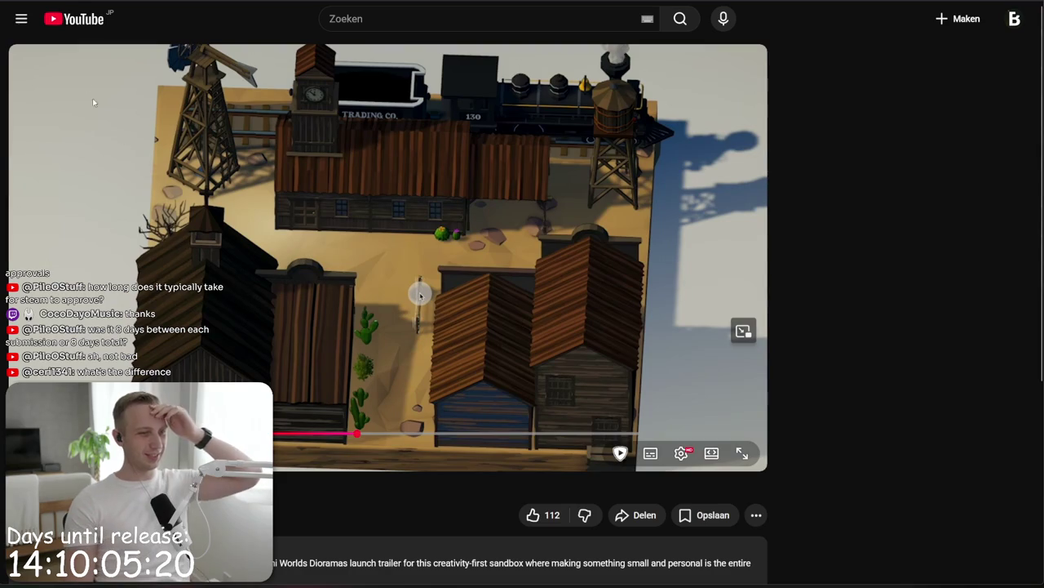
# Go back to the GameTrailers video list and scroll further down it.
pyautogui.hotkey('alt', 'Left')
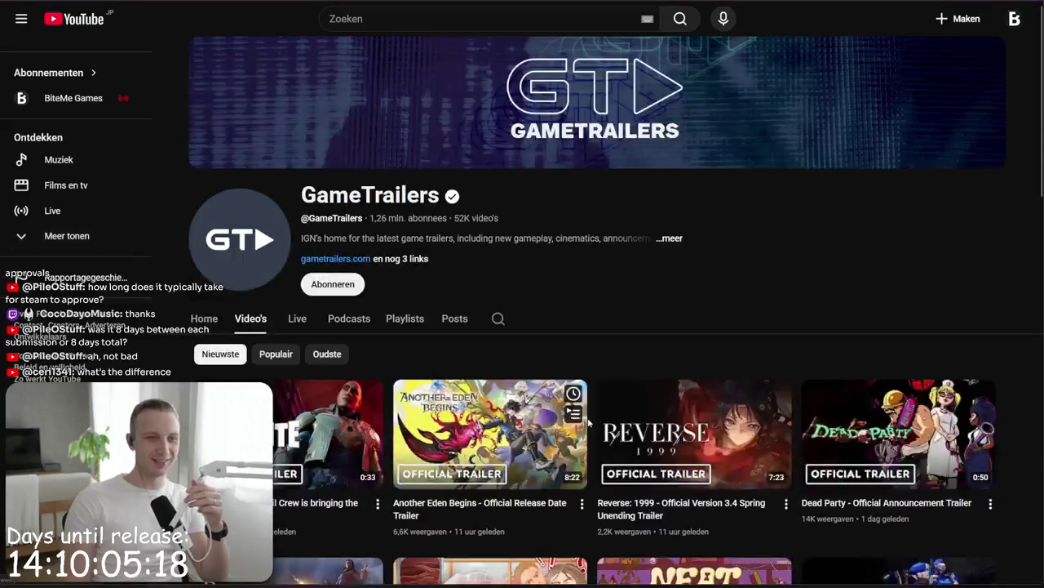
pyautogui.scroll(-4, 589, 421)
pyautogui.scroll(-5, 589, 421)
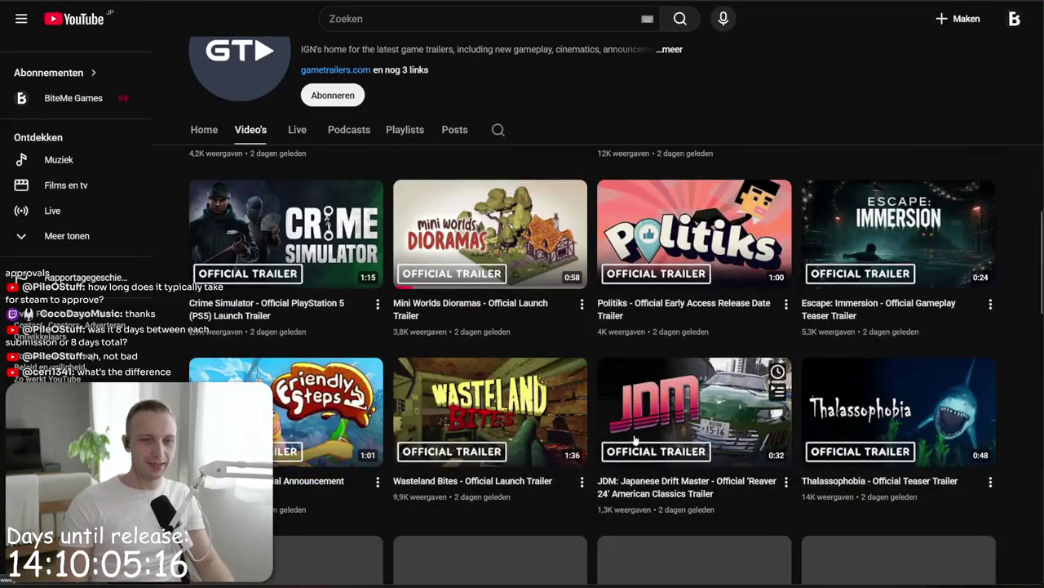
pyautogui.scroll(-3, 326, 430)
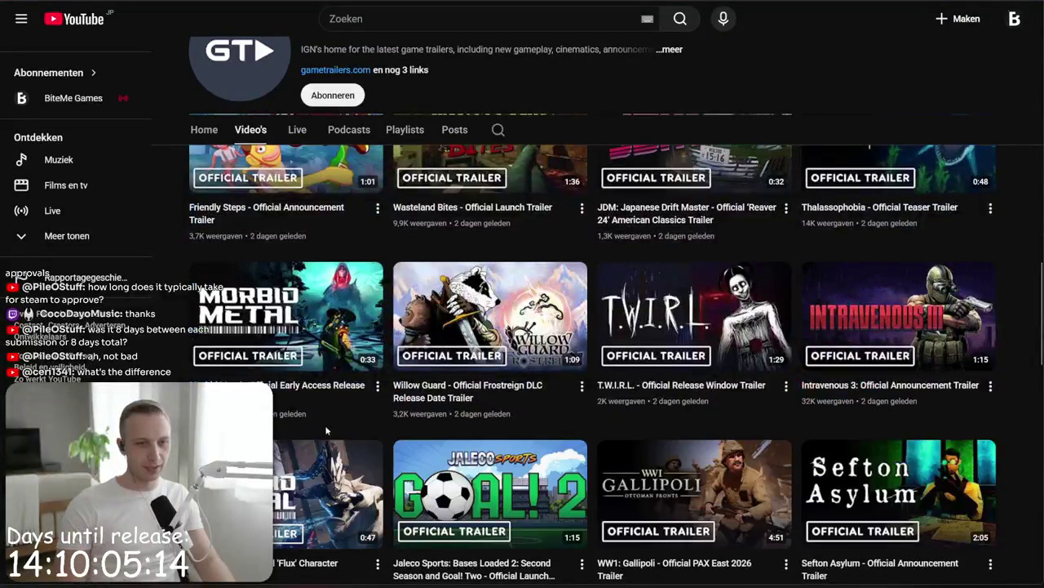
pyautogui.scroll(-3, 323, 424)
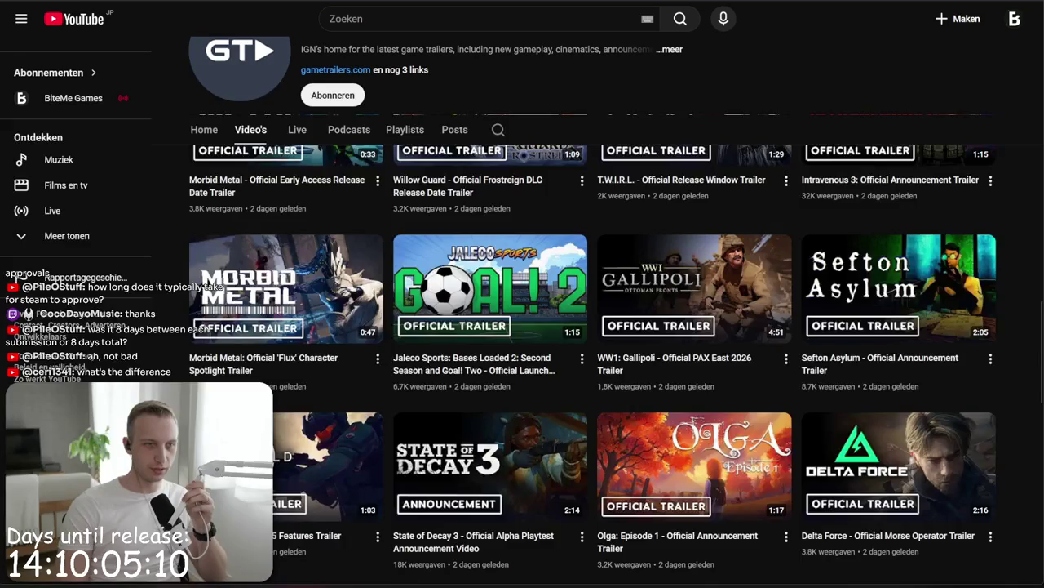
pyautogui.scroll(1, 451, 376)
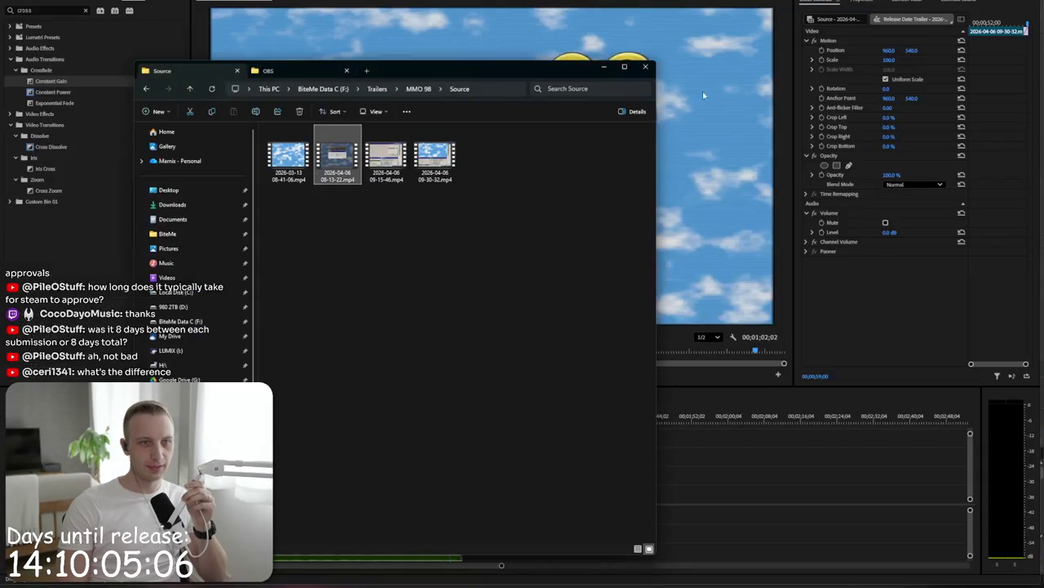
# Bring Premiere Pro forward and zoom the Release Date Trailer timeline in and out to review it.
pyautogui.click(903, 451)
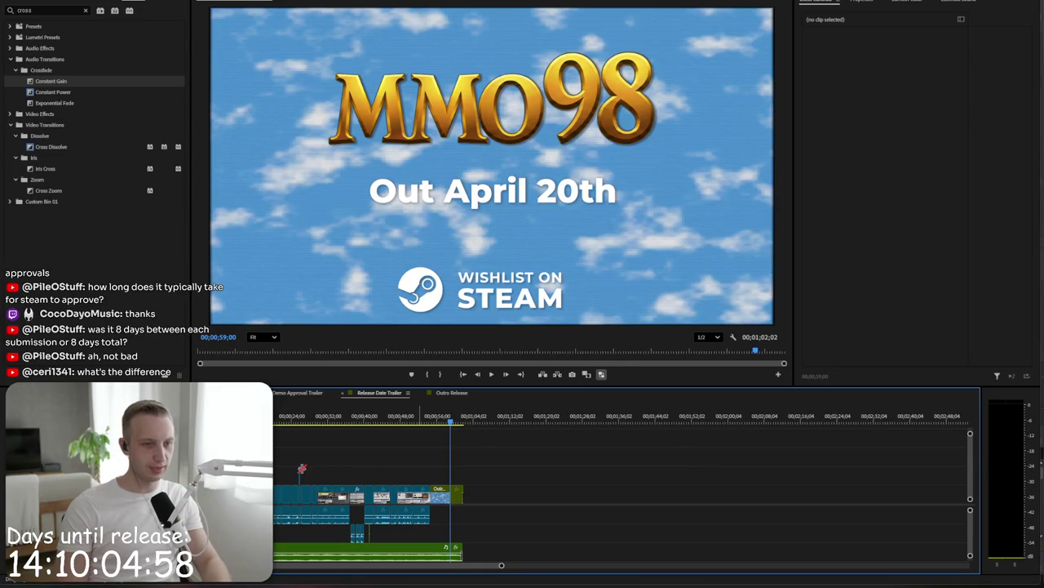
pyautogui.scroll(3, 302, 470)
pyautogui.scroll(3, 441, 471)
pyautogui.scroll(3, 383, 493)
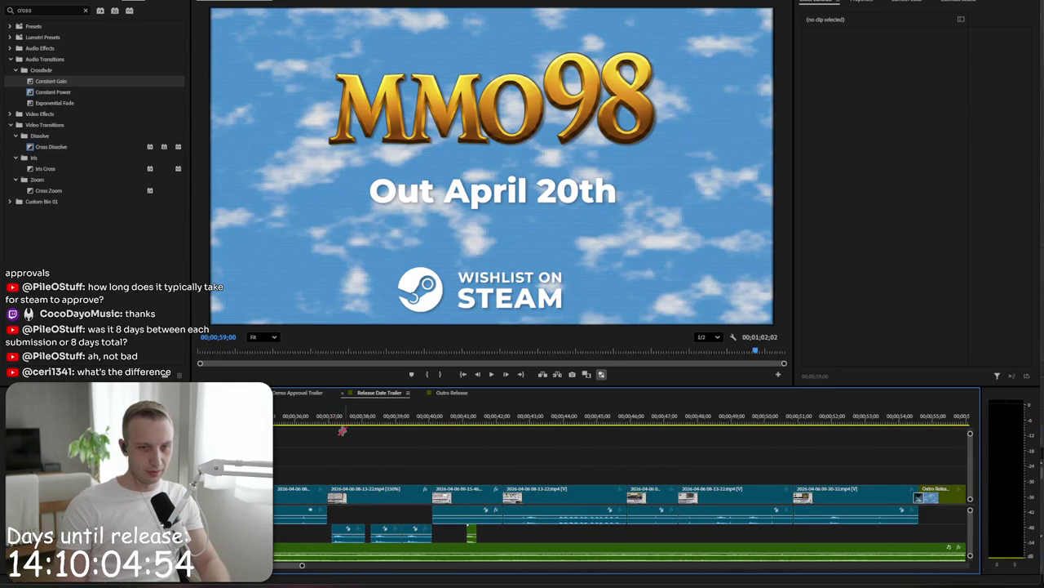
pyautogui.scroll(-5, 490, 473)
pyautogui.scroll(-2, 526, 488)
pyautogui.scroll(-2, 524, 483)
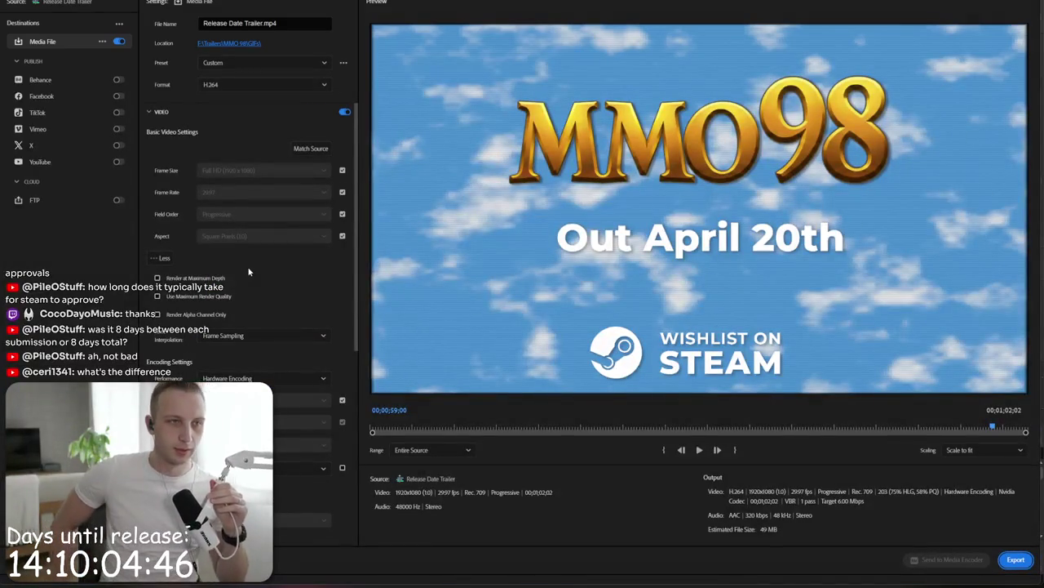
# Set the export location to the MMO98 trailers Export folder.
pyautogui.click(251, 48)
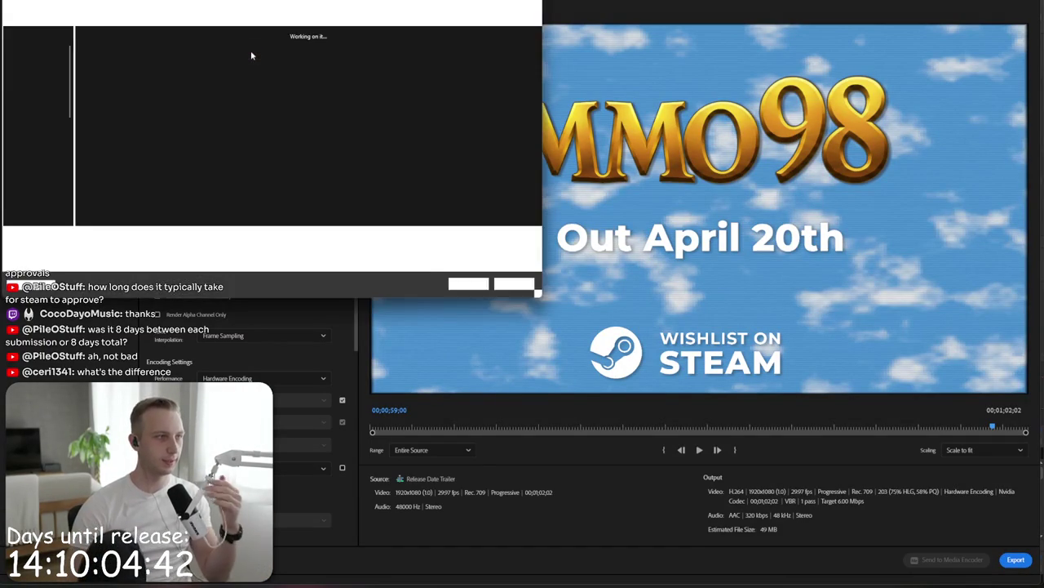
pyautogui.click(170, 4)
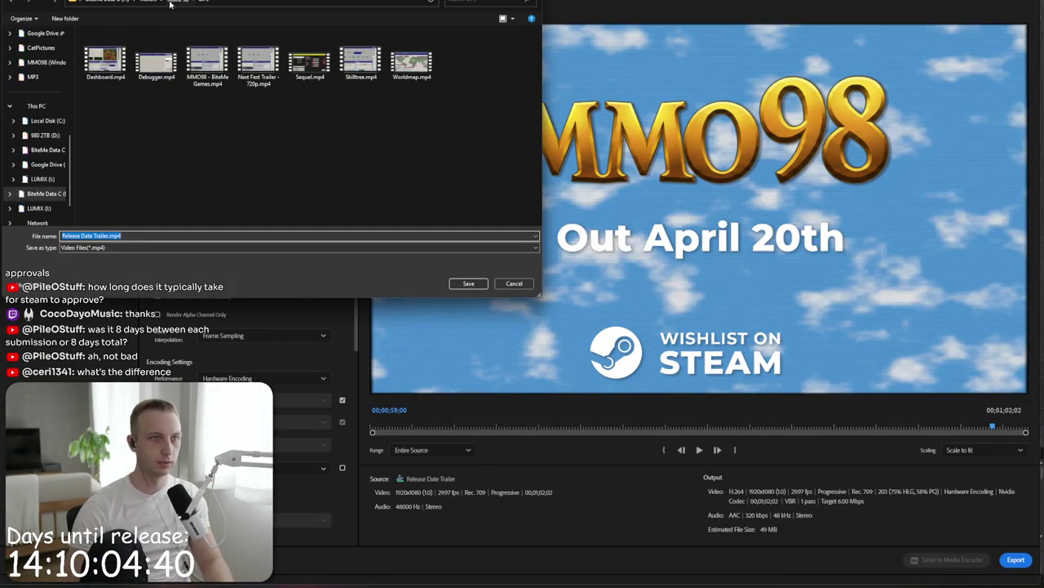
pyautogui.doubleClick(161, 73)
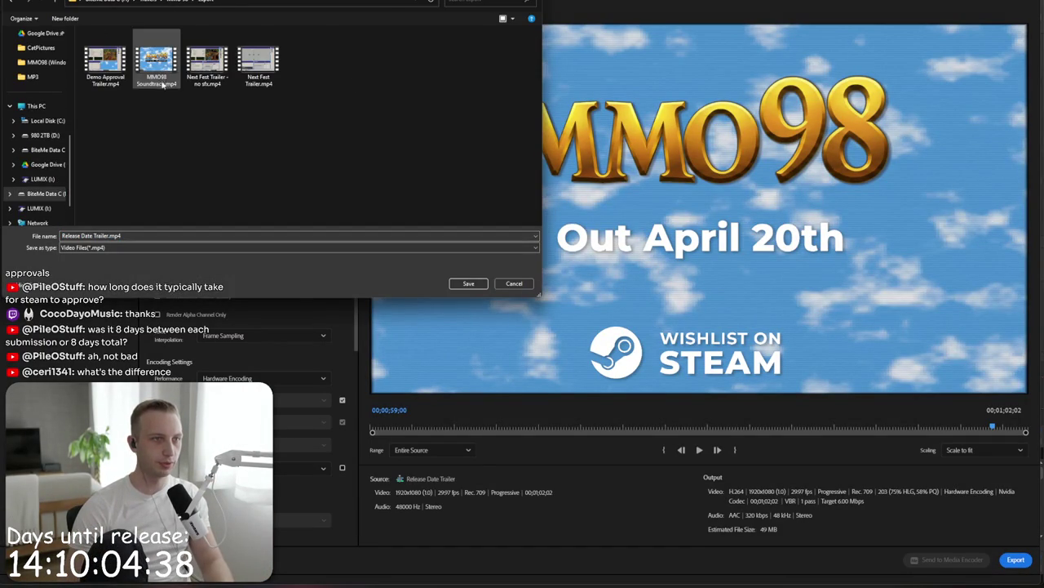
pyautogui.click(99, 235)
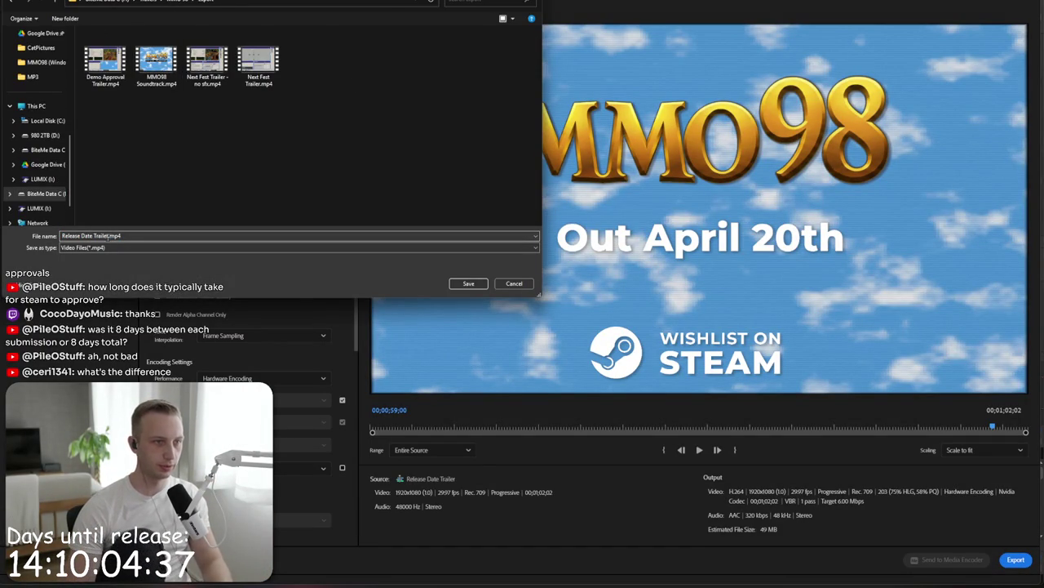
pyautogui.click(463, 284)
# Use VBR 2-pass encoding with a 20 Mbps target and 24 Mbps maximum, and start the export.
pyautogui.scroll(-3, 282, 287)
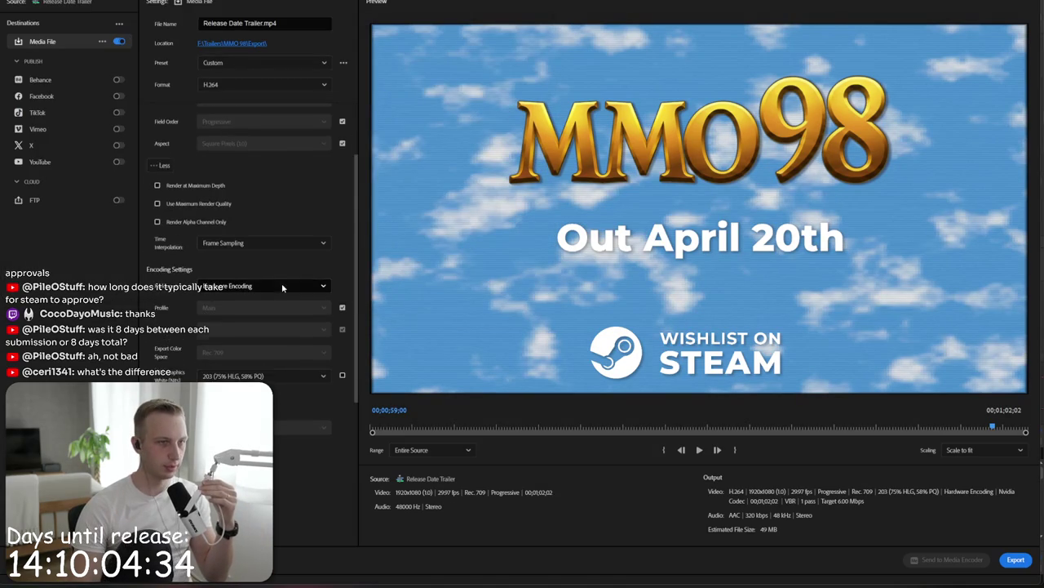
pyautogui.scroll(-5, 283, 287)
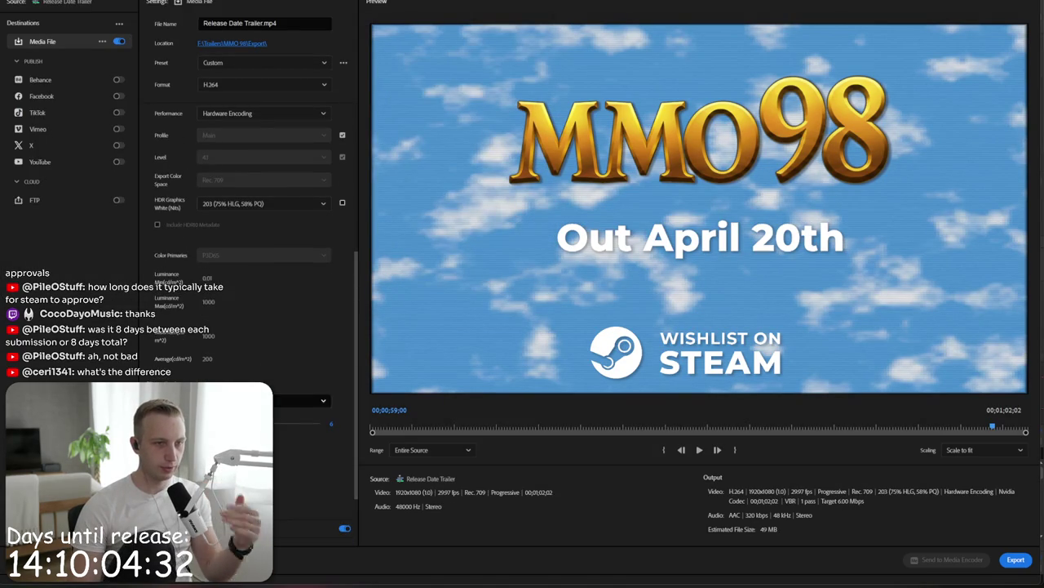
pyautogui.click(302, 400)
pyautogui.write('20')
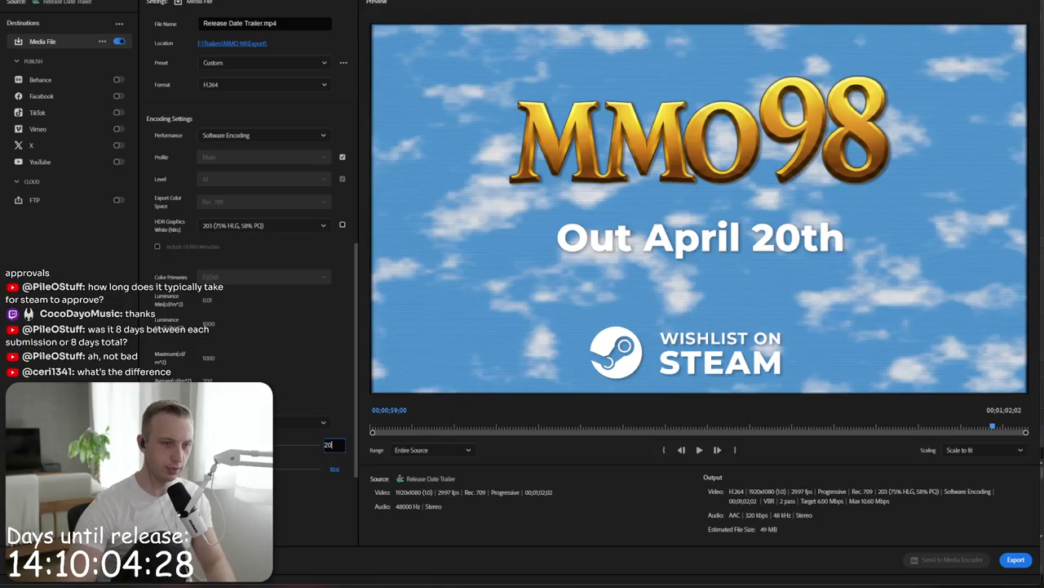
pyautogui.press('Return')
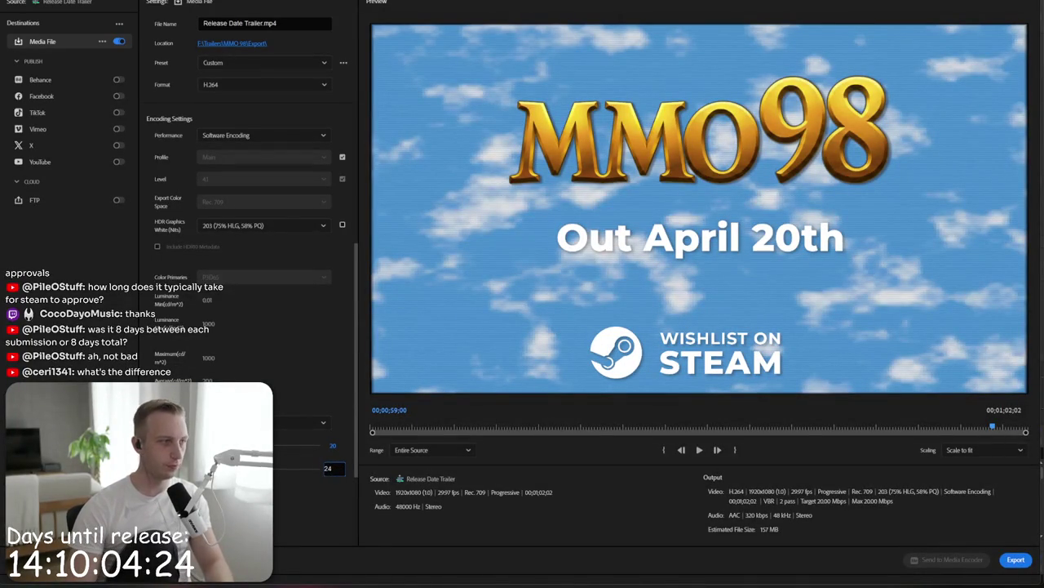
pyautogui.press('Return')
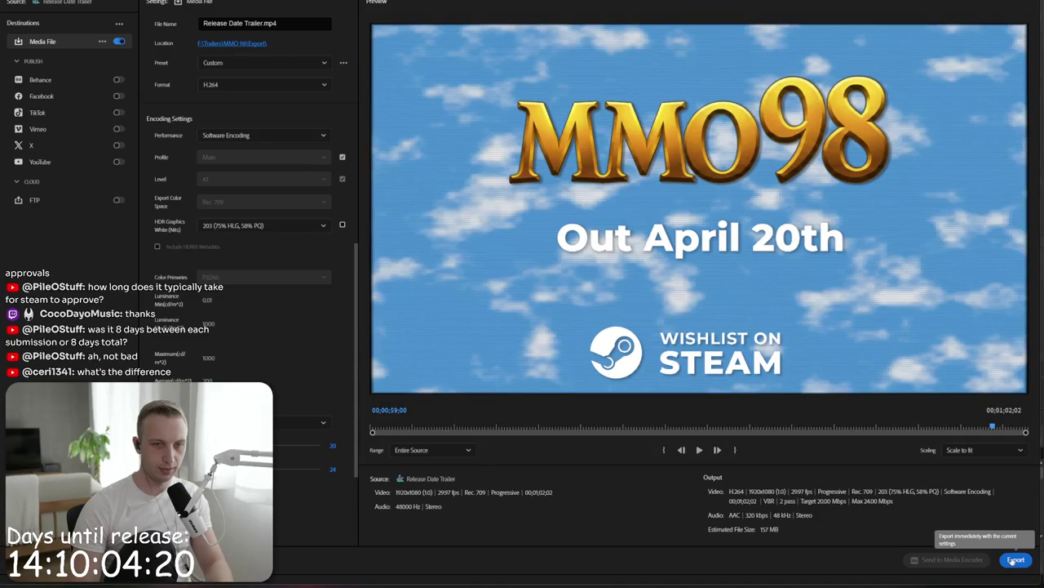
pyautogui.click(1014, 559)
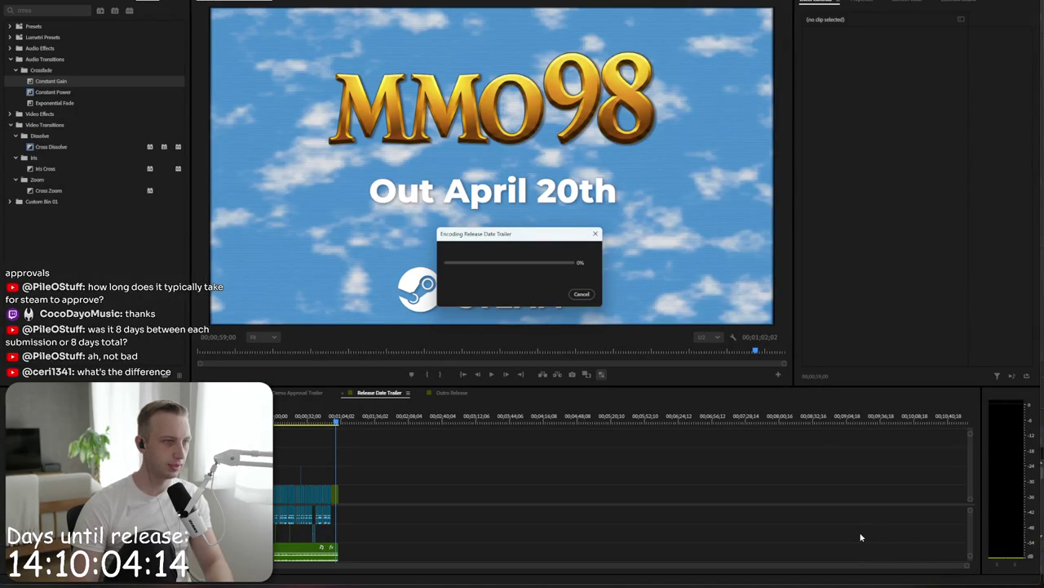
# Cancel the trailer encode, open Outro Release, shrink SteamWishlist.png to about 28, and save.
pyautogui.click(581, 295)
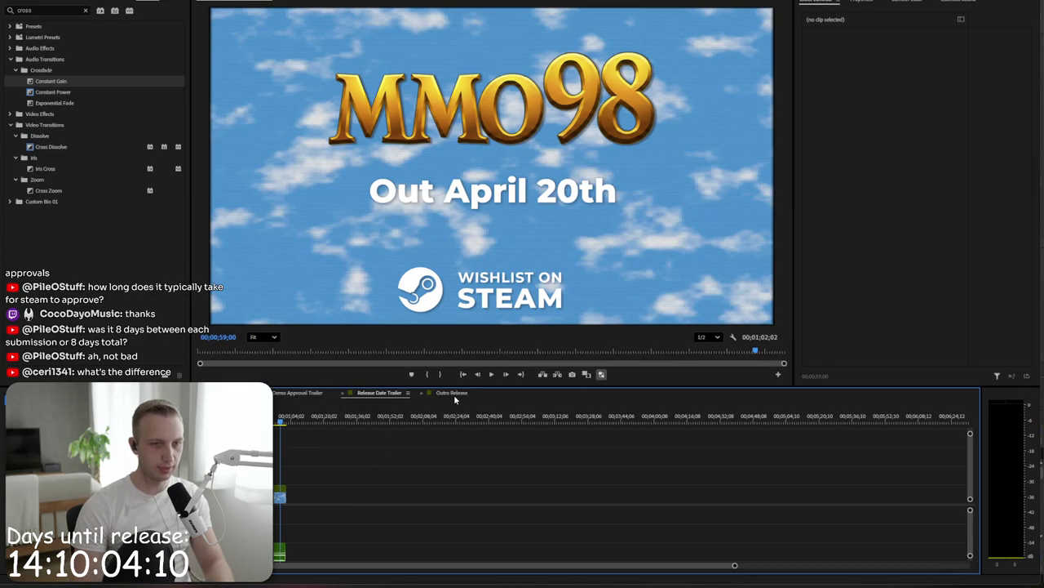
pyautogui.click(452, 392)
pyautogui.click(501, 447)
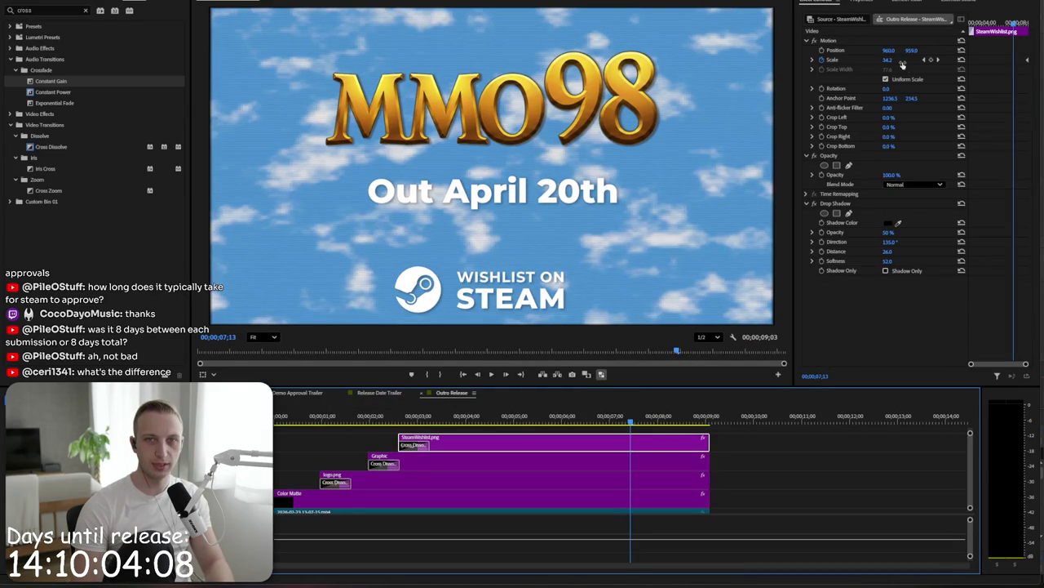
pyautogui.moveTo(901, 64); pyautogui.dragTo(896, 64)
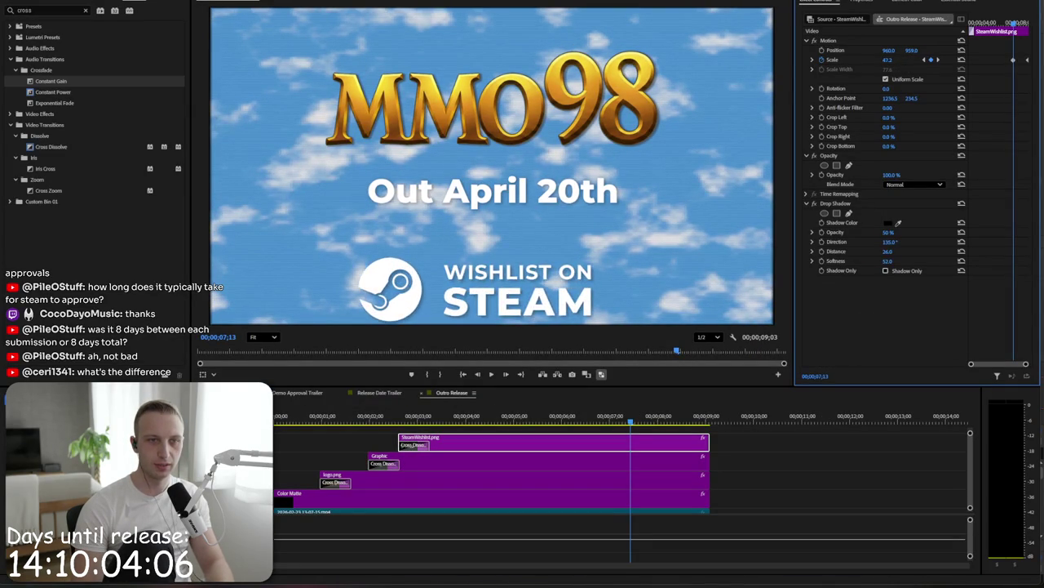
pyautogui.hotkey('ctrl', 's')
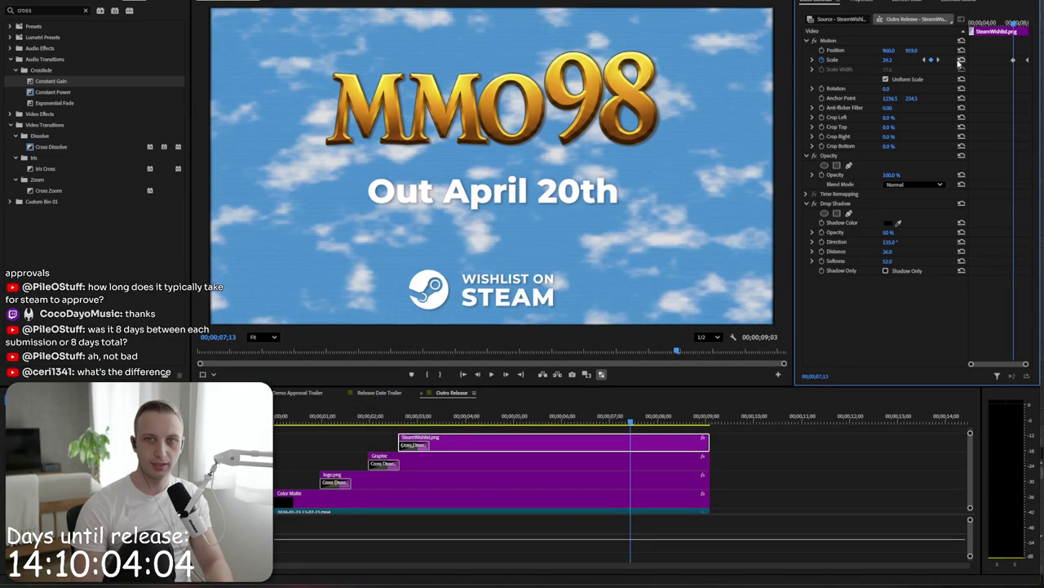
# Rework the SteamWishlist.png scale keyframes so the scale animates from 29 to 32.
pyautogui.click(1012, 60)
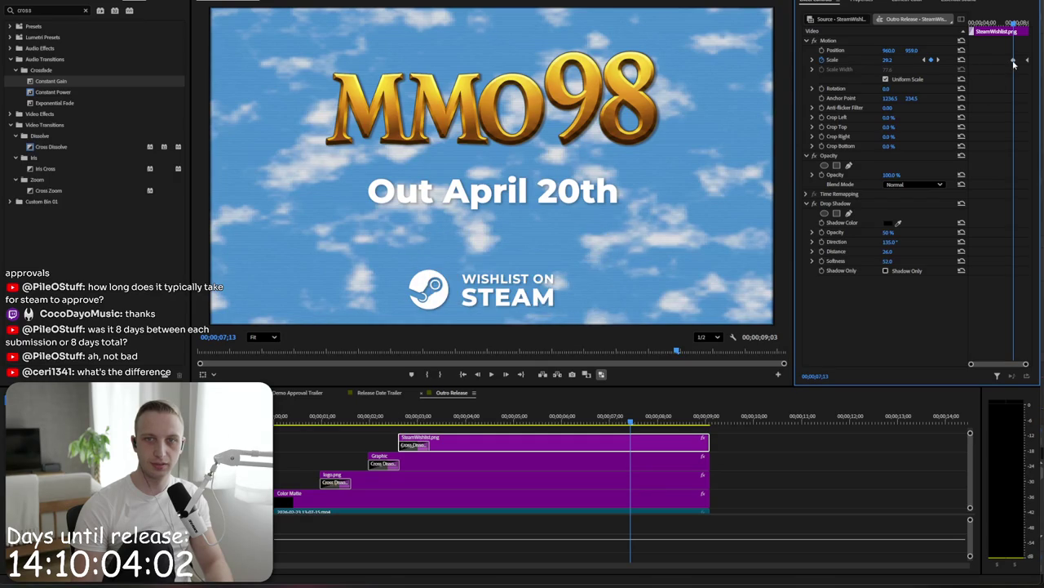
pyautogui.press('Delete')
pyautogui.click(924, 60)
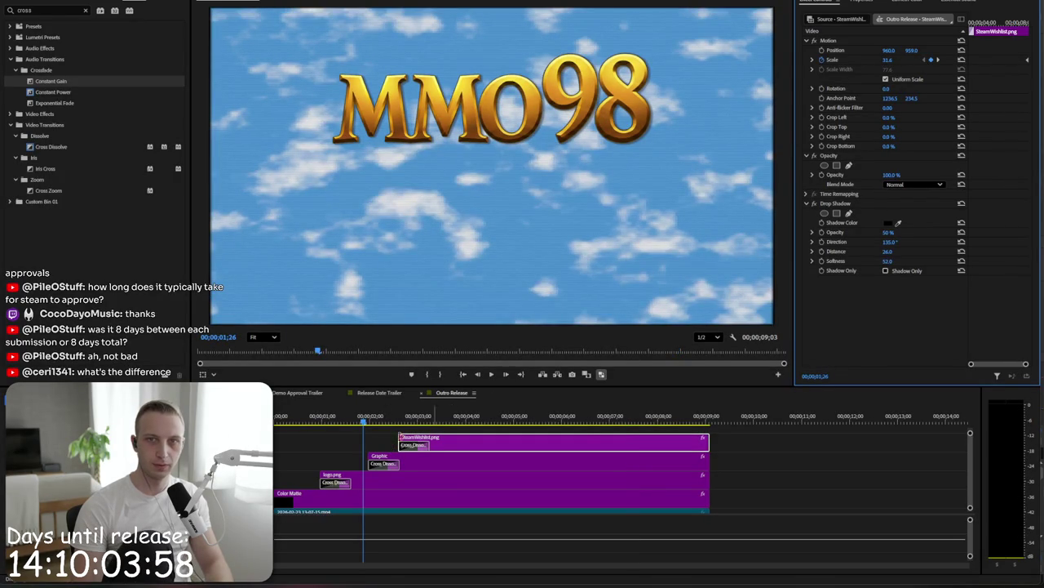
pyautogui.write('9')
pyautogui.press('Return')
pyautogui.write('32.2')
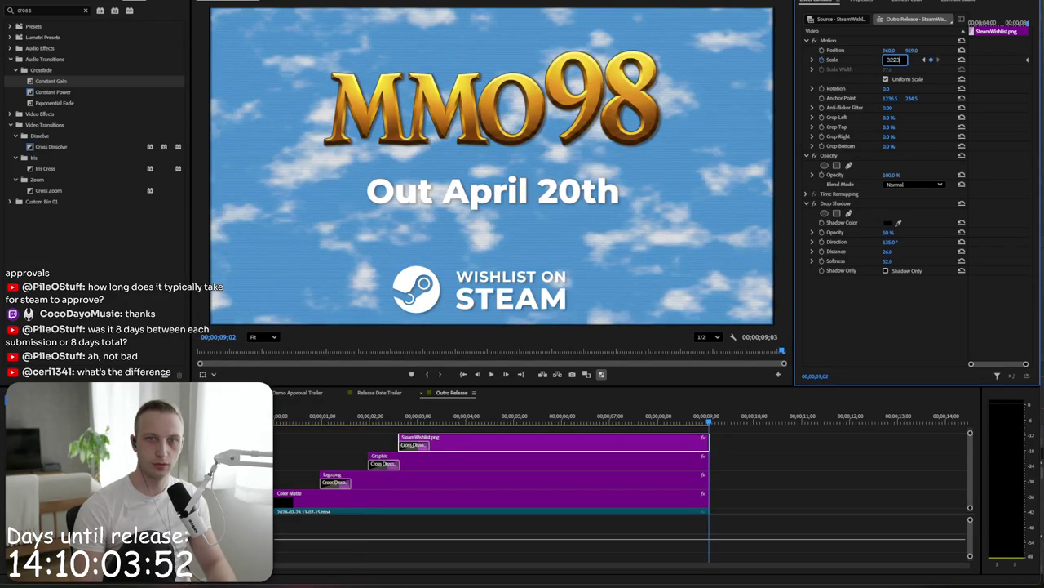
pyautogui.press('Return')
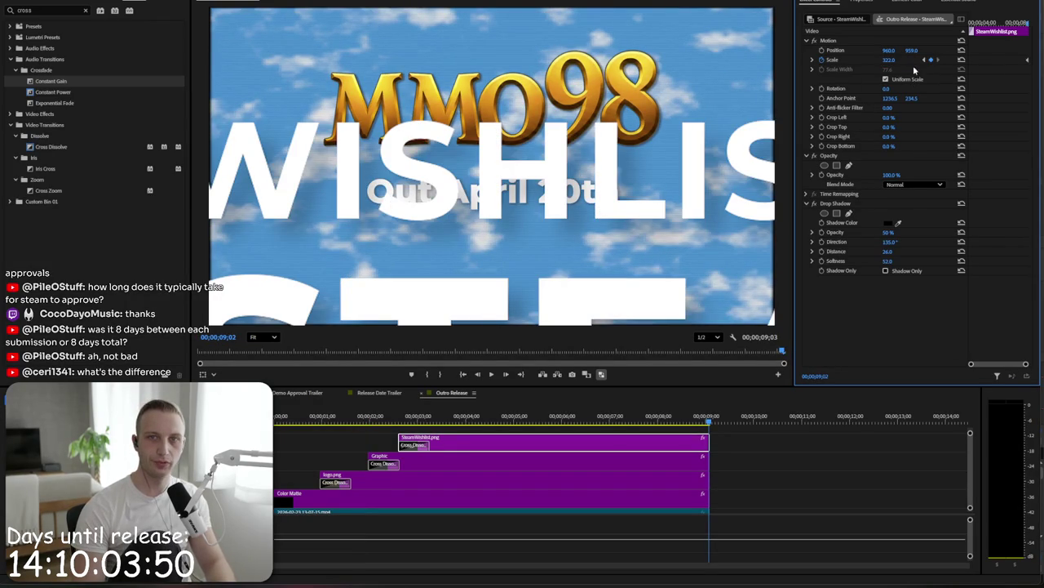
pyautogui.press('Return')
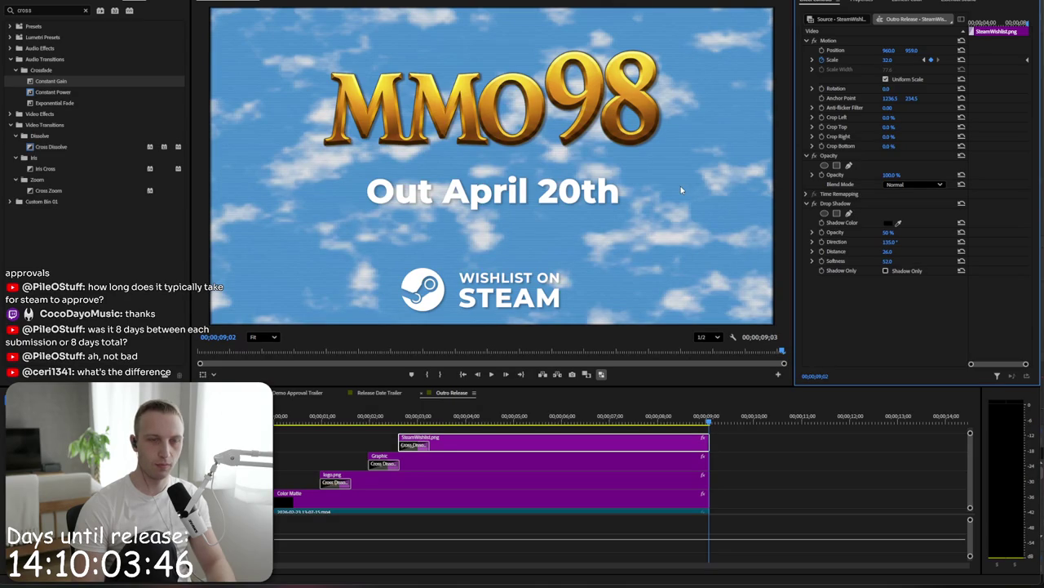
# Play the outro from about two seconds to review the scale animation, then select logo.png.
pyautogui.click(384, 418)
pyautogui.press('space')
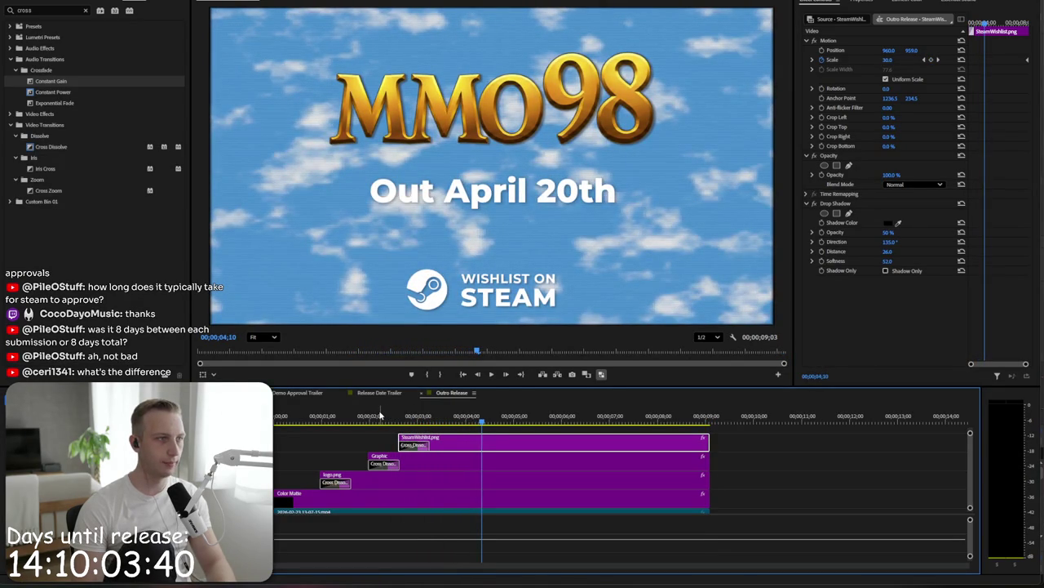
pyautogui.click(428, 476)
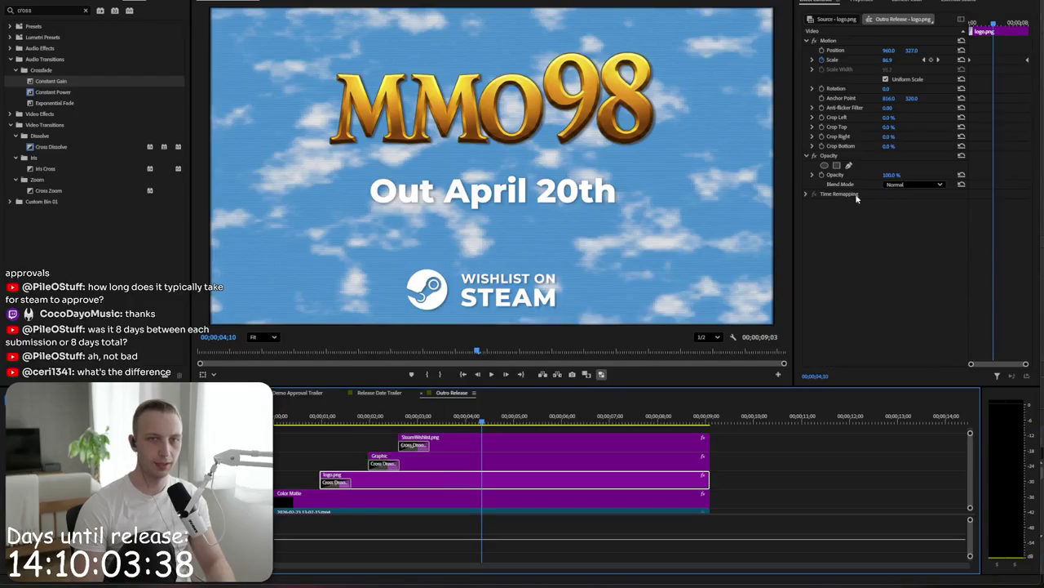
# Move the MMO98 logo to Position Y 394 and the Out April 20th text to Y 606.
pyautogui.moveTo(913, 51); pyautogui.dragTo(895, 73)
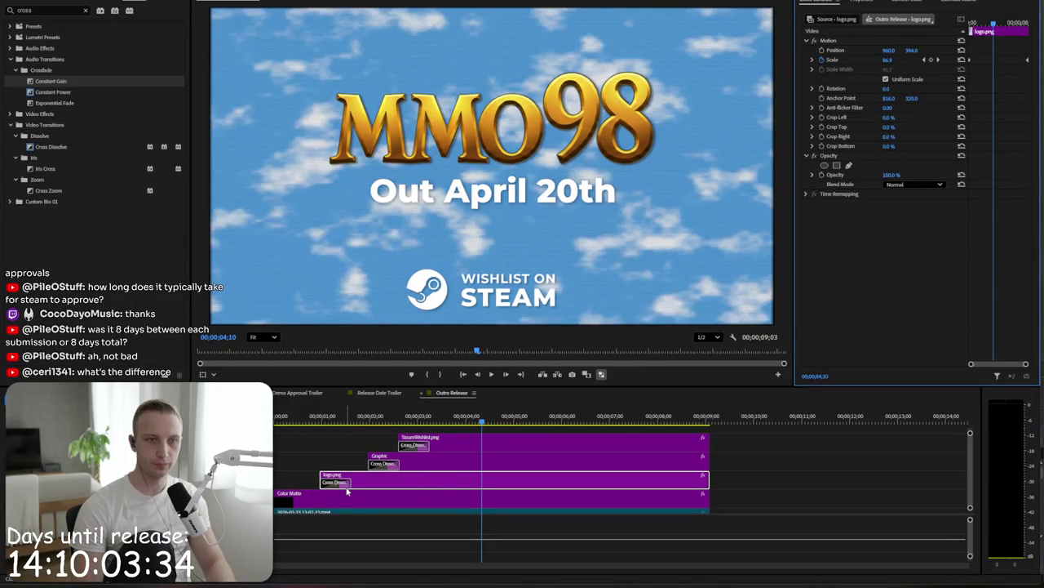
pyautogui.click(467, 463)
pyautogui.moveTo(912, 50); pyautogui.dragTo(922, 51)
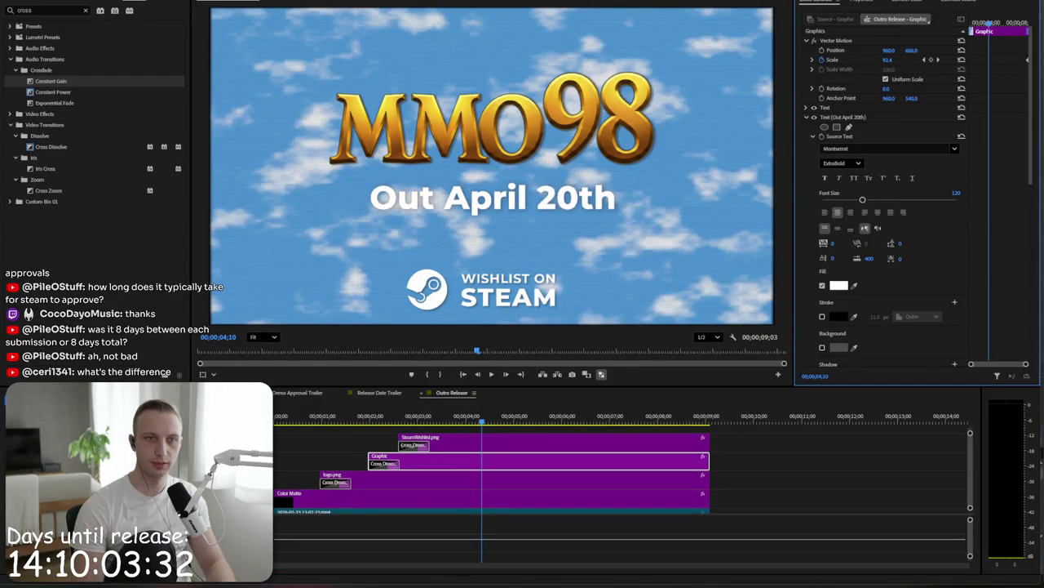
# Play back the outro to check the new layout, then bring up the export page.
pyautogui.press('space')
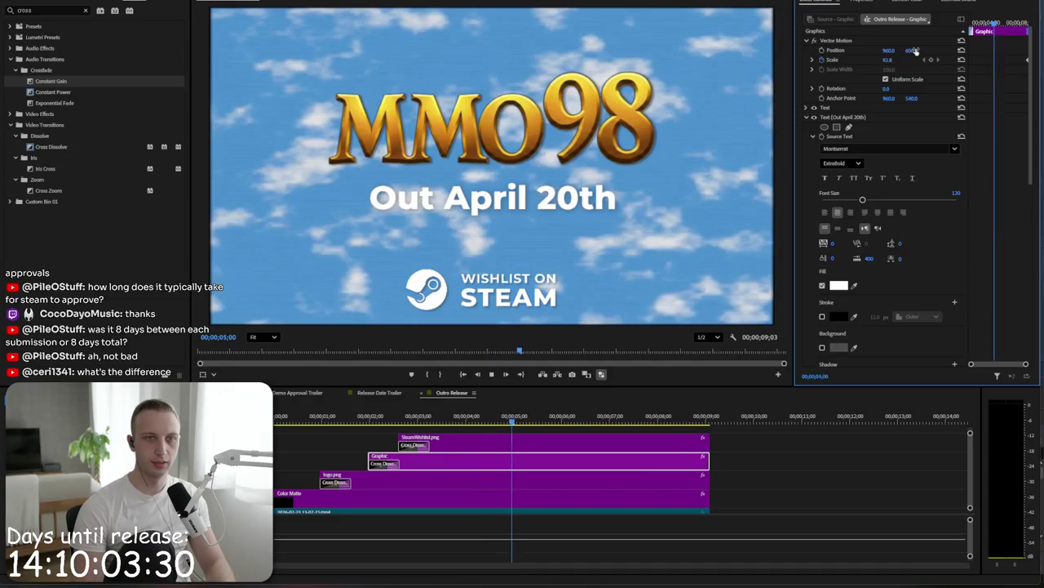
pyautogui.press('space')
pyautogui.hotkey('ctrl', 'm')
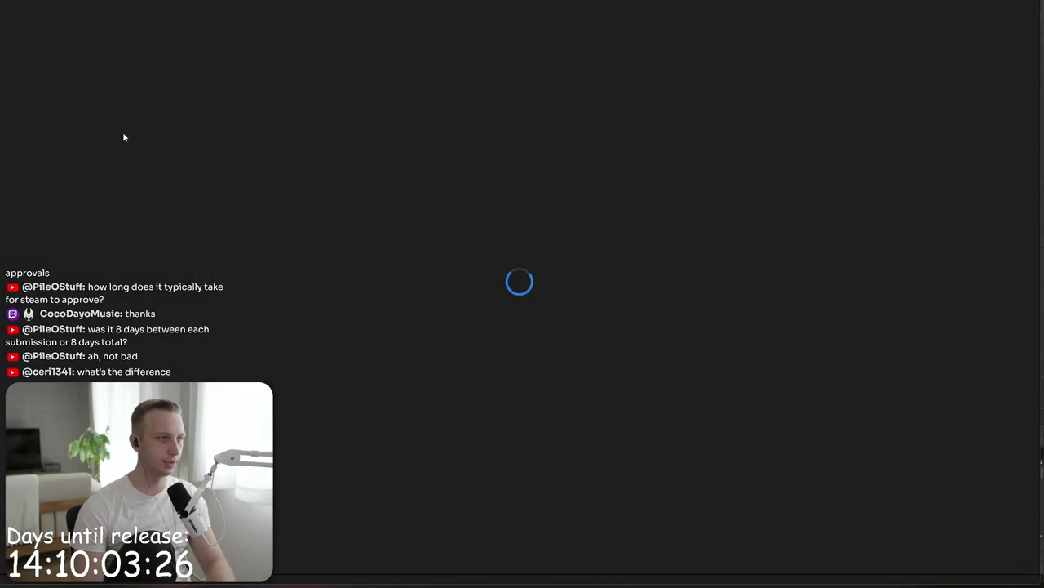
# Switch to the Release Date Trailer sequence, preview it, and export it as Release Date Trailer.mp4.
pyautogui.scroll(-5, 147, 193)
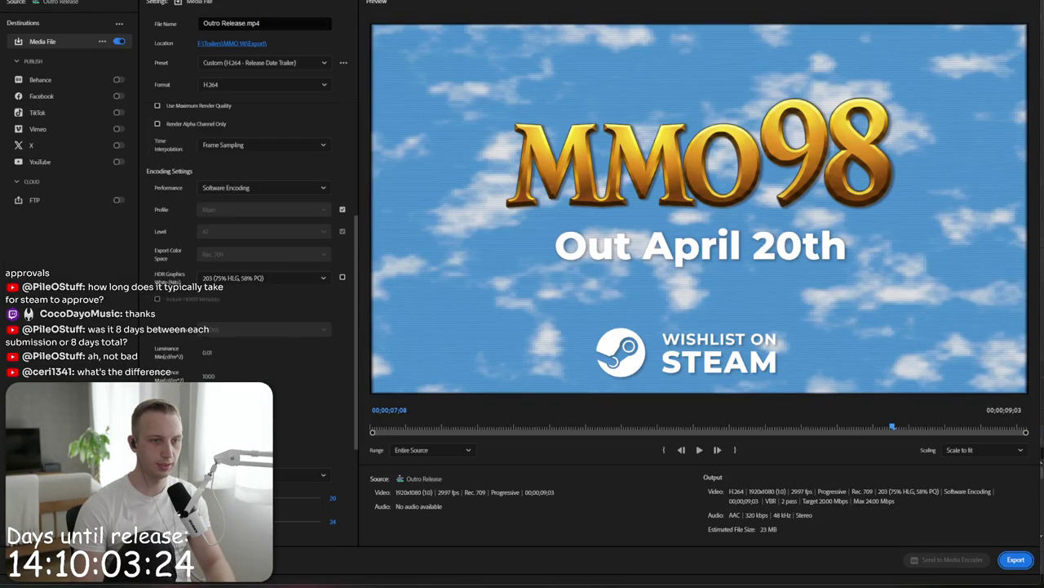
pyautogui.scroll(-3, 147, 192)
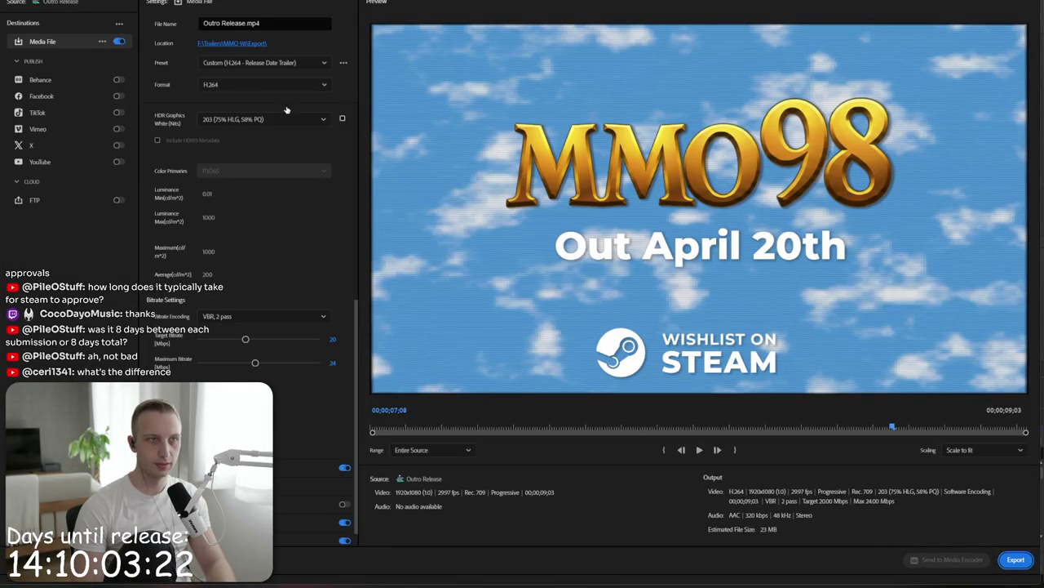
pyautogui.hotkey('ctrl', 'm')
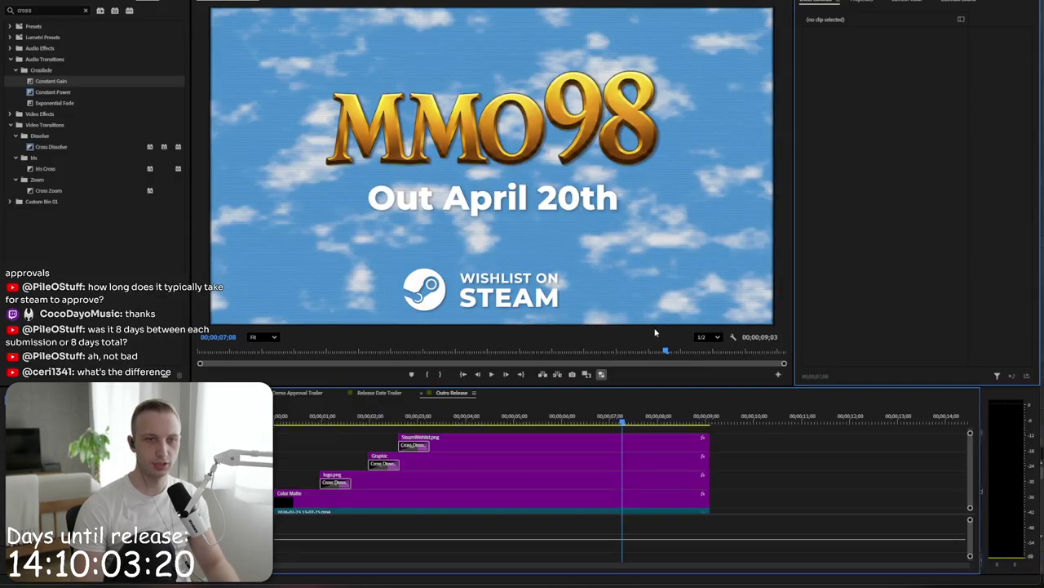
pyautogui.click(386, 393)
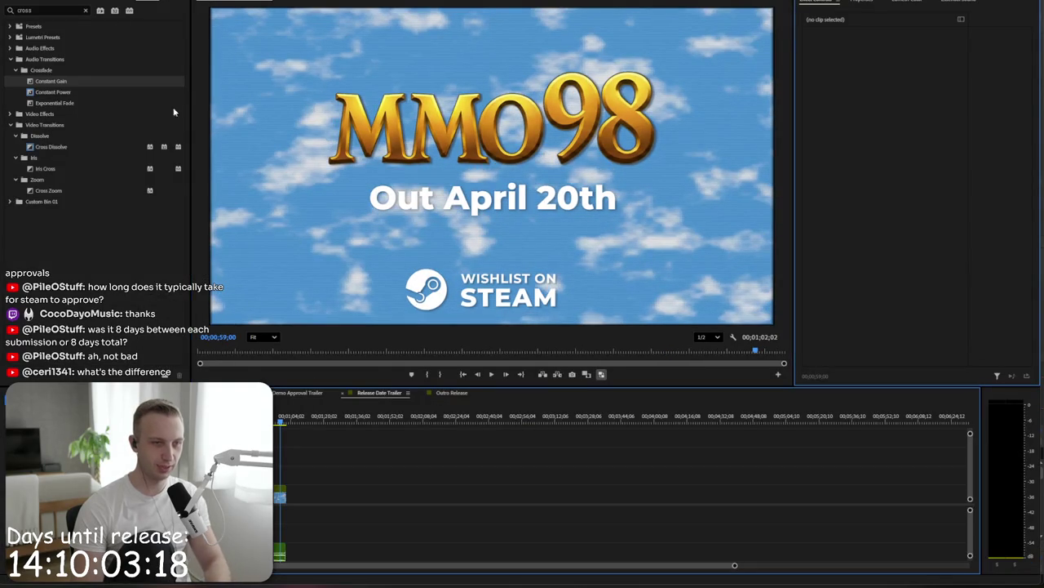
pyautogui.hotkey('ctrl', 'm')
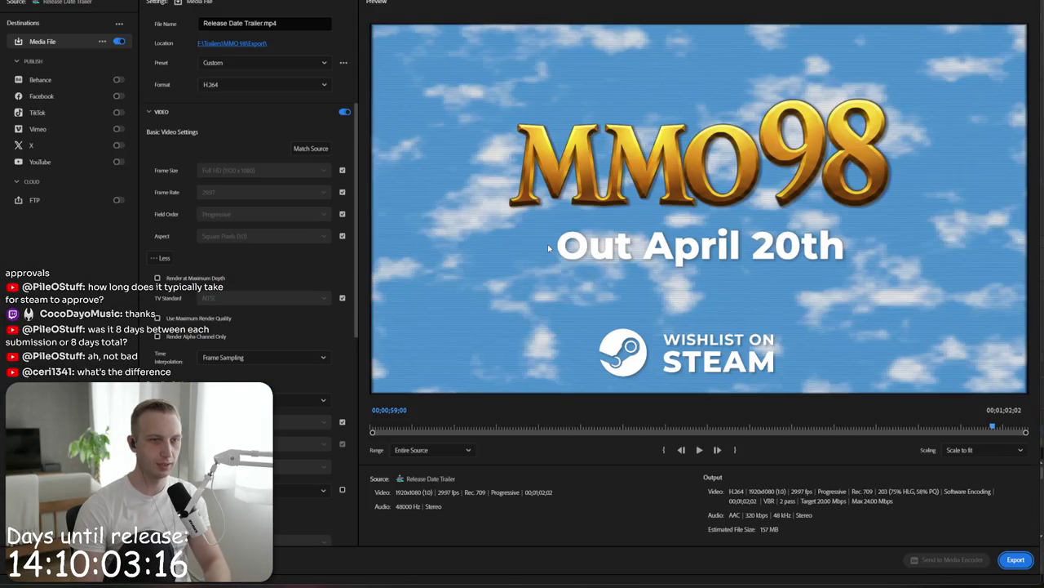
pyautogui.click(478, 428)
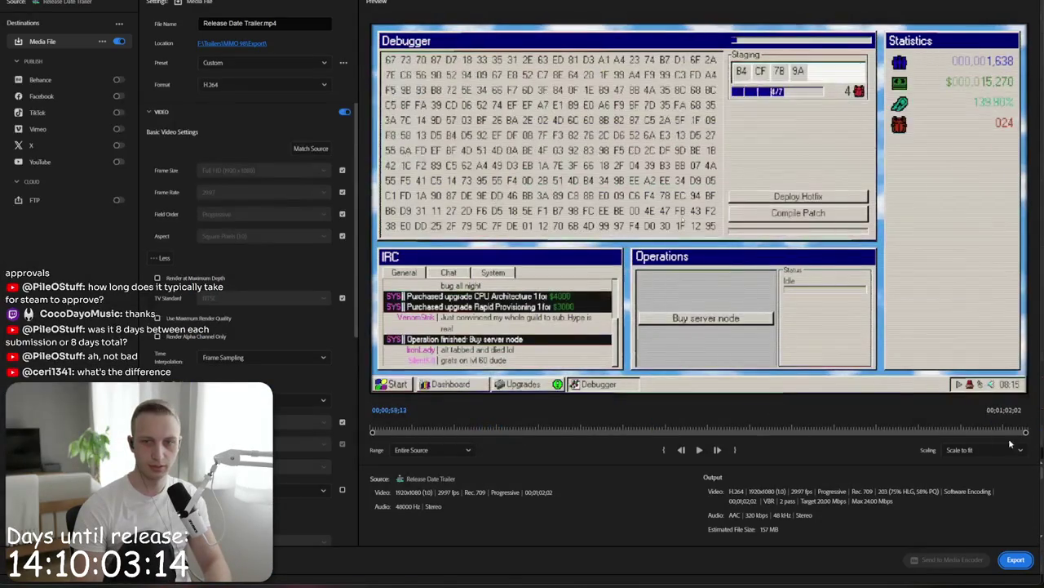
pyautogui.click(910, 427)
pyautogui.click(551, 426)
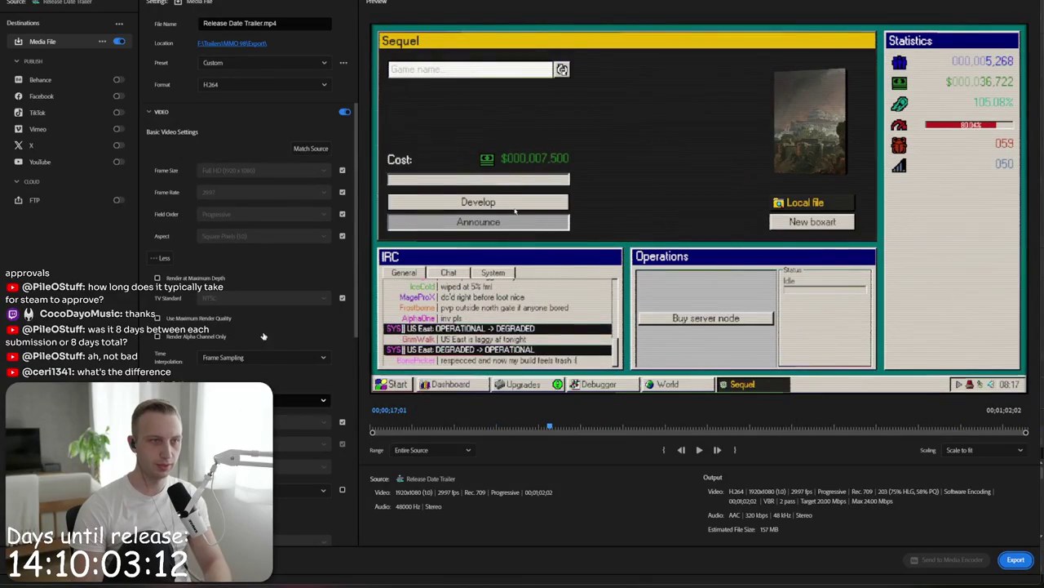
pyautogui.scroll(-5, 272, 214)
pyautogui.scroll(-1, 271, 214)
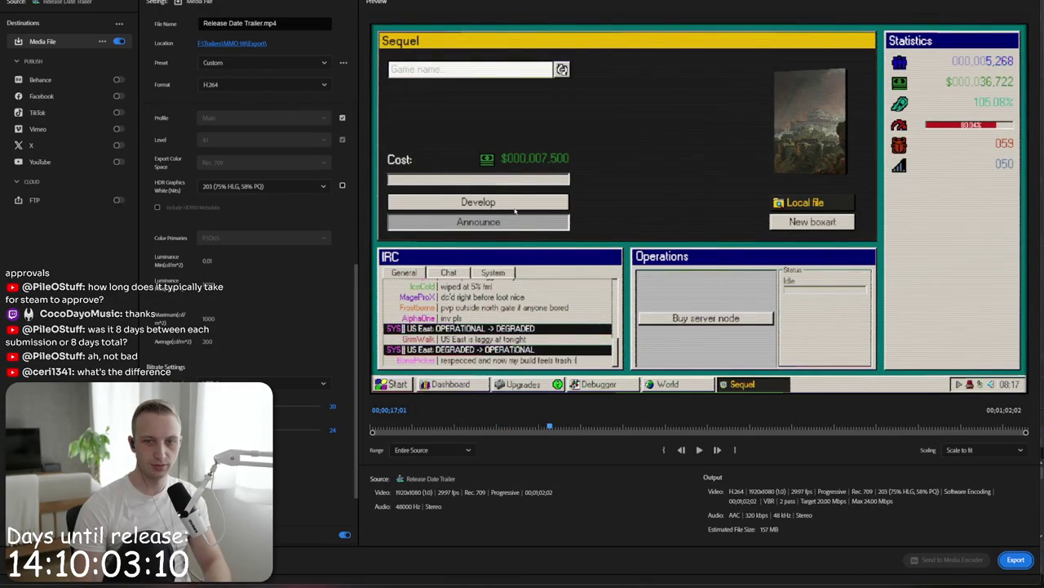
pyautogui.click(1012, 560)
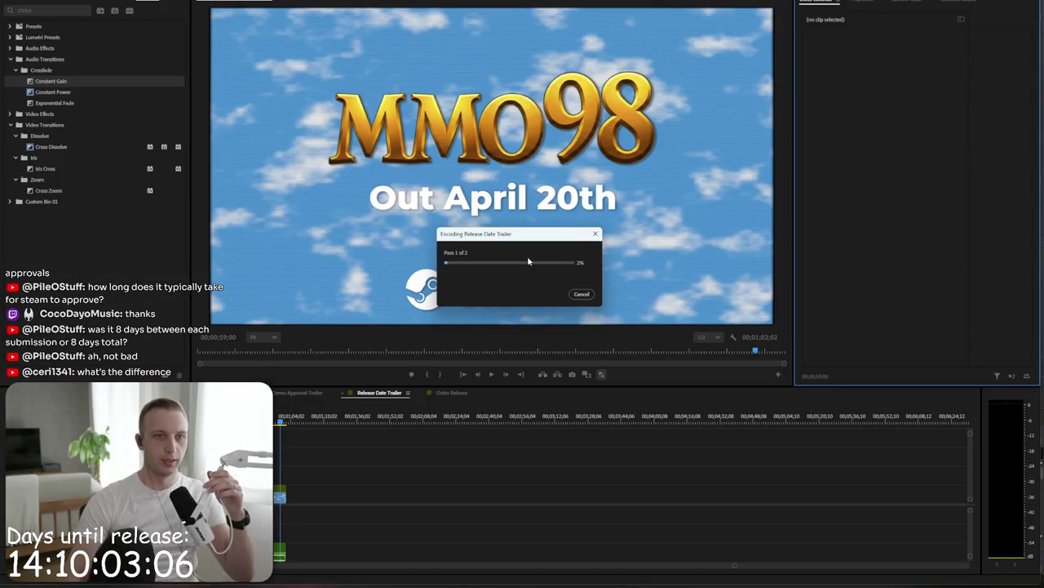
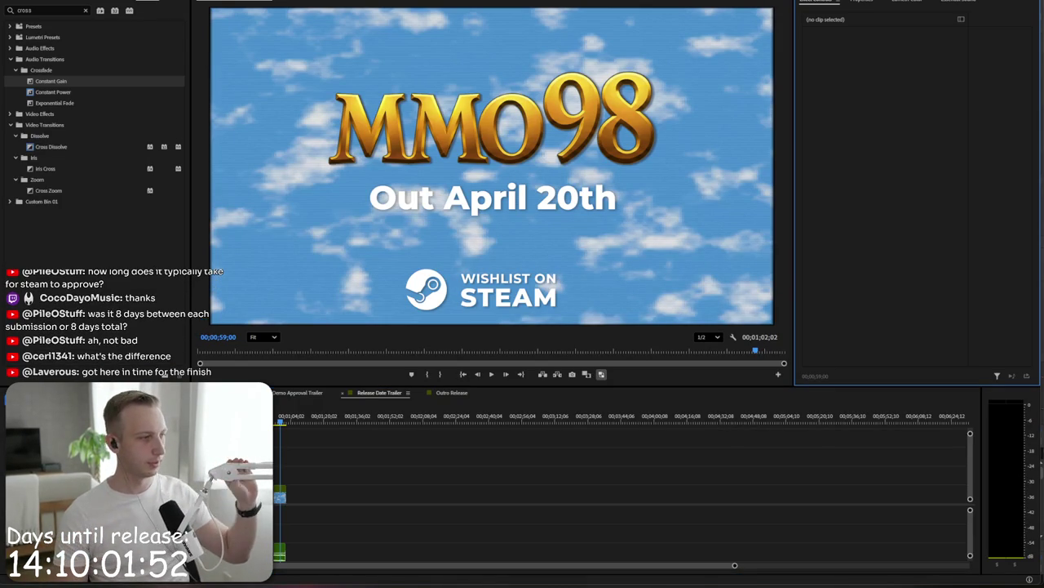
# Open Release Date Trailer.mp4 from the MMO 98 Export folder in Media Player.
pyautogui.hotkey('alt', 'Tab')
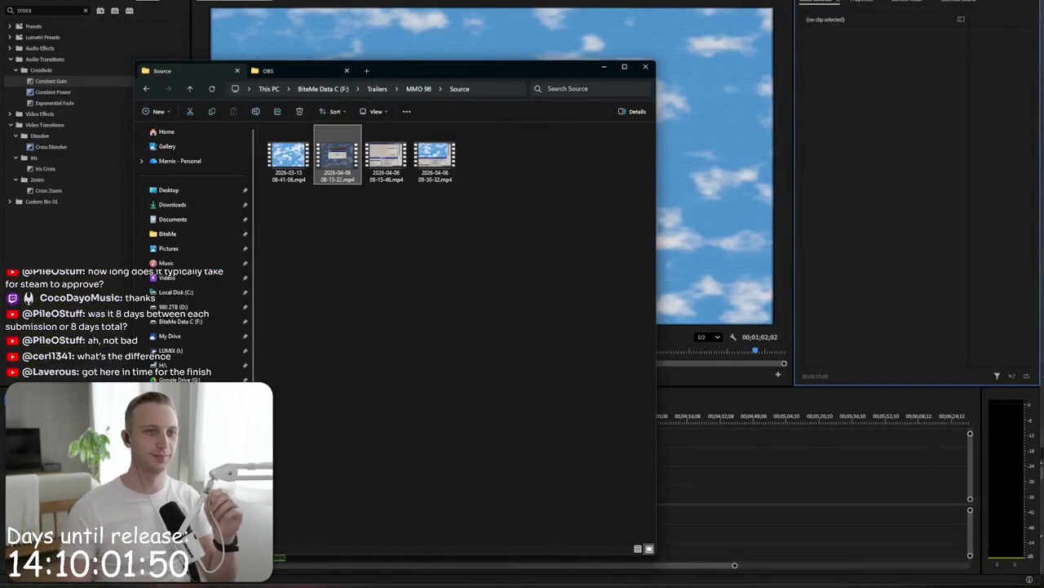
pyautogui.click(416, 89)
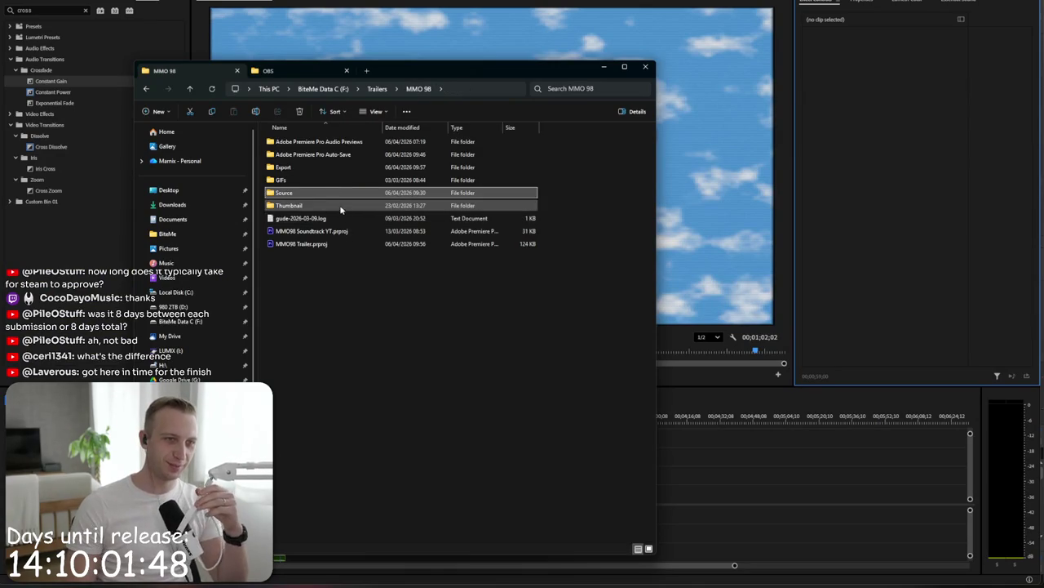
pyautogui.doubleClick(330, 167)
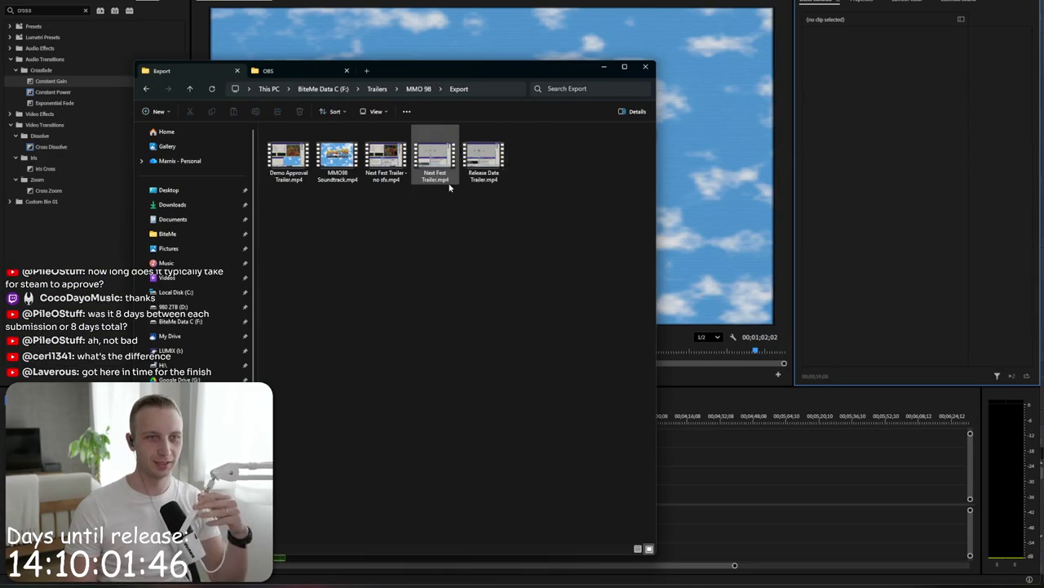
pyautogui.doubleClick(495, 161)
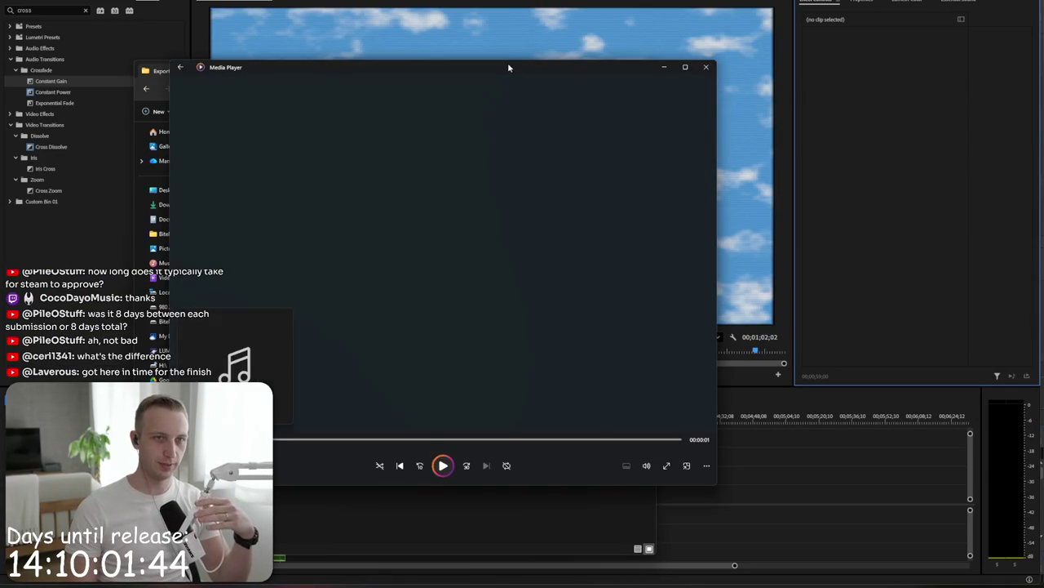
# Watch the Release Date Trailer to its Out April 20th end card, then close Media Player.
pyautogui.moveTo(507, 67); pyautogui.dragTo(602, 25)
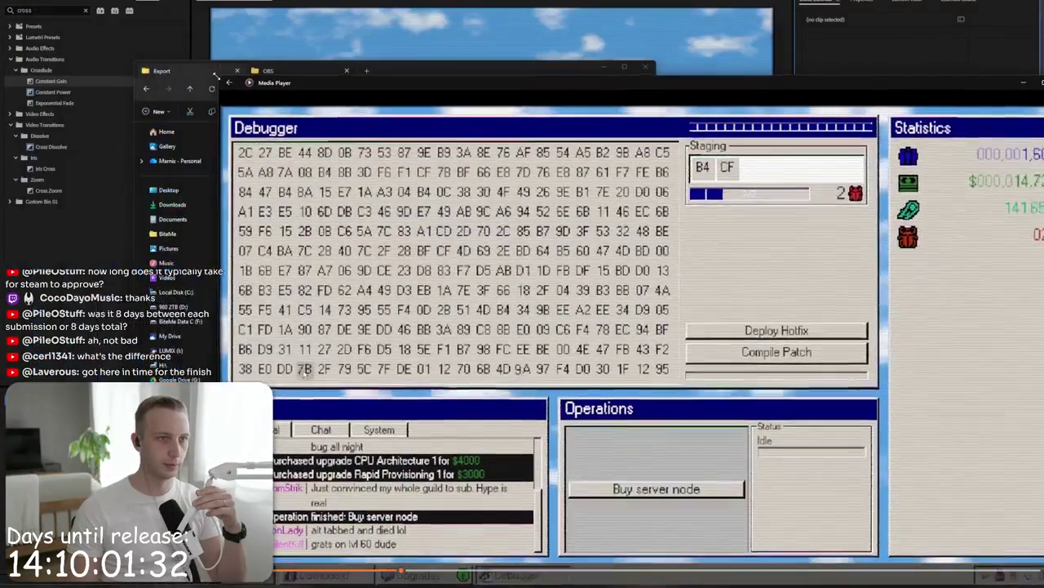
pyautogui.moveTo(324, 88); pyautogui.dragTo(247, 13)
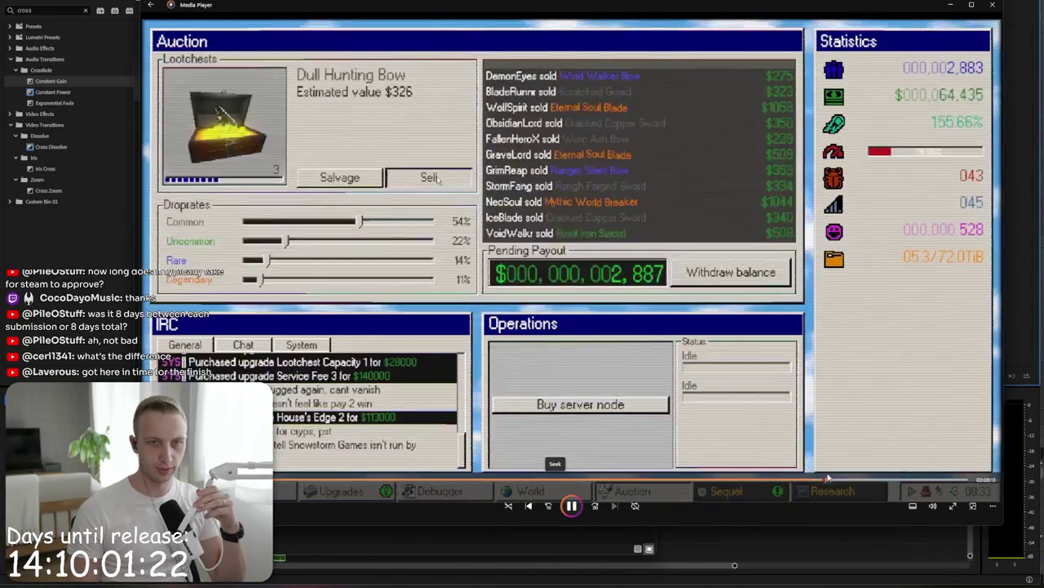
pyautogui.click(922, 479)
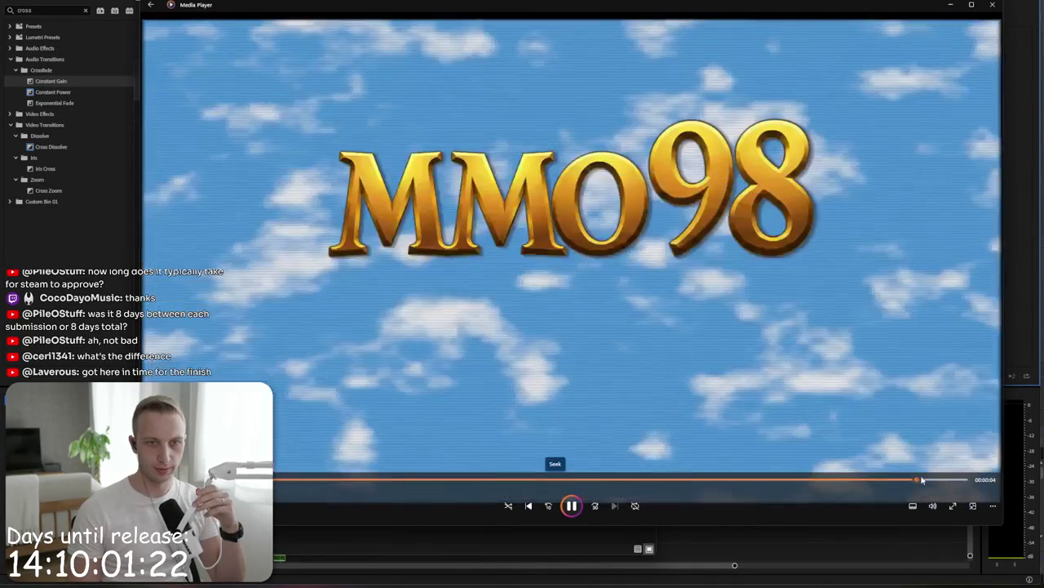
pyautogui.click(821, 479)
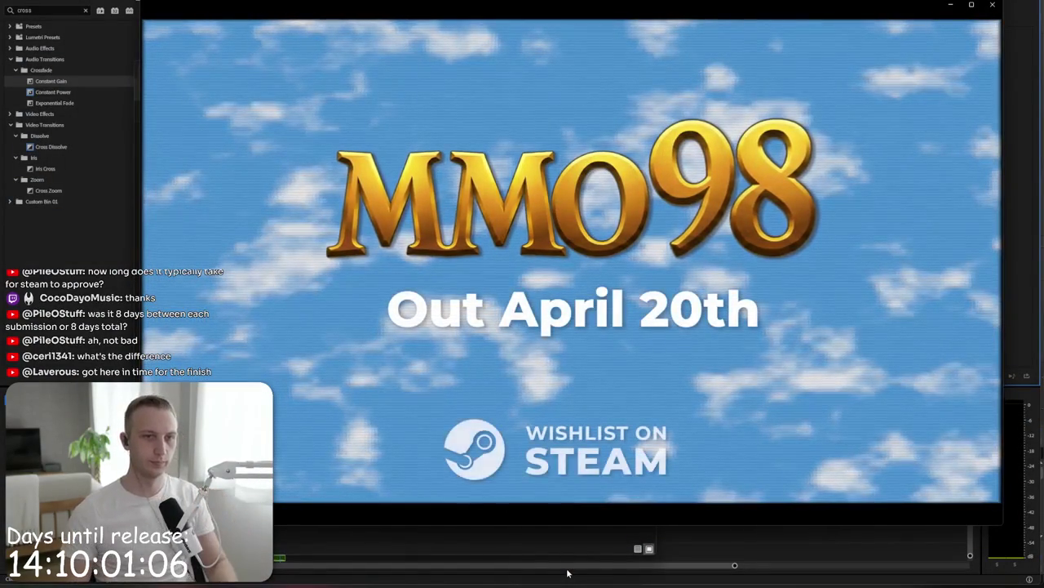
pyautogui.click(991, 7)
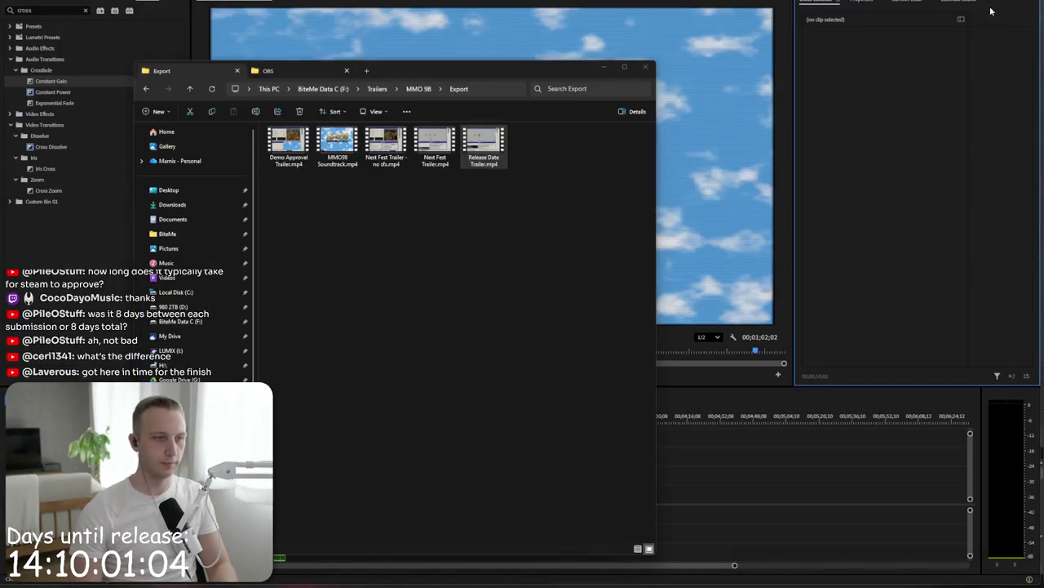
# Switch to Steamworks and open the MMO98 app page from the dashboard.
pyautogui.click(449, 261)
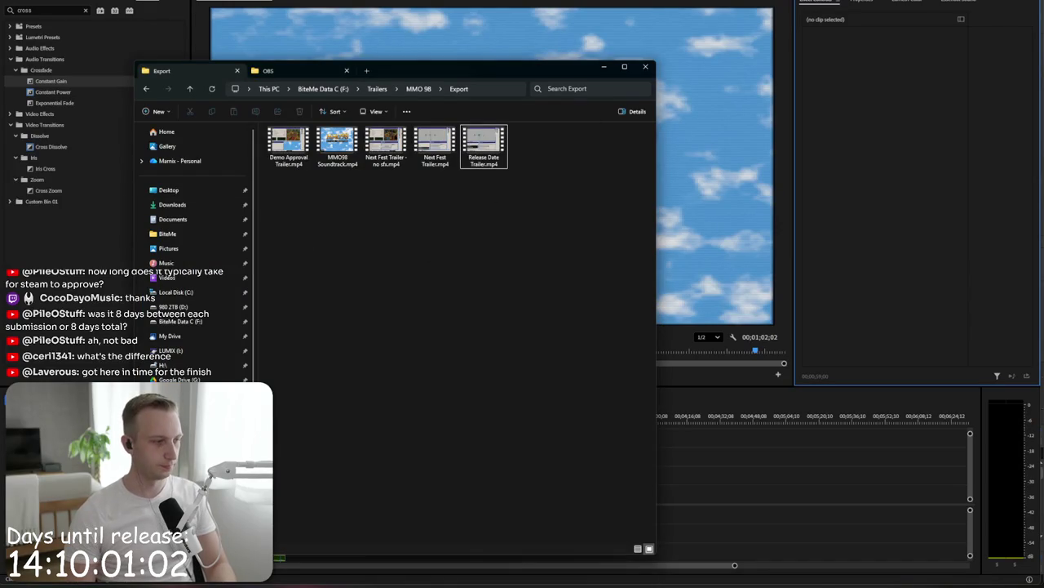
pyautogui.hotkey('alt', 'Tab')
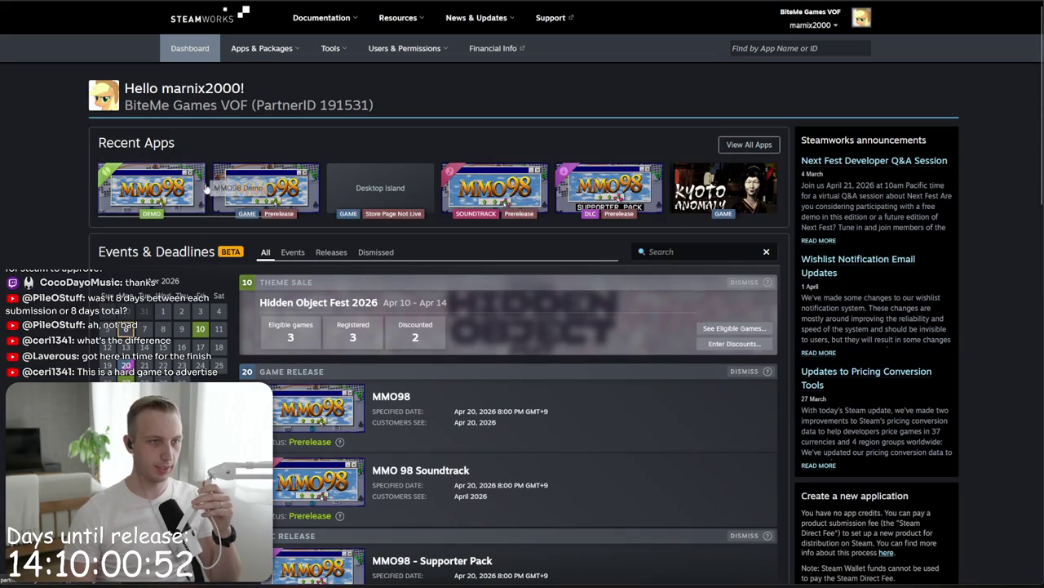
pyautogui.click(255, 190)
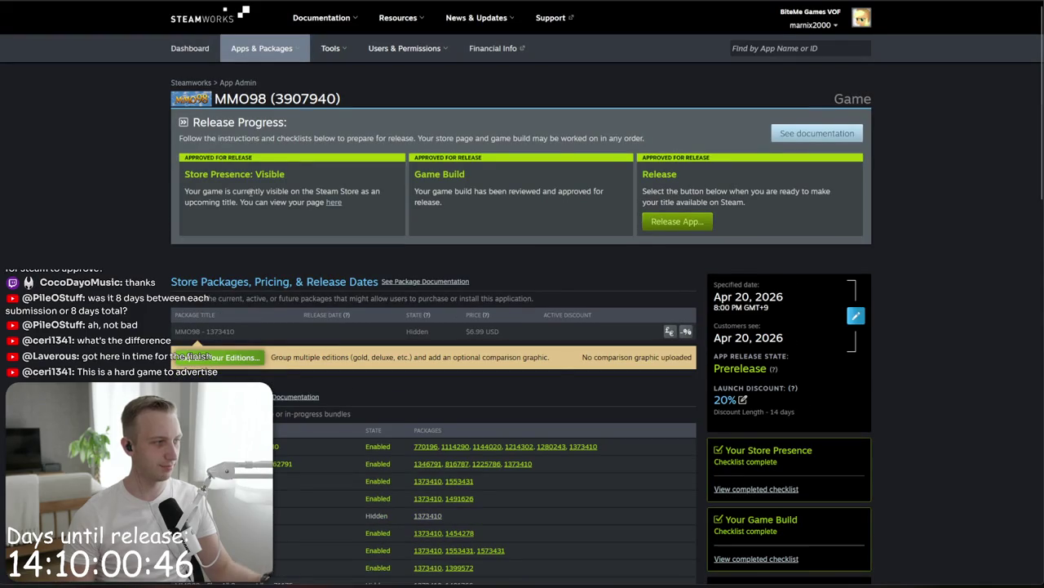
# View MMO98's Store Page Admin publish options, then search 'tokyo' in a new tab.
pyautogui.scroll(-2, 405, 230)
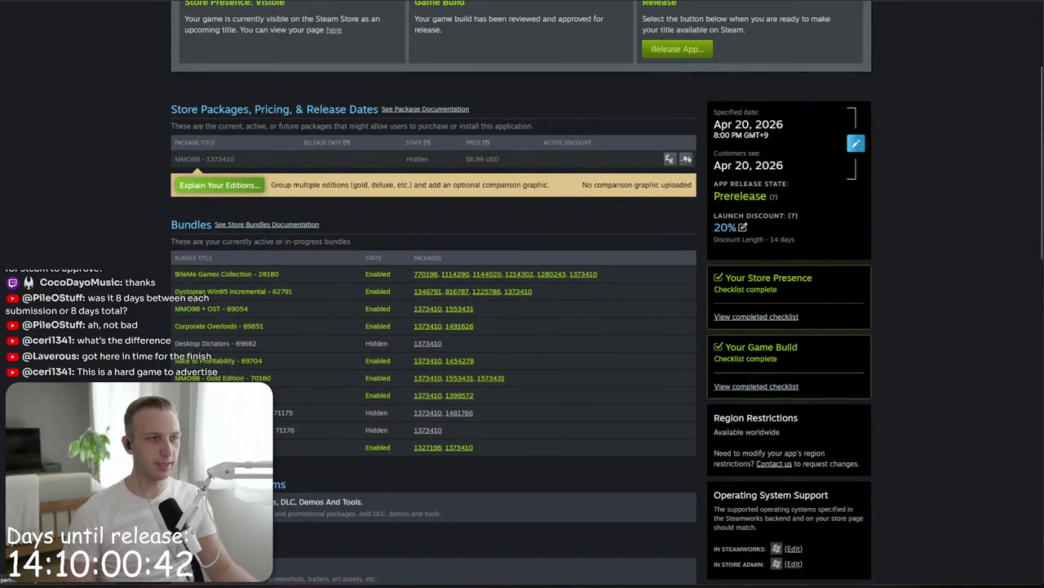
pyautogui.scroll(-2, 333, 471)
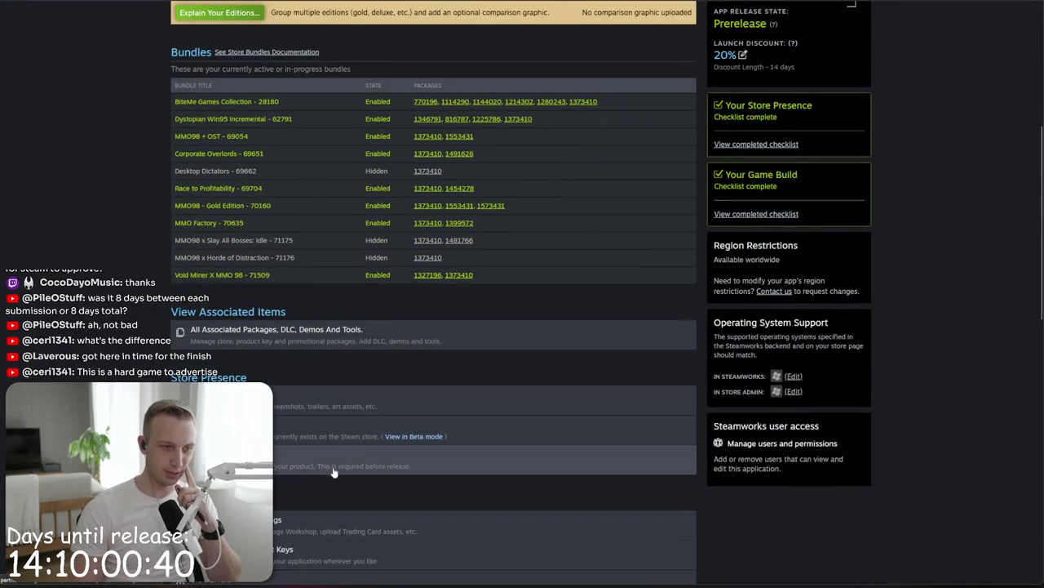
pyautogui.click(341, 410)
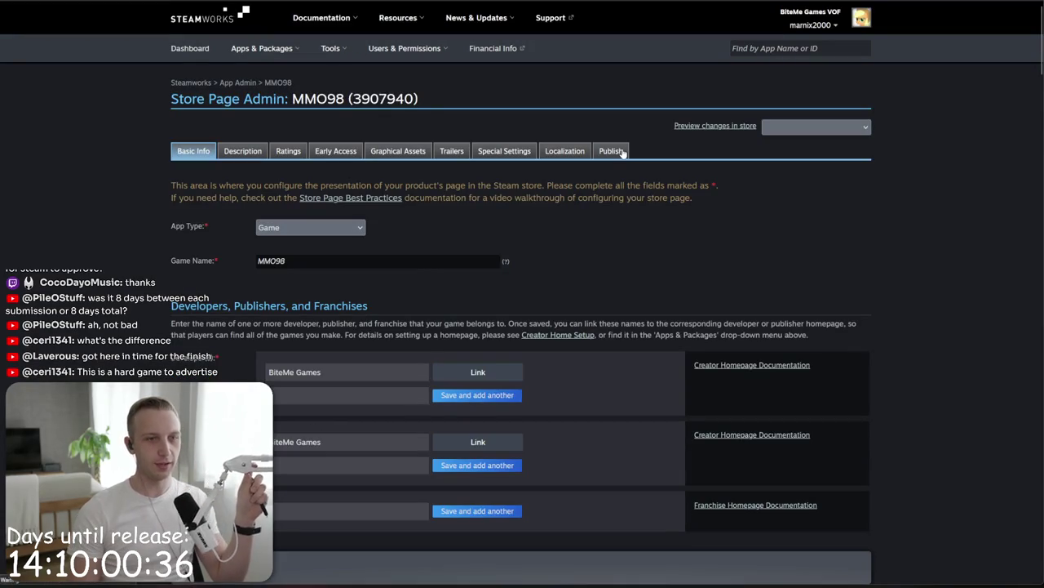
pyautogui.click(612, 151)
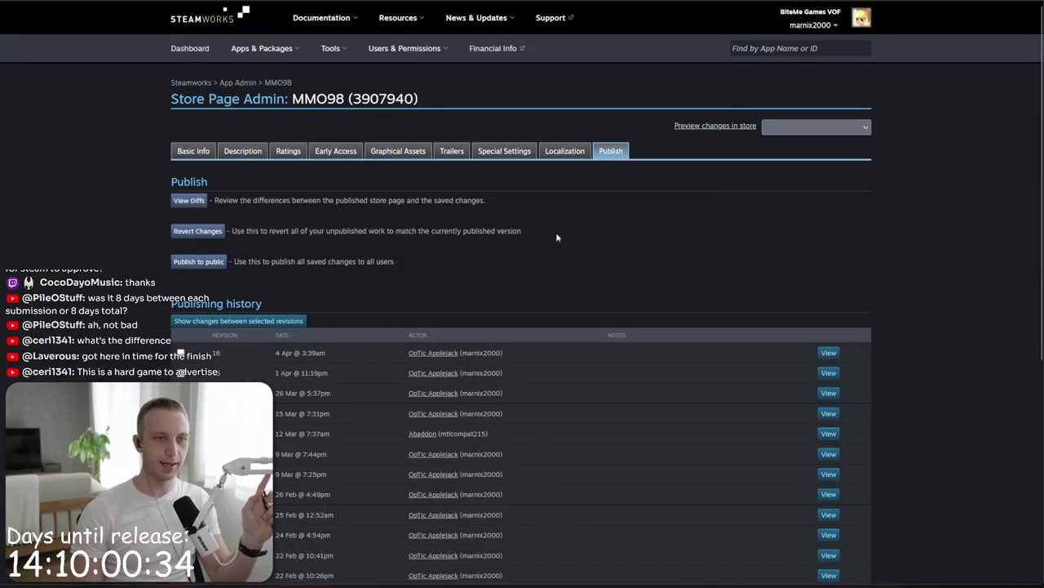
pyautogui.write('tokyo')
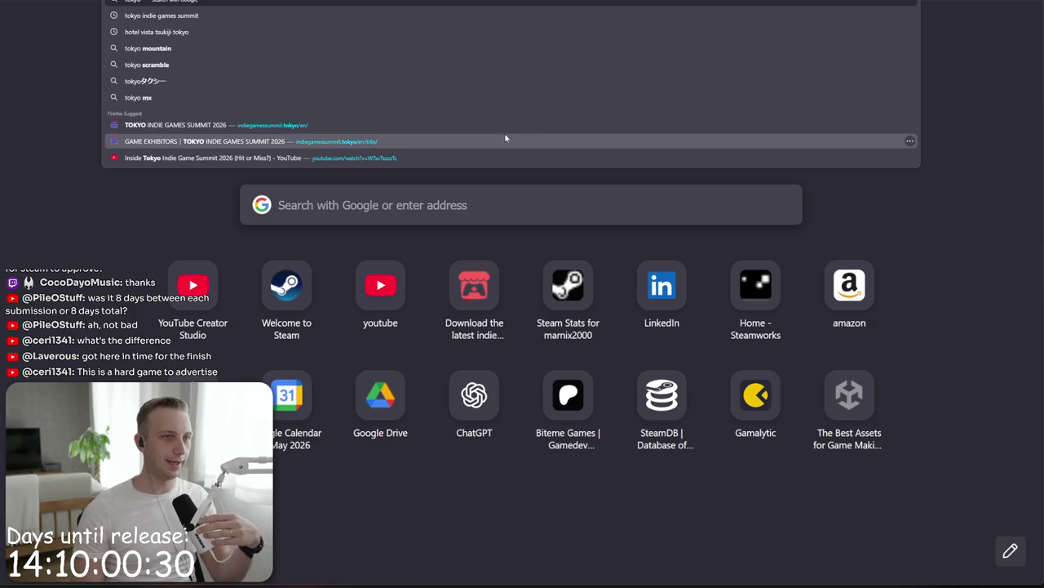
# Go to the Tokyo Indie Games Summit site's Game Exhibitors page.
pyautogui.click(498, 128)
pyautogui.scroll(-2, 1031, 30)
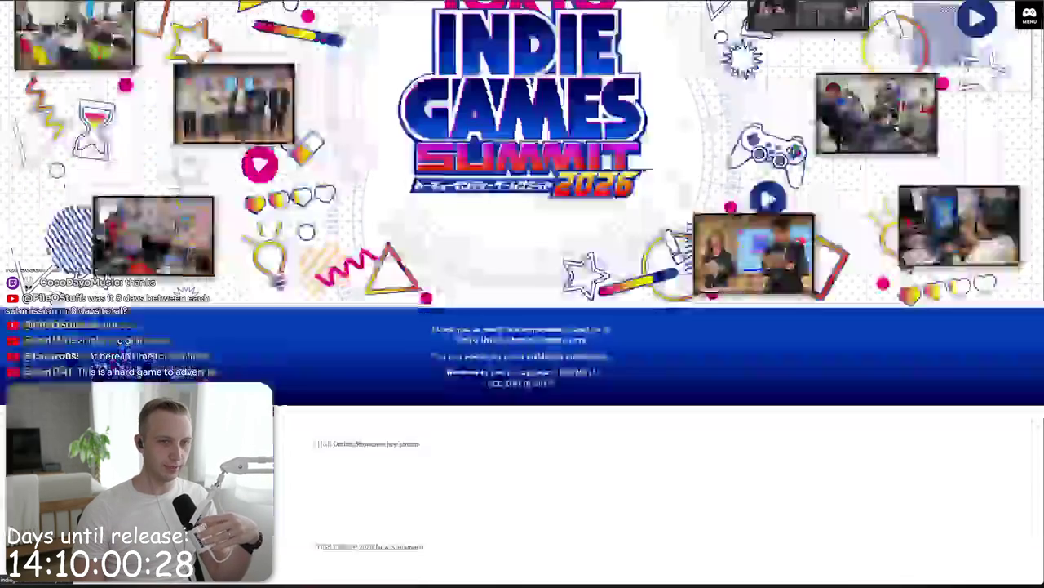
pyautogui.scroll(-1, 1030, 29)
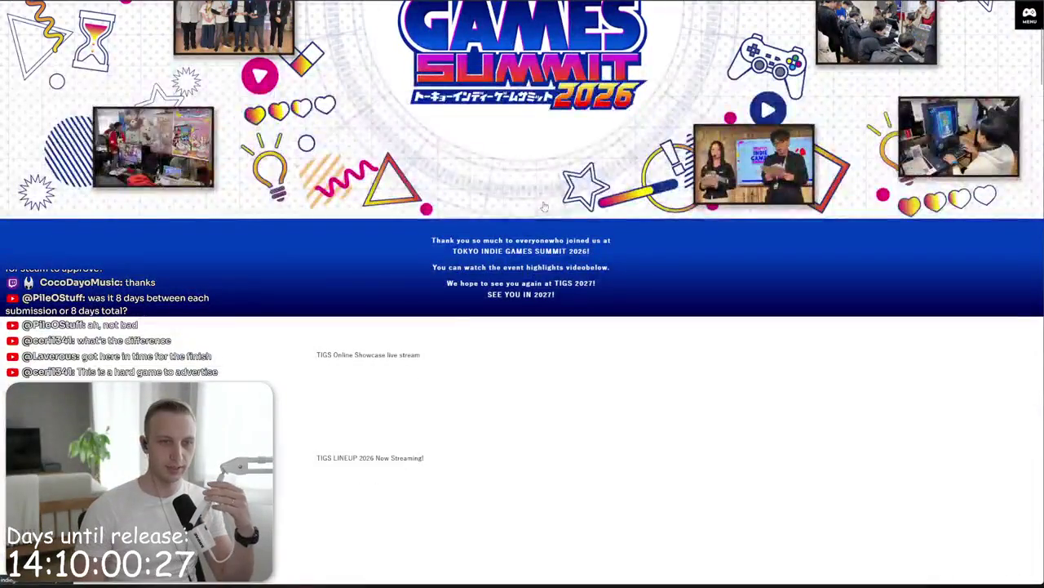
pyautogui.click(1029, 23)
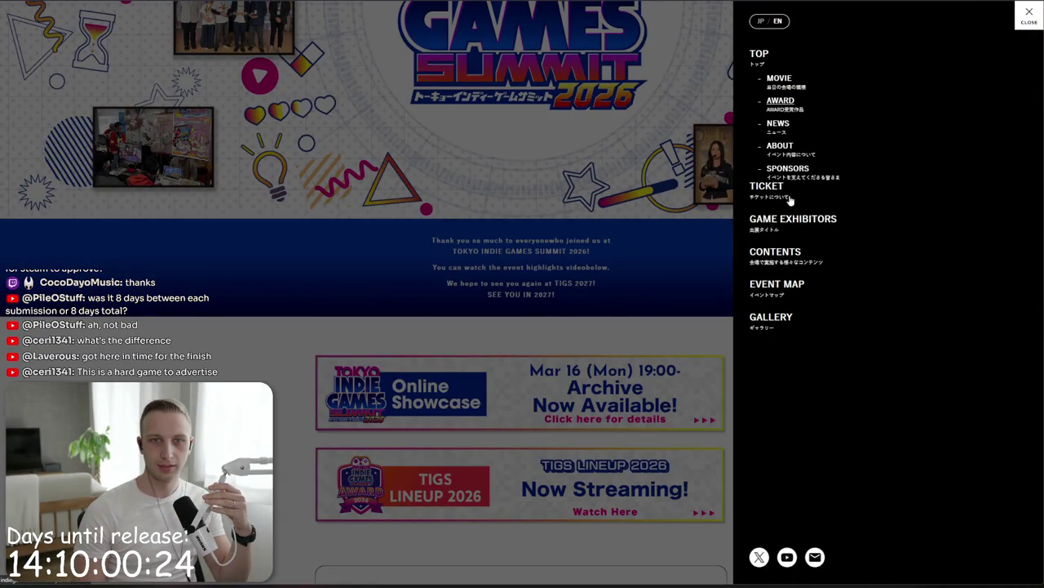
pyautogui.click(844, 213)
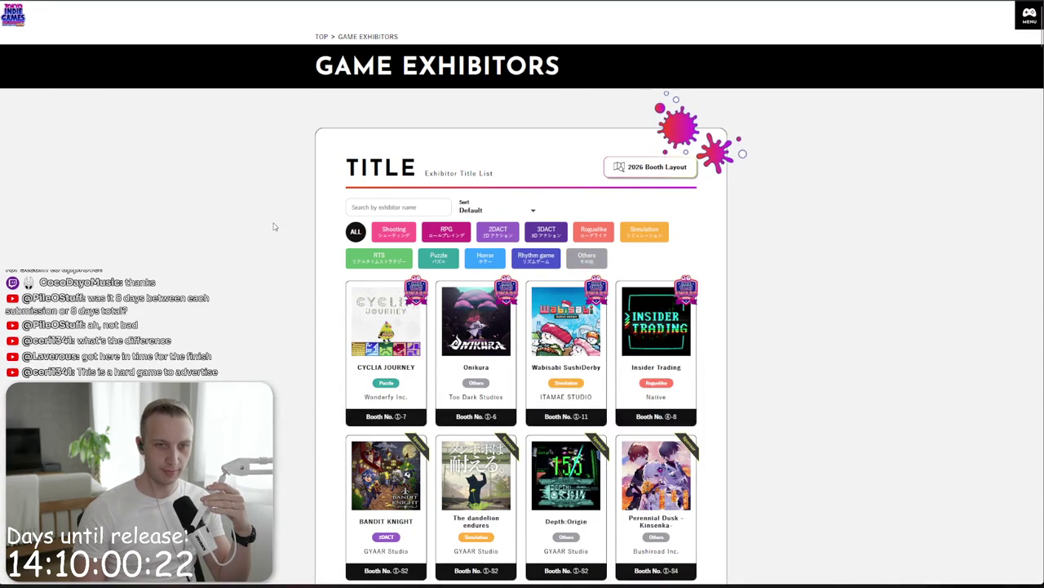
# Browse the exhibitor title cards, then return to the Steamworks MMO98 page.
pyautogui.scroll(-2, 275, 227)
pyautogui.scroll(-2, 274, 226)
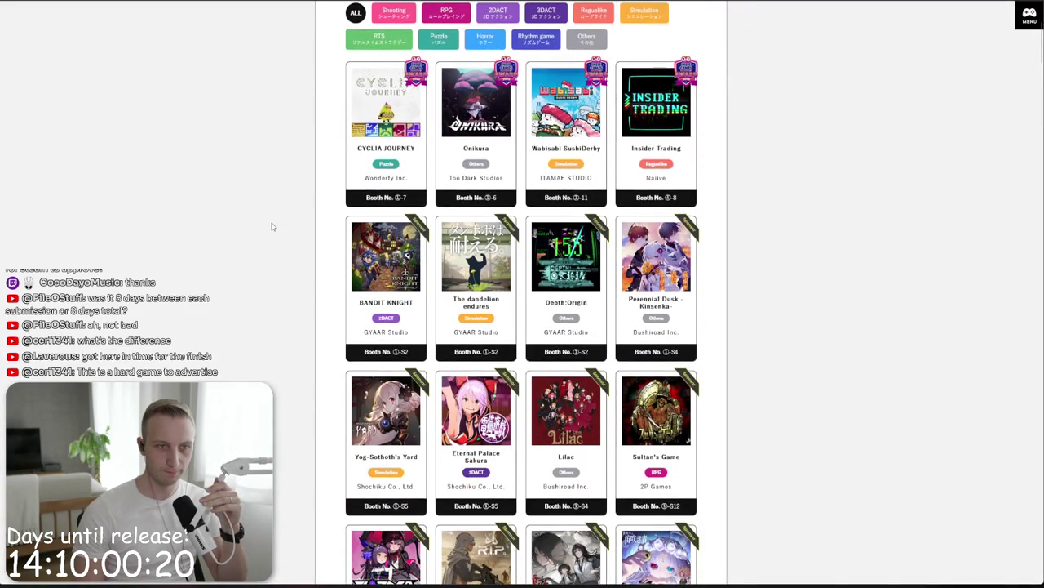
pyautogui.scroll(-2, 273, 227)
pyautogui.scroll(-3, 272, 227)
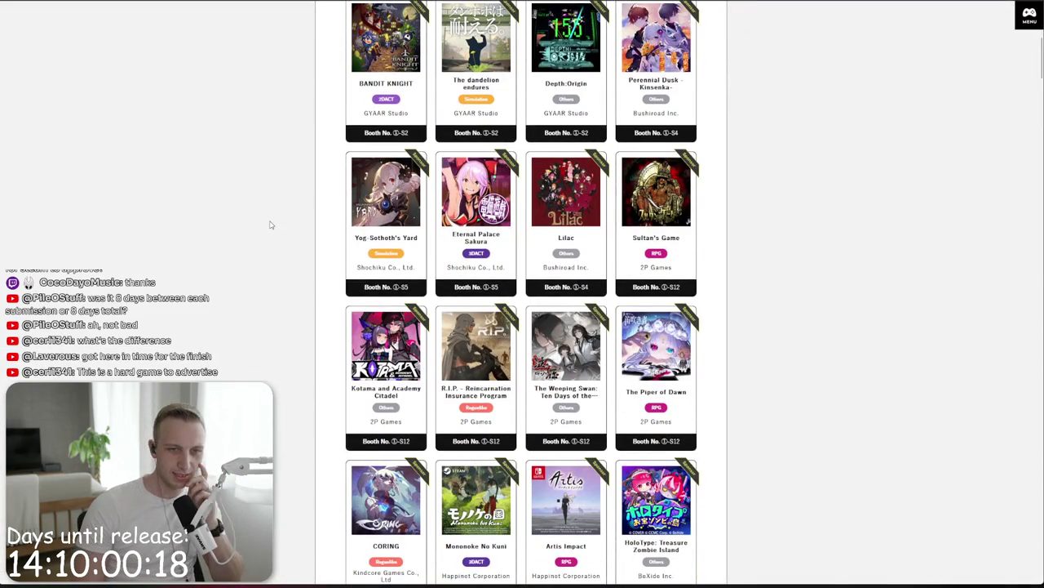
pyautogui.scroll(-6, 272, 225)
pyautogui.scroll(-6, 272, 225)
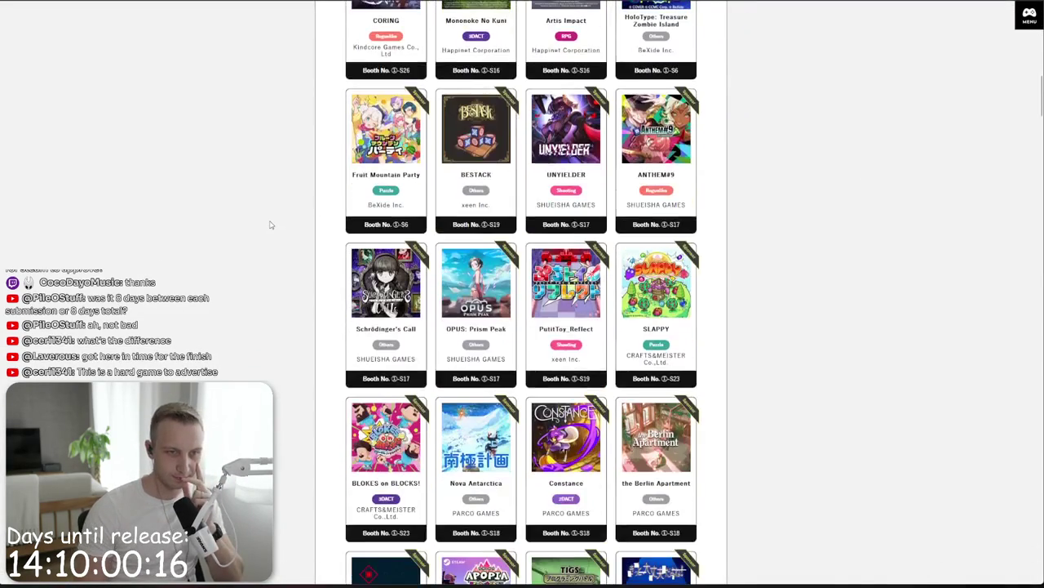
pyautogui.scroll(-2, 271, 224)
pyautogui.scroll(-3, 270, 224)
pyautogui.scroll(-3, 270, 225)
pyautogui.scroll(-5, 270, 224)
pyautogui.scroll(-3, 268, 225)
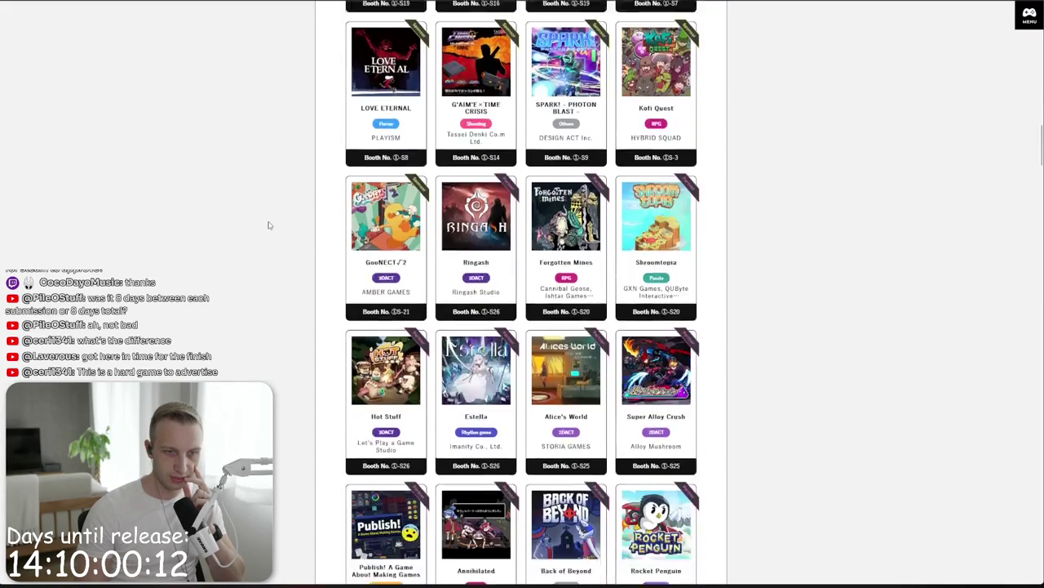
pyautogui.click(387, 490)
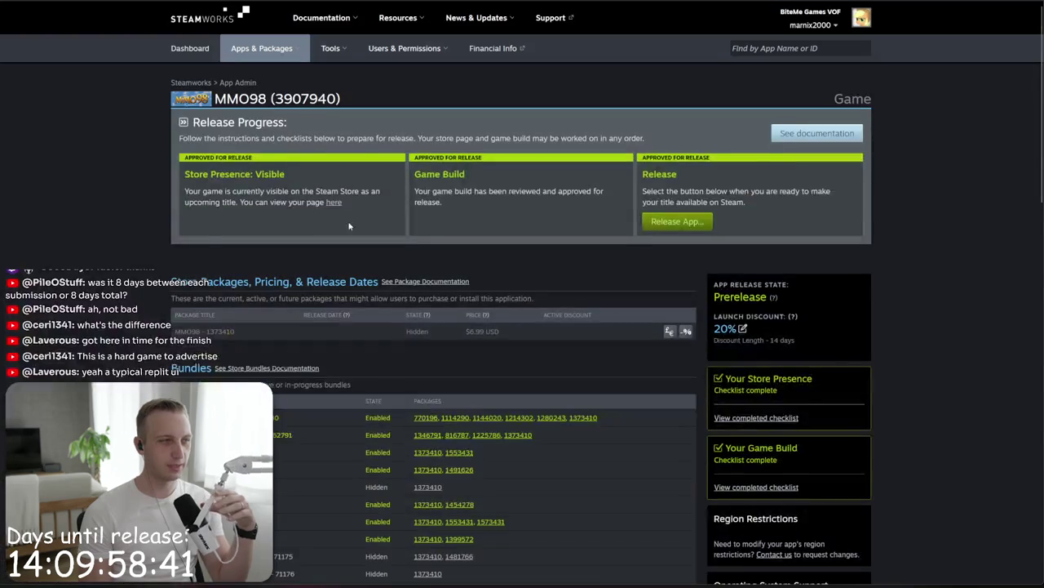
# Open MMO98's Store Page Admin and go to its trailers settings.
pyautogui.scroll(-3, 399, 350)
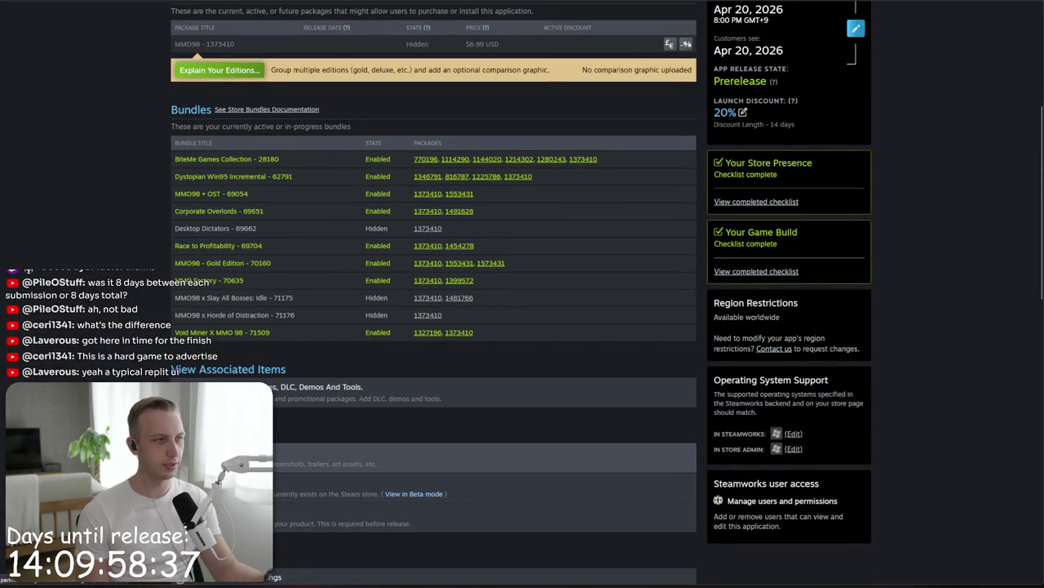
pyautogui.click(556, 451)
pyautogui.click(560, 152)
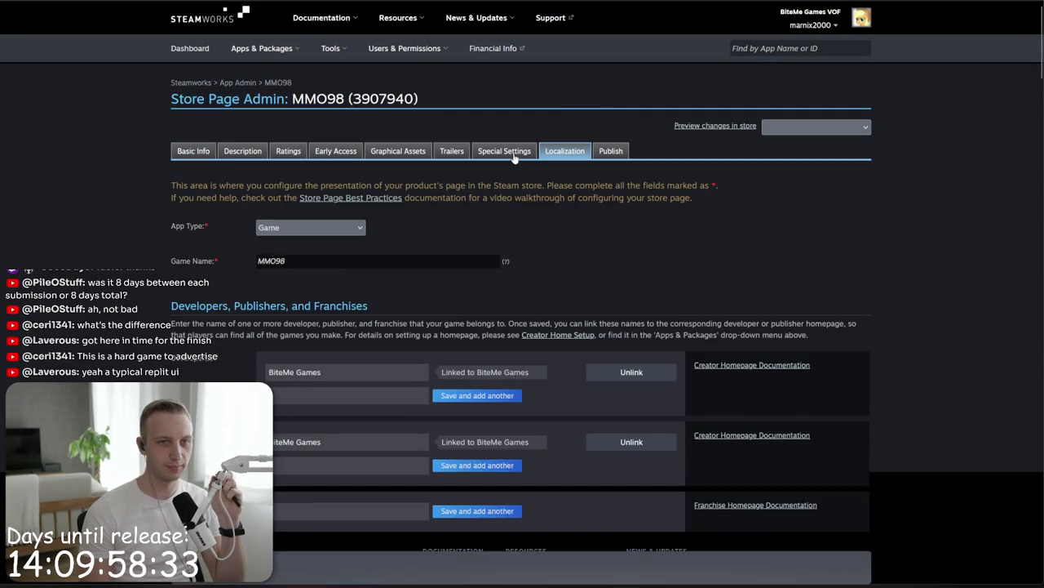
pyautogui.click(514, 155)
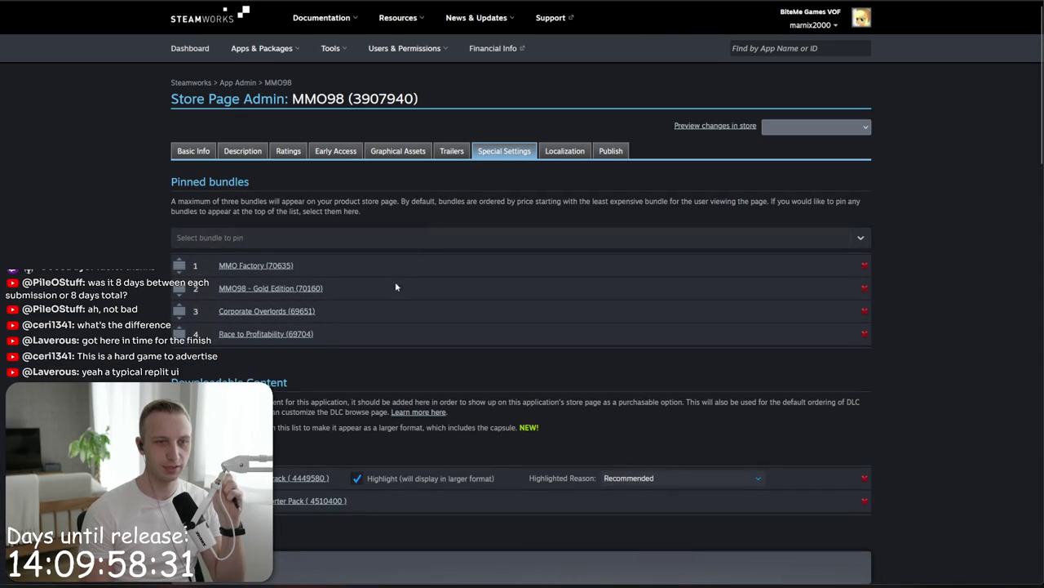
pyautogui.click(452, 152)
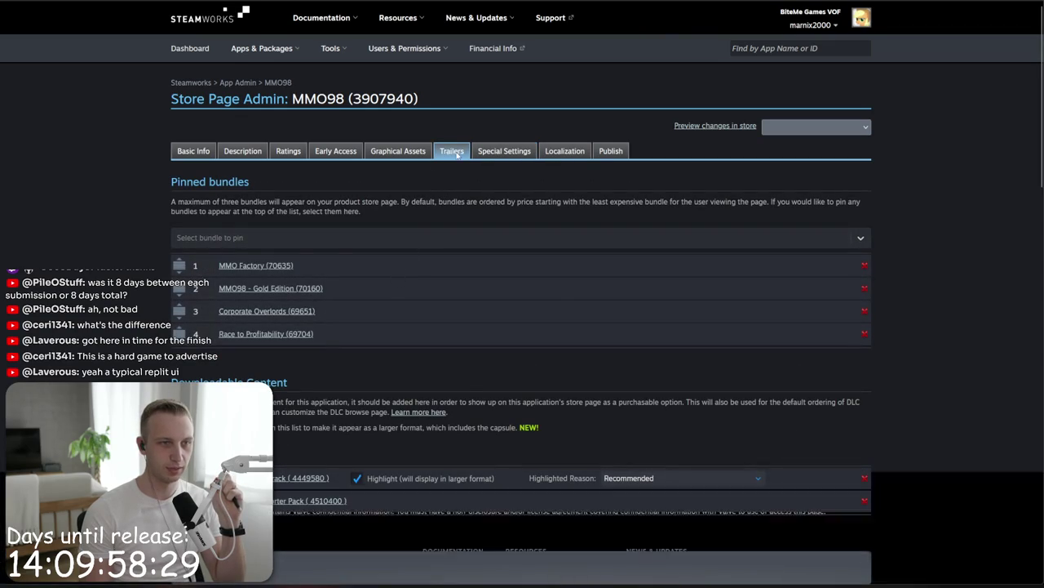
# Replace the Next Fest Demo trailer's video, cancelling the entry's deletion.
pyautogui.scroll(-5, 261, 320)
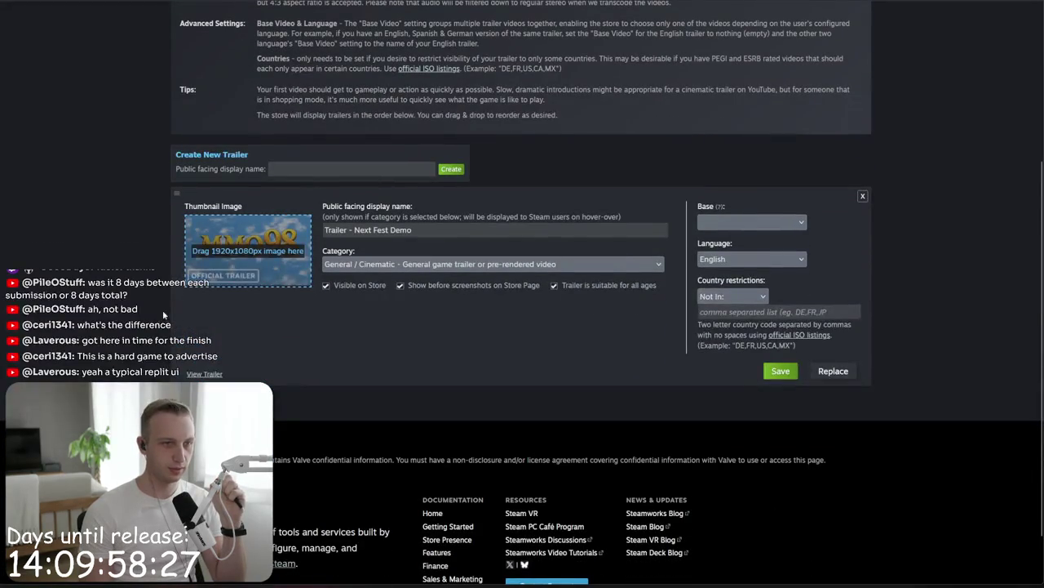
pyautogui.click(826, 372)
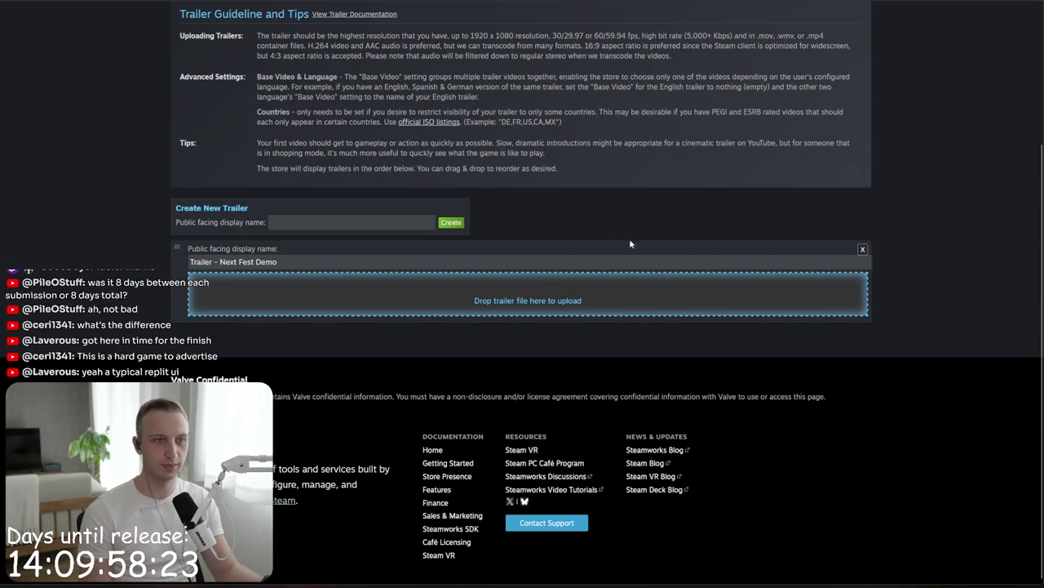
pyautogui.click(861, 250)
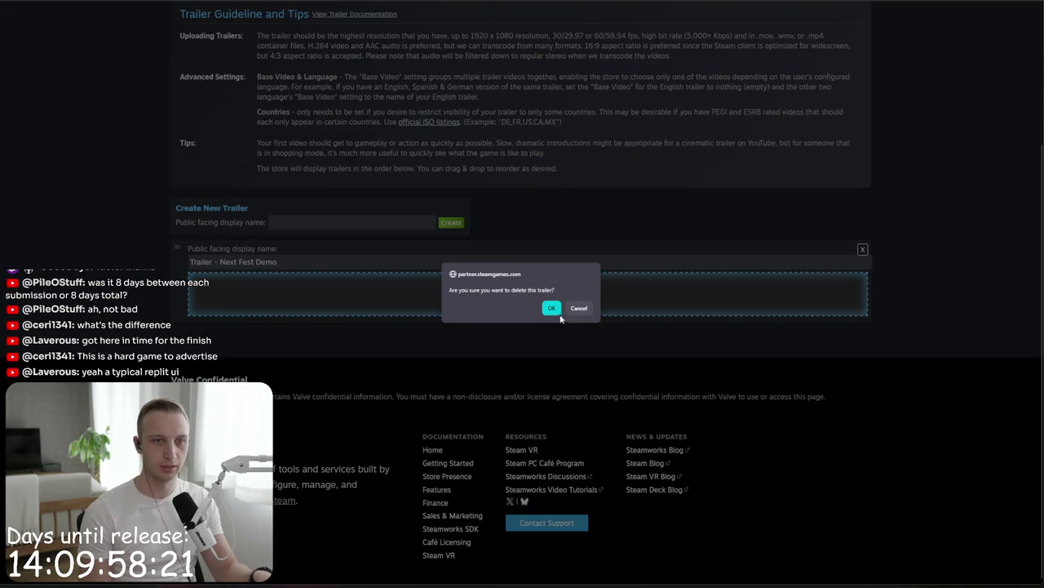
pyautogui.click(579, 308)
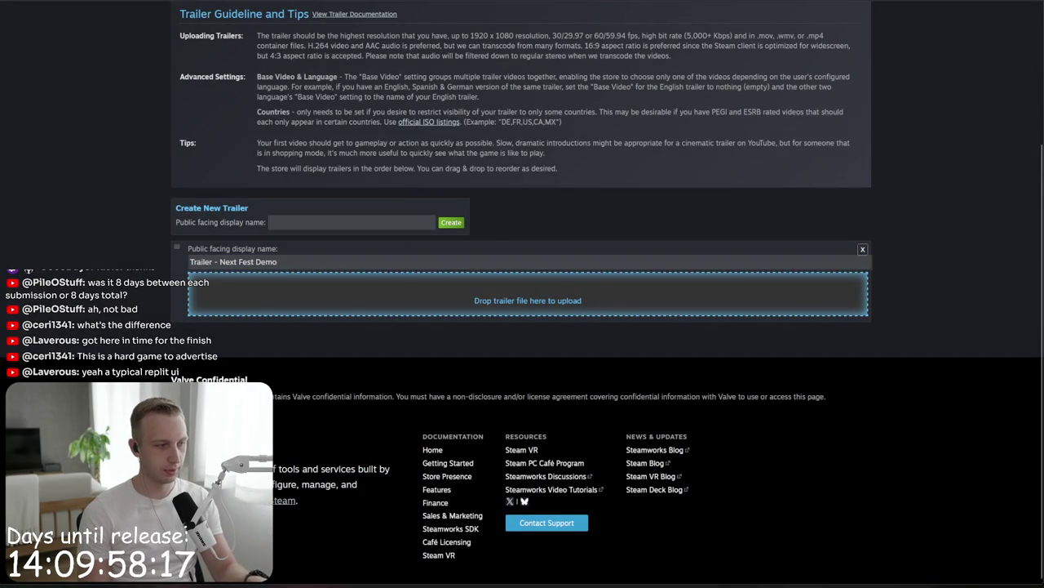
# Upload Release Date Trailer.mp4 to Steamworks as the trailer named 'Release Trailer'.
pyautogui.hotkey('alt', 'Tab')
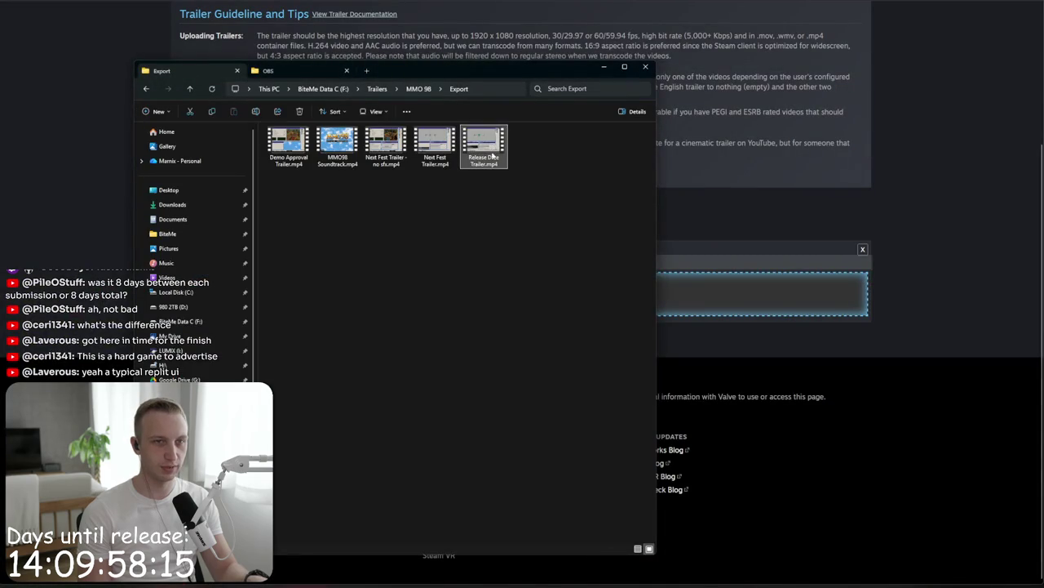
pyautogui.moveTo(492, 155); pyautogui.dragTo(734, 298)
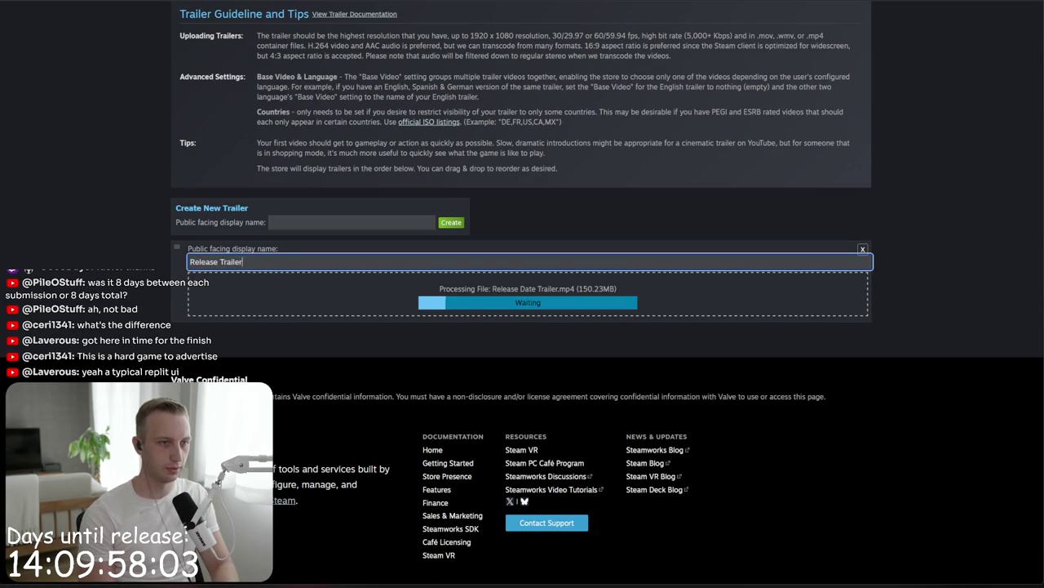
pyautogui.click(580, 220)
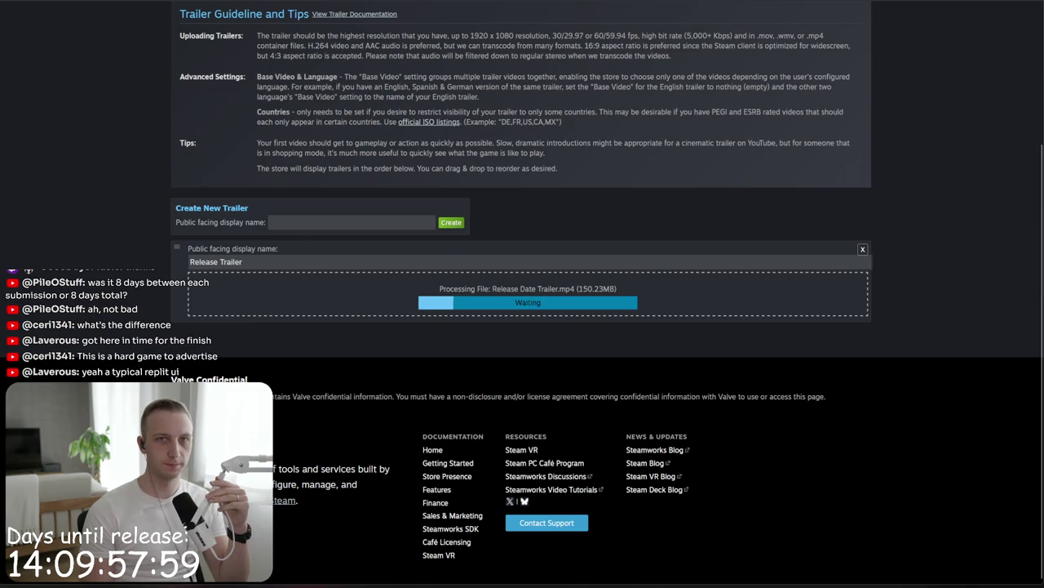
# Open Google Drive in a new tab and switch to the studio account.
pyautogui.hotkey('ctrl', 't')
pyautogui.write('dri')
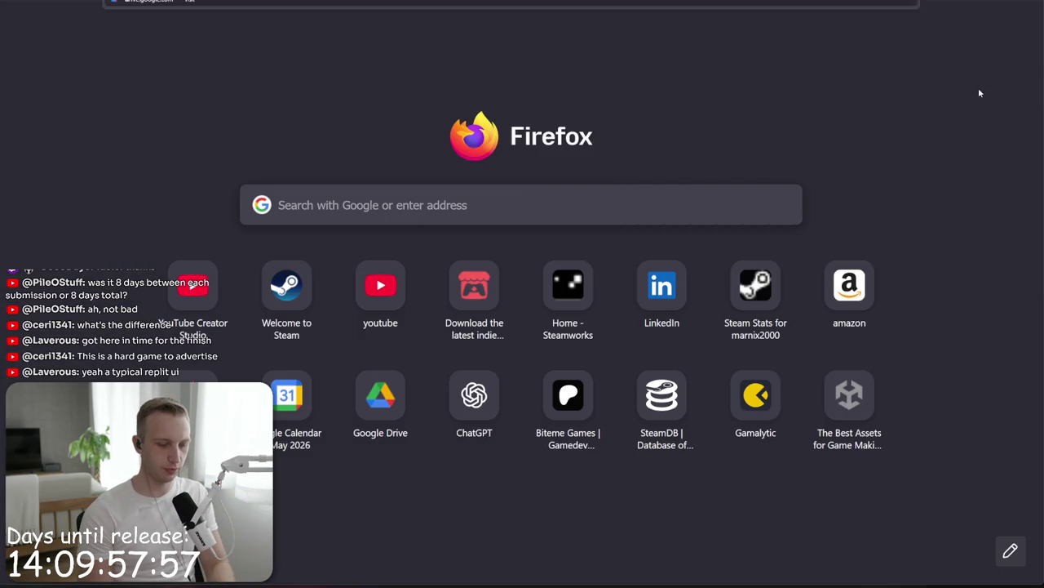
pyautogui.press('Return')
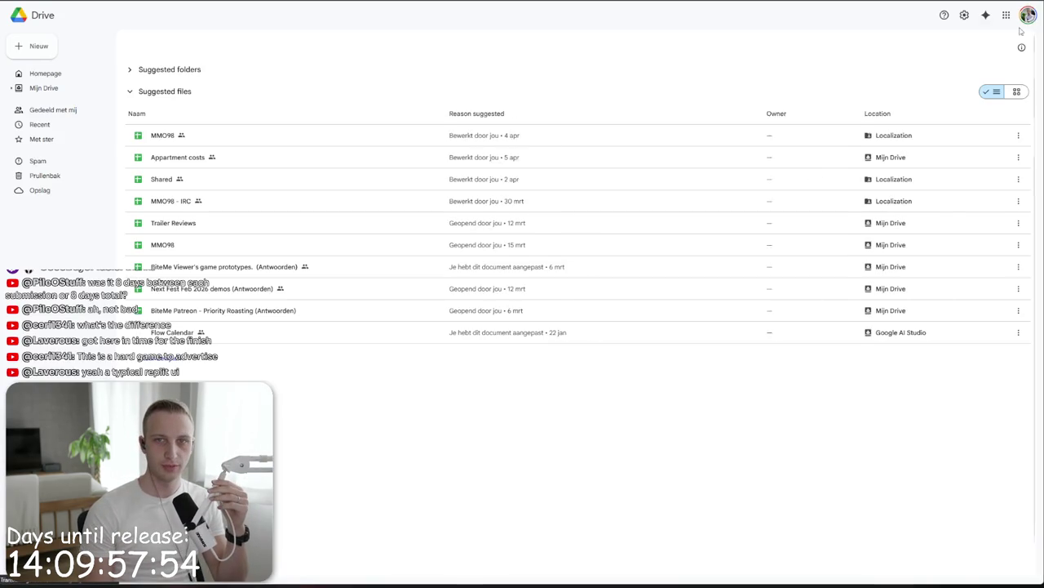
pyautogui.click(1029, 15)
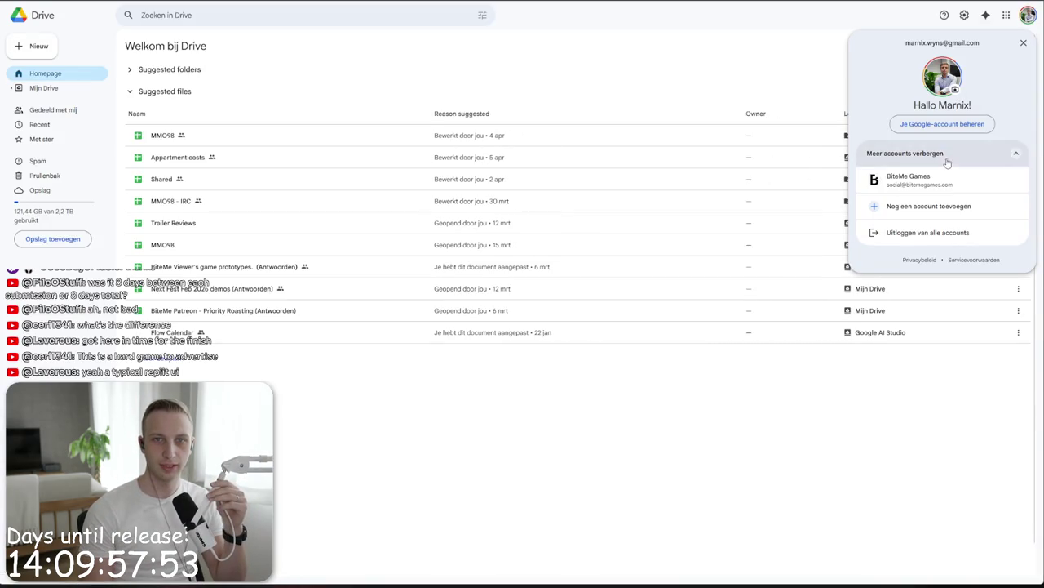
pyautogui.click(908, 179)
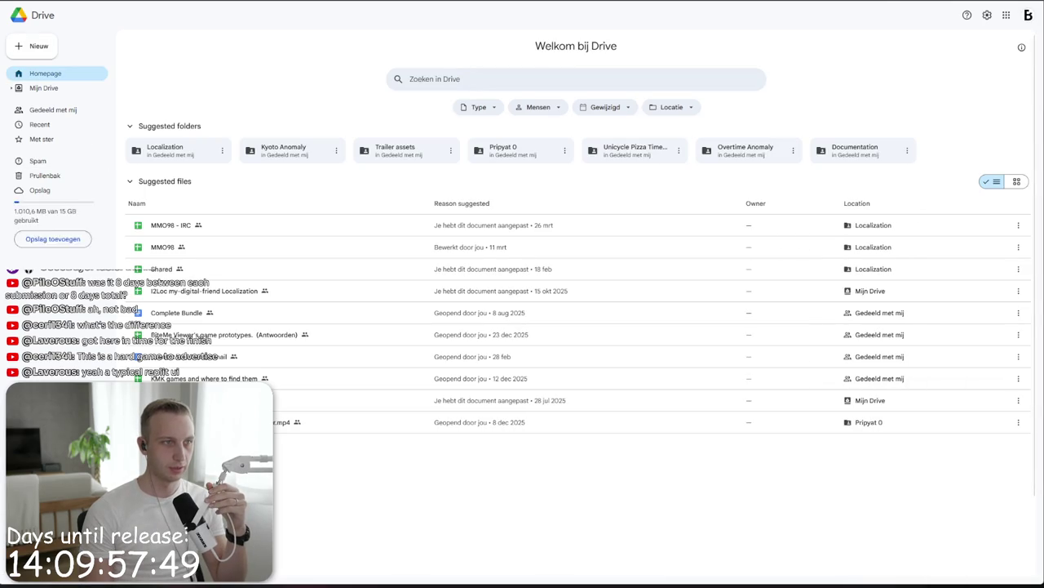
# Create a new folder named Trailers in My Drive.
pyautogui.click(57, 92)
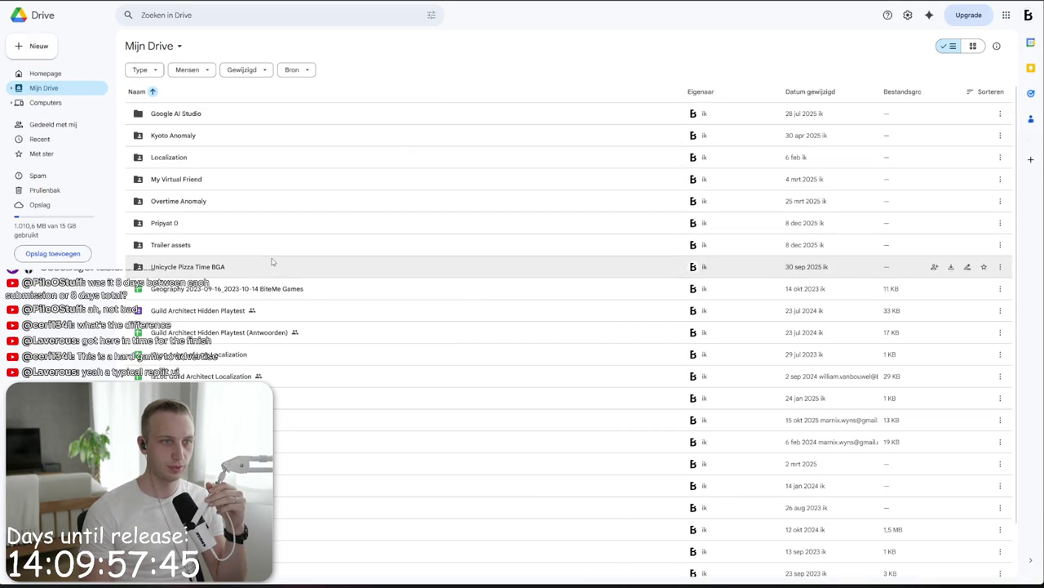
pyautogui.doubleClick(293, 245)
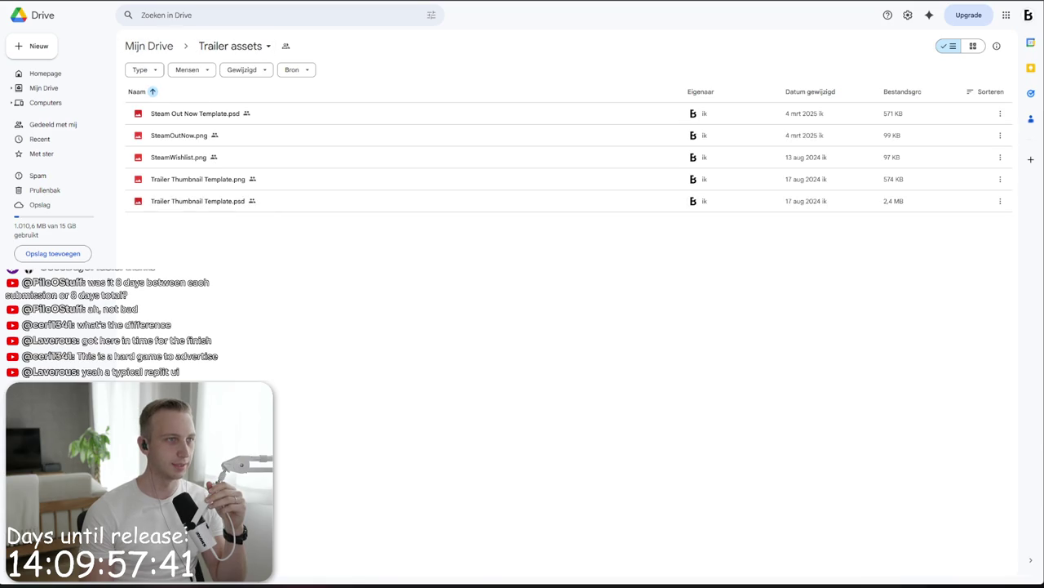
pyautogui.hotkey('alt', 'Left')
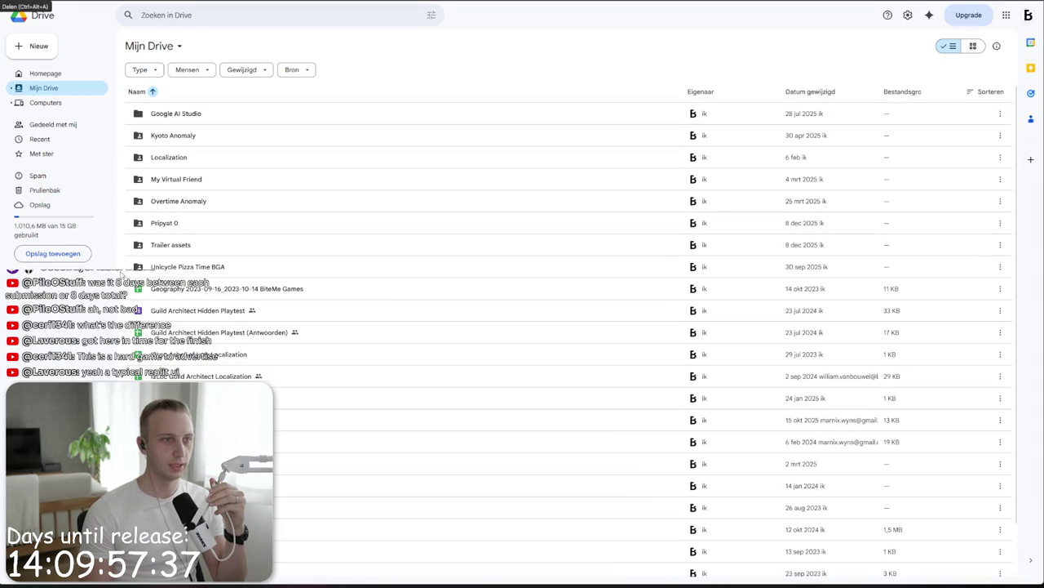
pyautogui.hotkey('alt', 'c')
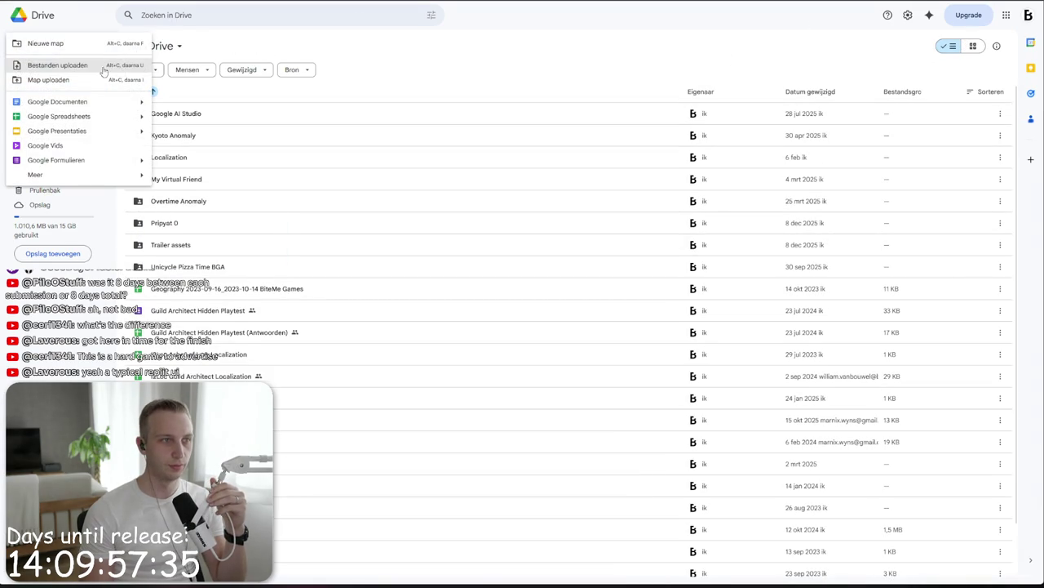
pyautogui.click(92, 46)
pyautogui.write('Trailers')
pyautogui.press('Return')
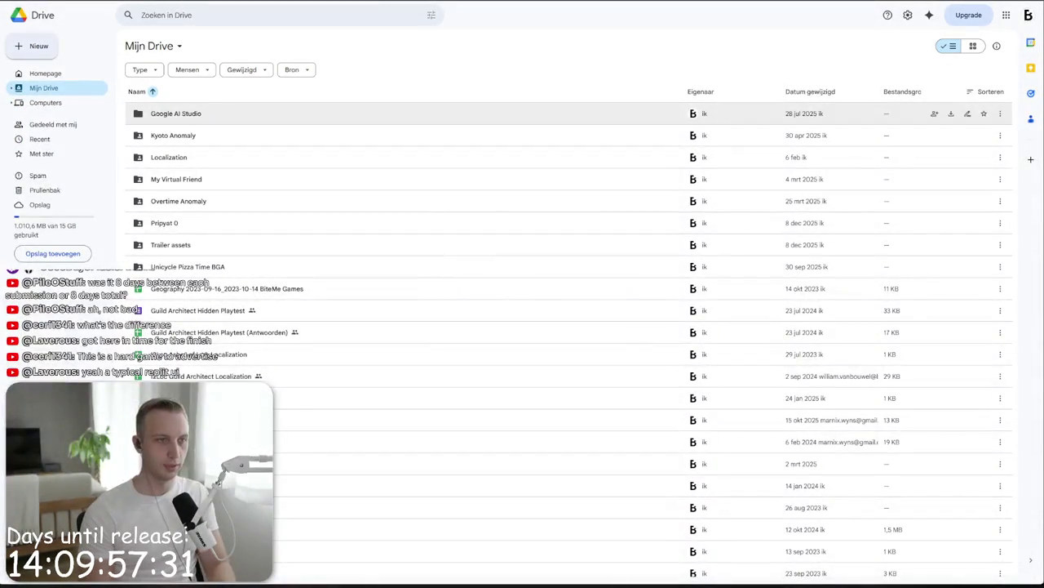
# Move Pripyat 0, Overtime Anomaly, My Virtual Friend and Kyoto Anomaly into Trailers.
pyautogui.click(157, 222)
pyautogui.moveTo(188, 223)
pyautogui.mouseDown()
pyautogui.moveTo(197, 272)
pyautogui.moveTo(163, 204)
pyautogui.moveTo(196, 247)
pyautogui.mouseUp()
pyautogui.click(161, 206)
pyautogui.click(152, 181)
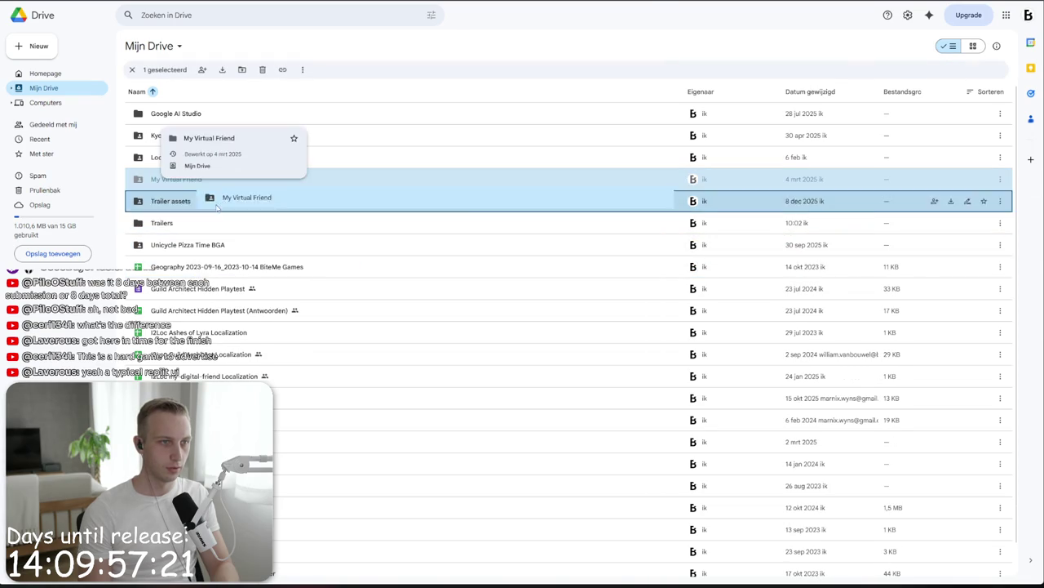
pyautogui.moveTo(151, 184); pyautogui.dragTo(196, 226)
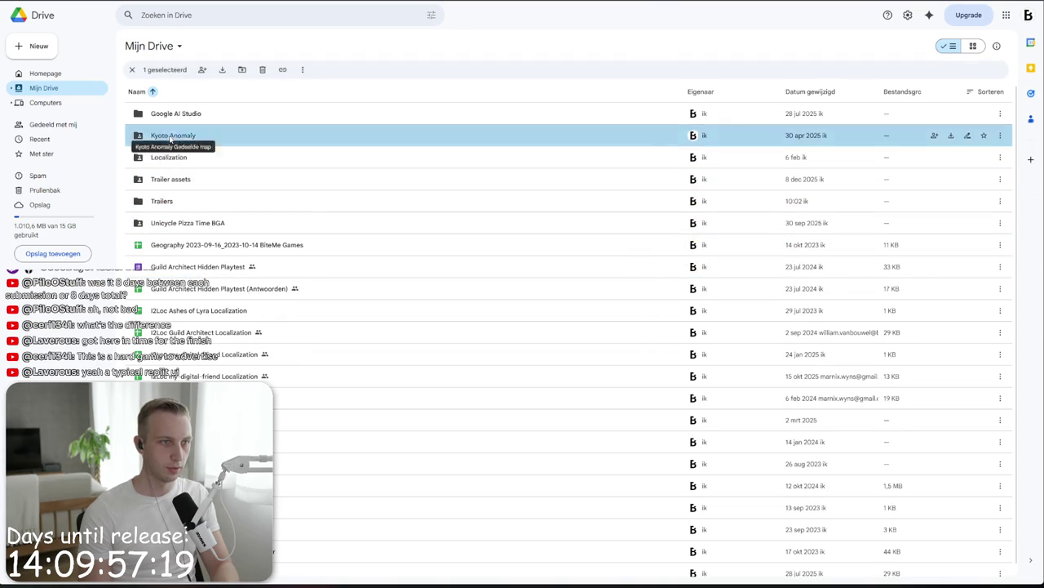
pyautogui.moveTo(155, 137); pyautogui.dragTo(223, 214)
pyautogui.doubleClick(221, 179)
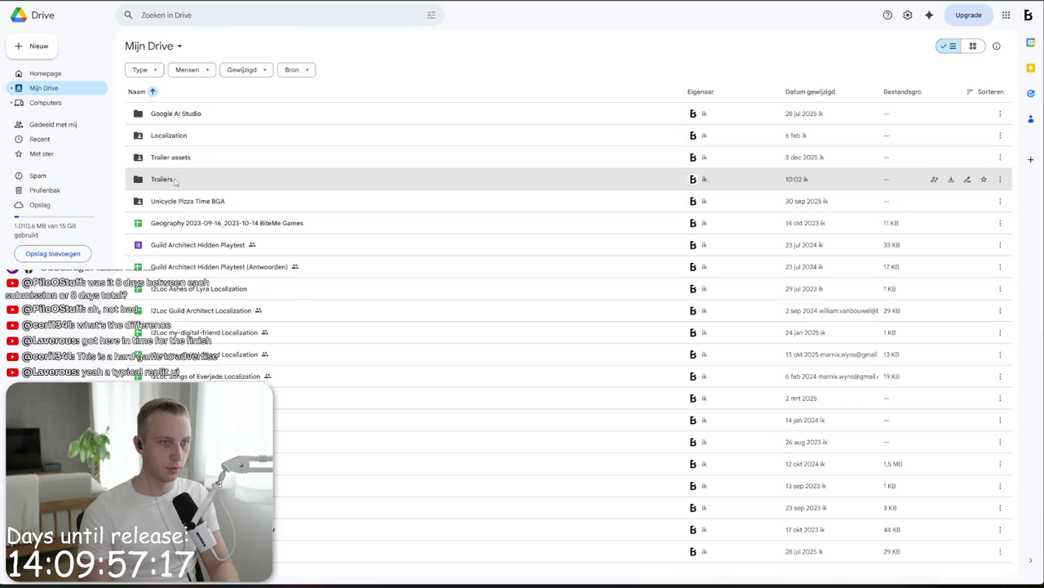
pyautogui.click(34, 48)
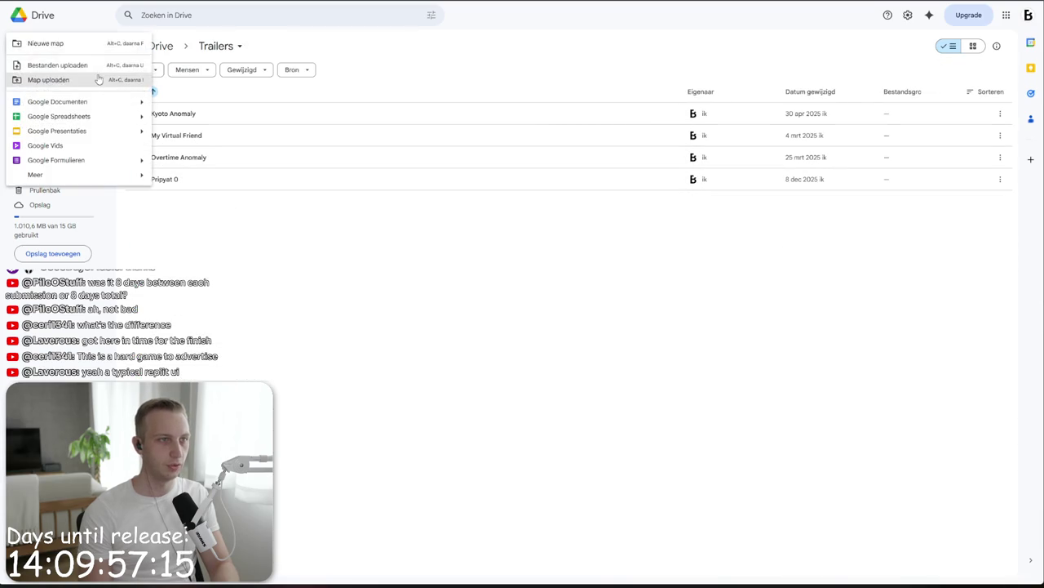
# Create an MMO98 folder inside Trailers and check the Kyoto Anomaly folder.
pyautogui.click(94, 45)
pyautogui.write('MMO98')
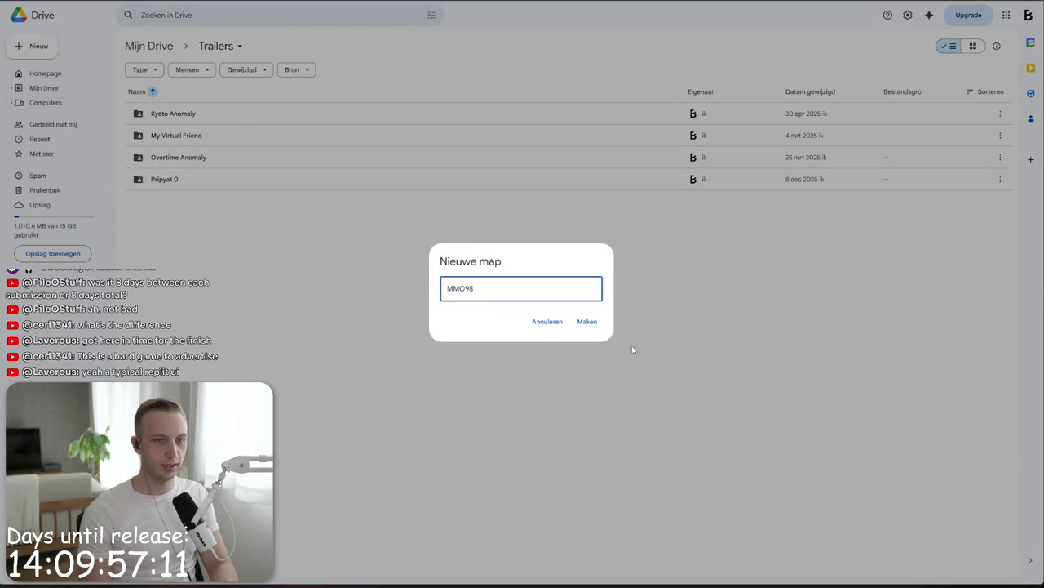
pyautogui.click(586, 321)
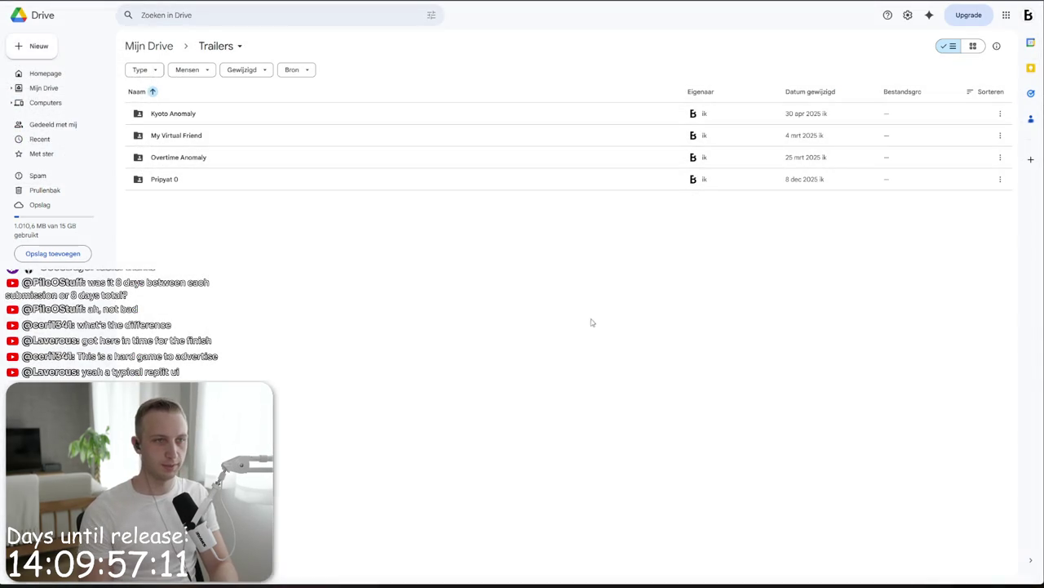
pyautogui.doubleClick(347, 119)
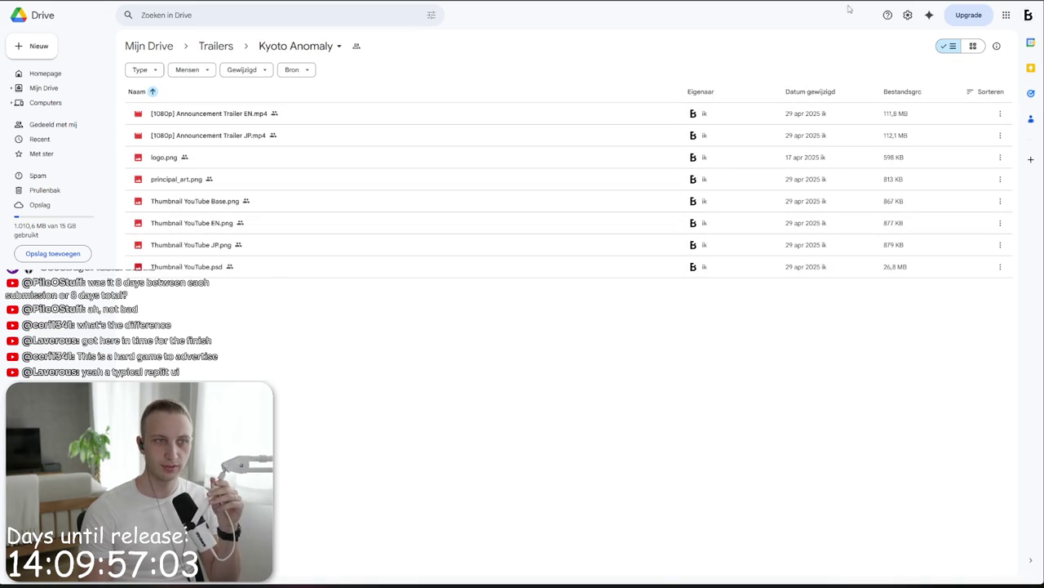
pyautogui.hotkey('ctrl', 'Tab')
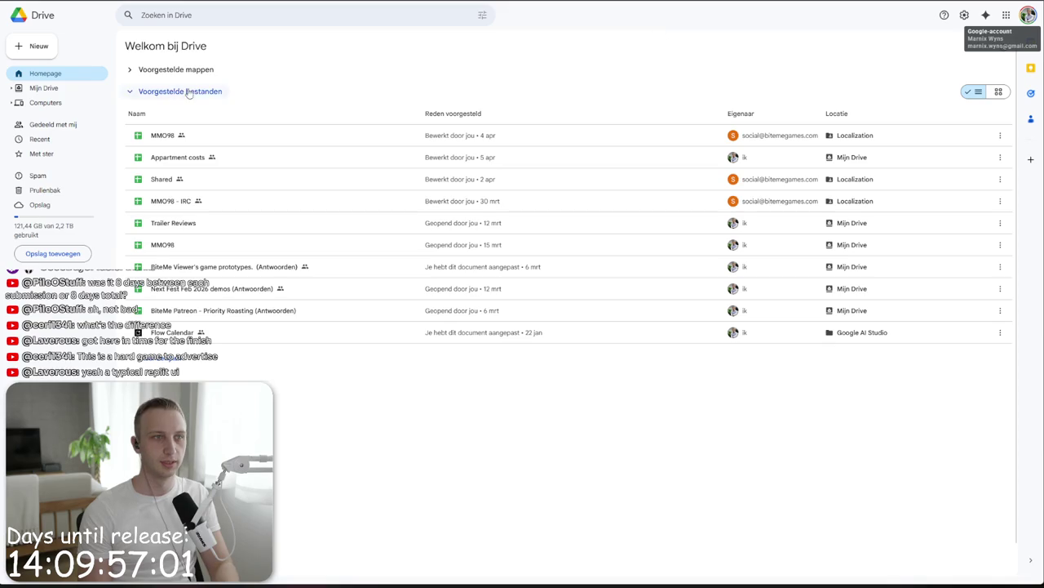
pyautogui.hotkey('alt', 'Left')
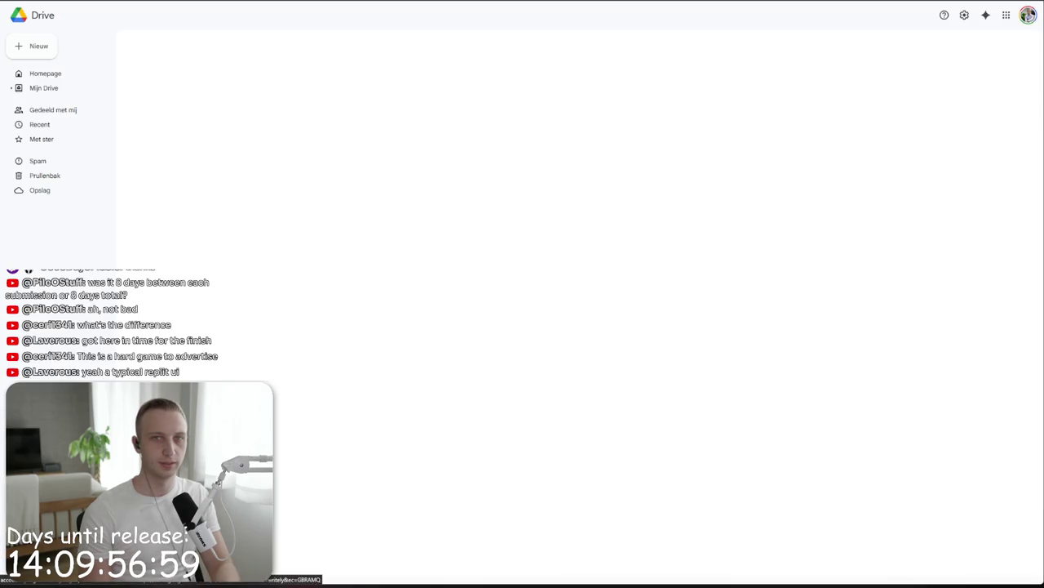
pyautogui.click(214, 46)
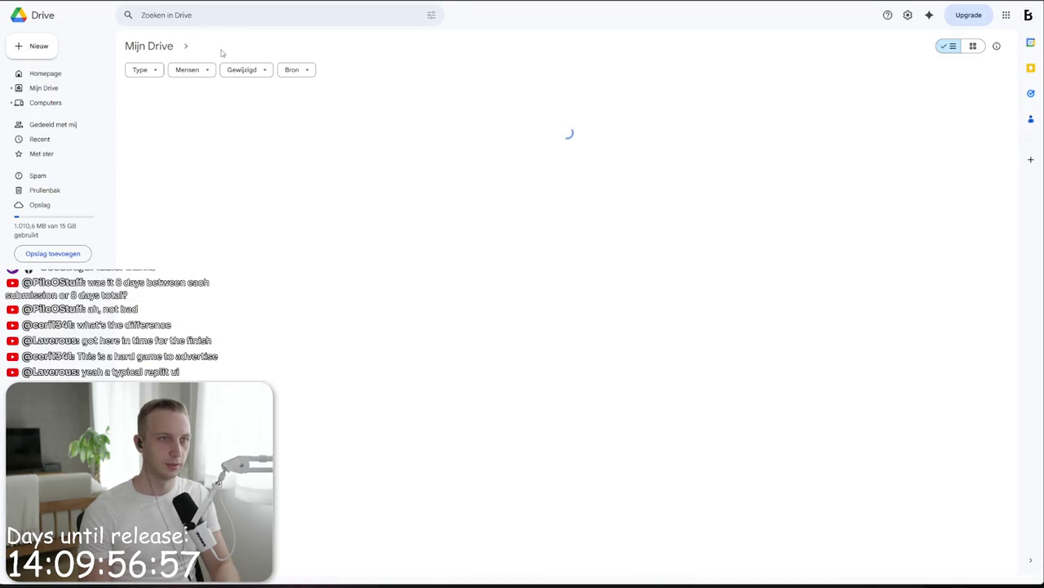
# Load the Google Drive home page in a new tab under the studio account.
pyautogui.hotkey('ctrl', 't')
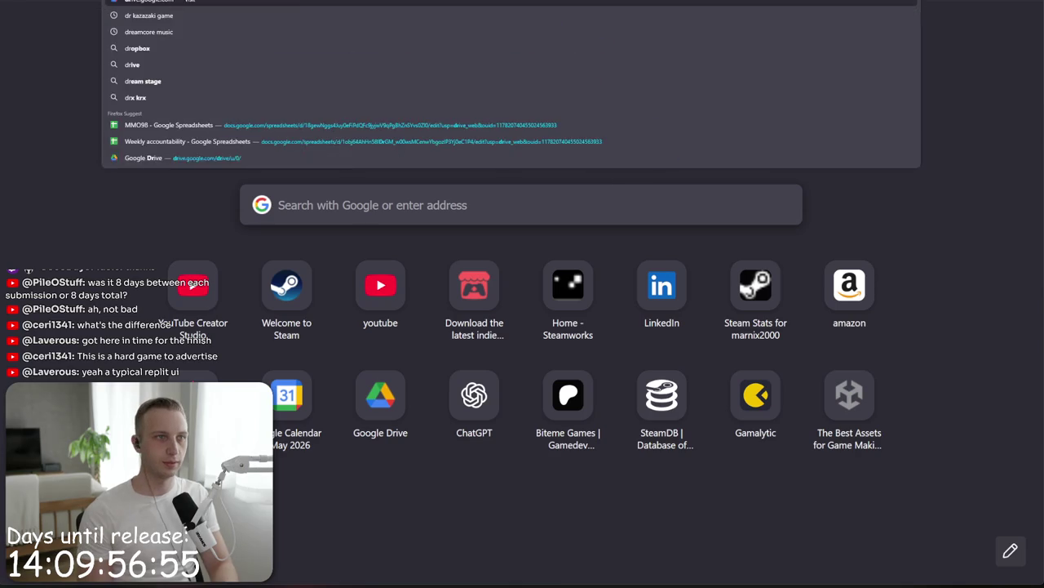
pyautogui.click(378, 401)
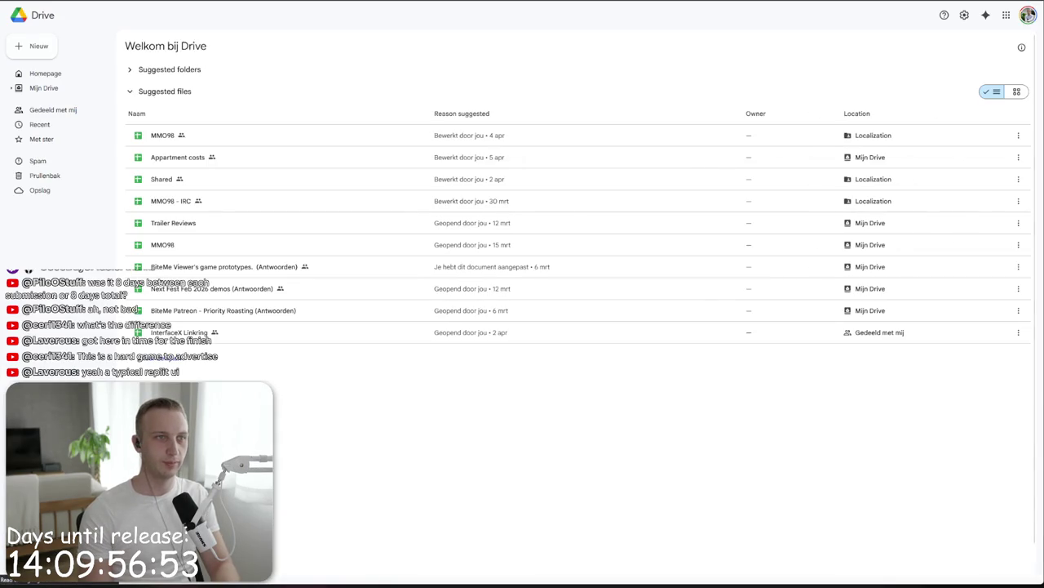
pyautogui.hotkey('ctrl', 'l')
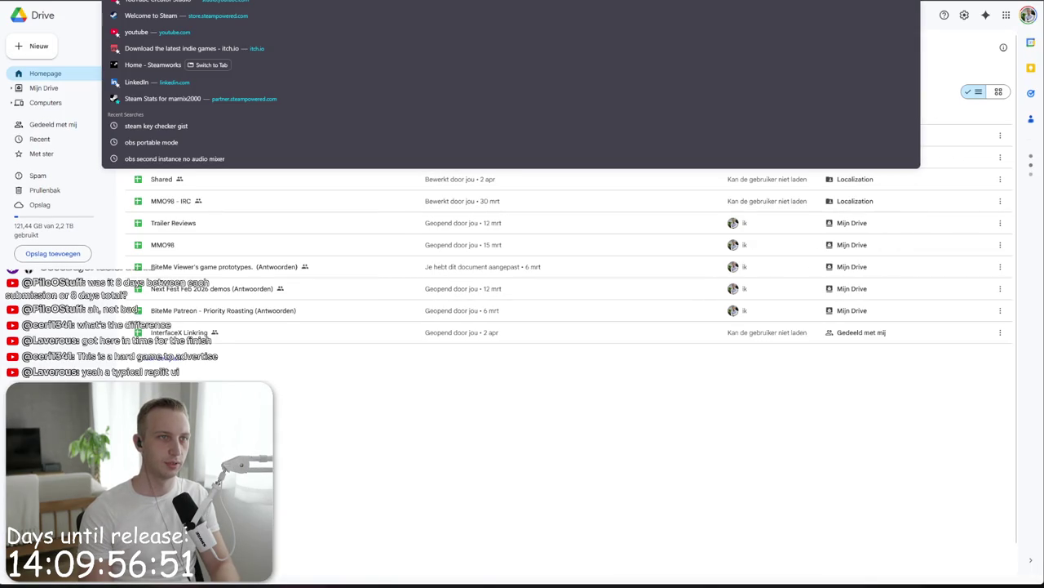
pyautogui.press('Return')
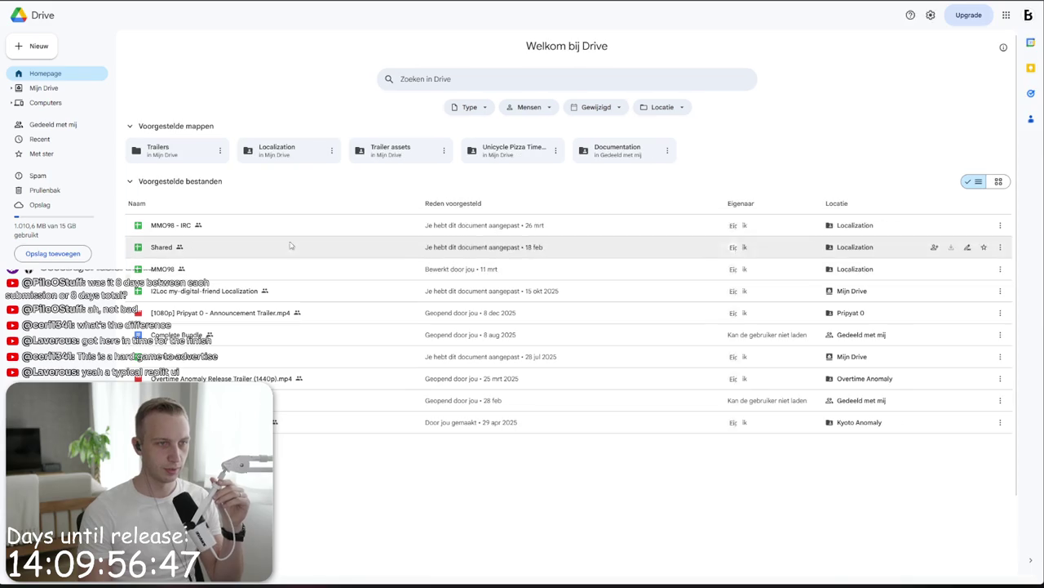
# Open the empty MMO98 folder from Trailers and snap it to the right half.
pyautogui.doubleClick(172, 160)
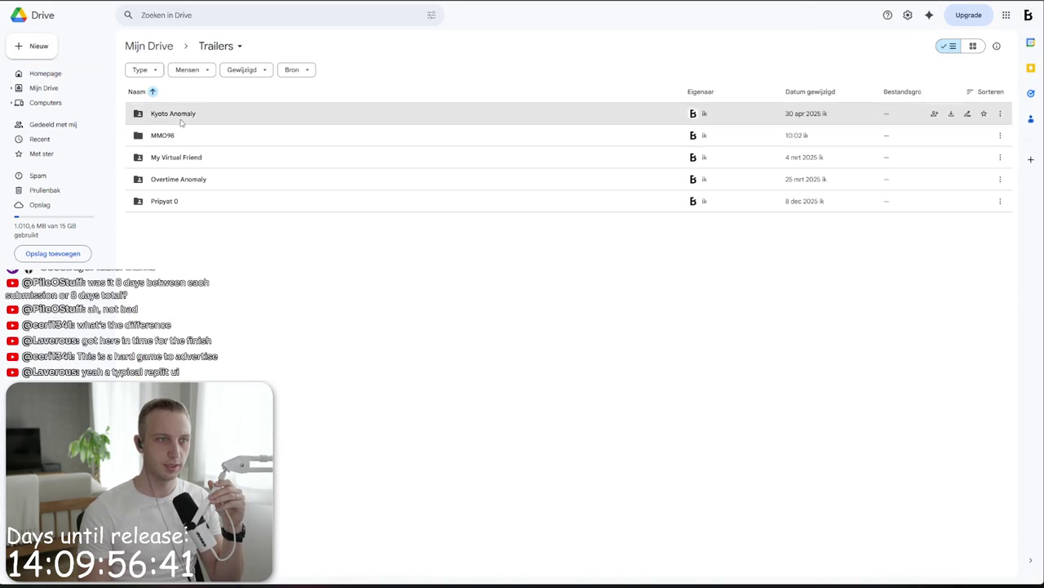
pyautogui.doubleClick(856, 135)
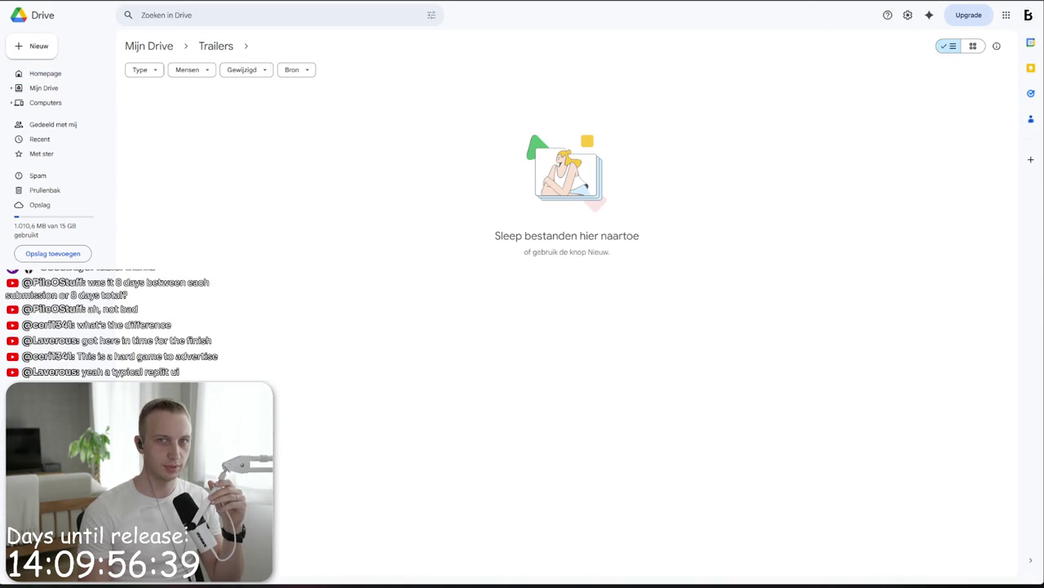
pyautogui.press('super+Right')
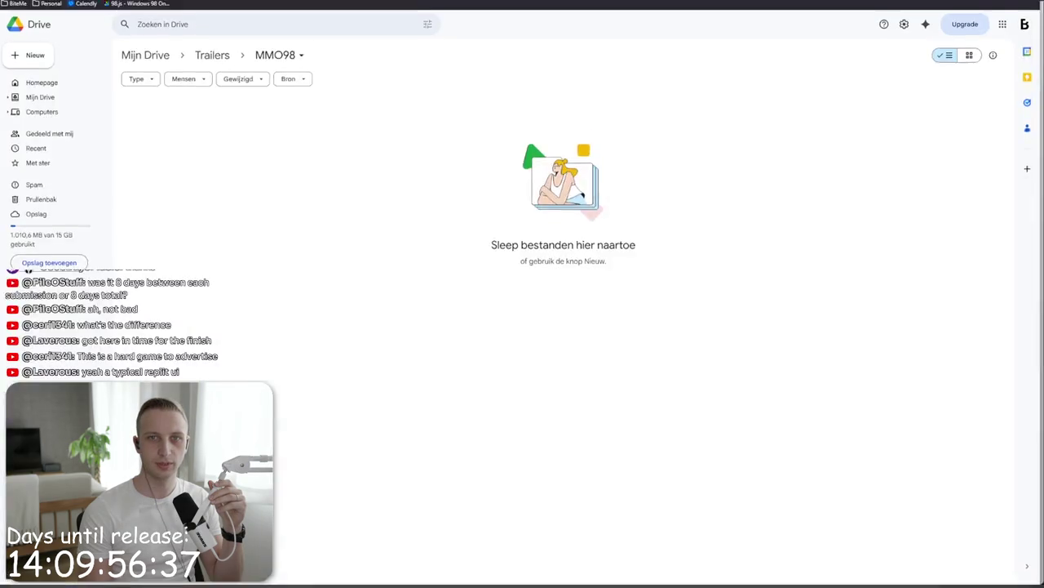
# Snap the Kyoto Anomaly Drive window to the left half beside MMO98.
pyautogui.press('super+Up')
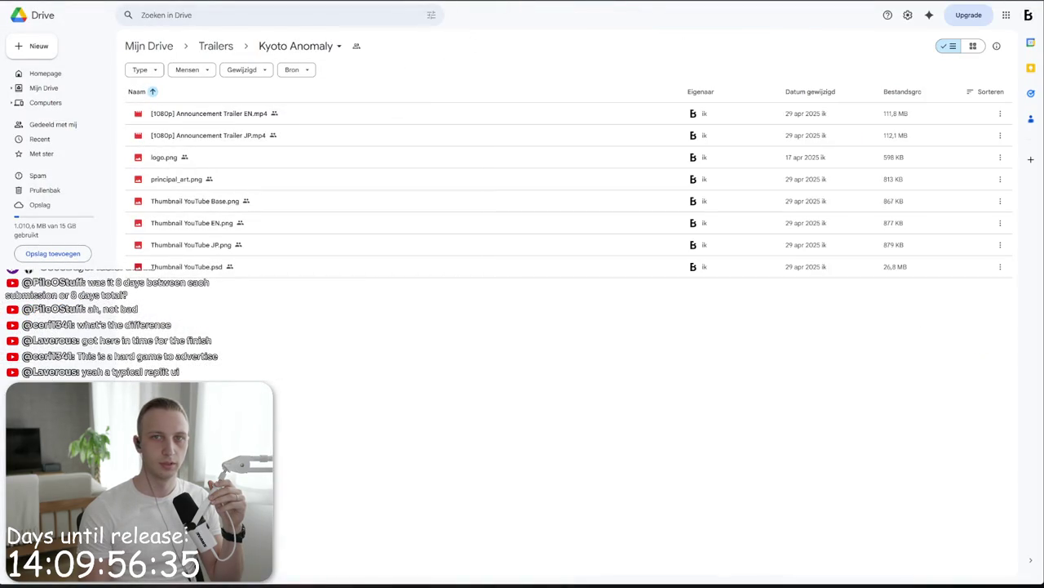
pyautogui.press('super+Down')
pyautogui.press('super+Up')
pyautogui.hotkey('alt', 'space')
pyautogui.press('Escape')
pyautogui.press('super+Left')
pyautogui.rightClick(480, 334)
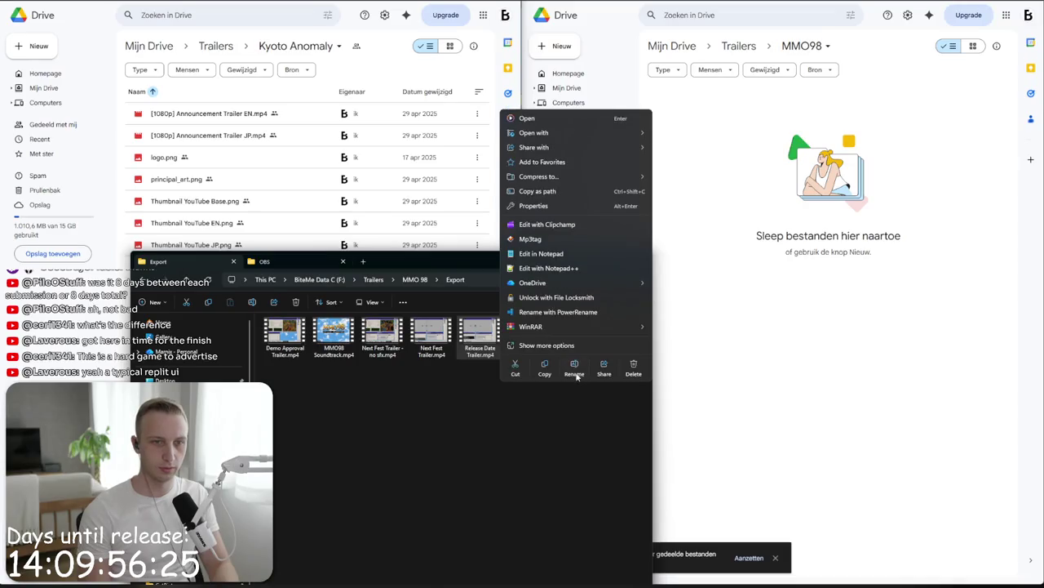
# Rename the trailer '[1080p] Release Date Trailer - MMO98.mp4' and upload it to the MMO98 Drive folder.
pyautogui.click(574, 368)
pyautogui.press('Home')
pyautogui.write('[1080]')
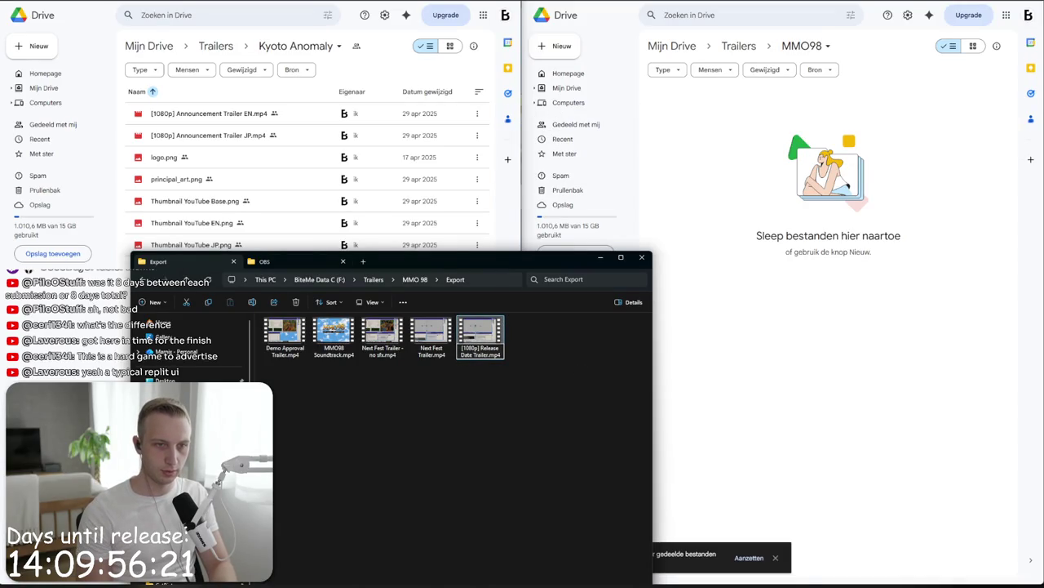
pyautogui.press('End')
pyautogui.press('Left')
pyautogui.press('Left')
pyautogui.press('Left')
pyautogui.write('- M')
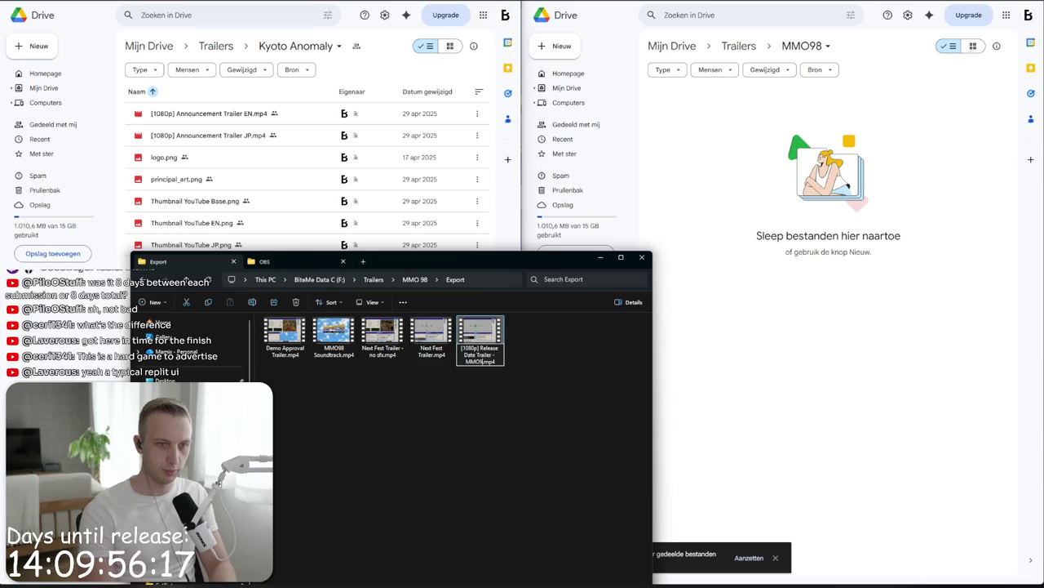
pyautogui.press('Return')
pyautogui.moveTo(282, 337); pyautogui.dragTo(820, 222)
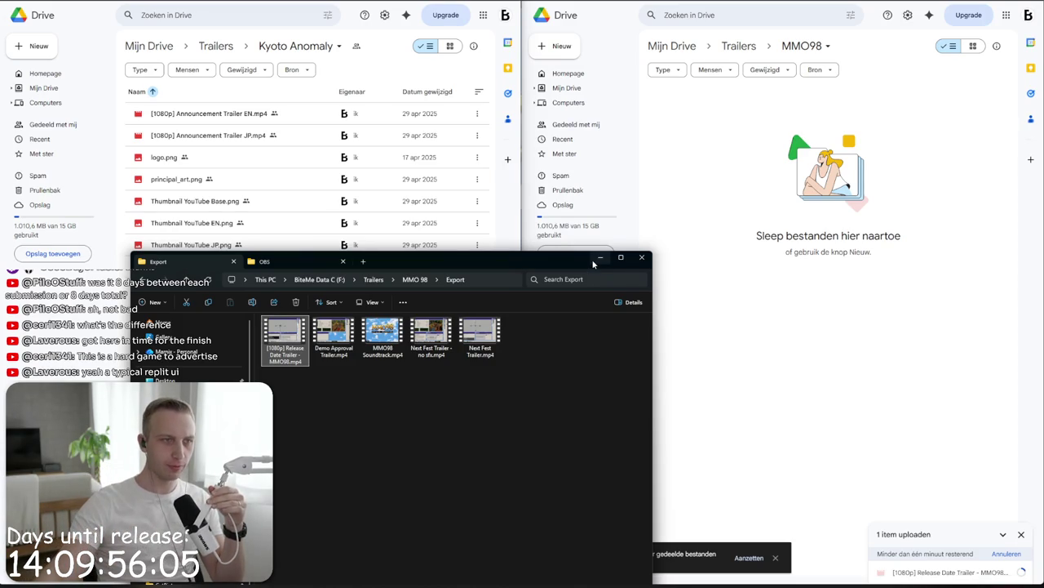
# Switch to the second Explorer tab and go back to the BiteMe projects folder.
pyautogui.click(265, 261)
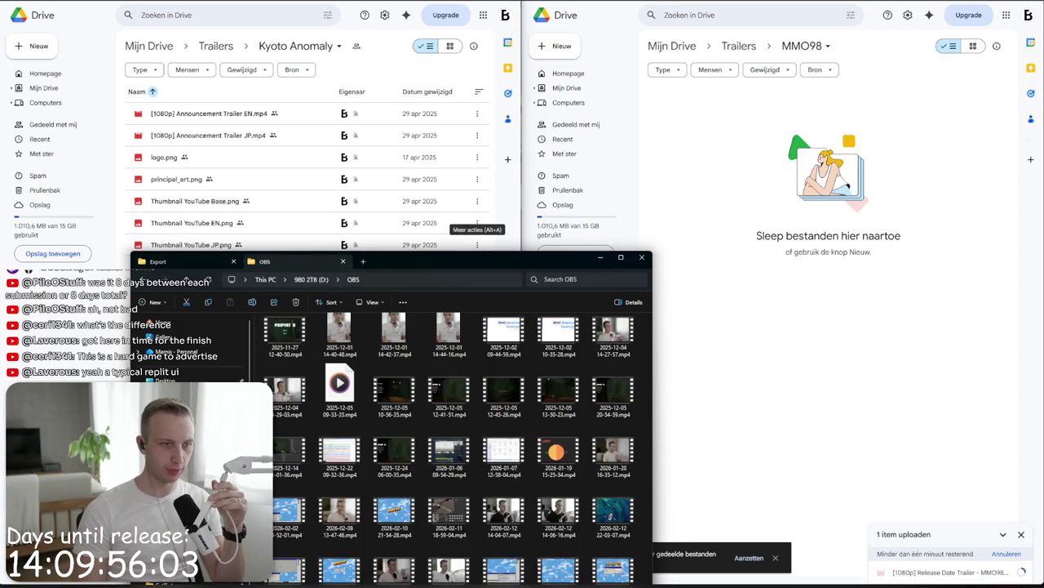
pyautogui.hotkey('alt', 'Left')
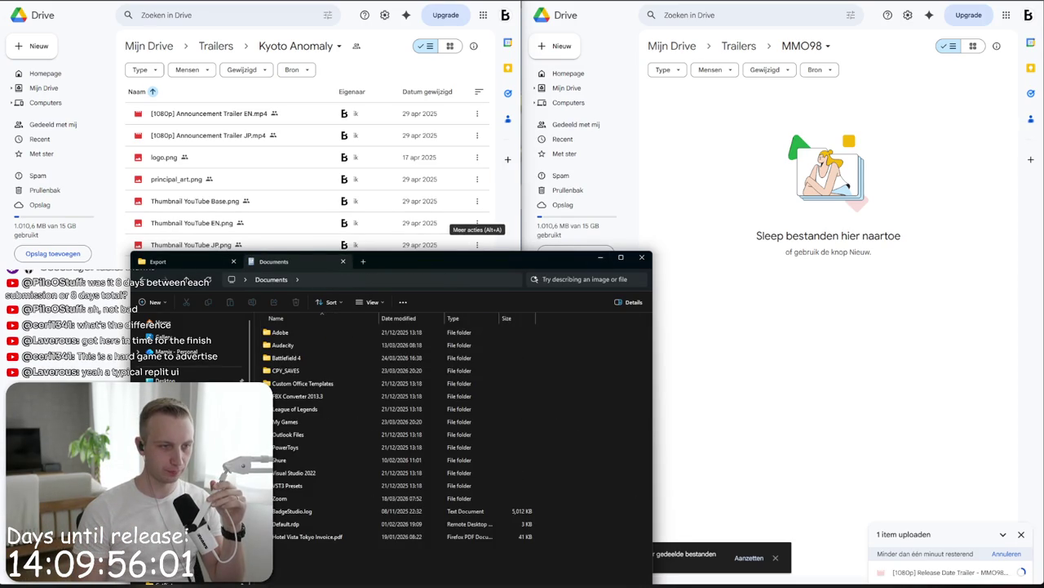
pyautogui.hotkey('alt', 'Left')
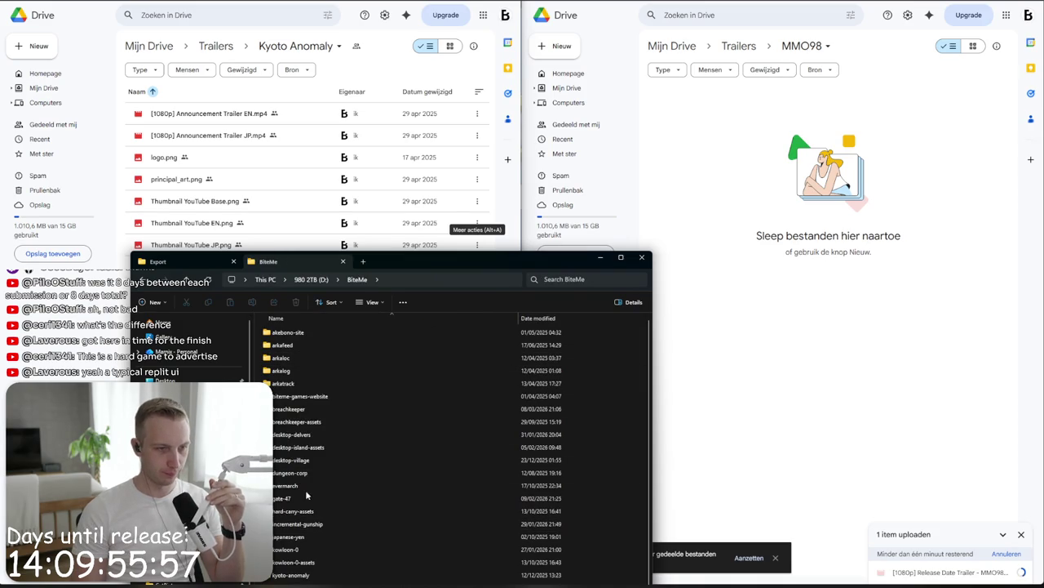
pyautogui.scroll(-1, 307, 496)
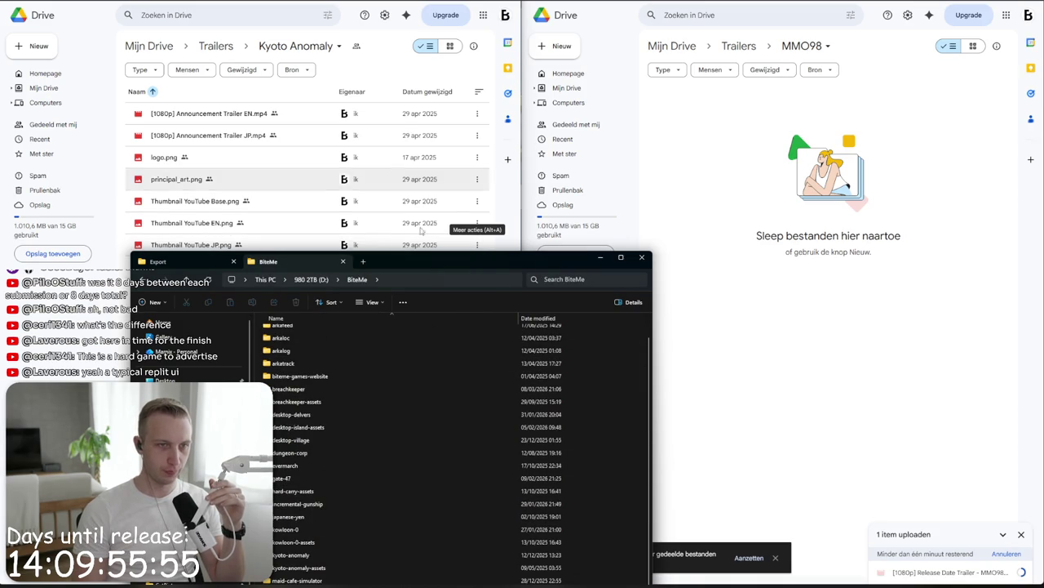
pyautogui.moveTo(428, 262); pyautogui.dragTo(400, 48)
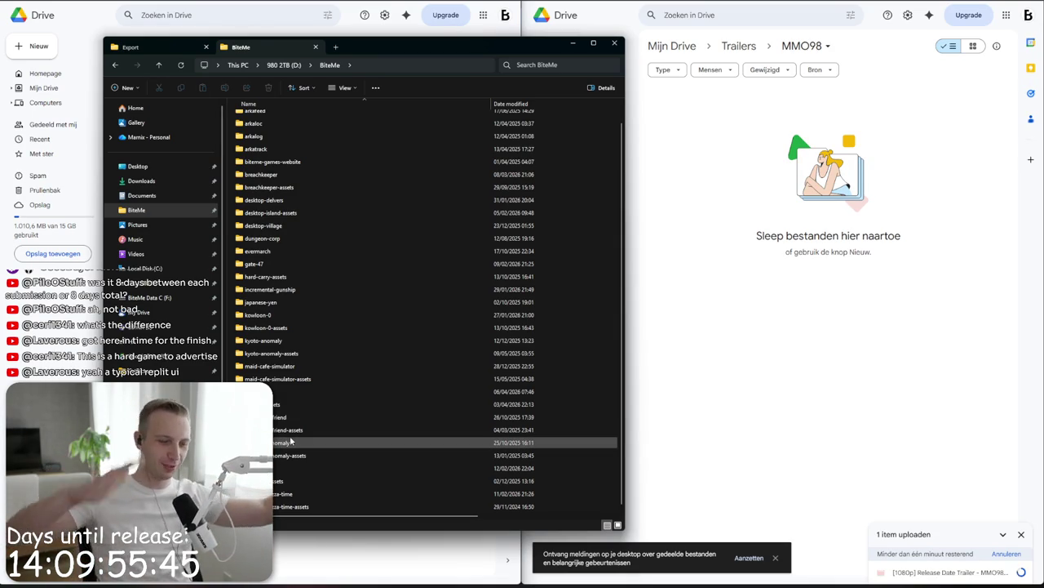
# Open the mmo98-assets folder and then its Promo Art subfolder.
pyautogui.click(299, 327)
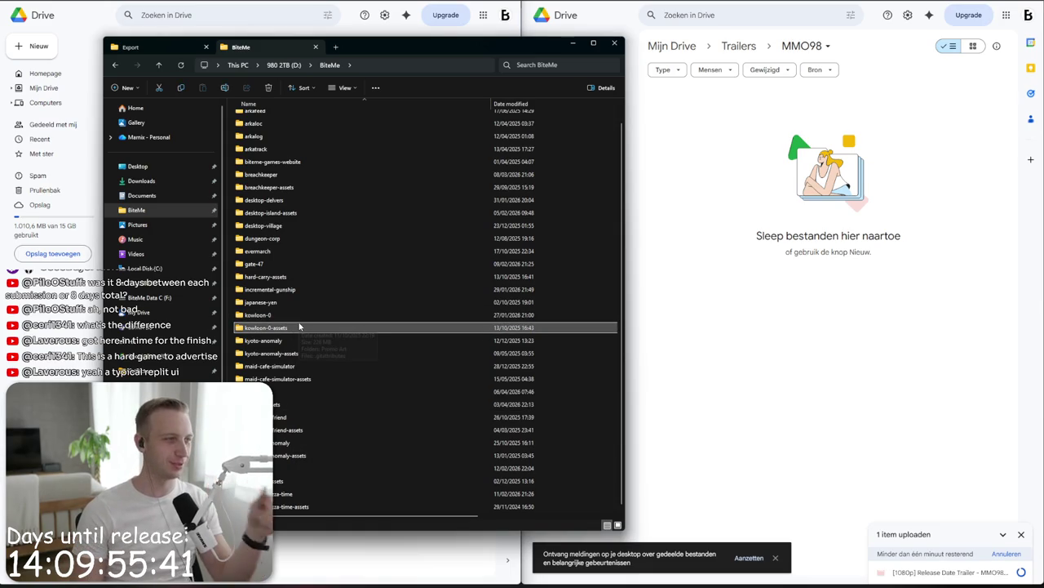
pyautogui.click(289, 403)
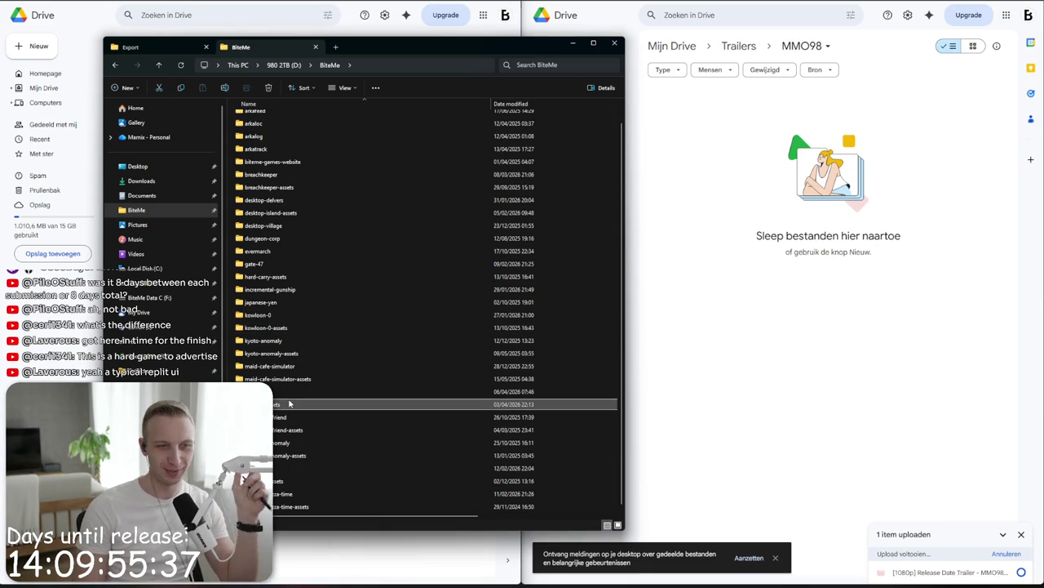
pyautogui.doubleClick(289, 403)
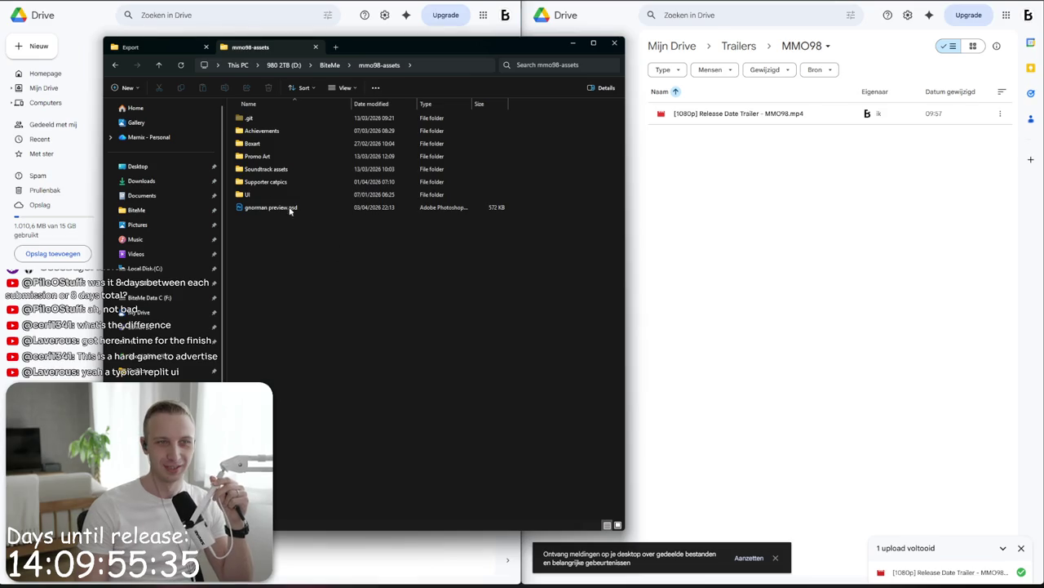
pyautogui.click(272, 168)
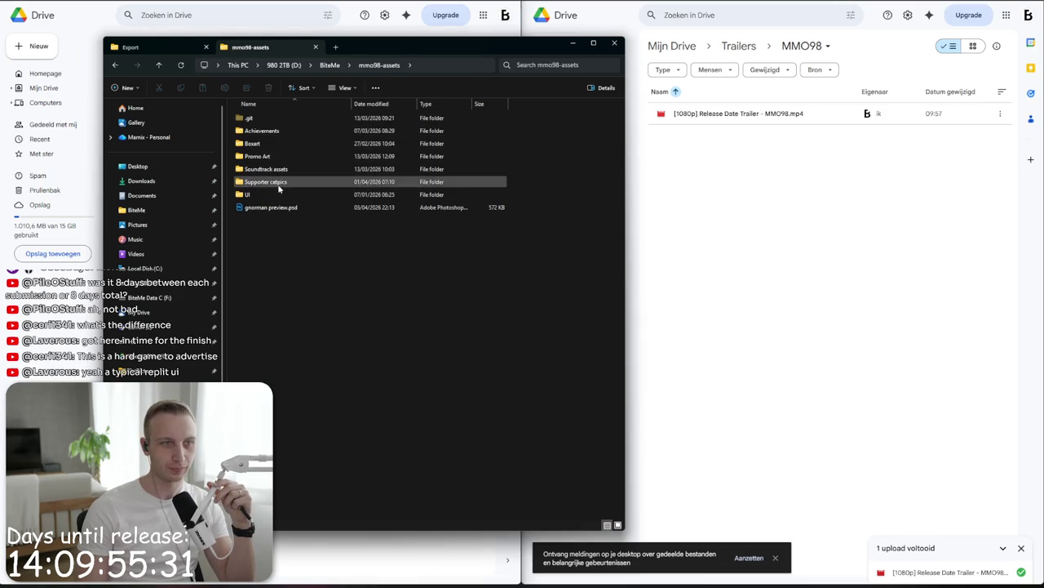
pyautogui.doubleClick(284, 154)
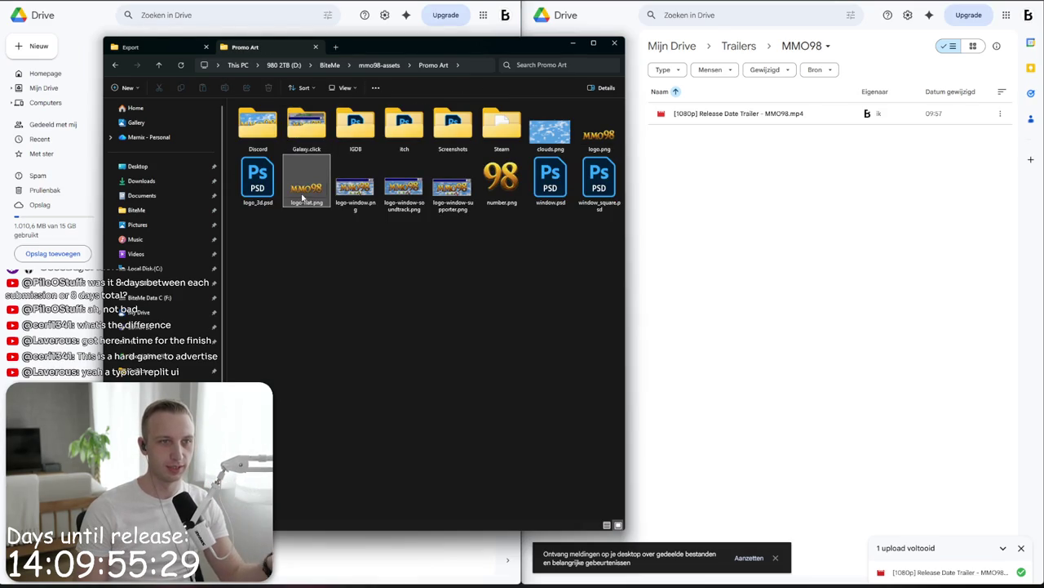
# Upload logo.png and clouds.png from Promo Art into the MMO98 Drive folder.
pyautogui.click(597, 143)
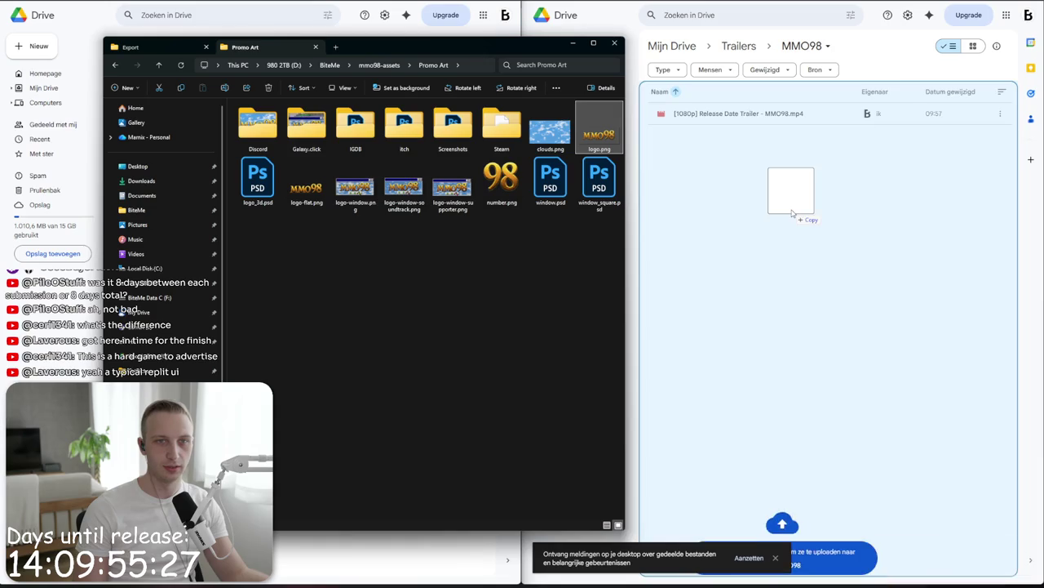
pyautogui.moveTo(597, 143); pyautogui.dragTo(794, 210)
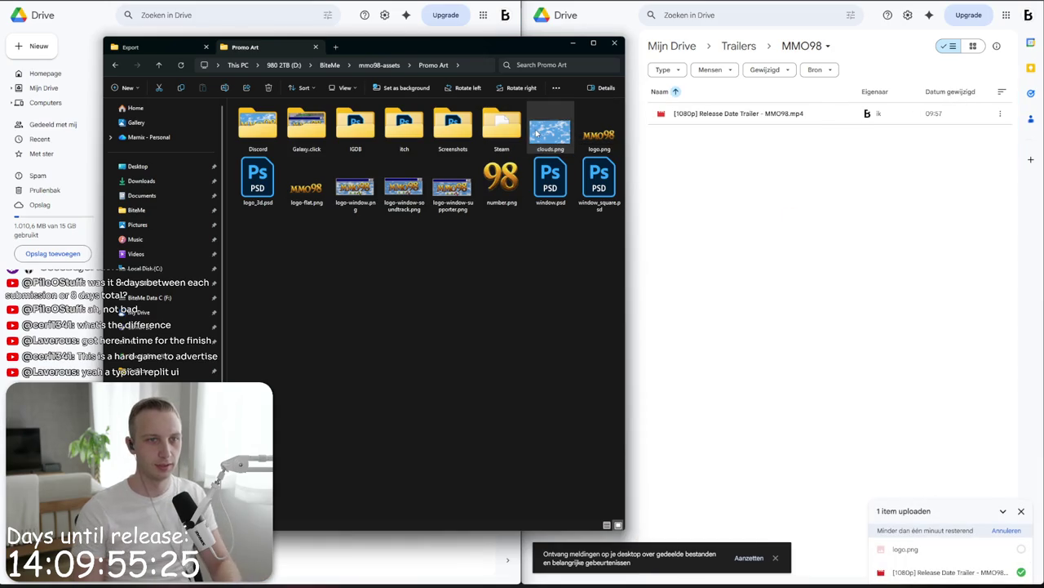
pyautogui.rightClick(536, 131)
pyautogui.click(621, 147)
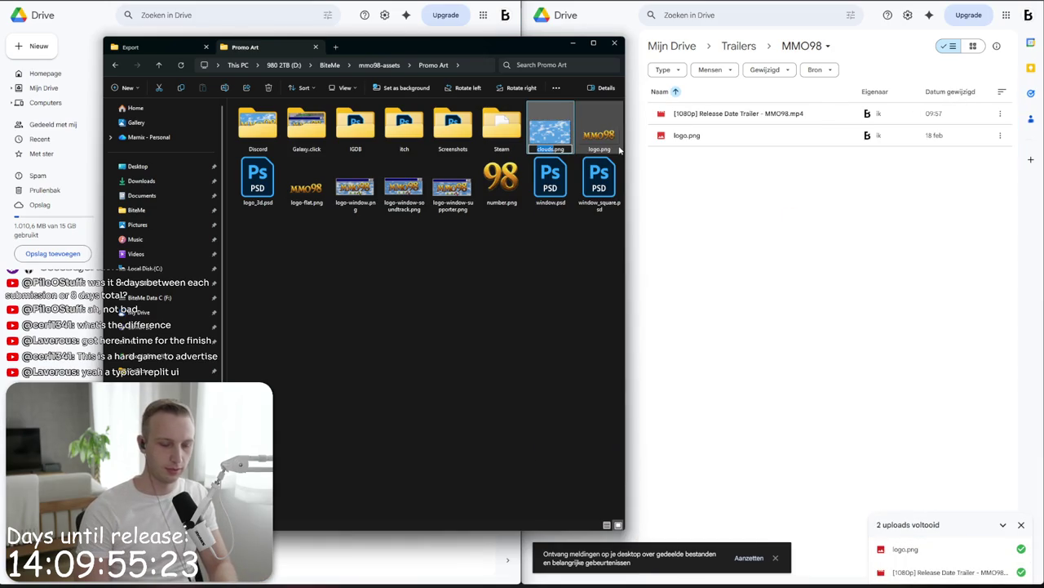
pyautogui.press('Escape')
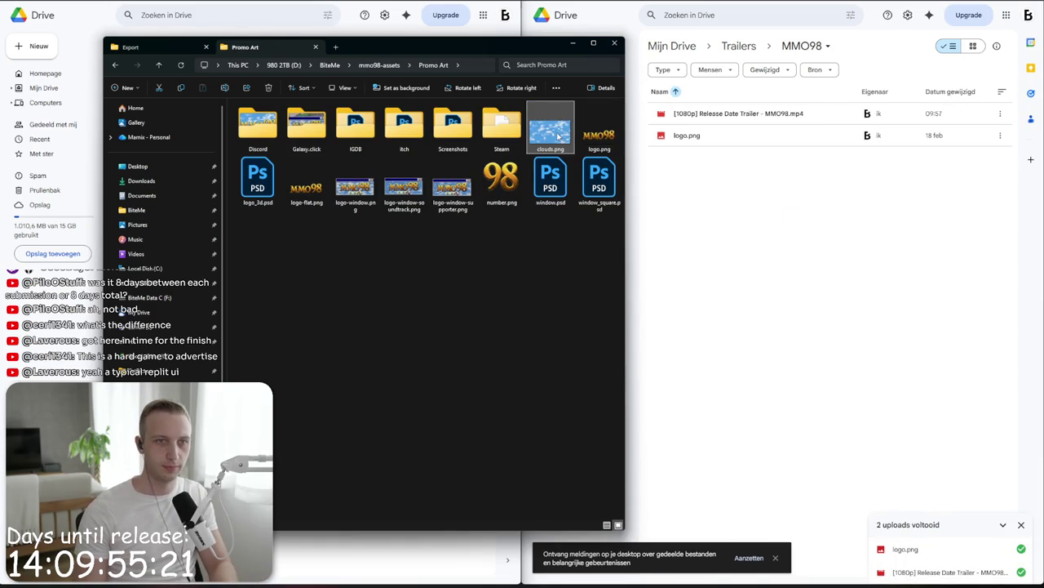
pyautogui.moveTo(550, 140); pyautogui.dragTo(759, 206)
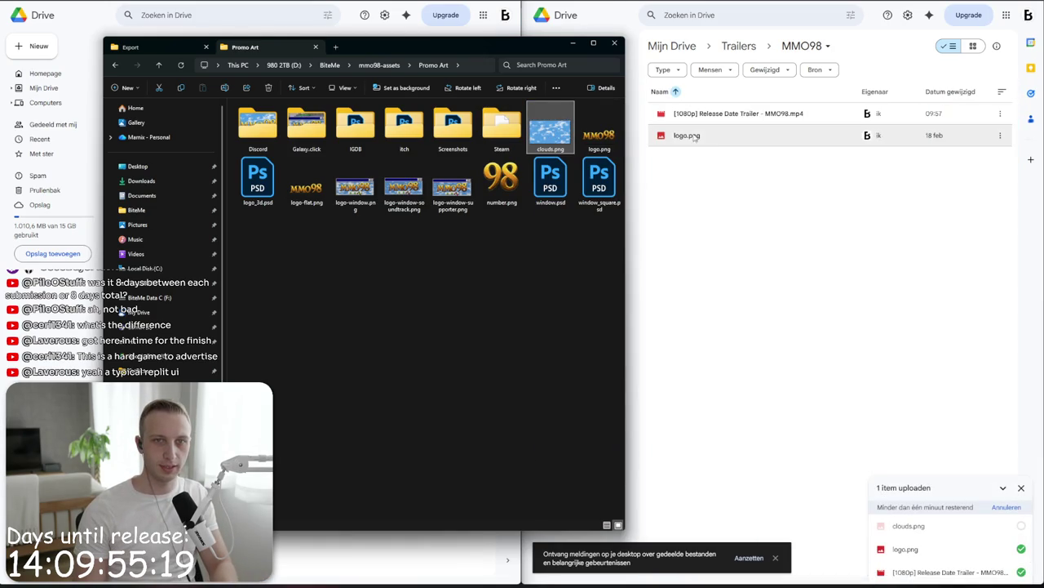
# Rename the Drive copies to Logo.png and Main background.png.
pyautogui.click(689, 135)
pyautogui.rightClick(693, 138)
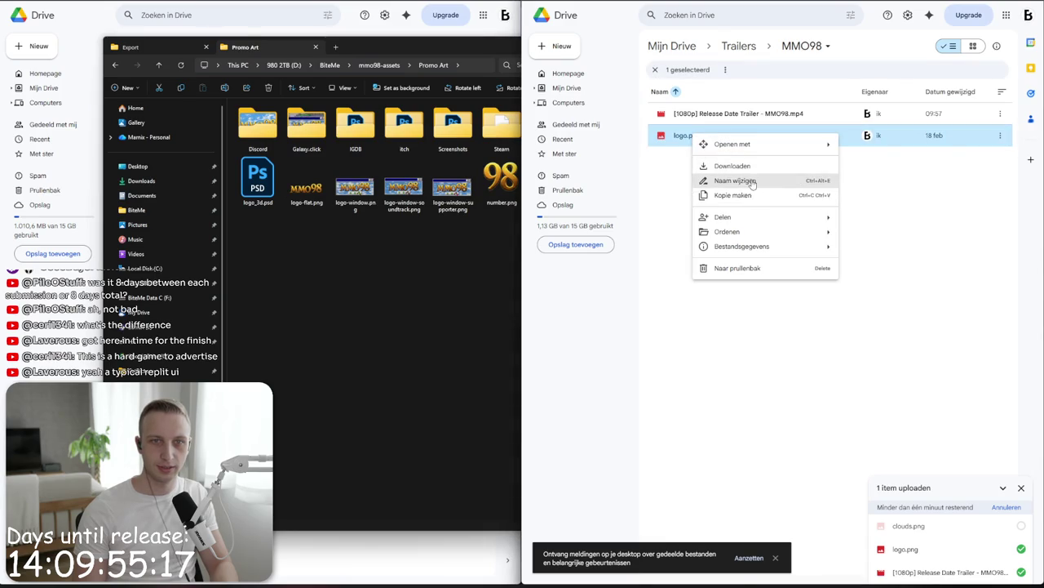
pyautogui.click(752, 181)
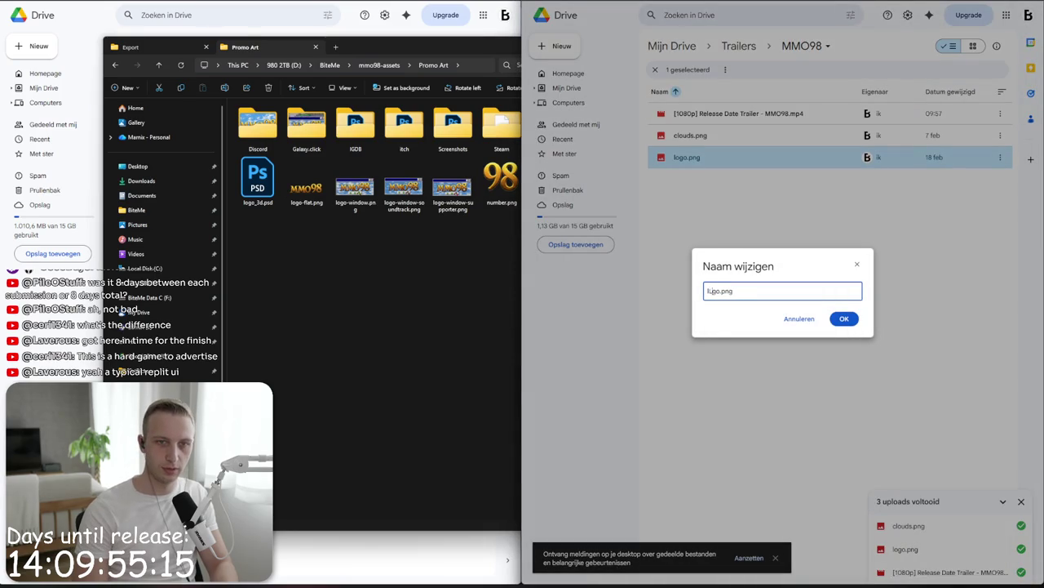
pyautogui.press('Return')
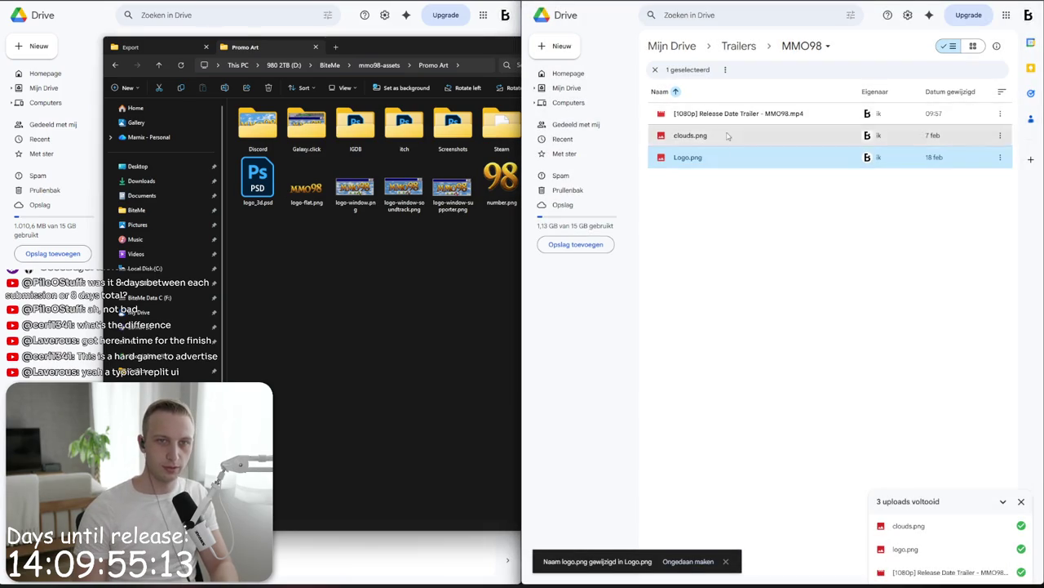
pyautogui.rightClick(727, 135)
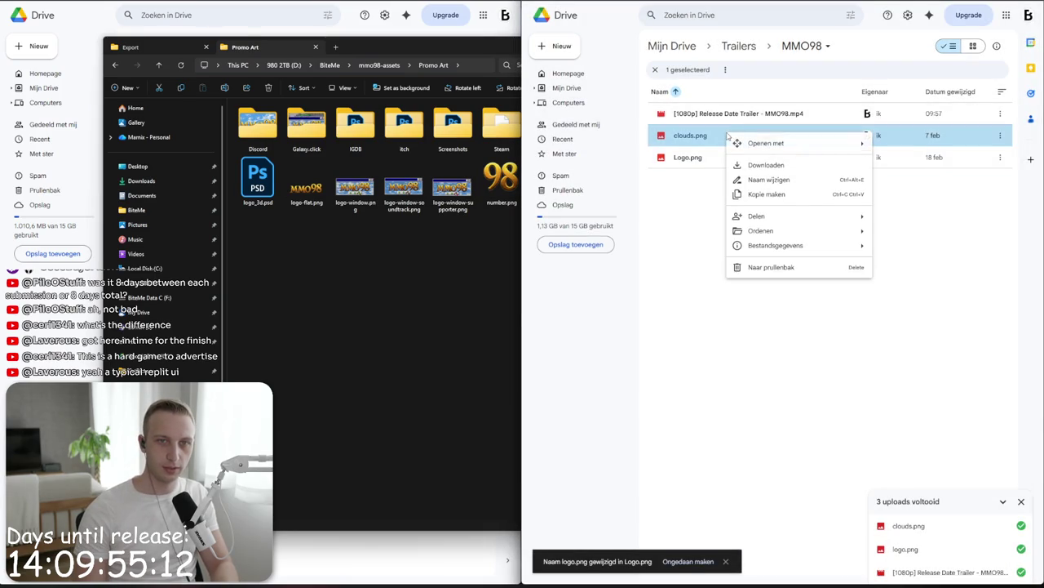
pyautogui.click(780, 187)
pyautogui.write('Main background.png')
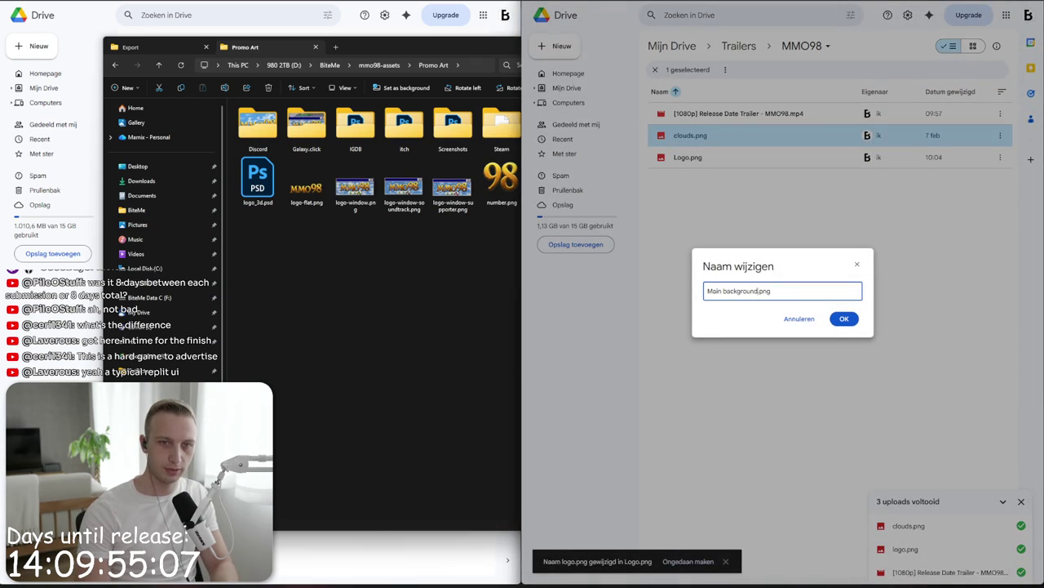
pyautogui.press('Return')
pyautogui.click(378, 343)
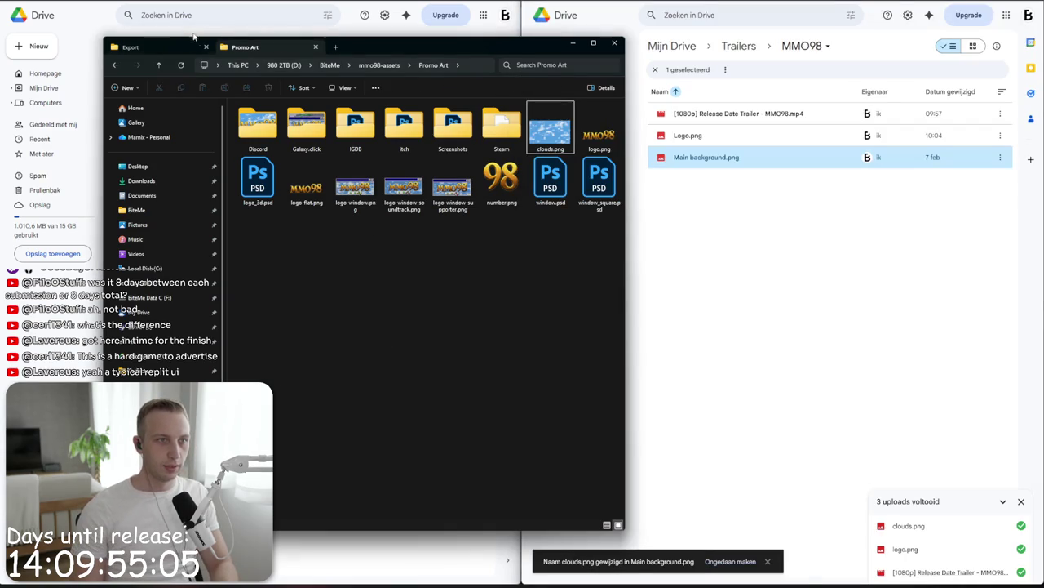
# Open the trailer's Thumbnail folder and upload Thumbnail.png and Thumbnail.psd to the MMO98 Drive folder.
pyautogui.click(163, 47)
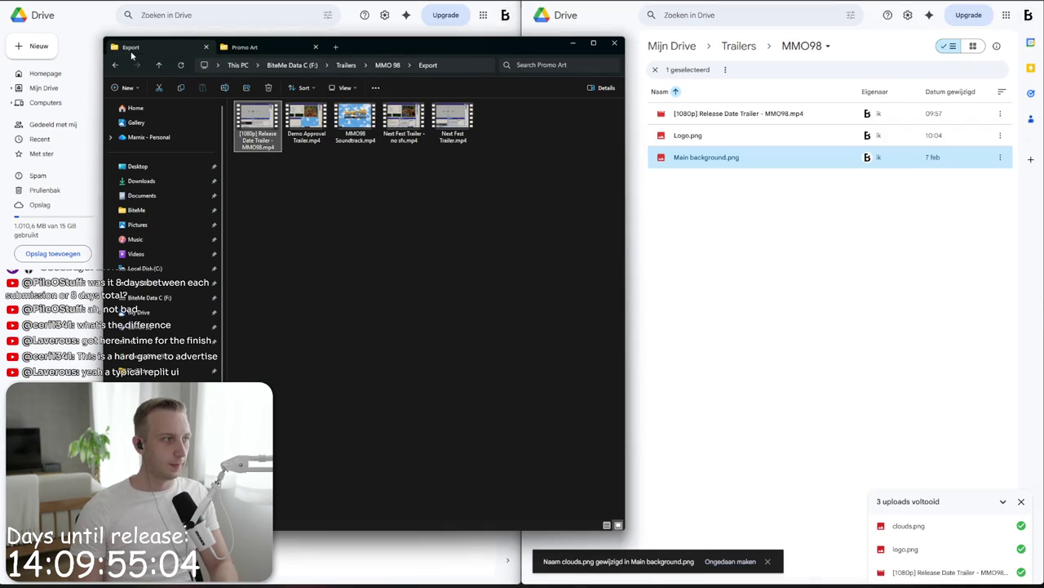
pyautogui.click(384, 66)
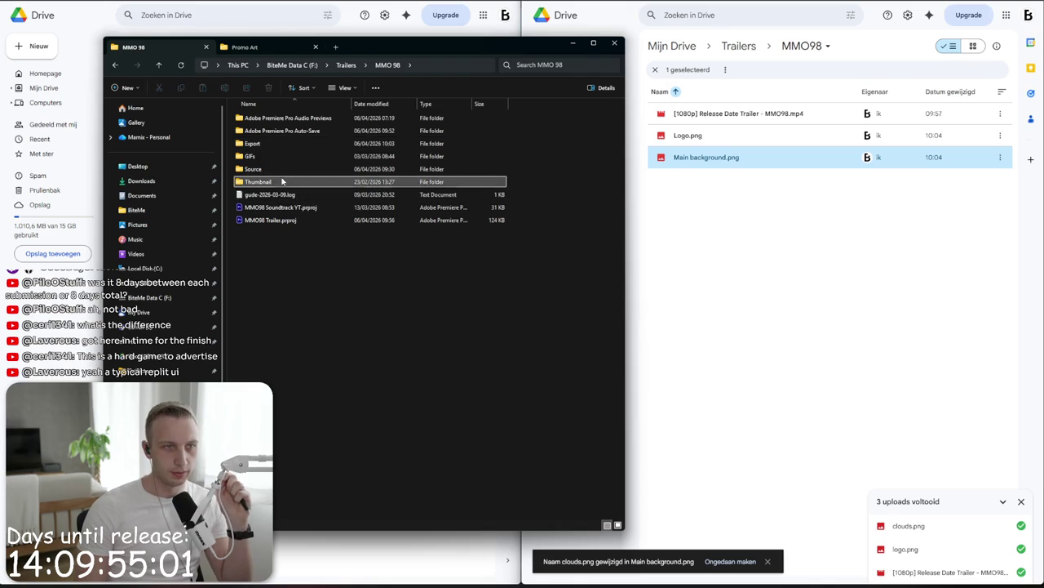
pyautogui.doubleClick(282, 181)
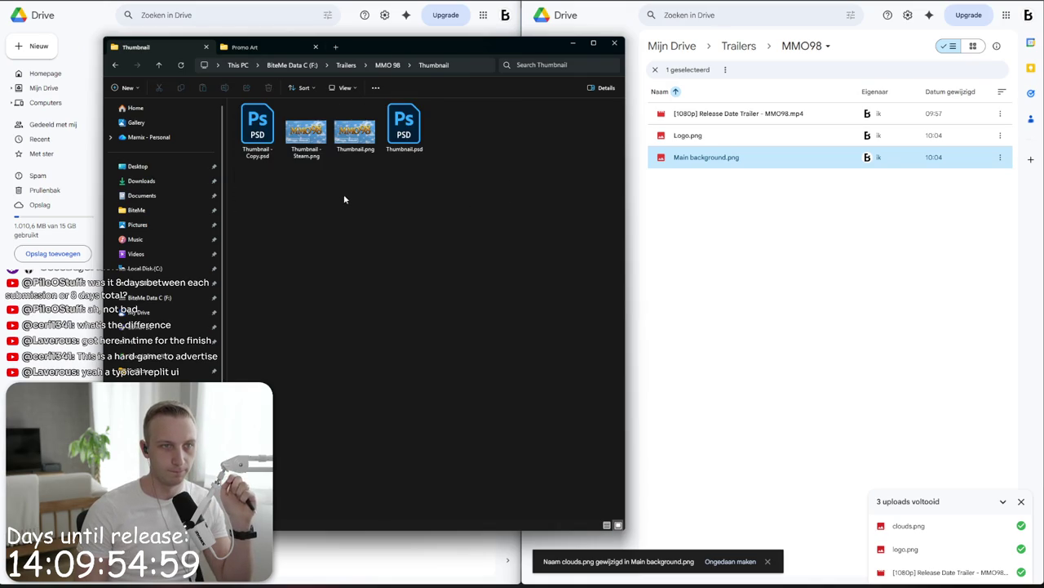
pyautogui.click(352, 140)
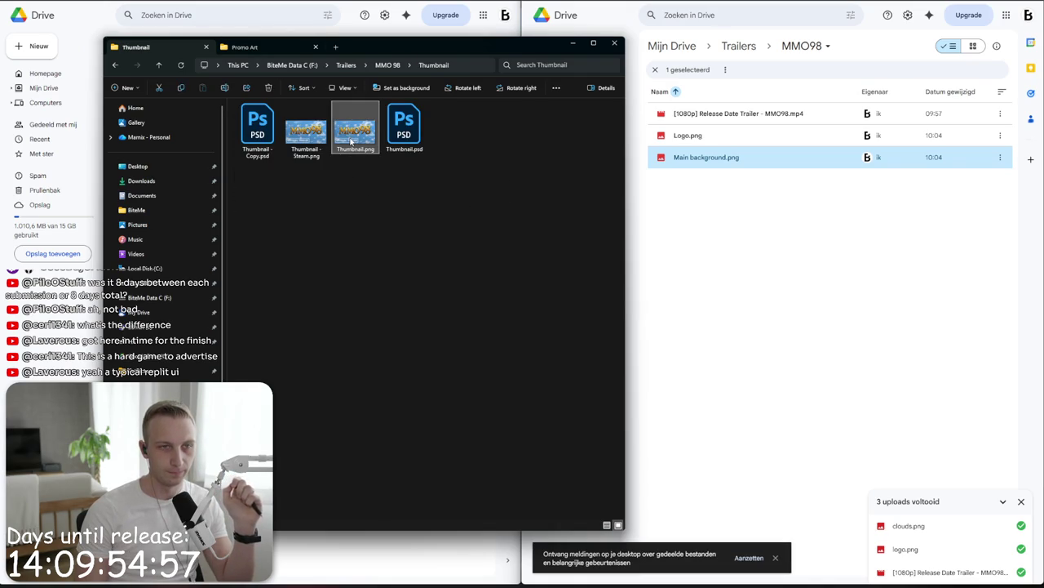
pyautogui.moveTo(353, 140); pyautogui.dragTo(772, 289)
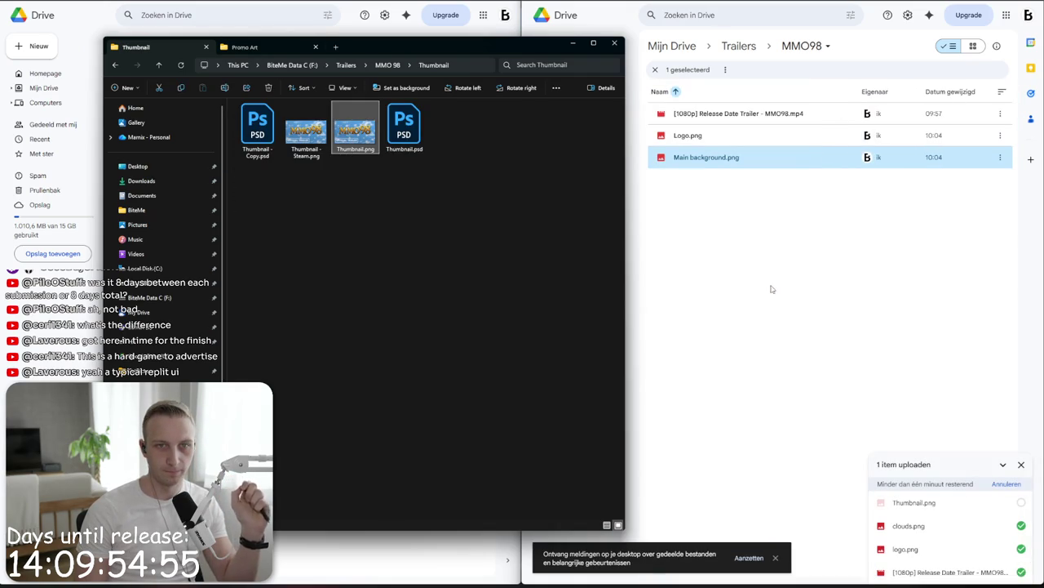
pyautogui.moveTo(404, 131); pyautogui.dragTo(723, 235)
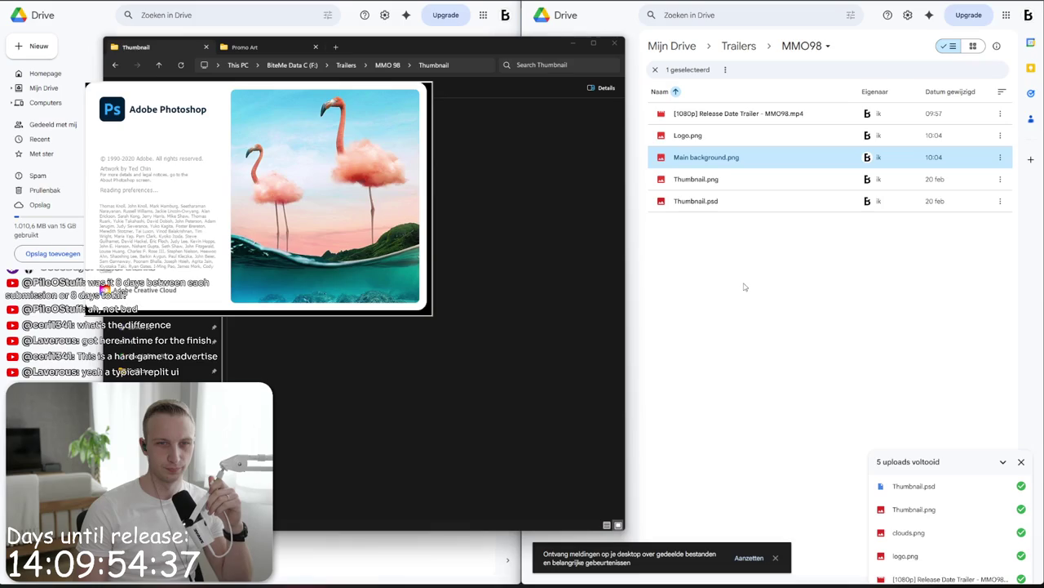
# Move the uploaded Thumbnail.png in Drive to the trash.
pyautogui.click(721, 180)
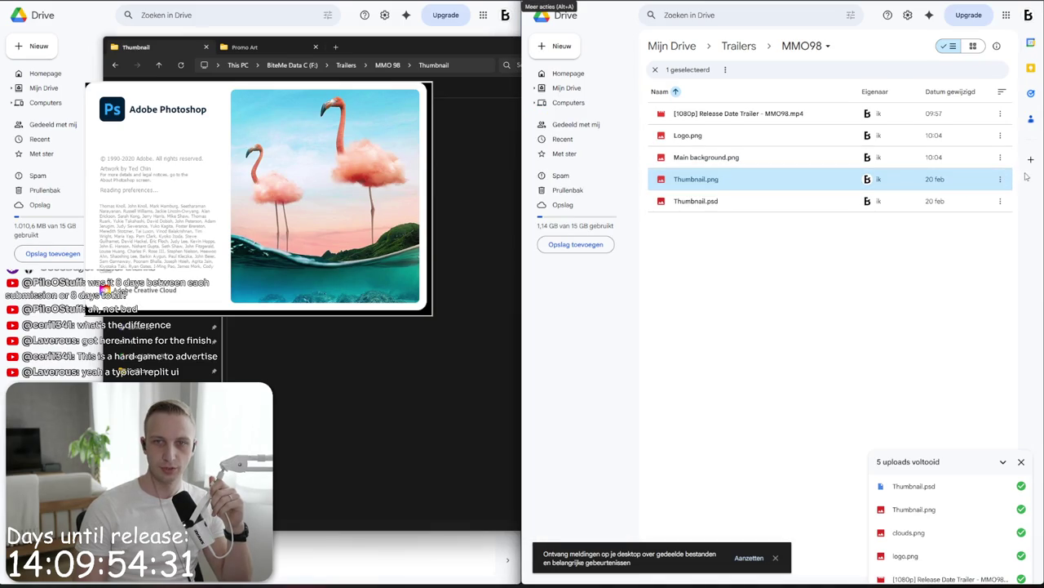
pyautogui.click(1000, 178)
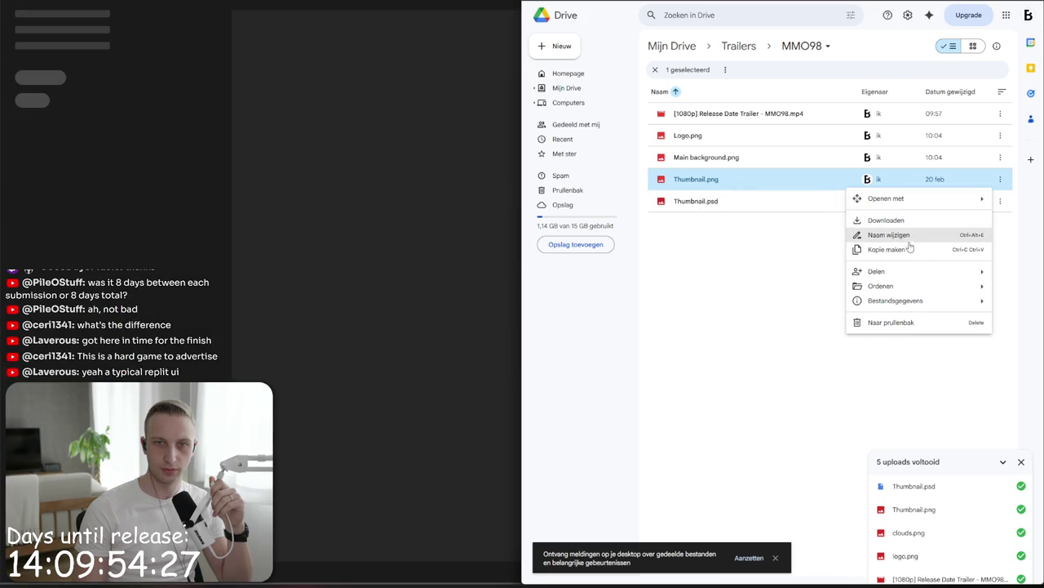
pyautogui.click(891, 323)
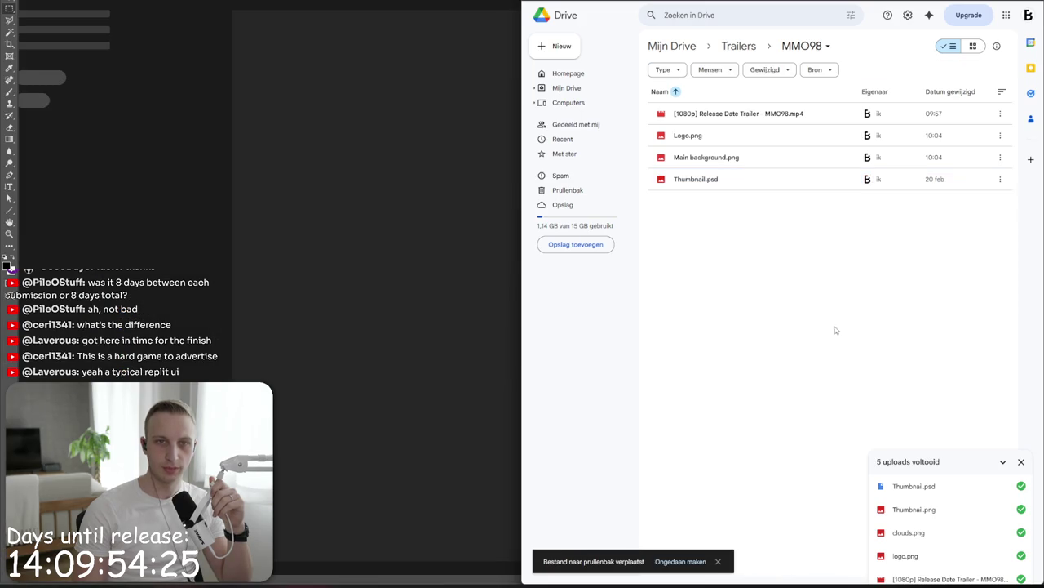
# Hide the OFFICIAL TRAILER Group 2 layer and export the thumbnail as Thumbnail-base.png.
pyautogui.click(314, 338)
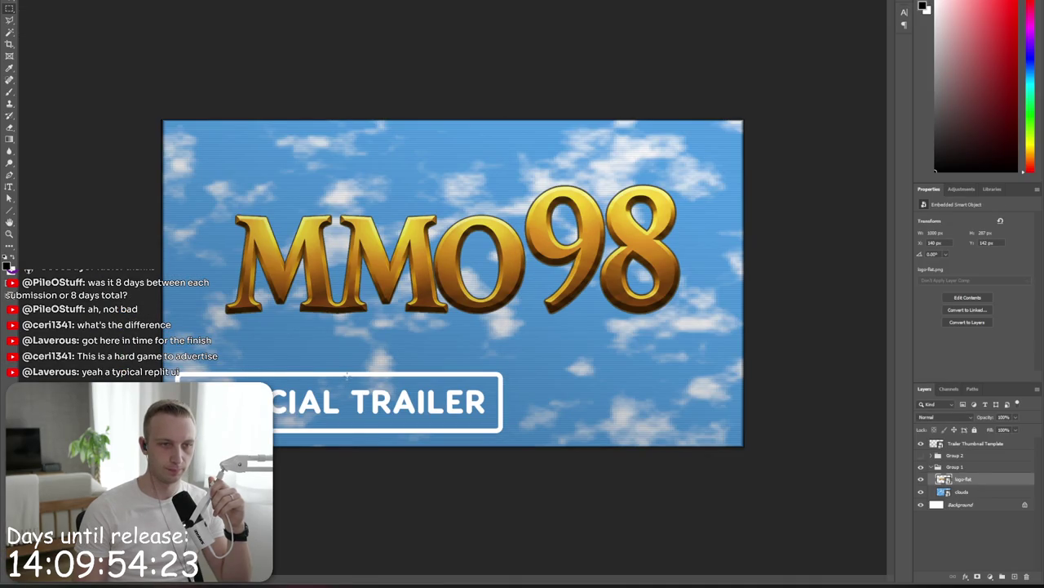
pyautogui.click(961, 490)
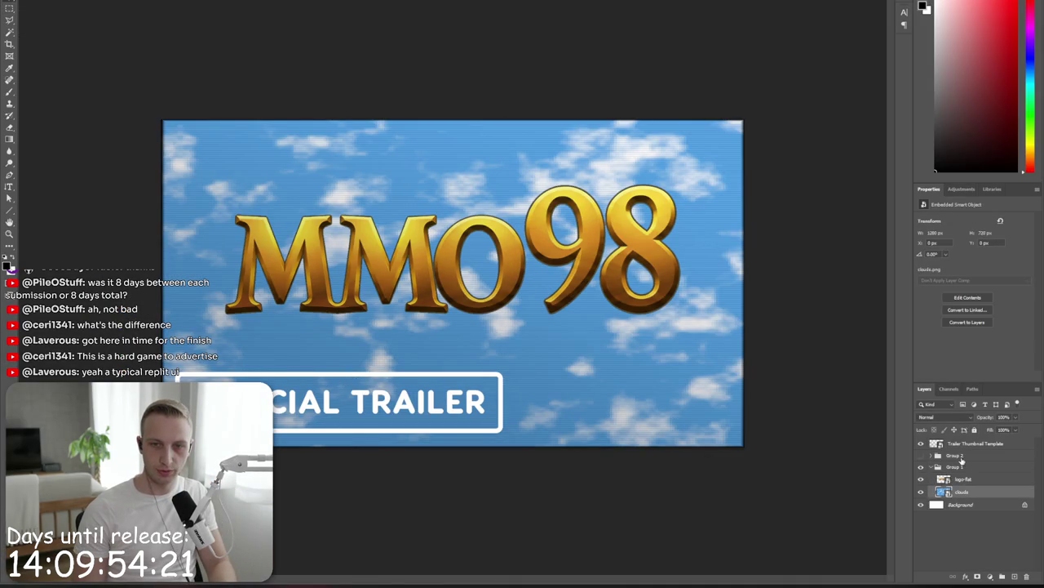
pyautogui.click(962, 457)
pyautogui.click(920, 448)
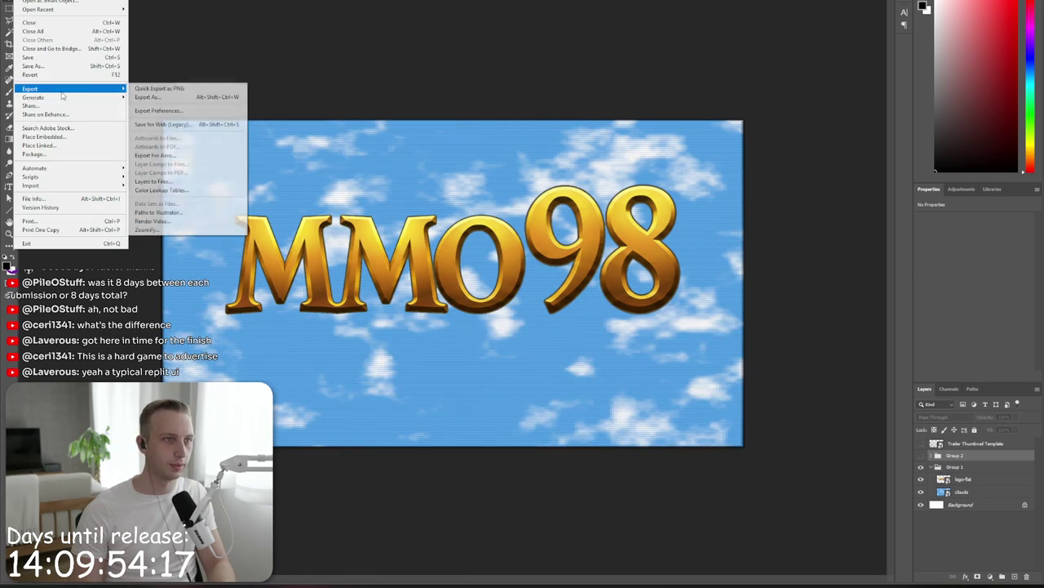
pyautogui.click(161, 88)
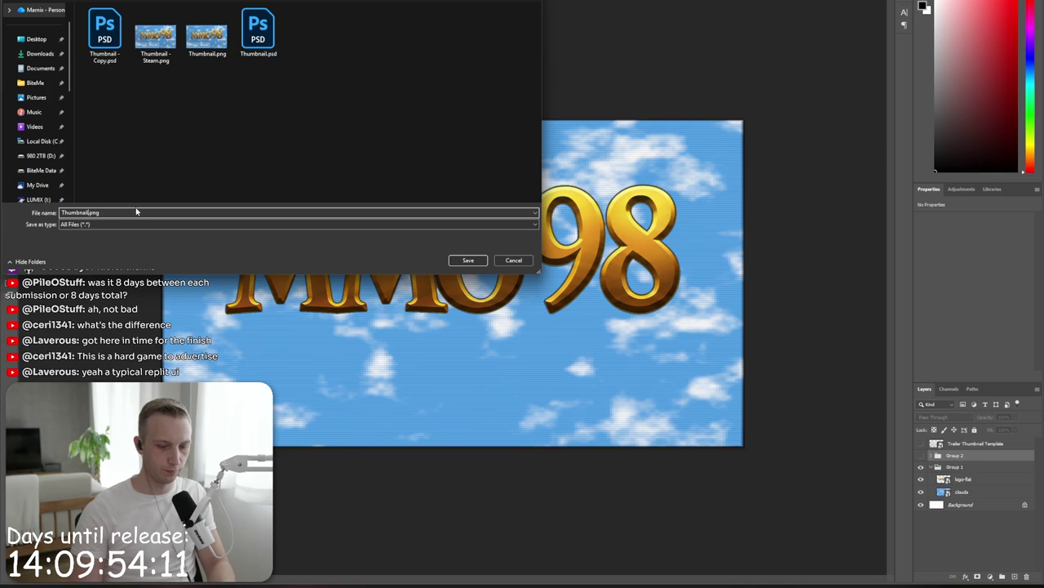
pyautogui.write('-b')
pyautogui.press('Return')
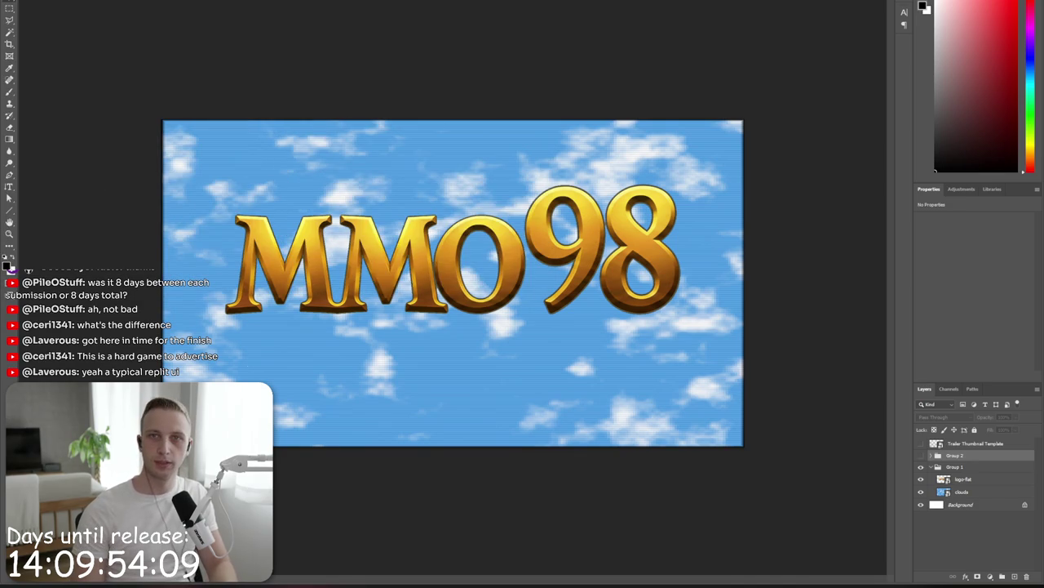
# Quit Photoshop without saving and upload Thumbnail-base.png to the MMO98 Drive folder.
pyautogui.hotkey('ctrl', 'q')
pyautogui.click(489, 183)
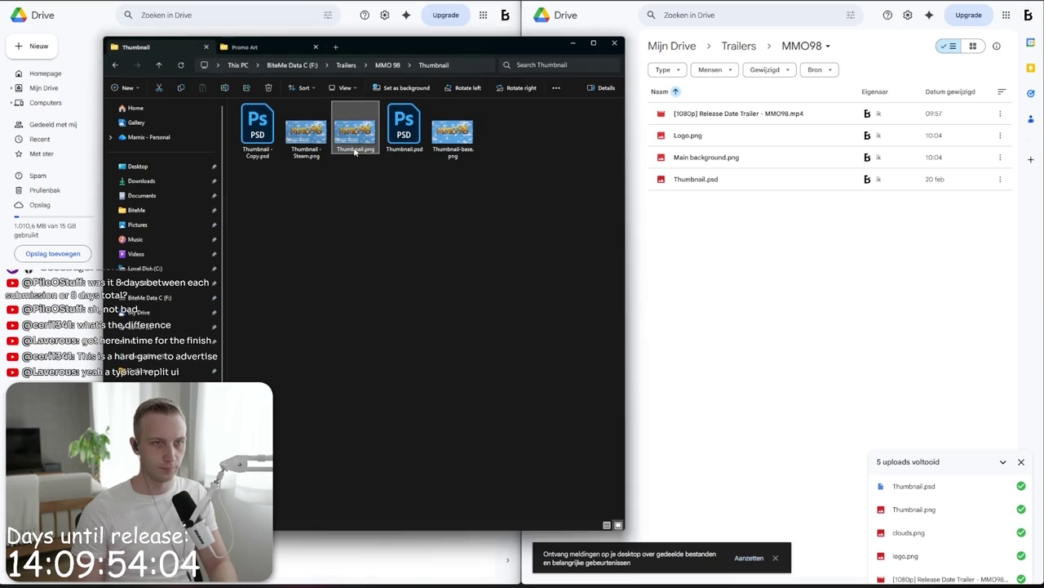
pyautogui.moveTo(453, 130); pyautogui.dragTo(810, 276)
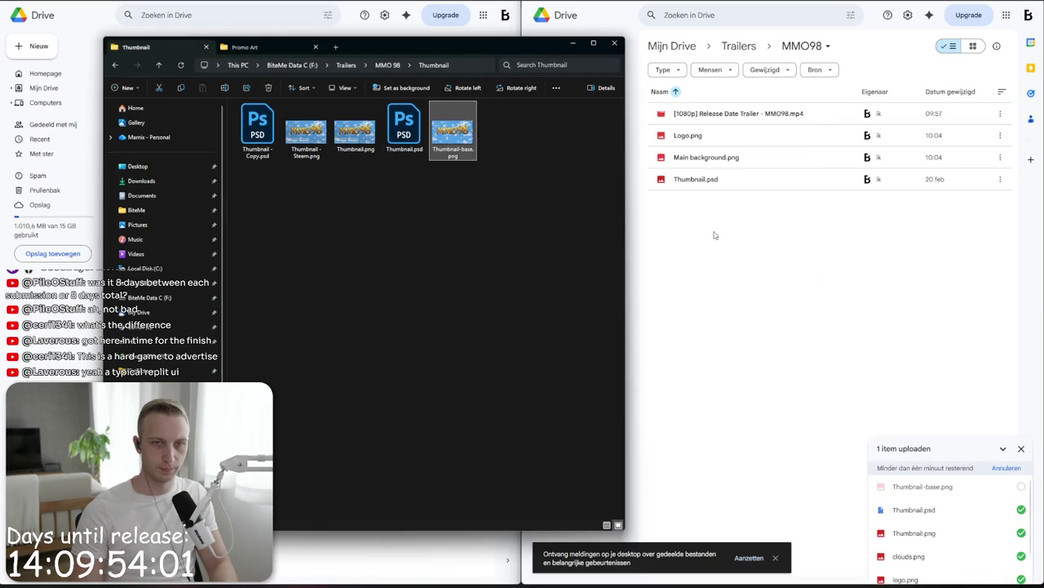
# Rename Thumbnail-base.png to Thumbnail.png in Drive, then briefly preview Thumbnail YouTube EN.png.
pyautogui.click(572, 43)
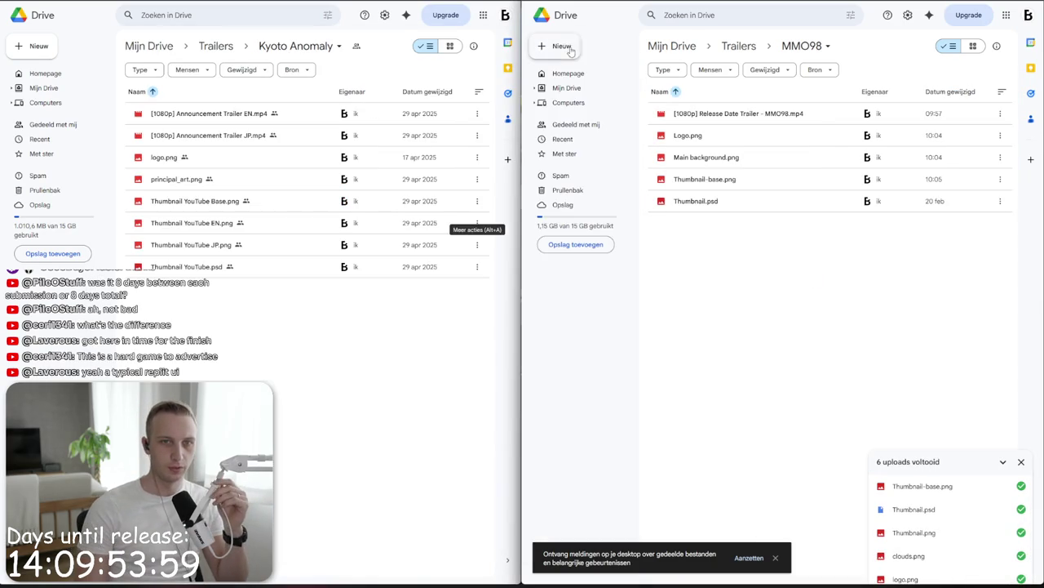
pyautogui.click(742, 181)
pyautogui.rightClick(741, 184)
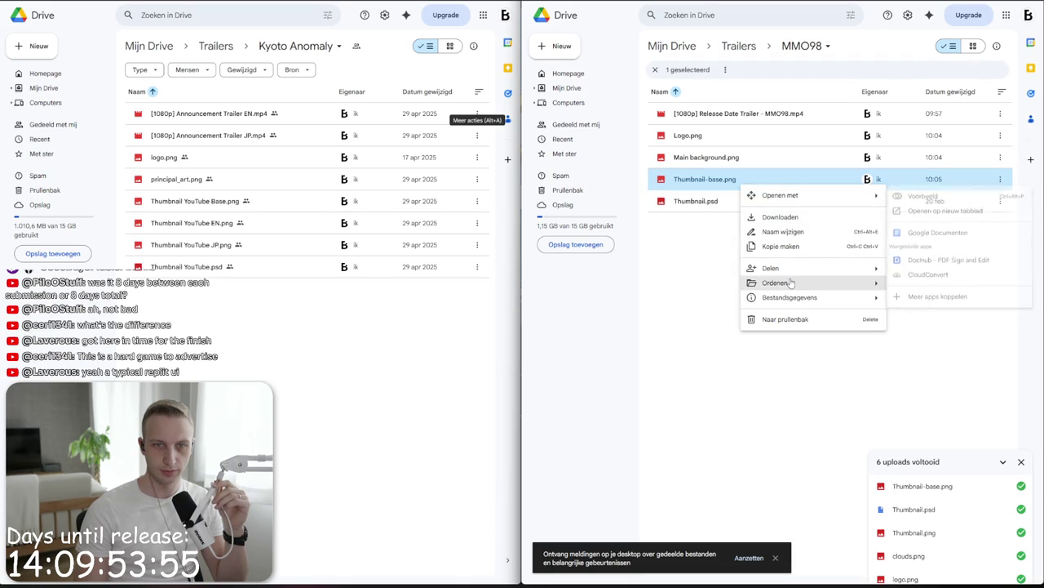
pyautogui.click(784, 232)
pyautogui.click(739, 290)
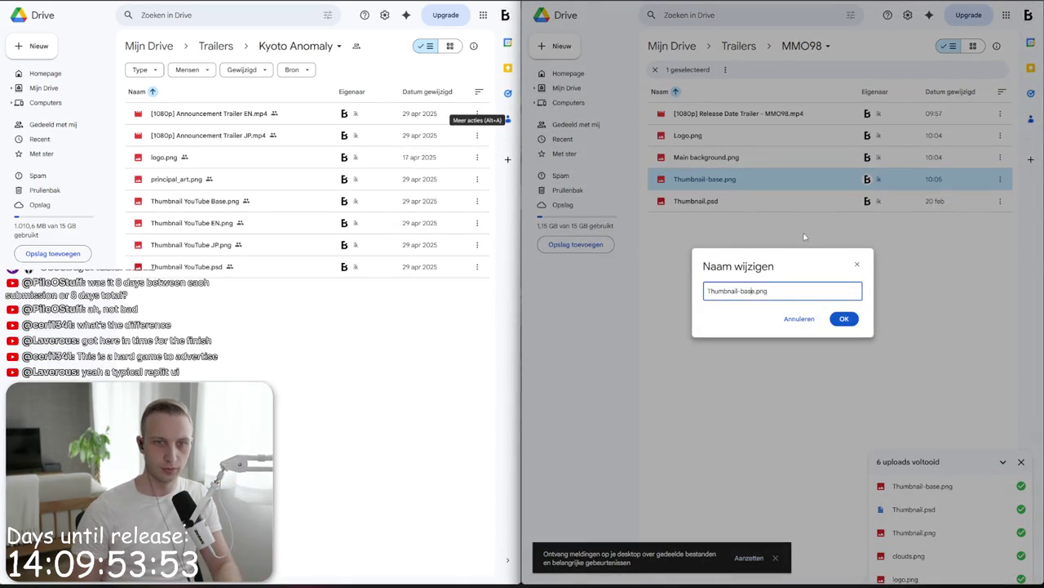
pyautogui.press('BackSpace')
pyautogui.press('BackSpace')
pyautogui.press('BackSpace')
pyautogui.press('Return')
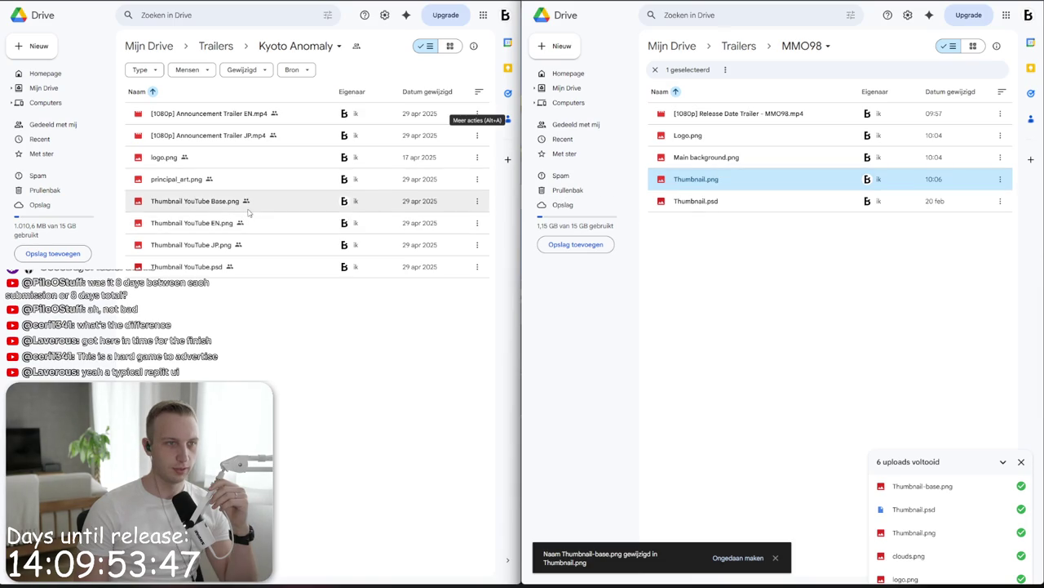
pyautogui.doubleClick(248, 227)
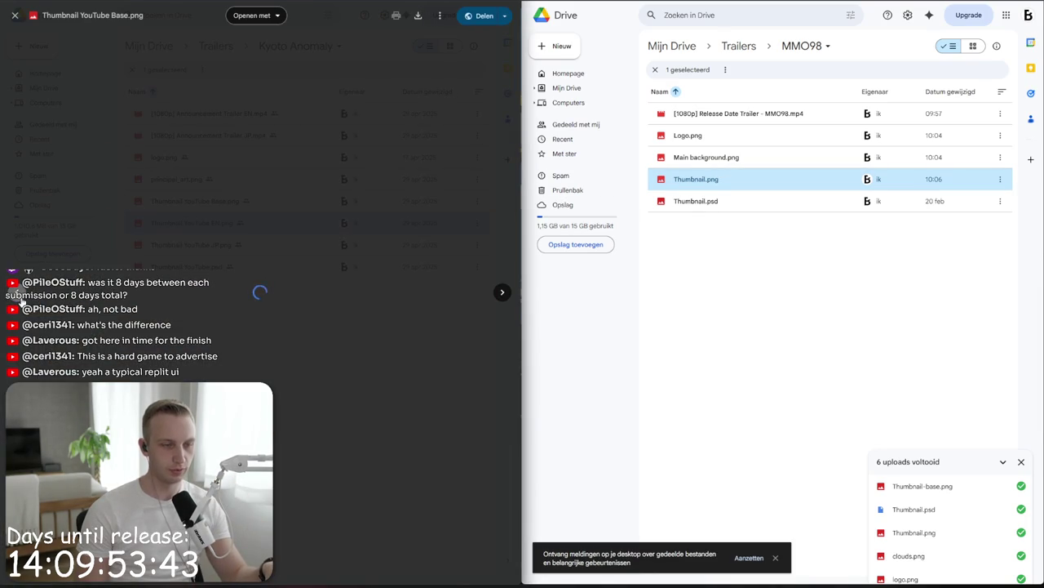
pyautogui.press('Escape')
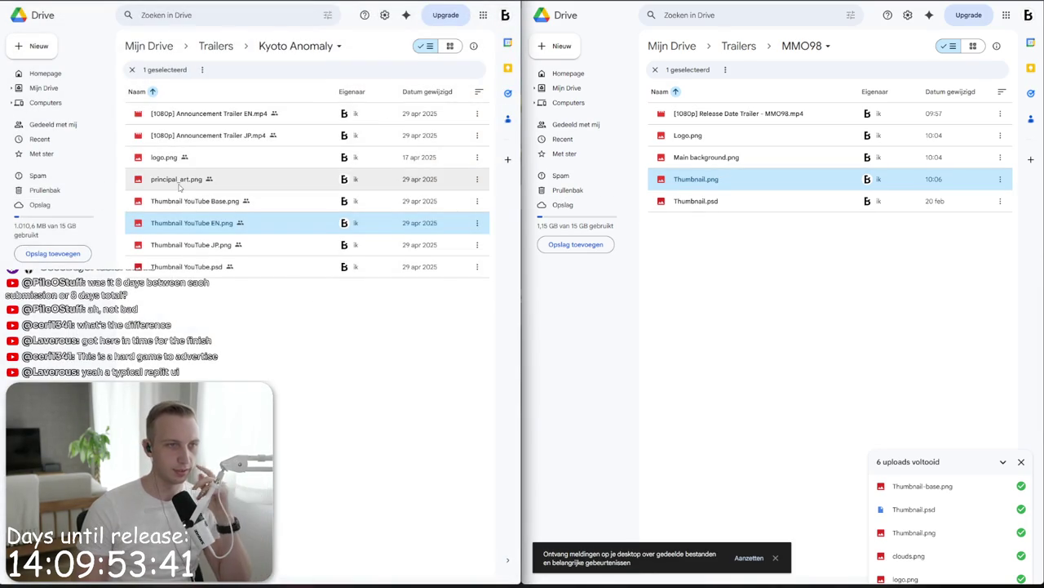
# Rename Main background.png to Clouds background.png in the MMO98 Drive folder.
pyautogui.click(180, 179)
pyautogui.click(706, 158)
pyautogui.rightClick(706, 160)
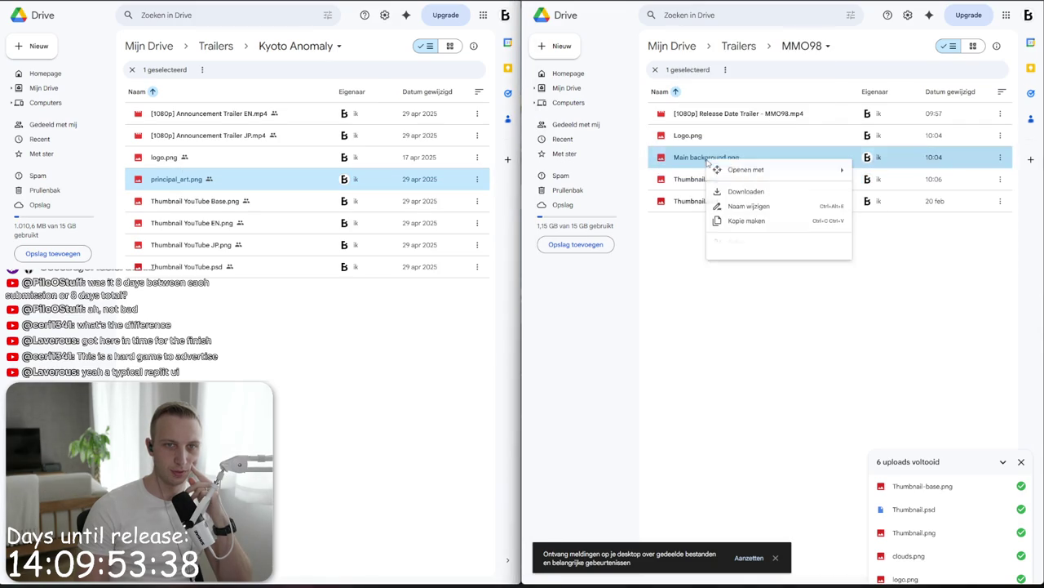
pyautogui.click(772, 207)
pyautogui.write('clouds')
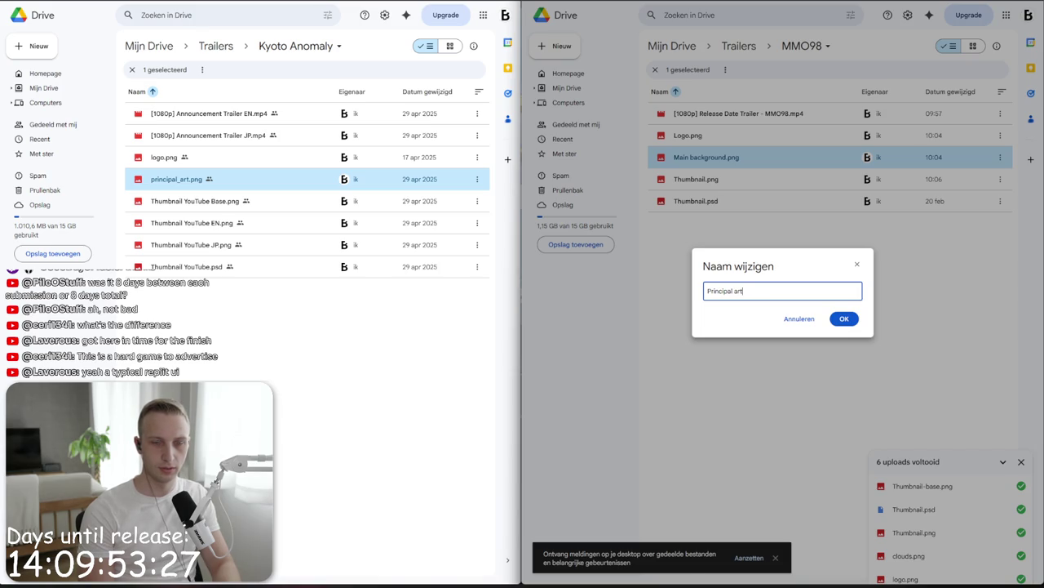
pyautogui.press('Return')
pyautogui.rightClick(724, 154)
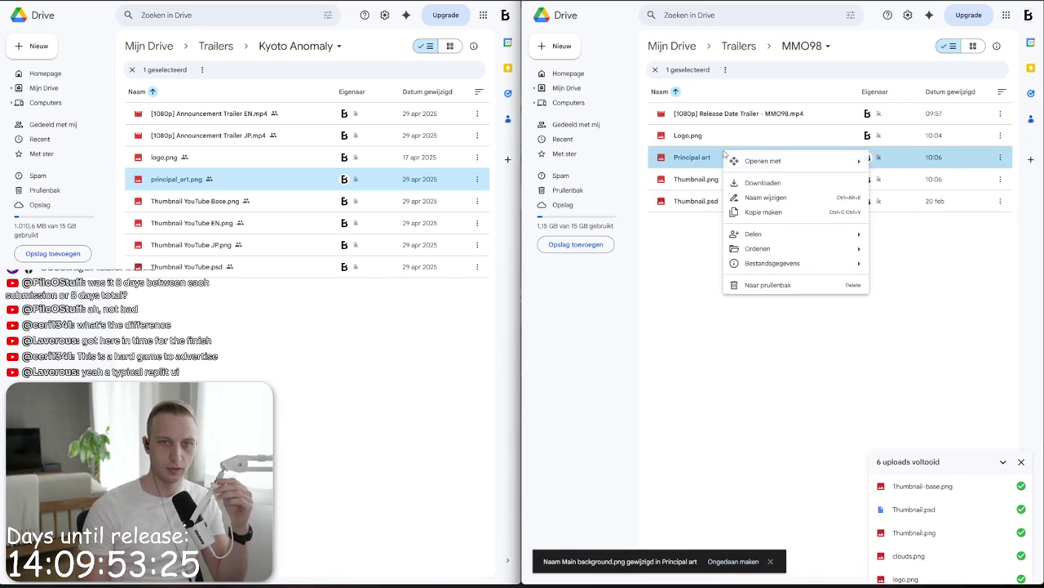
pyautogui.click(765, 198)
pyautogui.write('Clouds background')
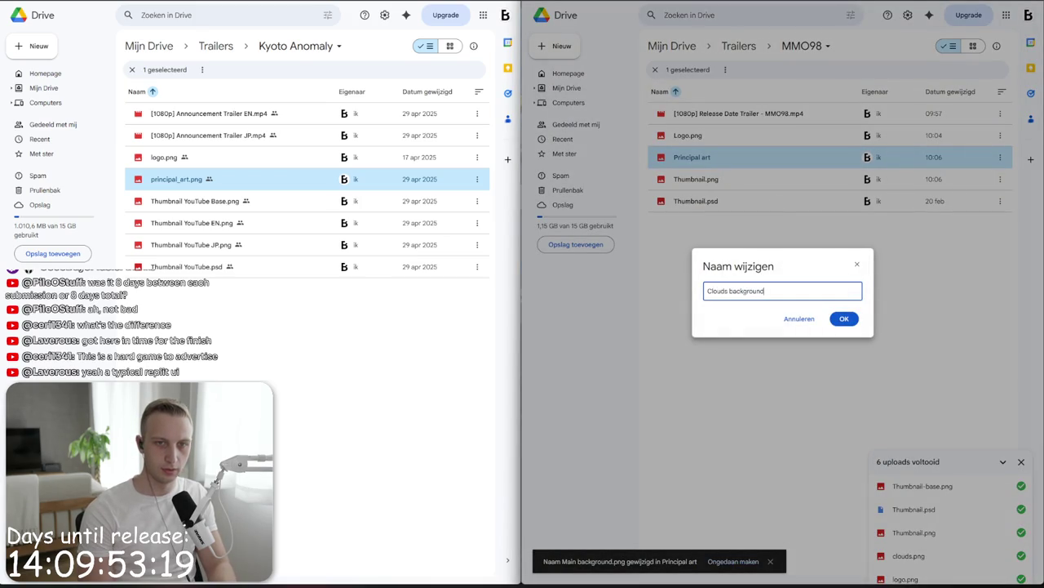
pyautogui.press('Return')
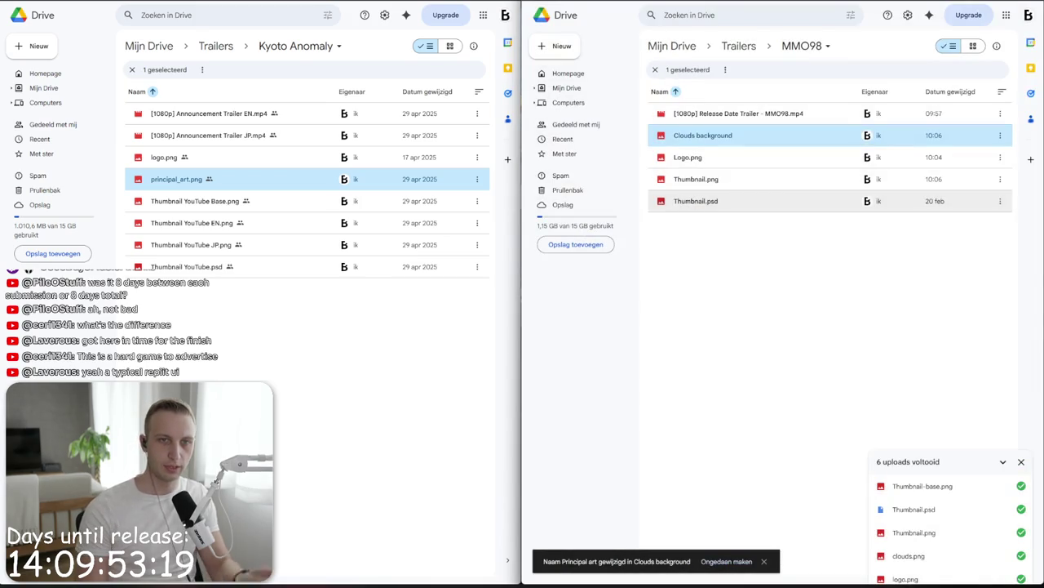
pyautogui.rightClick(779, 137)
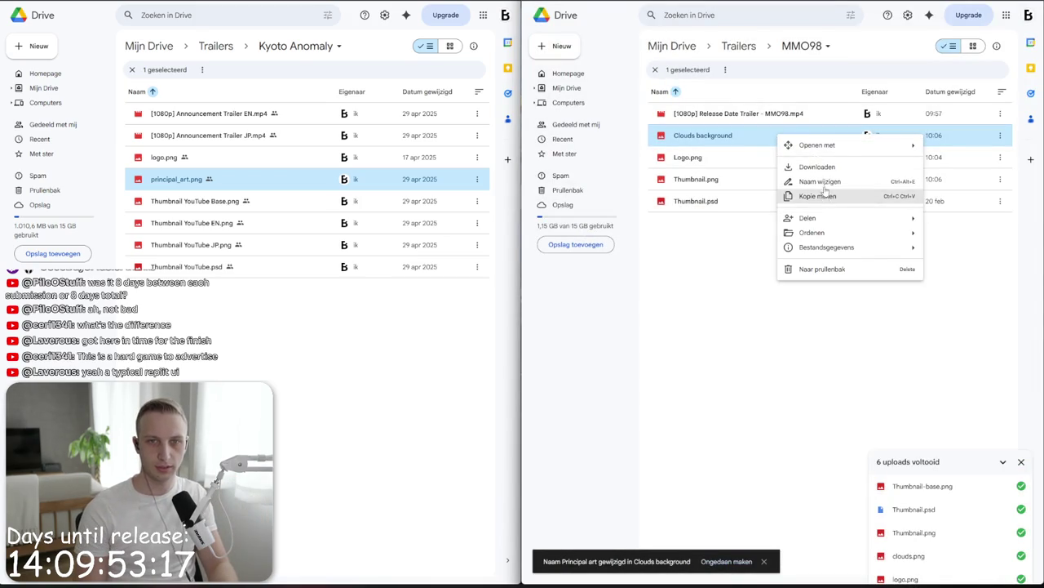
pyautogui.click(823, 182)
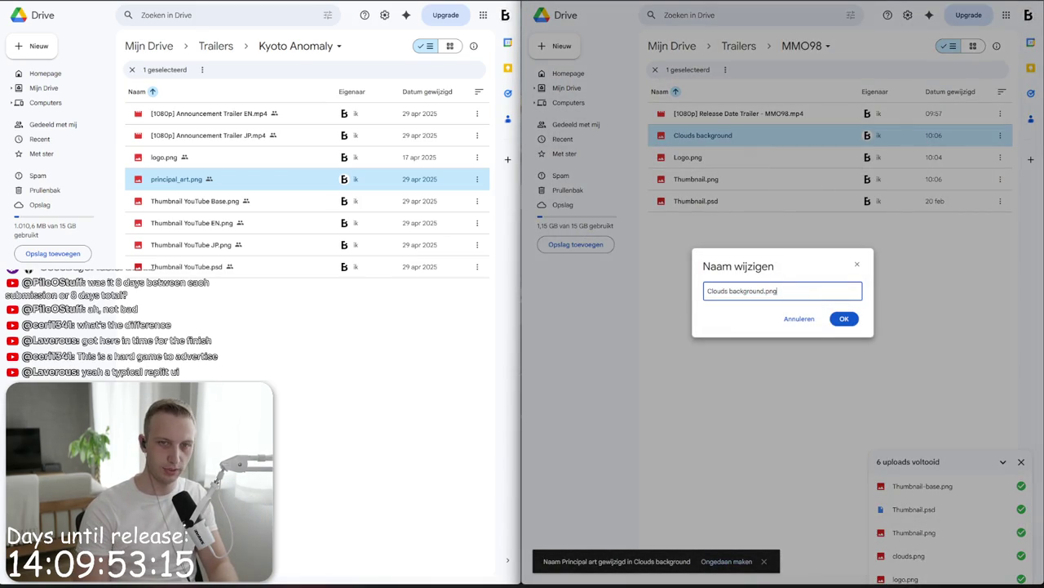
pyautogui.press('Return')
# Preview the release date trailer video, then clear the file selection.
pyautogui.press('Up')
pyautogui.press('Return')
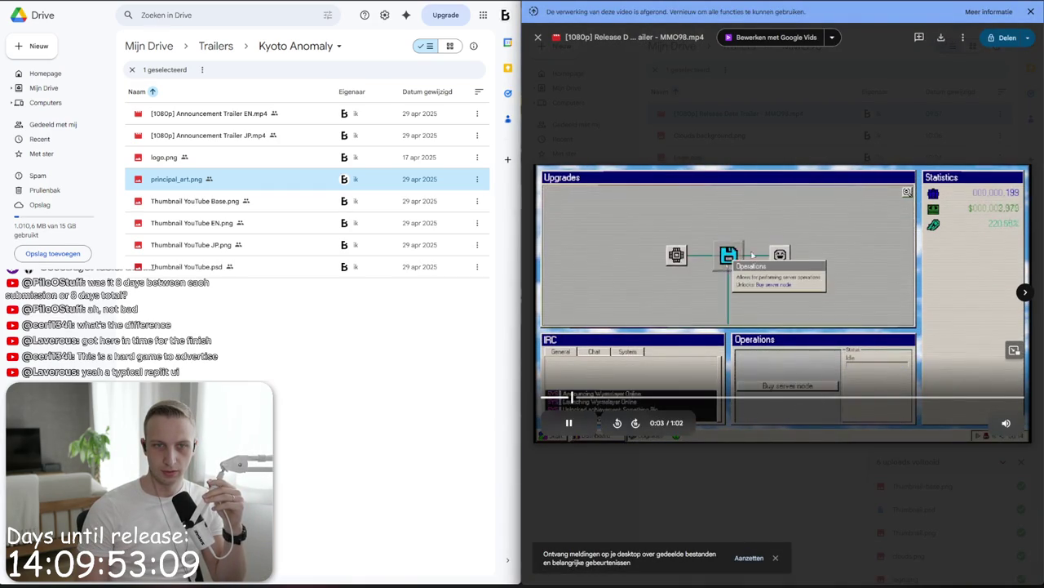
pyautogui.press('Escape')
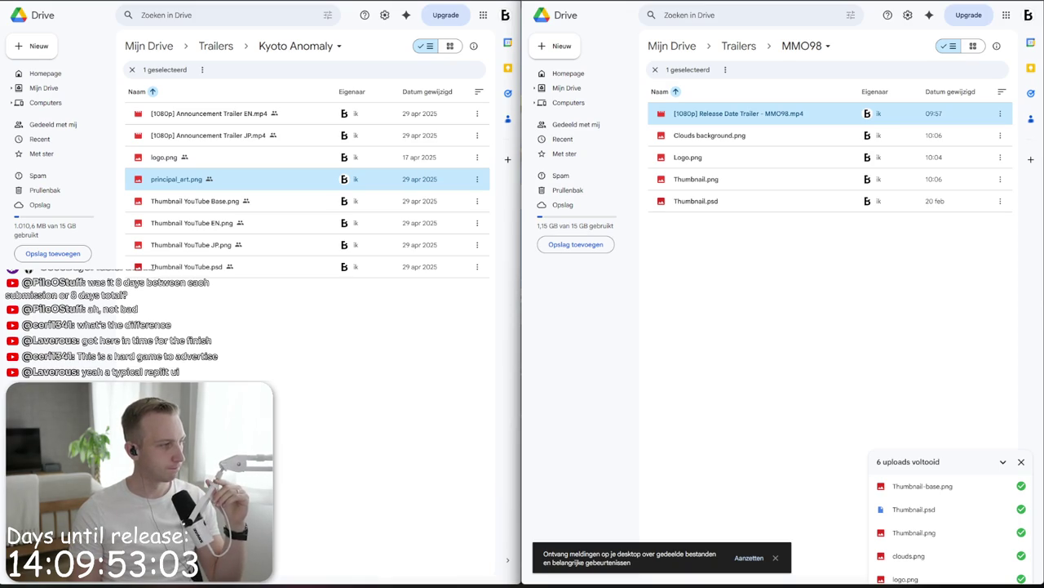
pyautogui.click(881, 323)
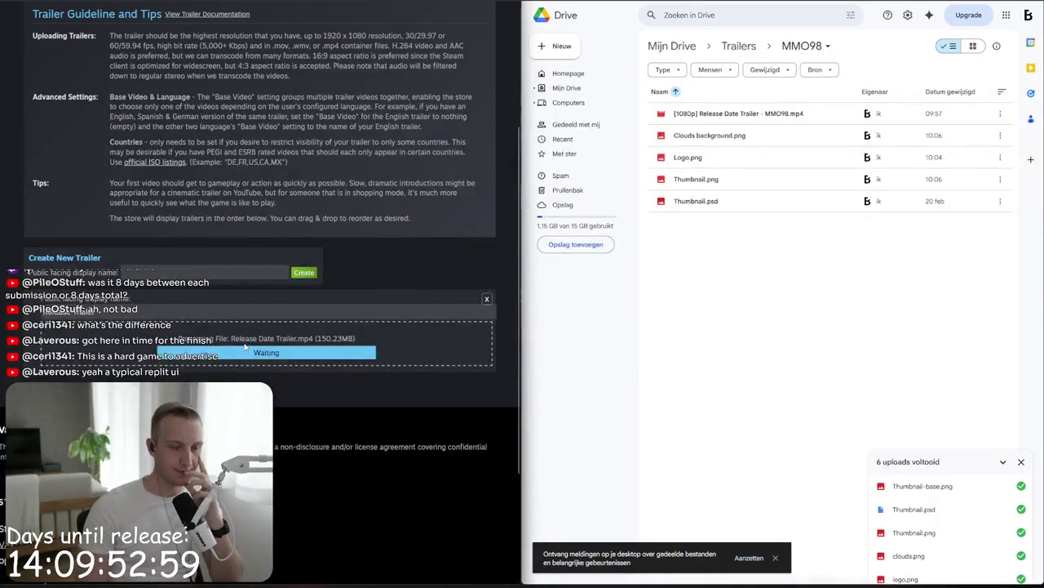
# Upload the release date trailer to Steamworks Trailers and bring the Outlook new-message window onscreen.
pyautogui.moveTo(738, 113); pyautogui.dragTo(243, 343)
pyautogui.scroll(3, 242, 337)
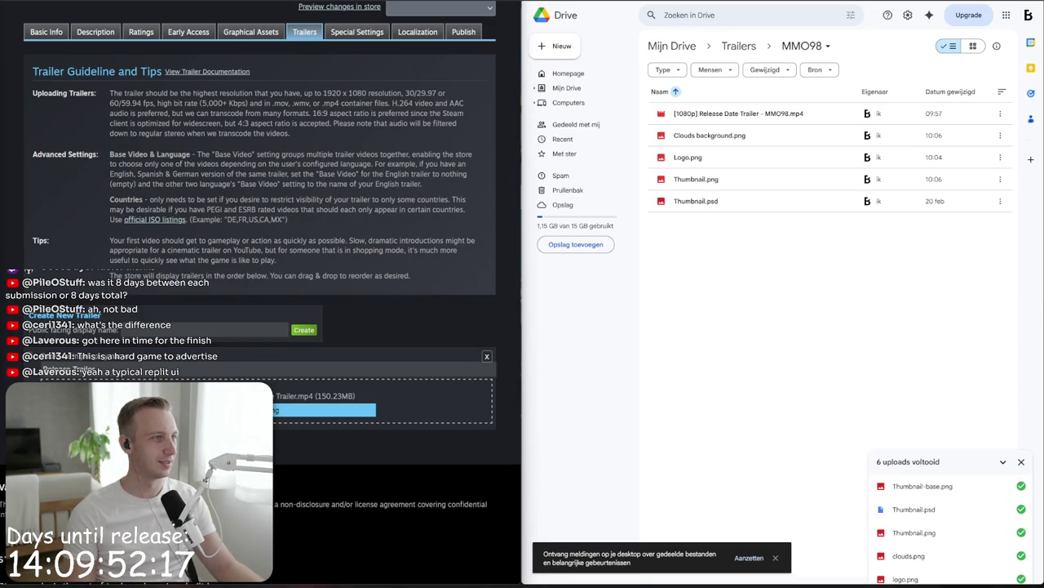
pyautogui.moveTo(0, 131); pyautogui.dragTo(0, 131)
pyautogui.moveTo(316, 2)
pyautogui.mouseDown()
pyautogui.moveTo(484, 168)
pyautogui.moveTo(2, 169)
pyautogui.mouseUp()
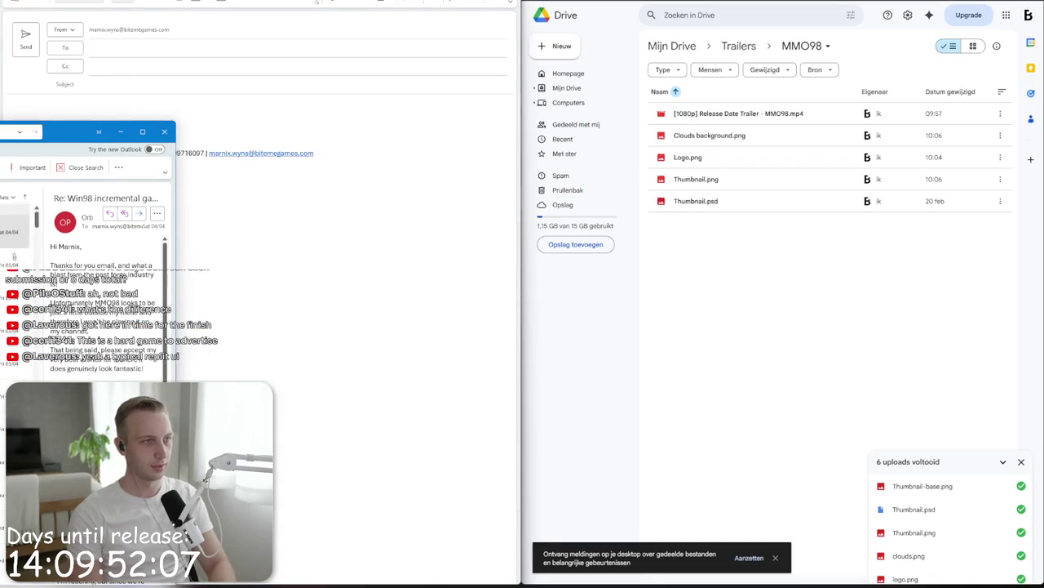
# Copy the full Pripyat 0 announcement email and paste it into the new message body.
pyautogui.click(14, 224)
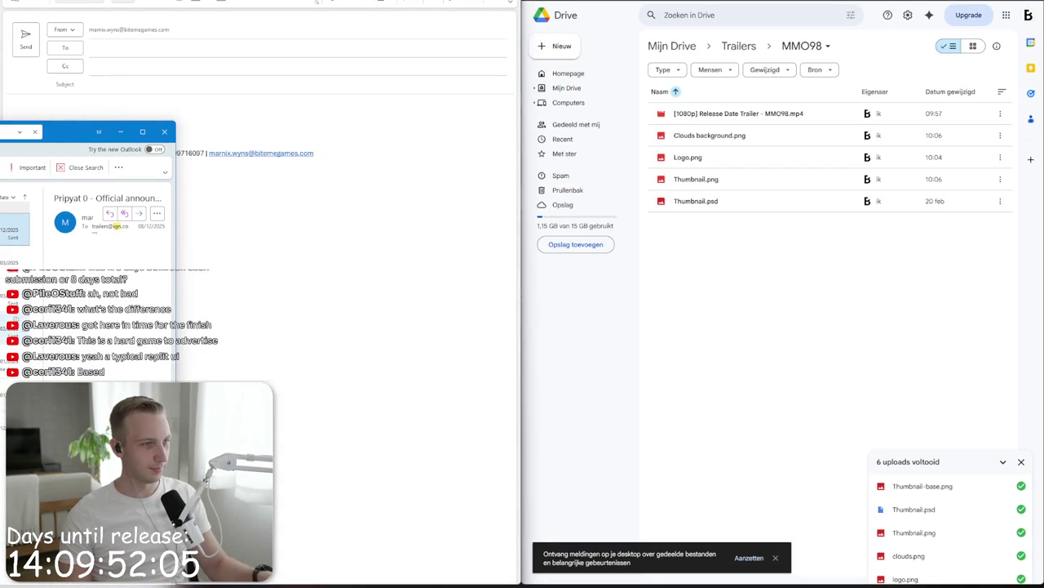
pyautogui.click(15, 257)
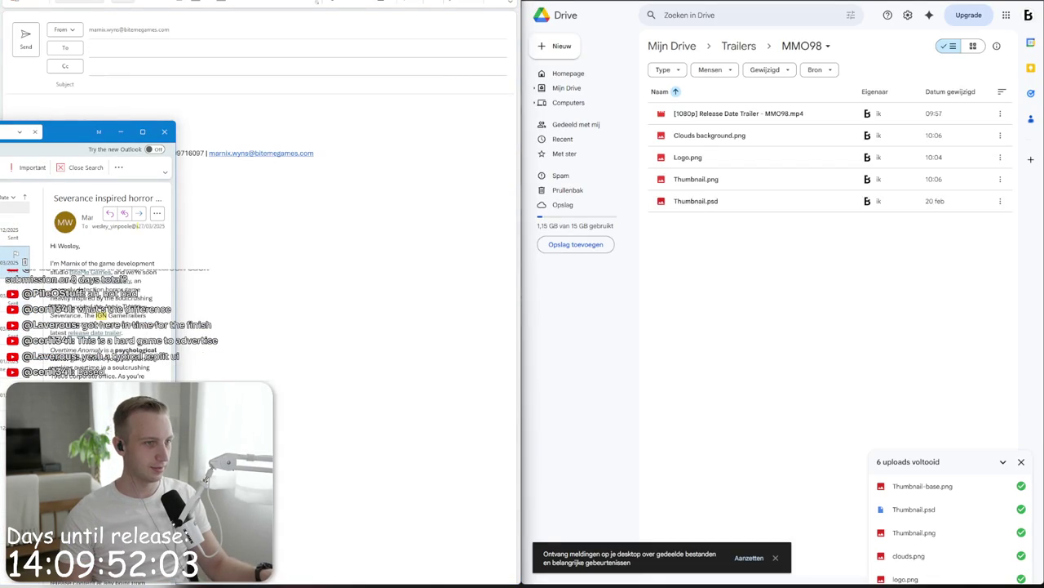
pyautogui.click(15, 227)
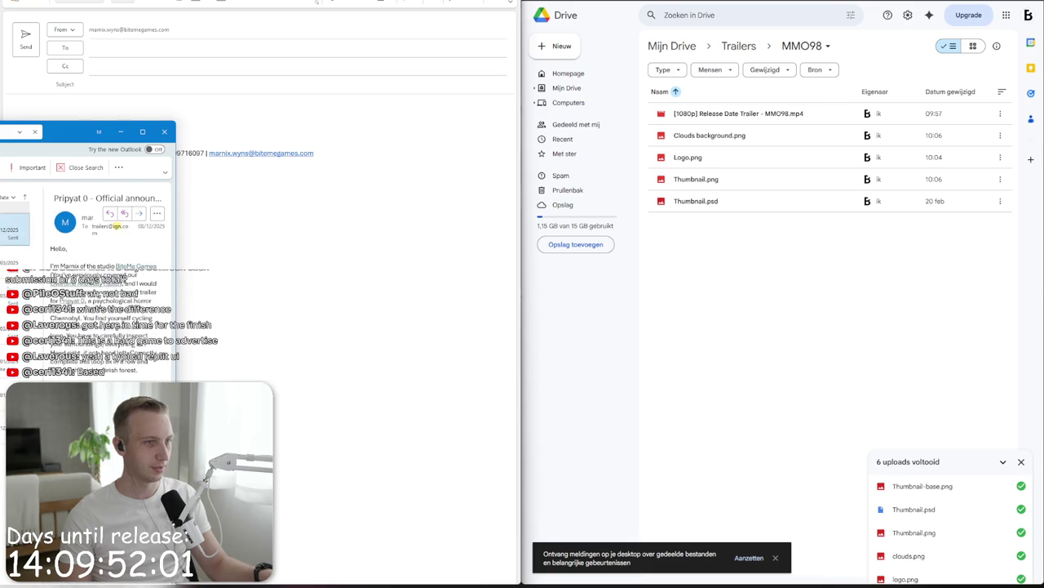
pyautogui.hotkey('ctrl', 'a')
pyautogui.hotkey('ctrl', 'c')
pyautogui.click(337, 307)
pyautogui.hotkey('ctrl', 'v')
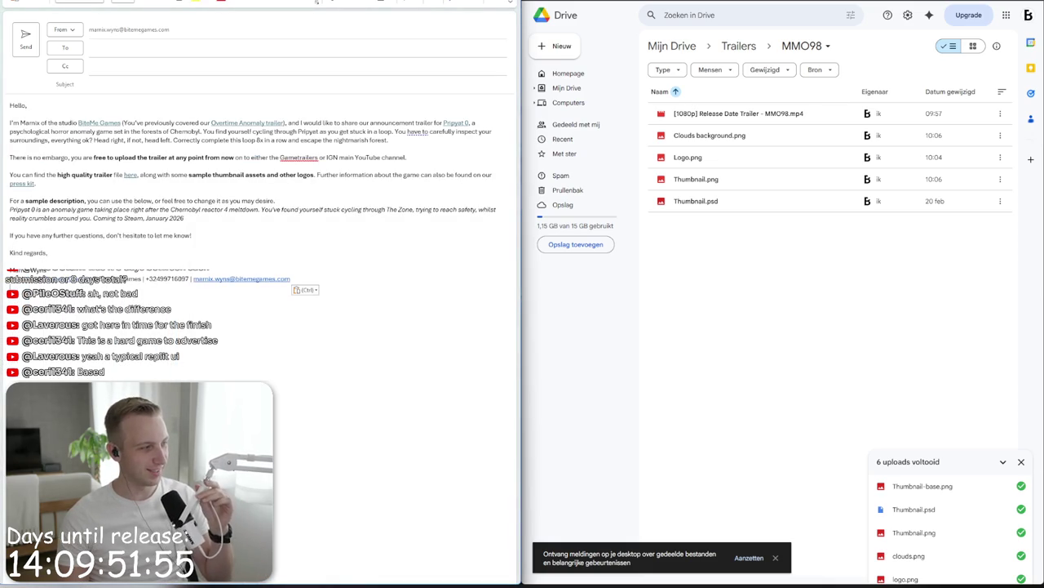
# Delete the two-line italic Pripyat 0 sample description below 'January 2026'.
pyautogui.click(250, 220)
pyautogui.hotkey('shift', 'Home')
pyautogui.hotkey('shift', 'Up')
pyautogui.hotkey('shift', 'Up')
pyautogui.hotkey('shift', 'Down')
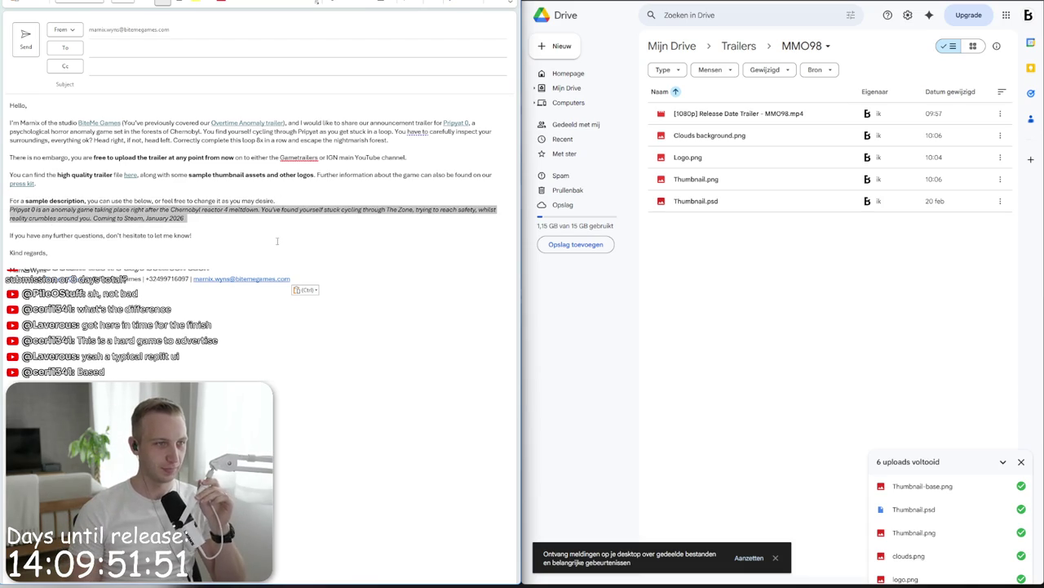
pyautogui.press('BackSpace')
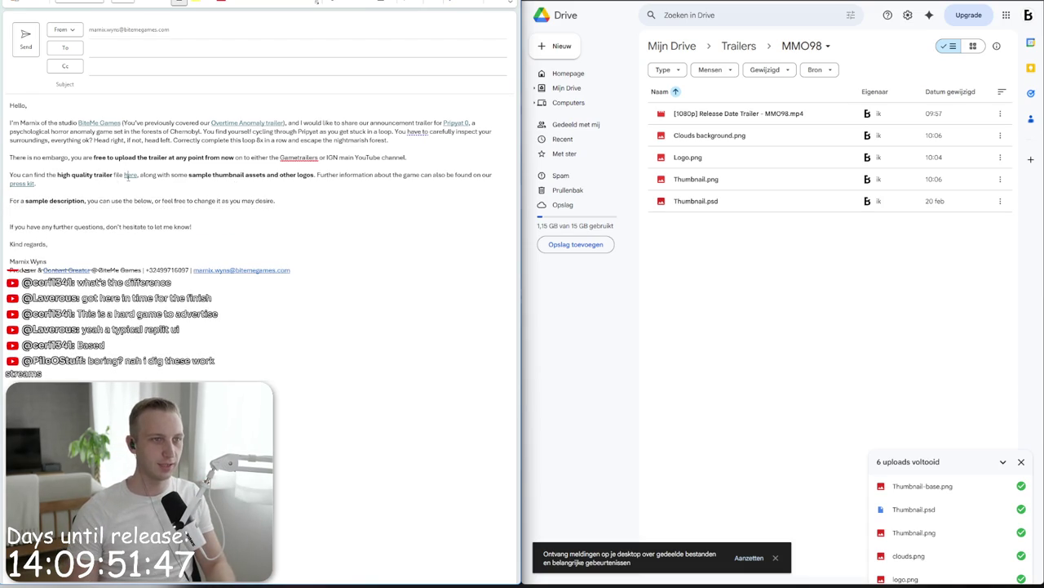
# Reload the MMO98 Drive folder page and open the folder's options.
pyautogui.click(735, 1)
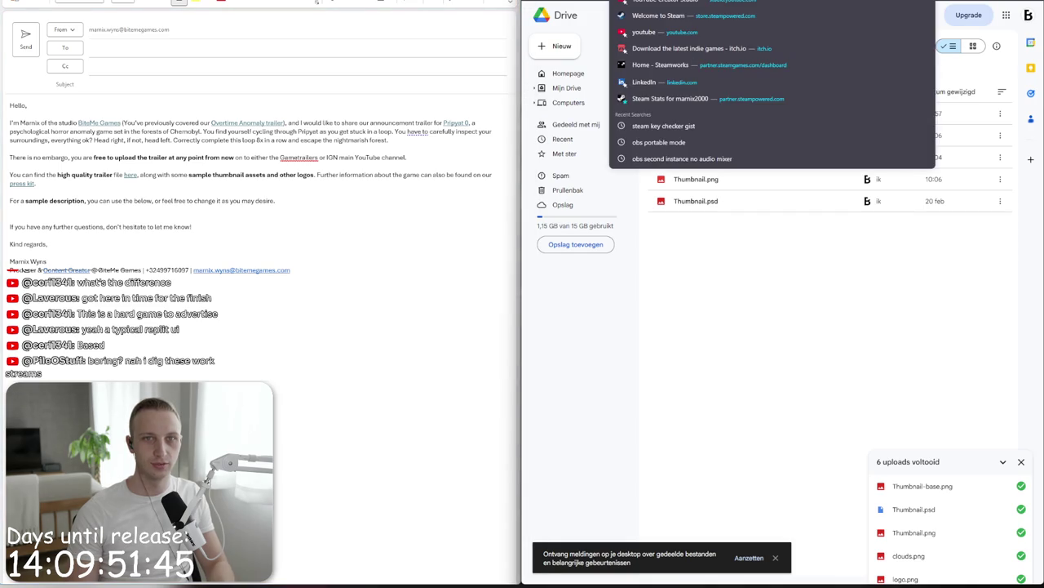
pyautogui.press('Return')
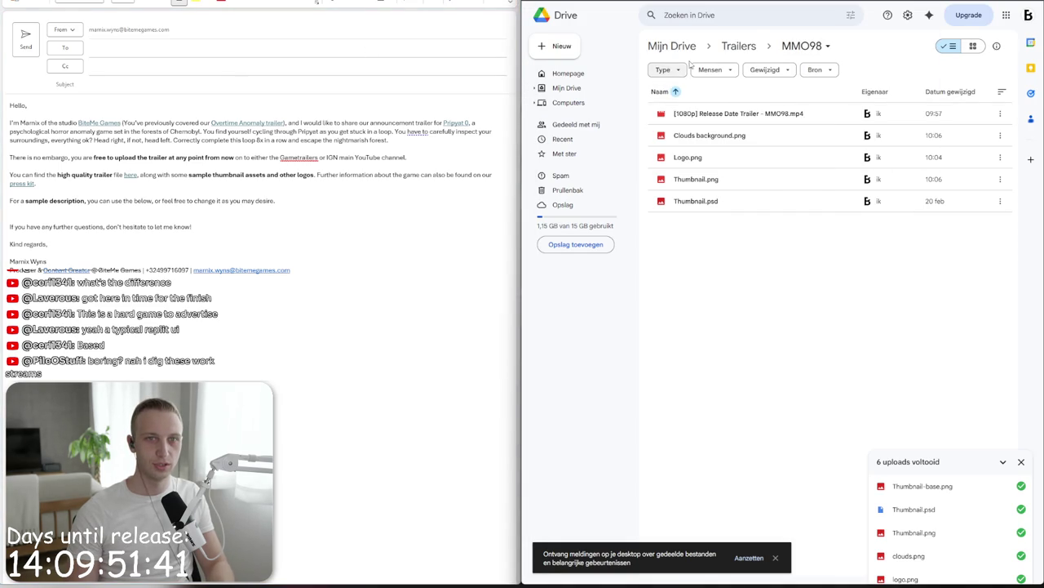
pyautogui.click(808, 46)
pyautogui.moveTo(805, 123)
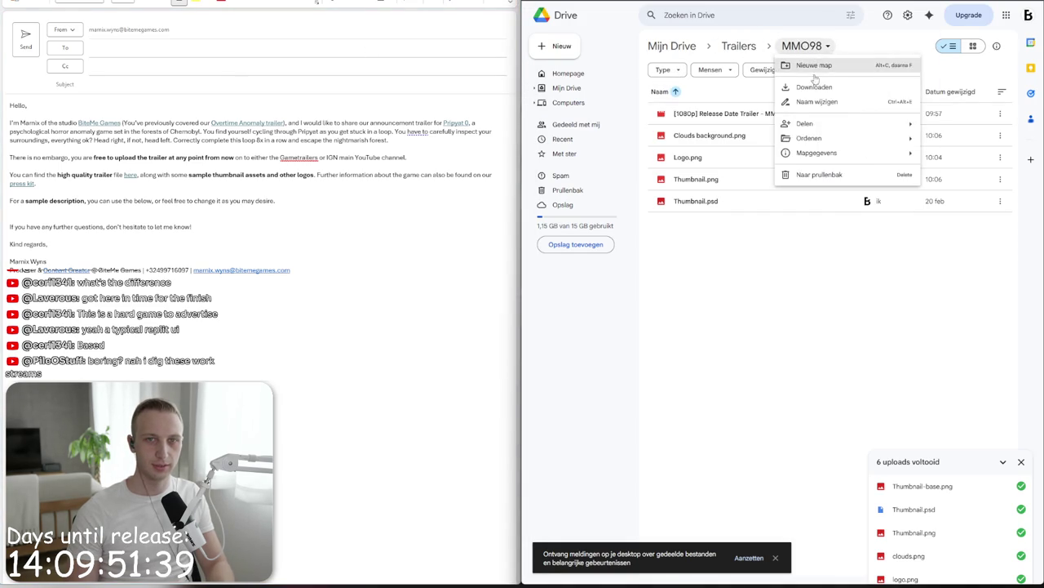
# Share the MMO98 folder so anyone with the link is a viewer, and copy the link.
pyautogui.click(709, 142)
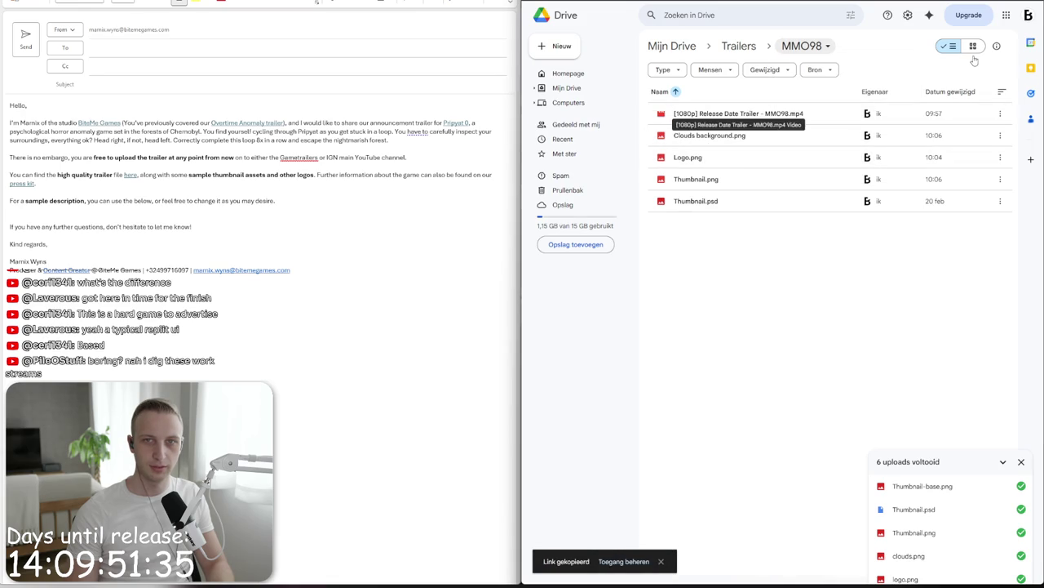
pyautogui.click(620, 561)
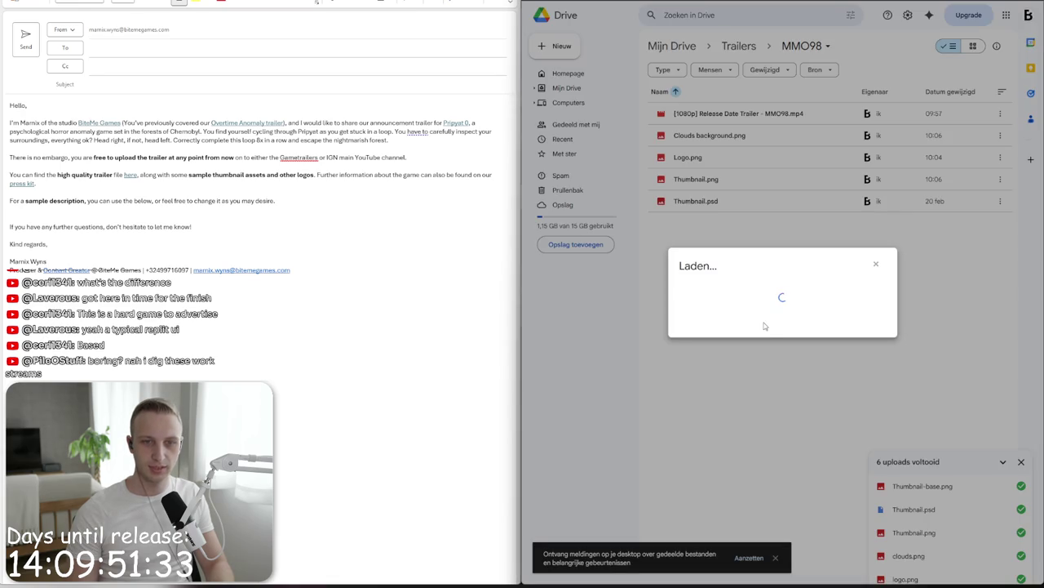
pyautogui.click(722, 330)
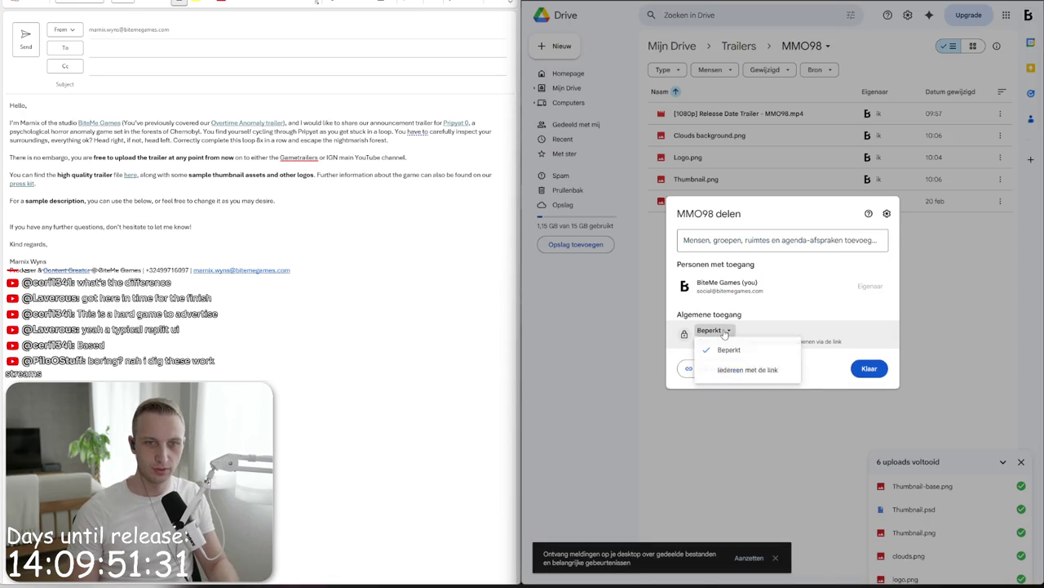
pyautogui.click(748, 369)
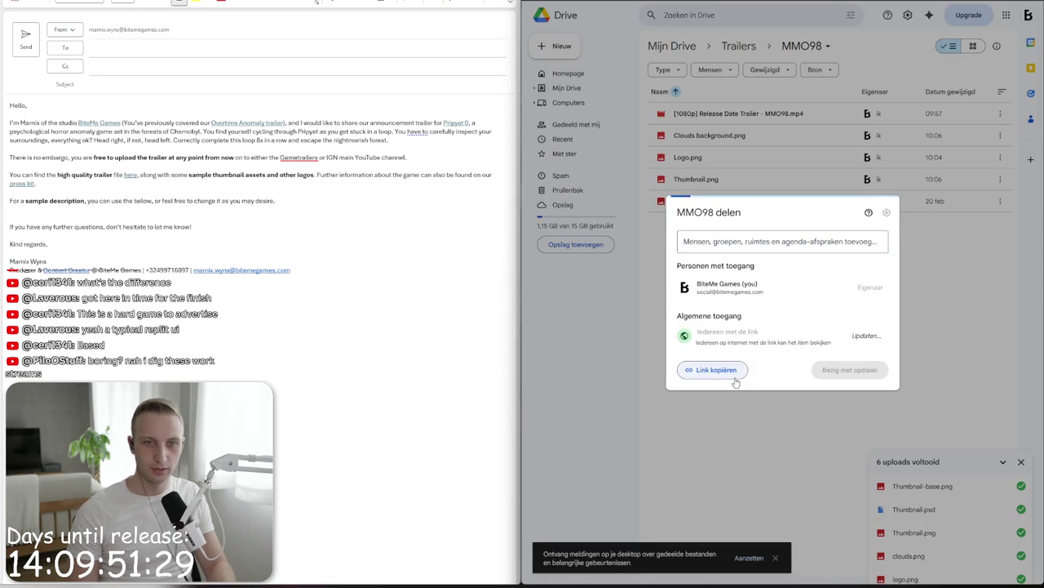
pyautogui.click(871, 335)
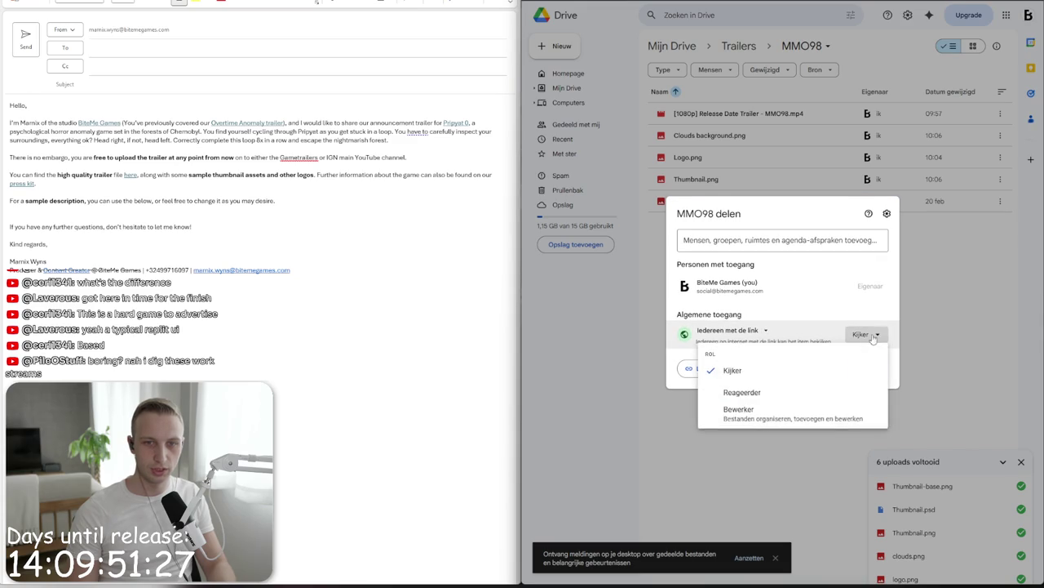
pyautogui.click(729, 370)
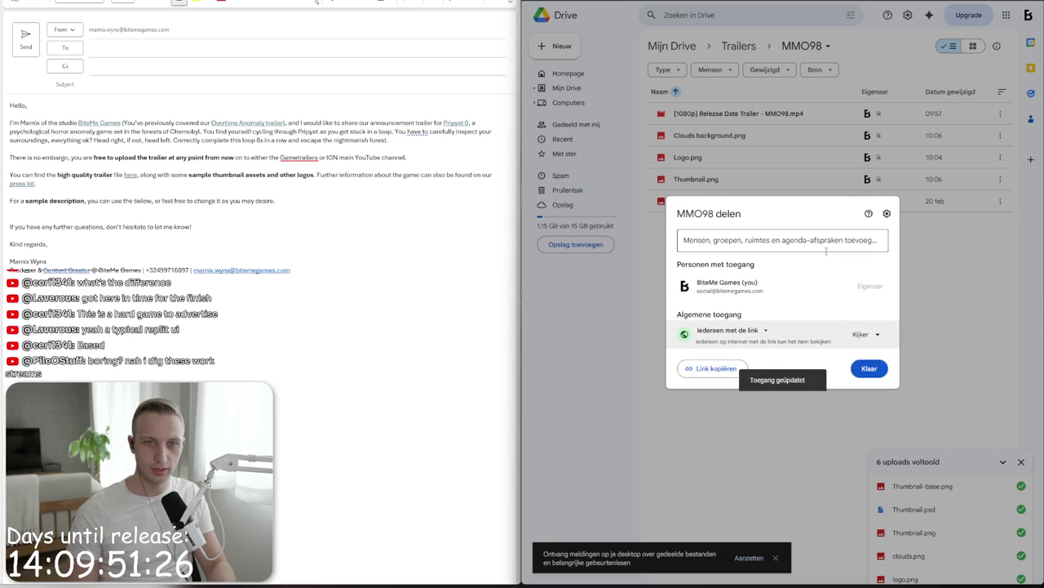
pyautogui.click(725, 369)
pyautogui.click(866, 371)
# Test the copied share link in a private browser window, then close it.
pyautogui.click(1001, 7)
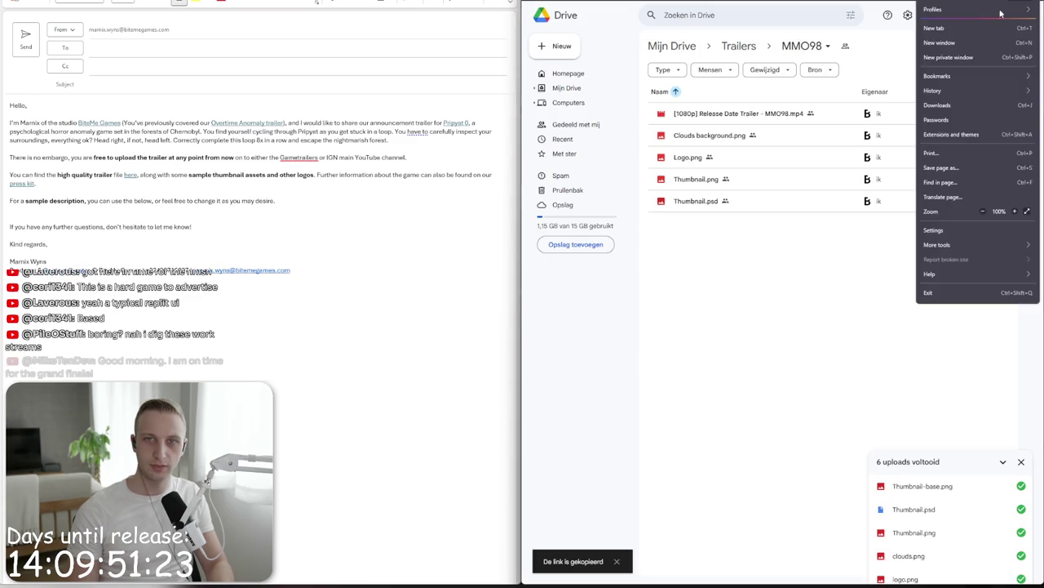
pyautogui.click(949, 57)
pyautogui.hotkey('ctrl', 'v')
pyautogui.press('Return')
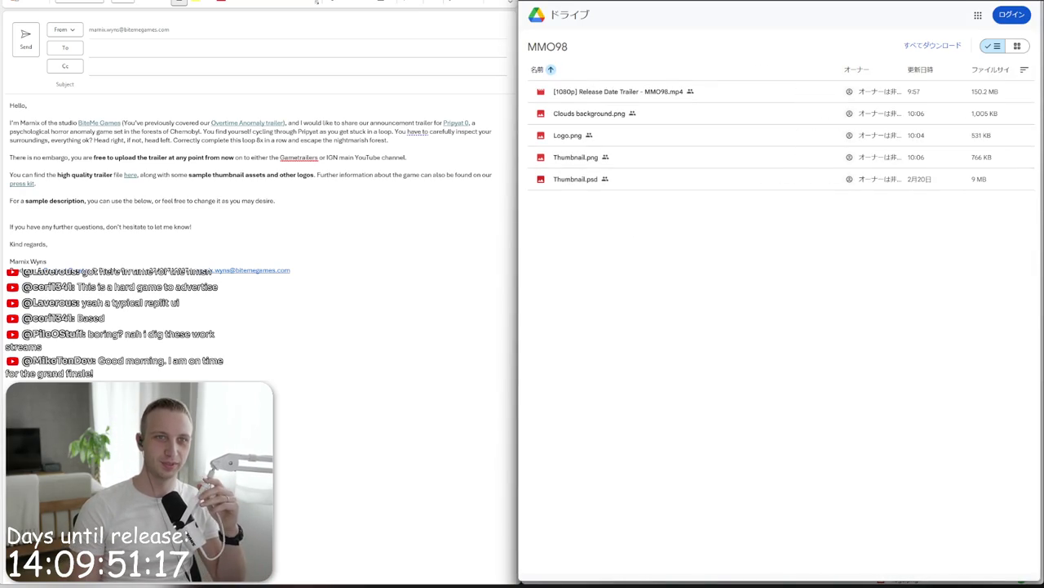
pyautogui.hotkey('ctrl', 'w')
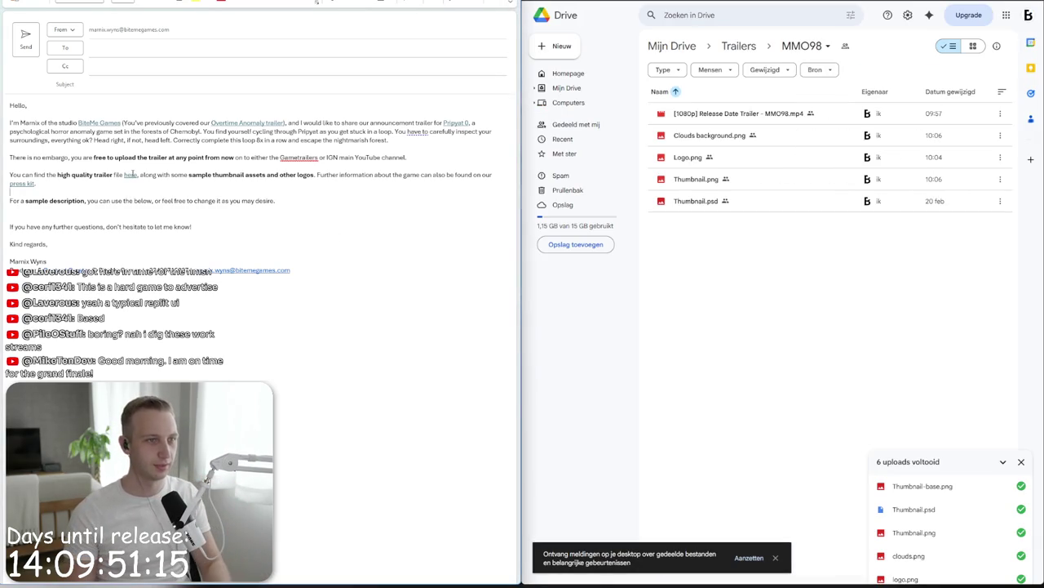
# Link the word 'here' to the MMO98 Drive folder and start 'Since the' after the embargo line.
pyautogui.hotkey('ctrl', 'k')
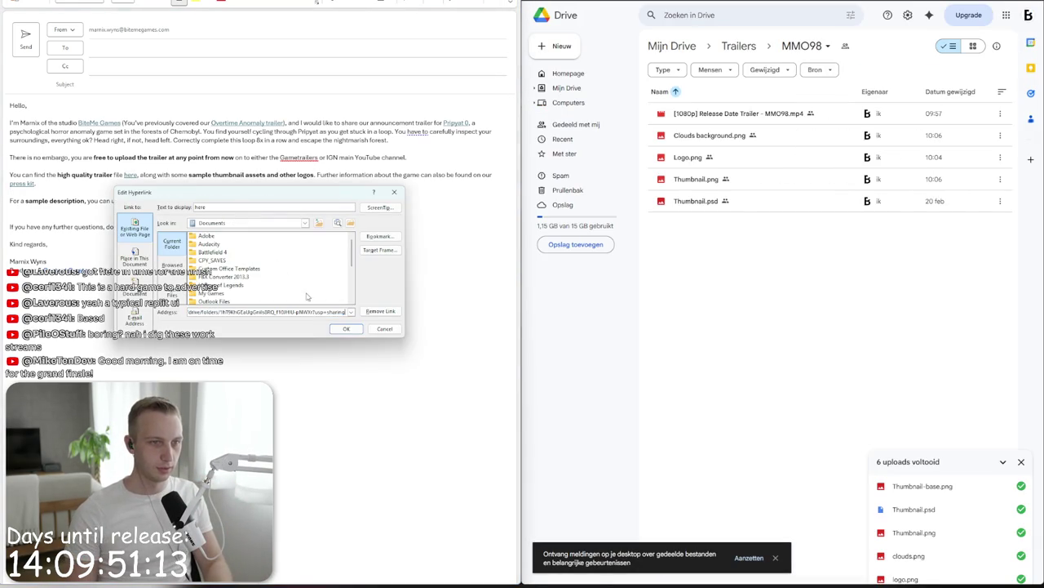
pyautogui.click(346, 328)
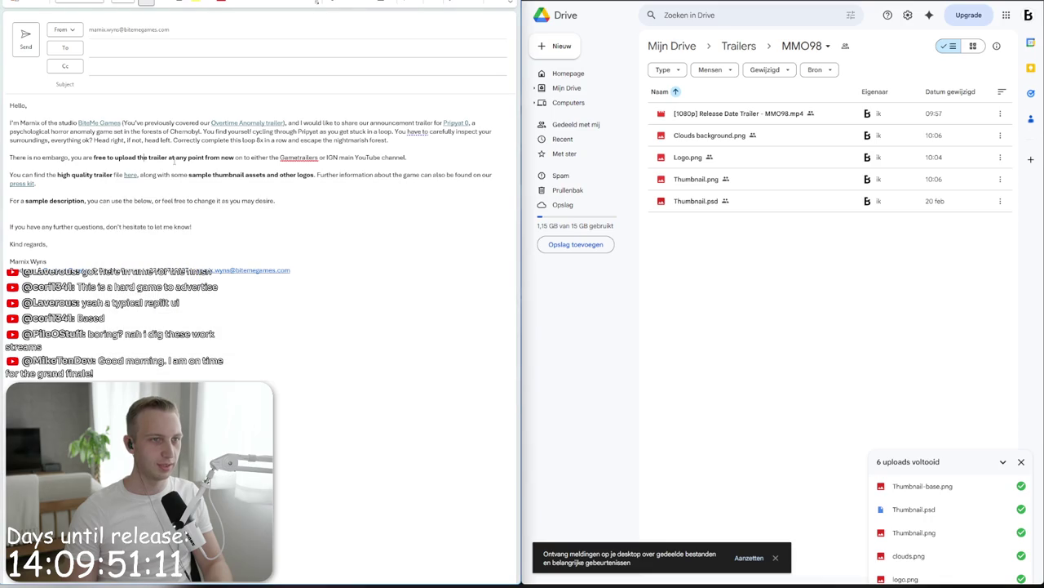
pyautogui.moveTo(93, 156); pyautogui.dragTo(234, 157)
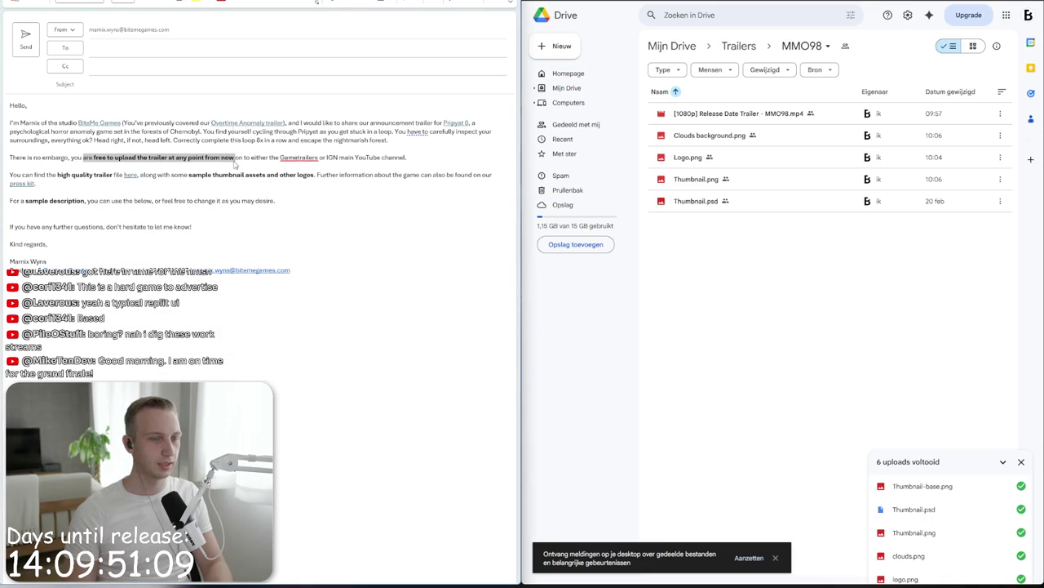
pyautogui.click(234, 156)
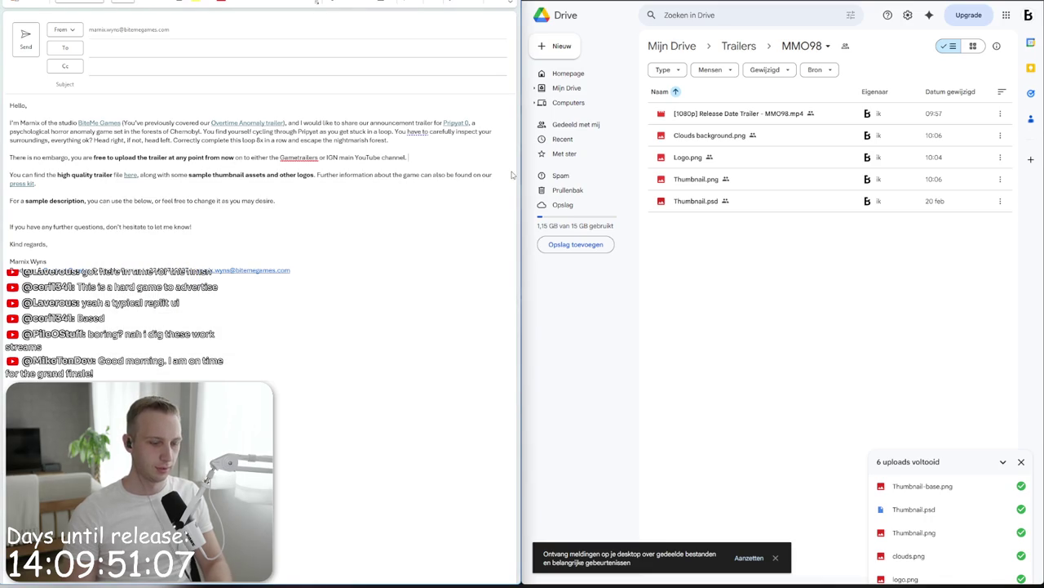
pyautogui.write('Since the')
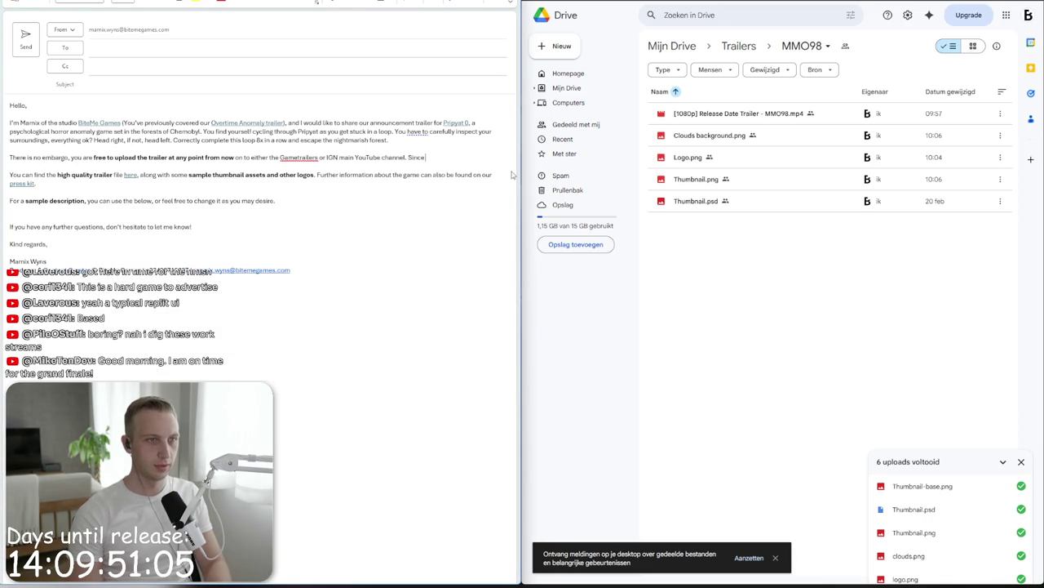
# Rewrite the Pripyat intro to share the MMO98 release date trailer and begin a line 'MMO98 is a'.
pyautogui.moveTo(389, 140)
pyautogui.mouseDown()
pyautogui.moveTo(175, 122)
pyautogui.moveTo(443, 122)
pyautogui.moveTo(371, 124)
pyautogui.mouseUp()
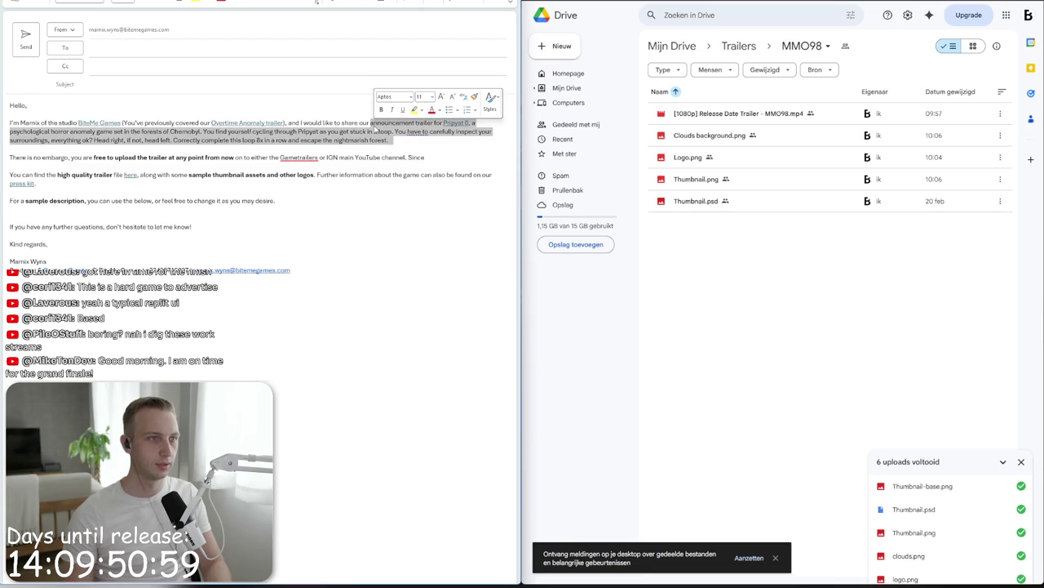
pyautogui.write('rel')
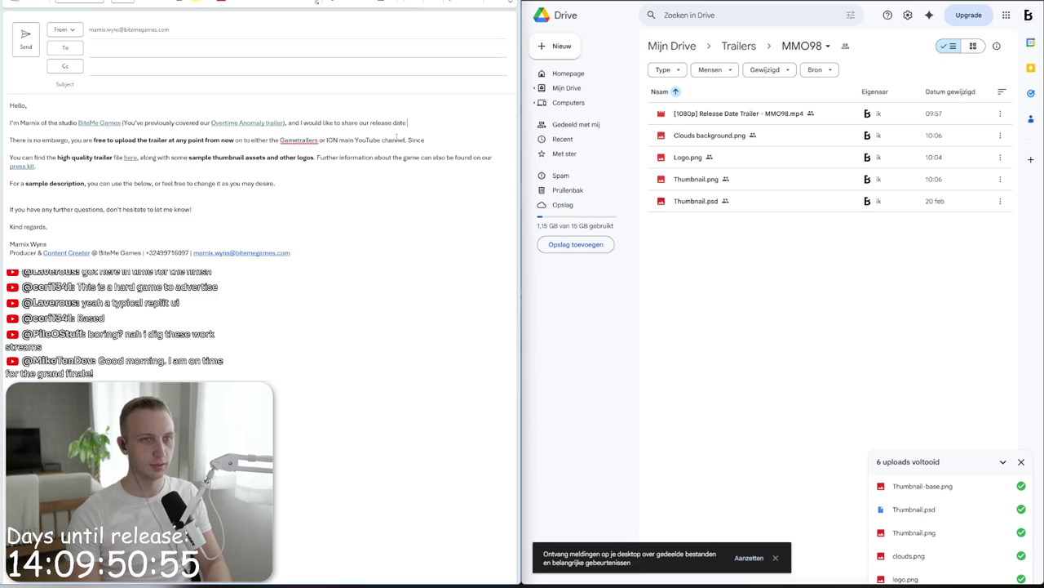
pyautogui.write('98')
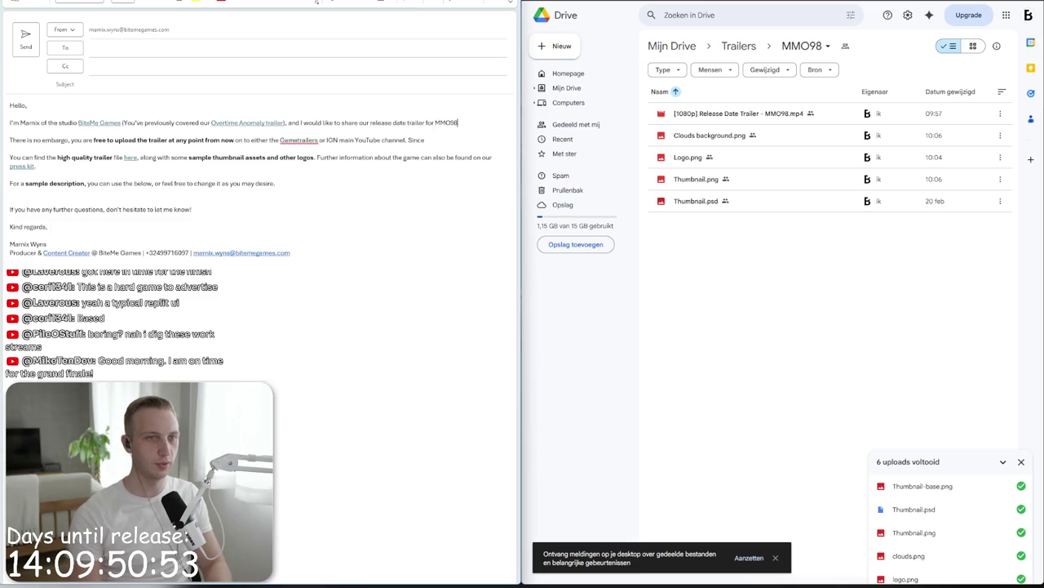
pyautogui.write('. A')
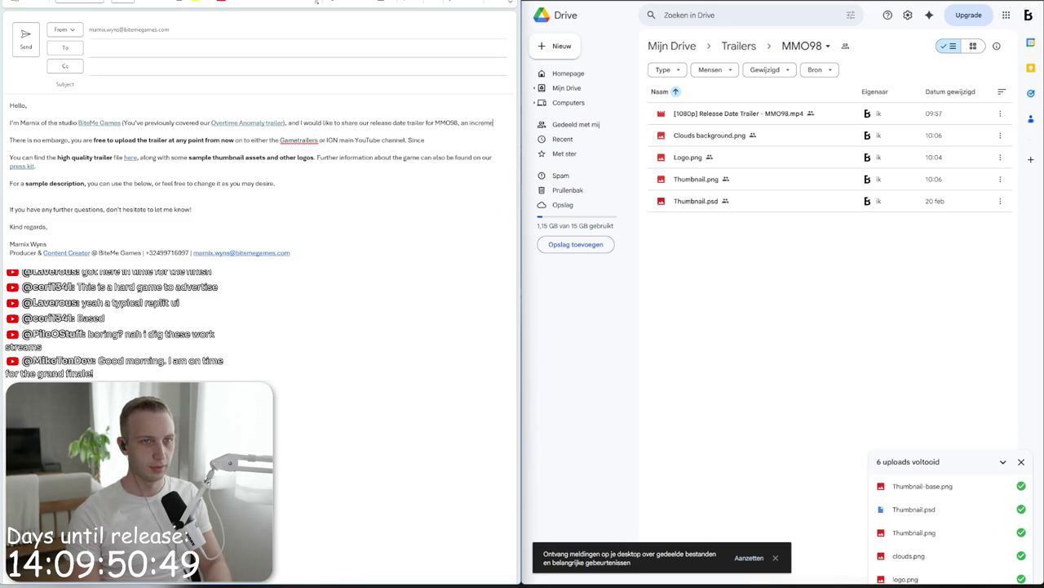
pyautogui.write('ntal g')
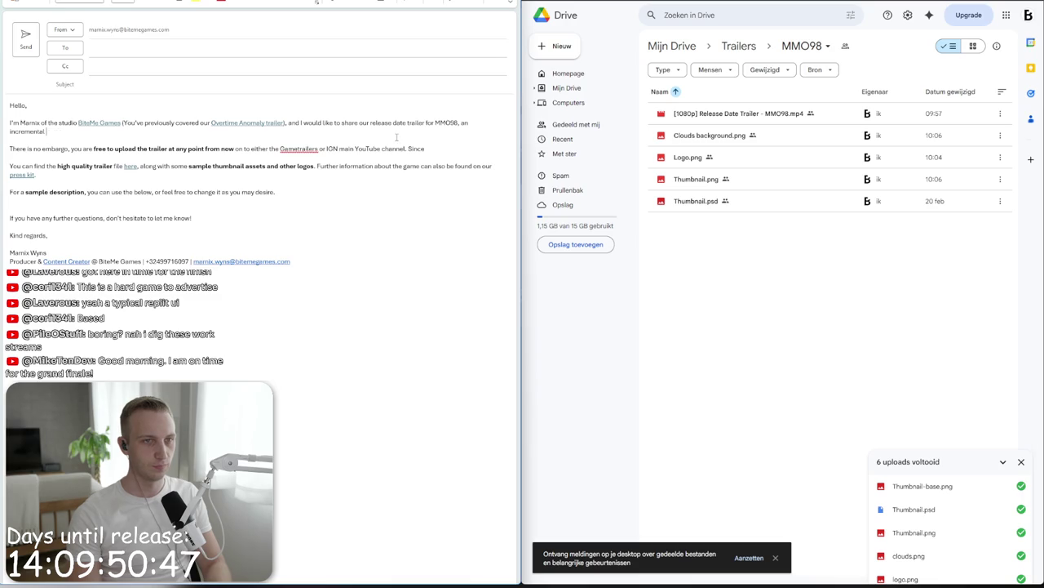
pyautogui.hotkey('ctrl', 'BackSpace')
pyautogui.hotkey('ctrl', 'BackSpace')
pyautogui.press('Return')
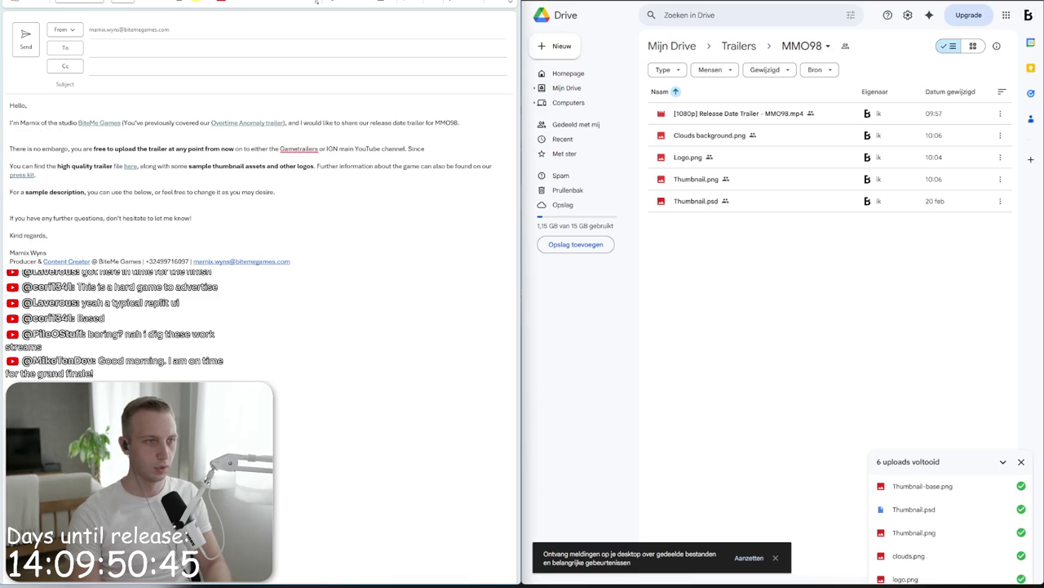
pyautogui.write('MMO98 is a')
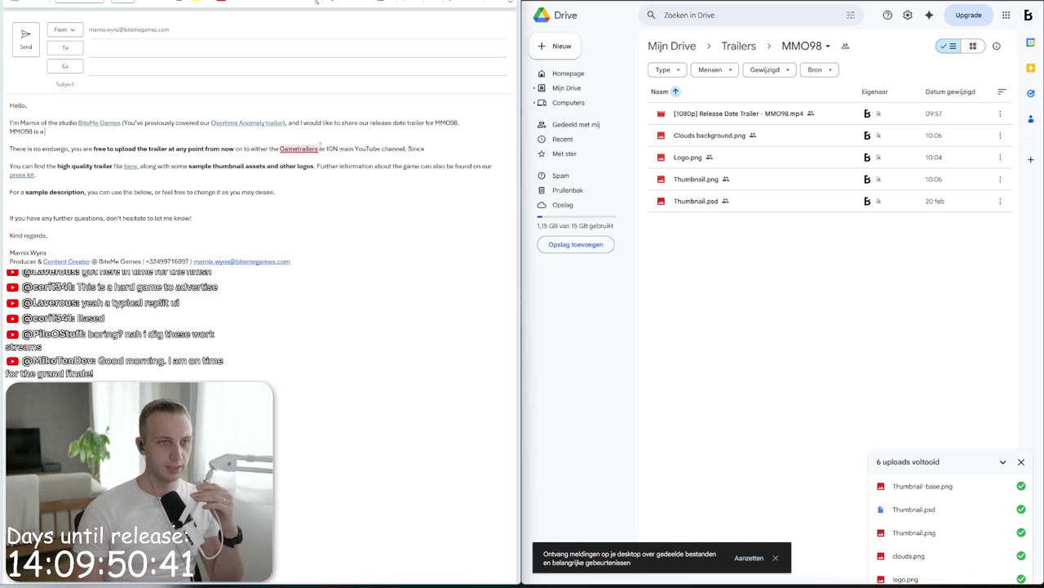
pyautogui.moveTo(10, 148); pyautogui.dragTo(318, 149)
pyautogui.click(69, 139)
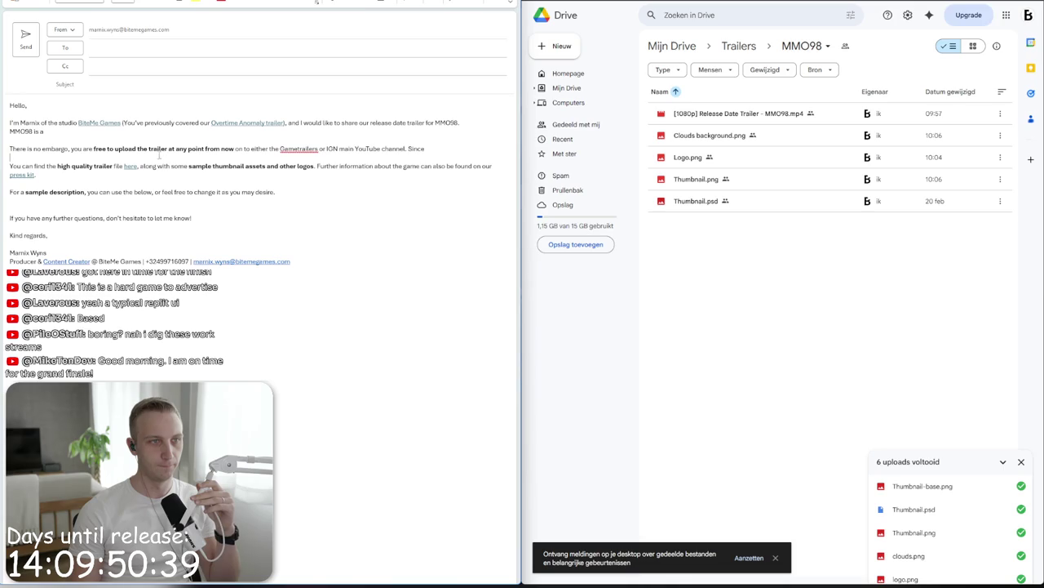
# Write a paragraph saying the announcement trailer got over 200.000 views, suggesting the main IGN channel.
pyautogui.press('Return')
pyautogui.write('The gam')
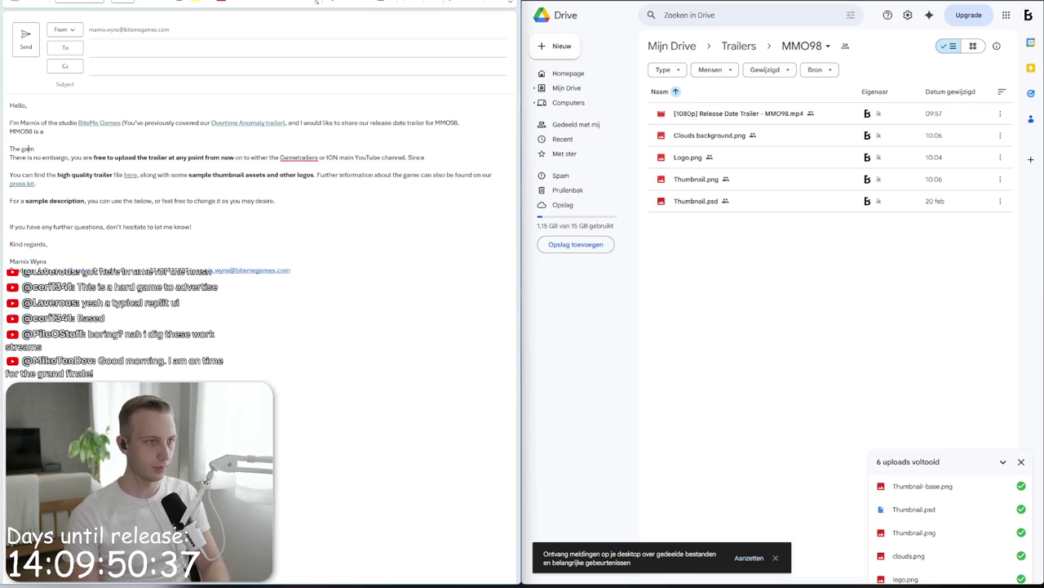
pyautogui.write('e')
pyautogui.hotkey('ctrl', 'BackSpace')
pyautogui.hotkey('ctrl', 'BackSpace')
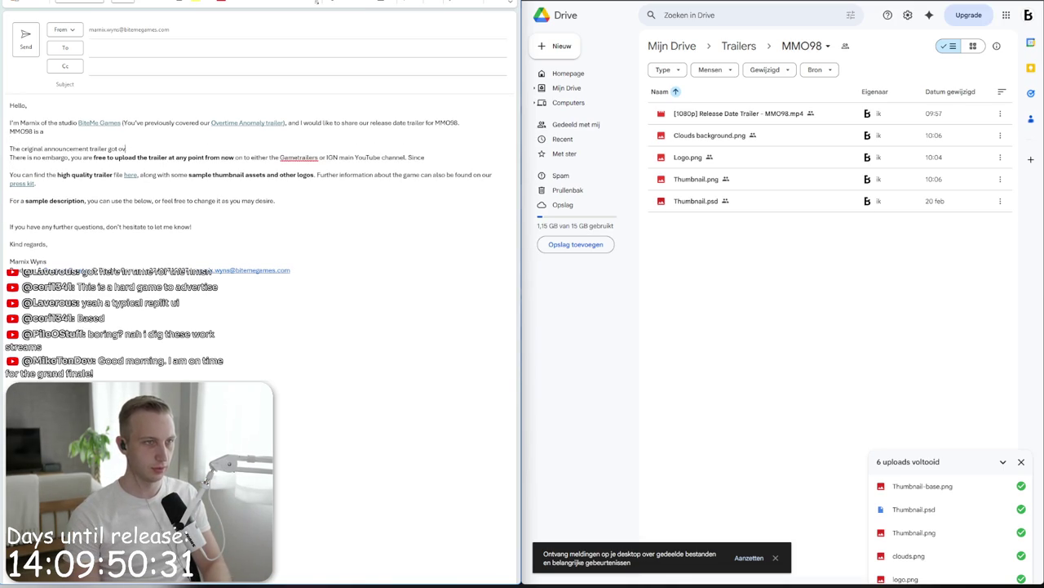
pyautogui.write('er 200.000 views and resonated strongly wi')
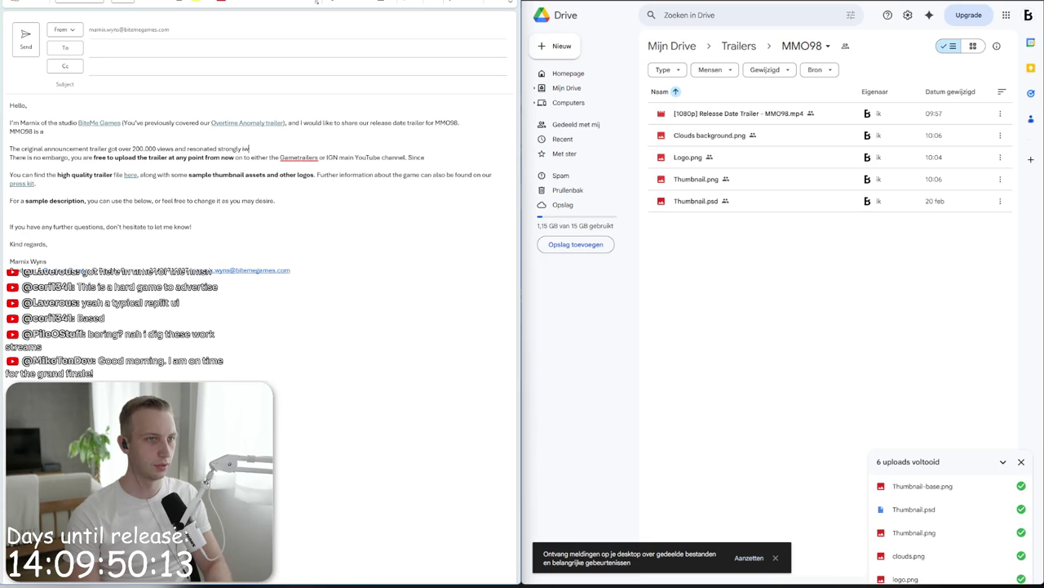
pyautogui.hotkey('ctrl', 'BackSpace')
pyautogui.hotkey('ctrl', 'BackSpace')
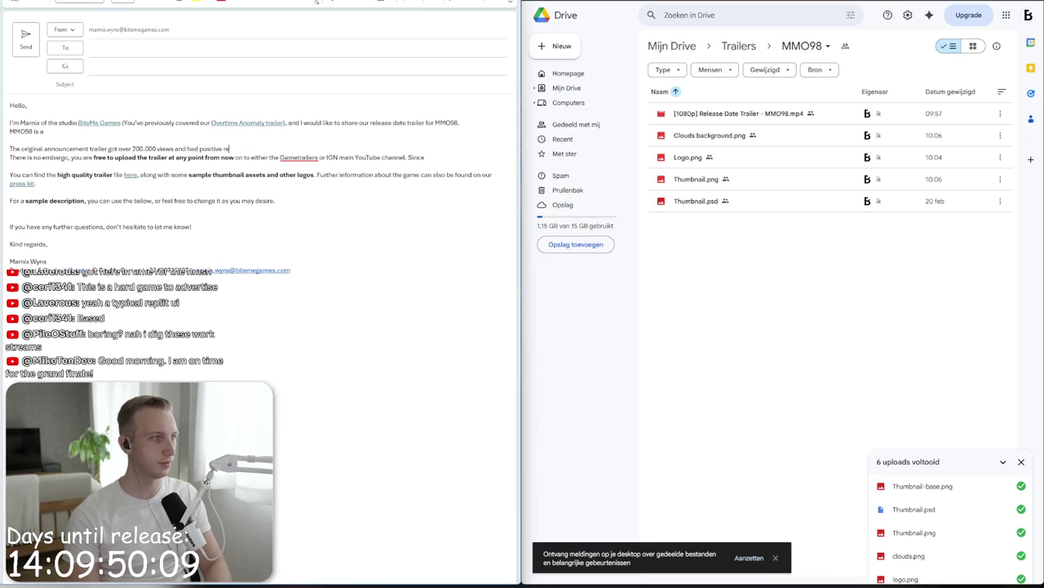
pyautogui.hotkey('ctrl', 'BackSpace')
pyautogui.hotkey('ctrl', 'BackSpace')
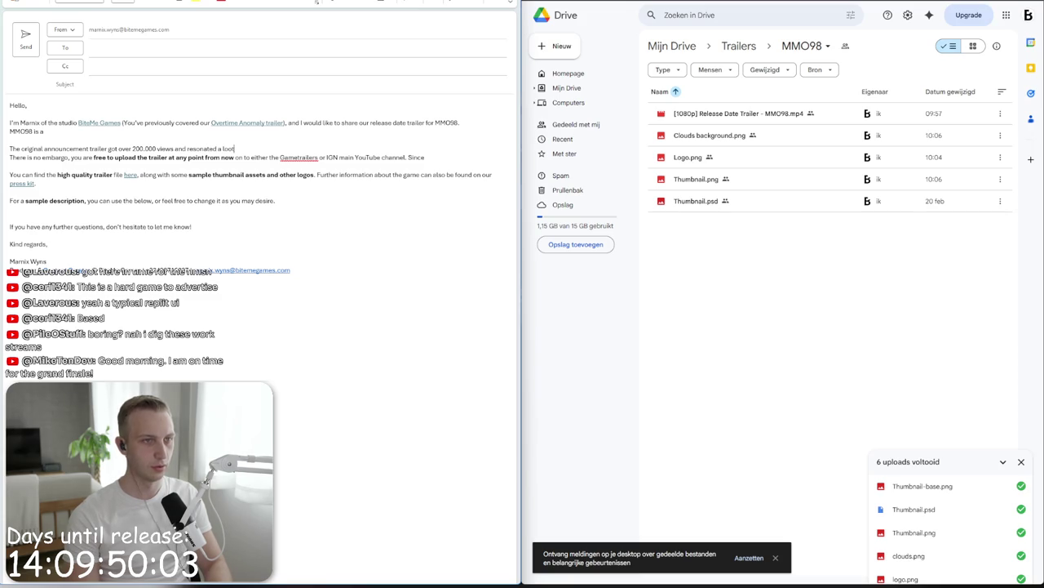
pyautogui.hotkey('ctrl', 'BackSpace')
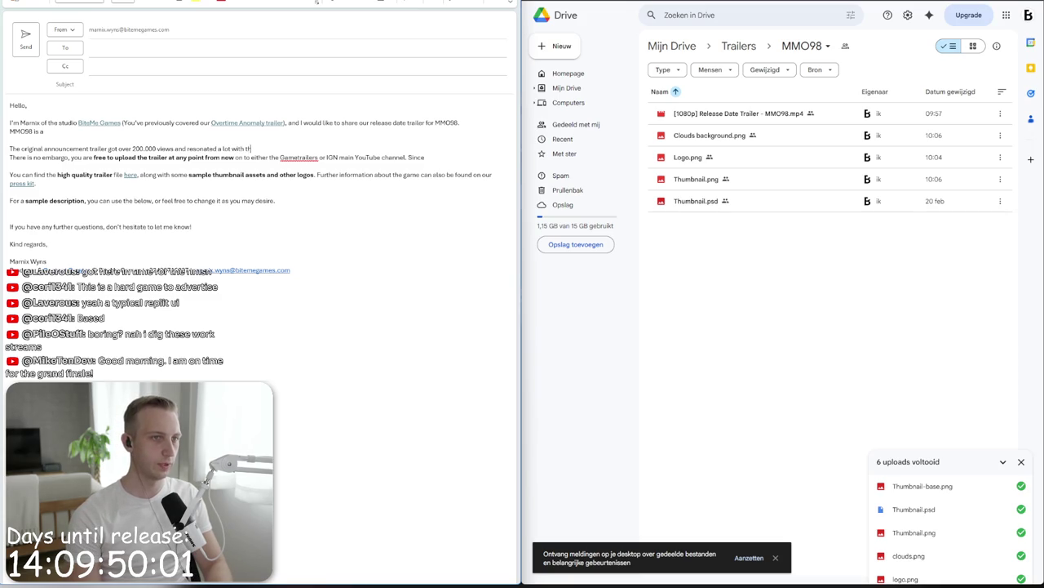
pyautogui.write('vie')
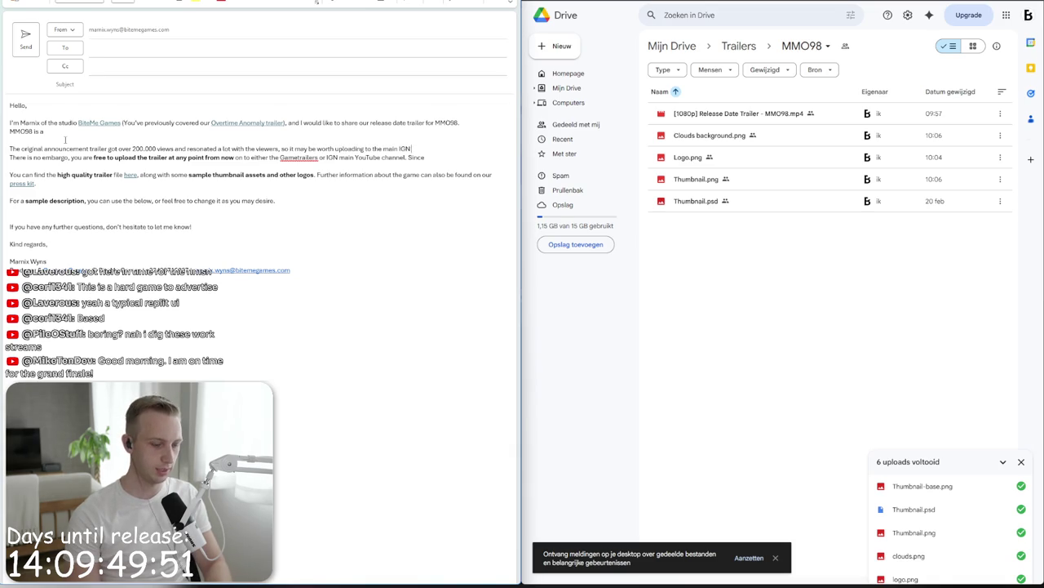
pyautogui.write('channel.')
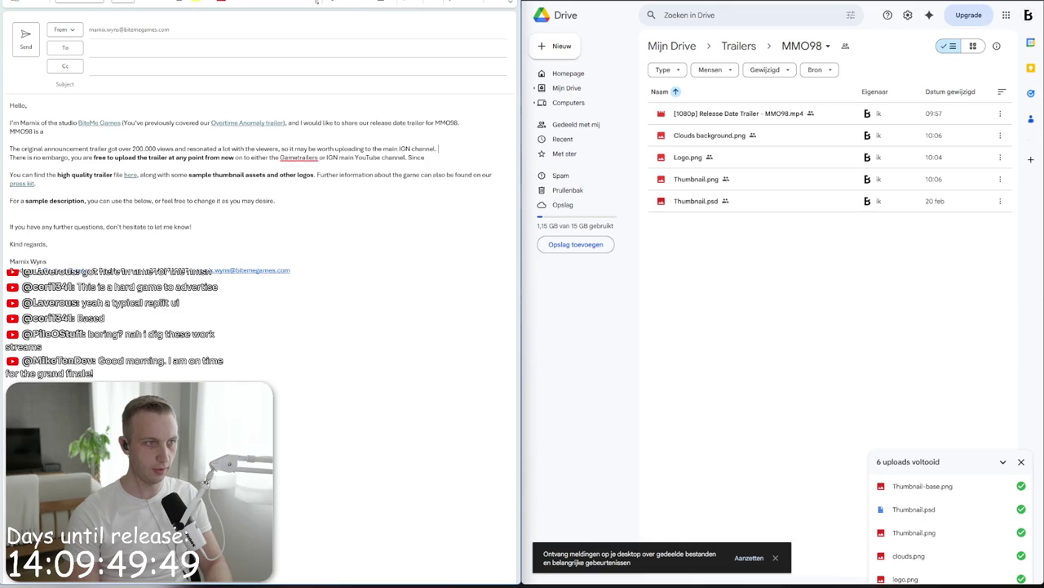
pyautogui.press('Return')
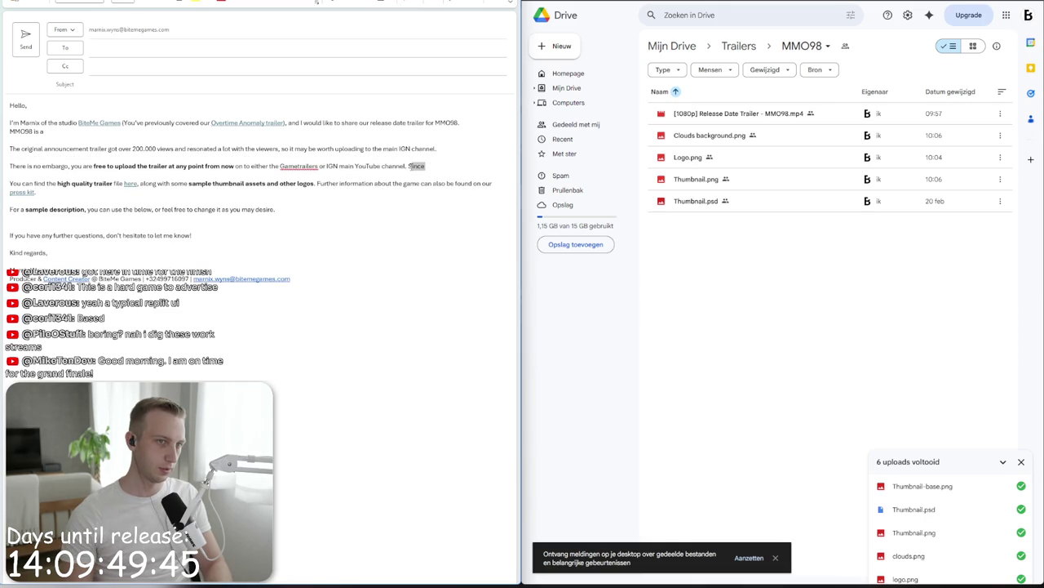
# Delete the stray 'Since' and the blank line above the embargo sentence.
pyautogui.press('BackSpace')
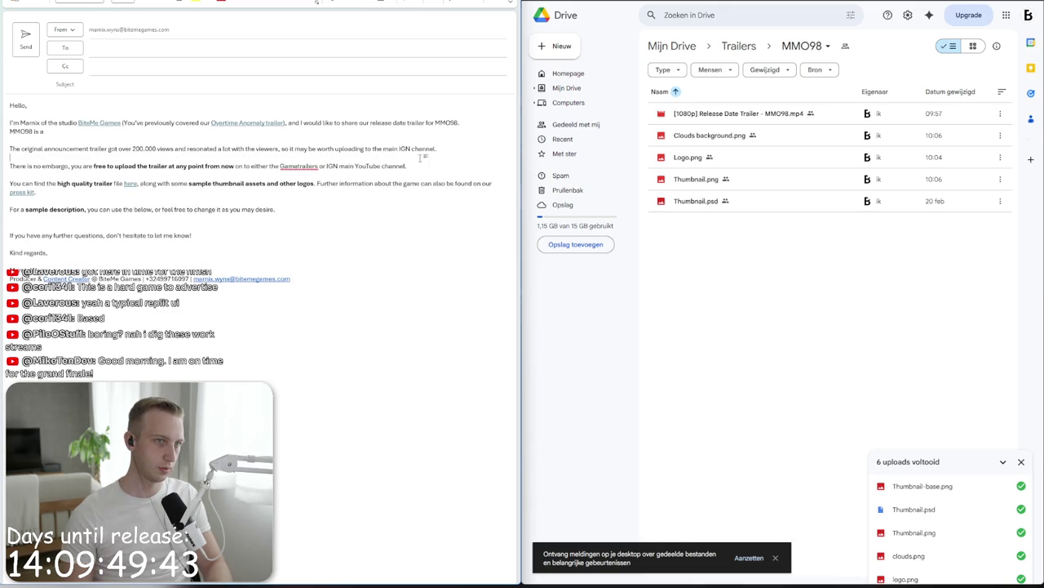
pyautogui.moveTo(418, 166); pyautogui.dragTo(227, 172)
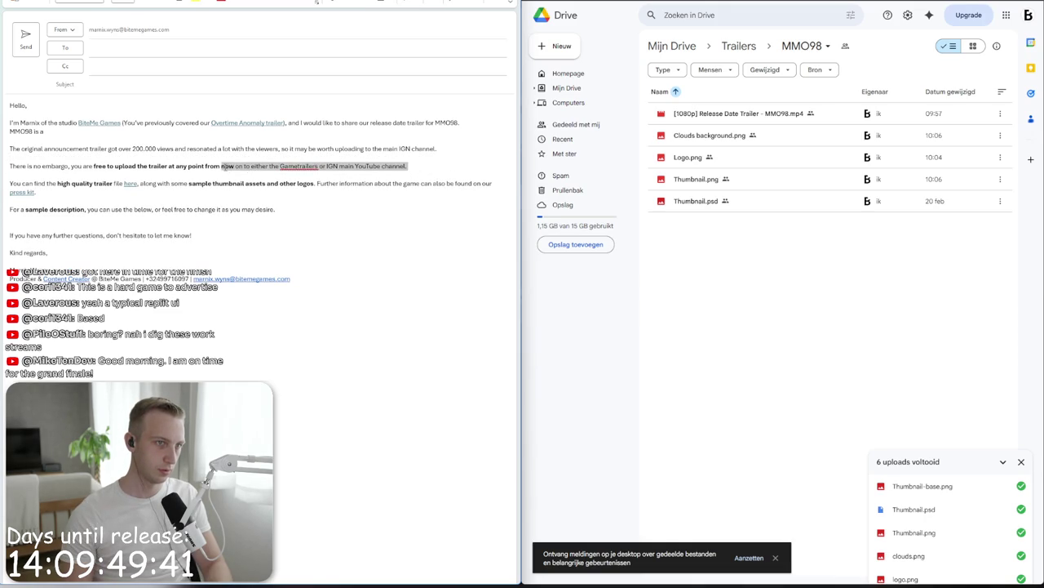
pyautogui.click(343, 166)
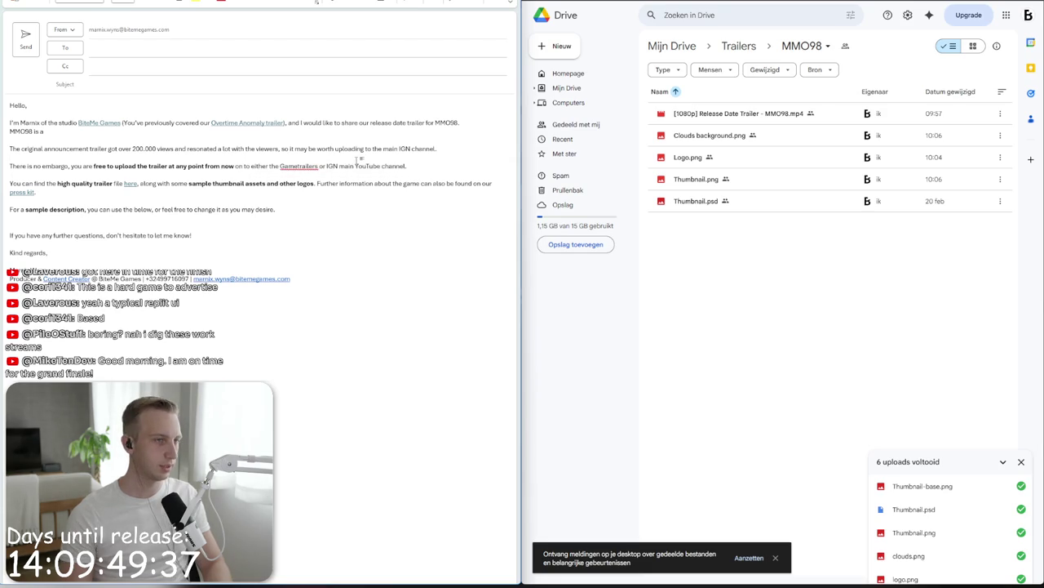
pyautogui.press('Delete')
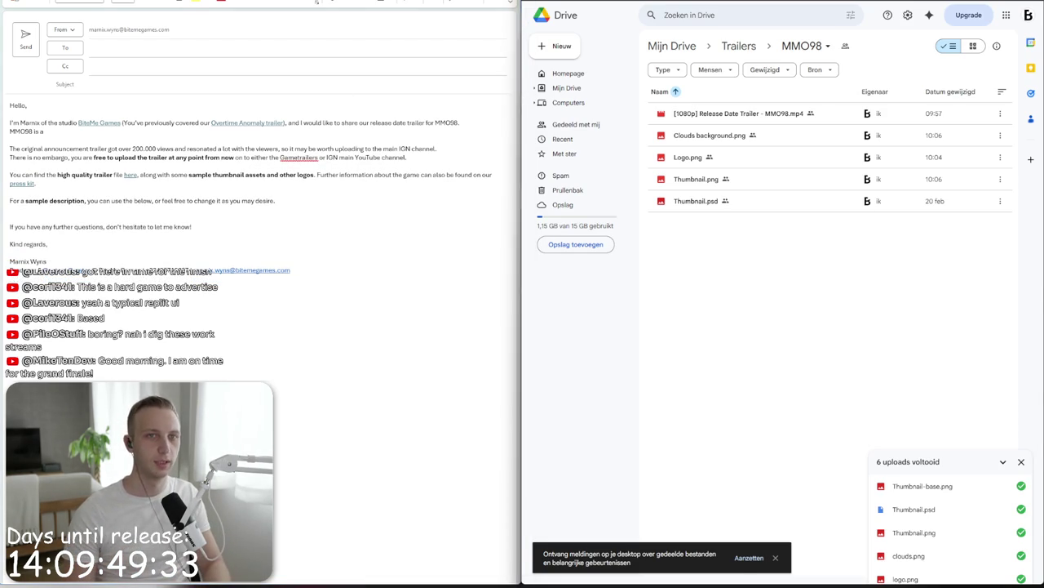
pyautogui.hotkey('ctrl', 't')
# Open the IMPRESS website by entering 'presskit' in a new browser tab.
pyautogui.click(900, 114)
pyautogui.write('presskit')
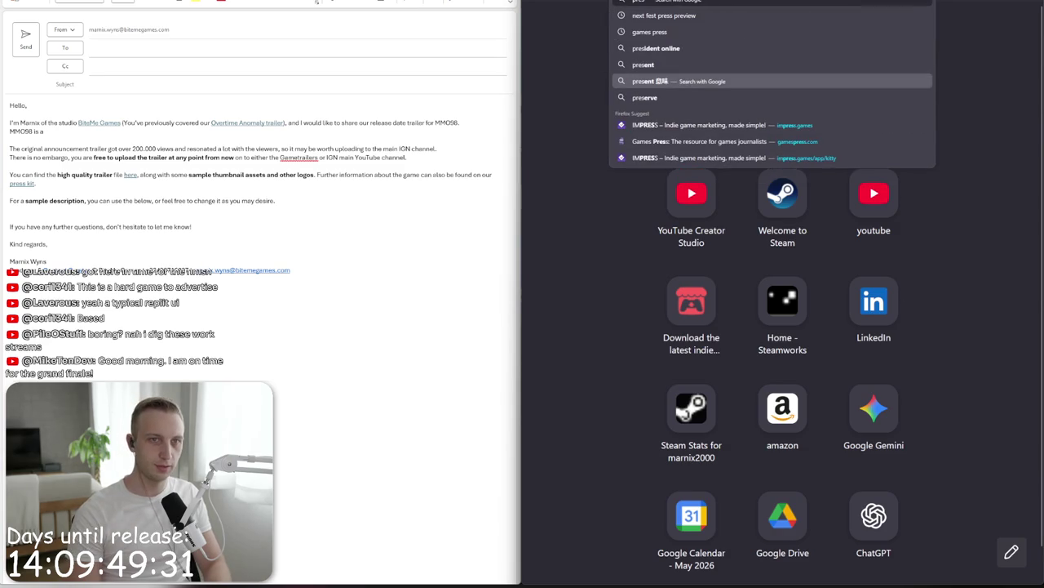
pyautogui.click(827, 126)
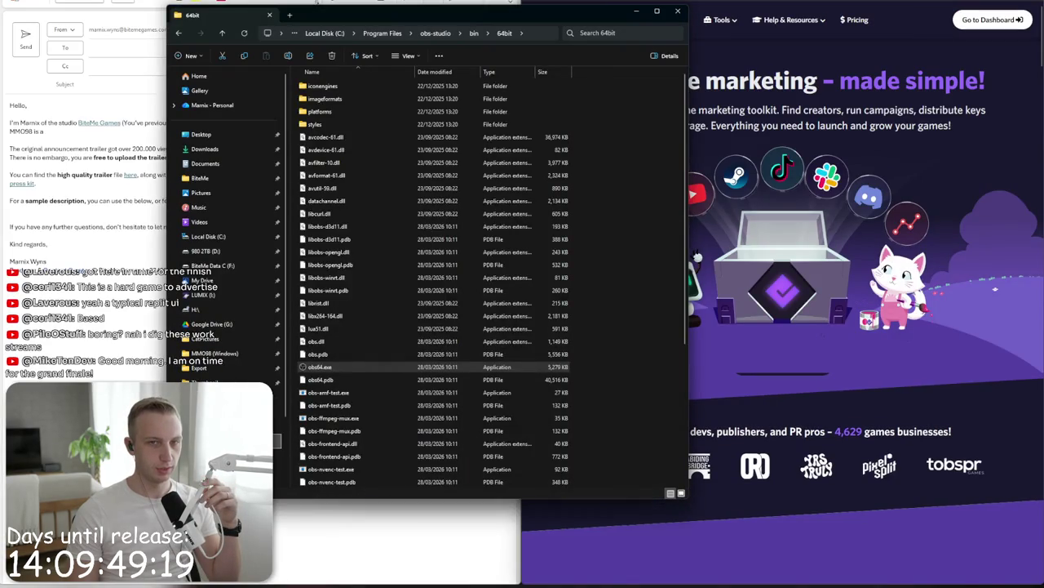
# Play the cozy animal crossing track from F:\Reusables\Music at volume 20, then minimize Explorer.
pyautogui.click(213, 265)
pyautogui.scroll(-10, 392, 403)
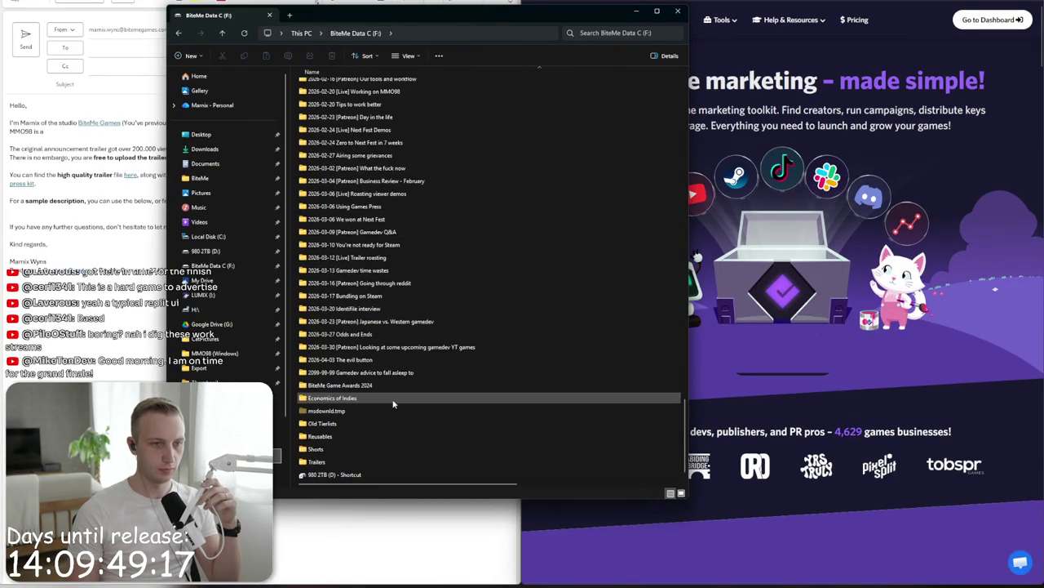
pyautogui.doubleClick(374, 435)
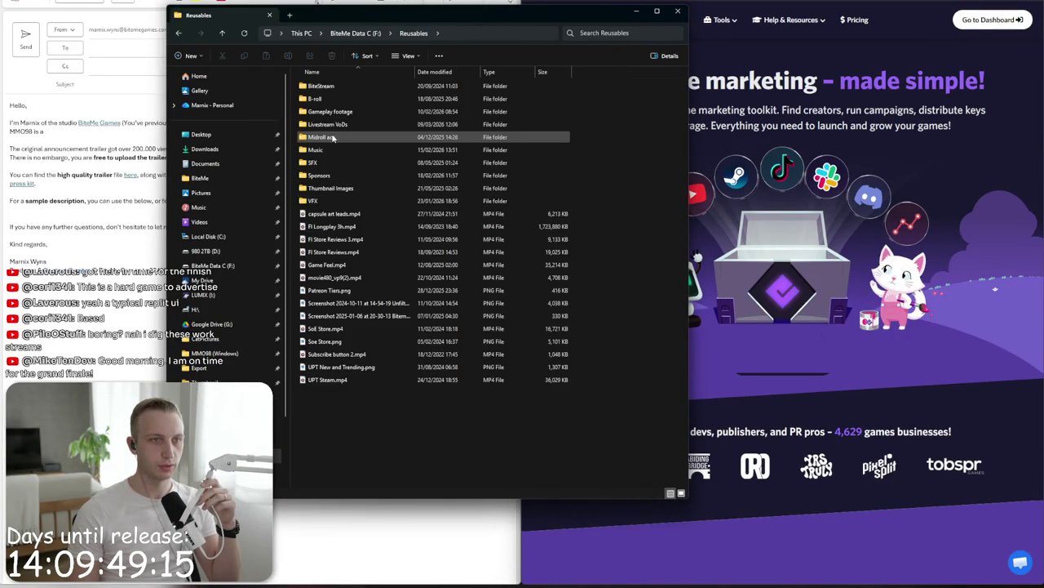
pyautogui.doubleClick(342, 150)
pyautogui.doubleClick(341, 98)
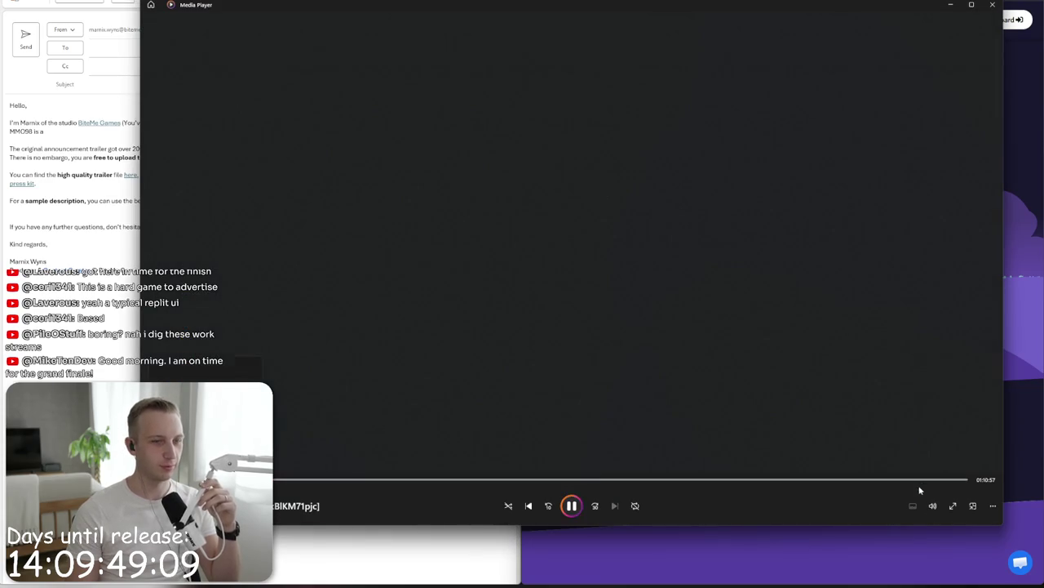
pyautogui.click(932, 505)
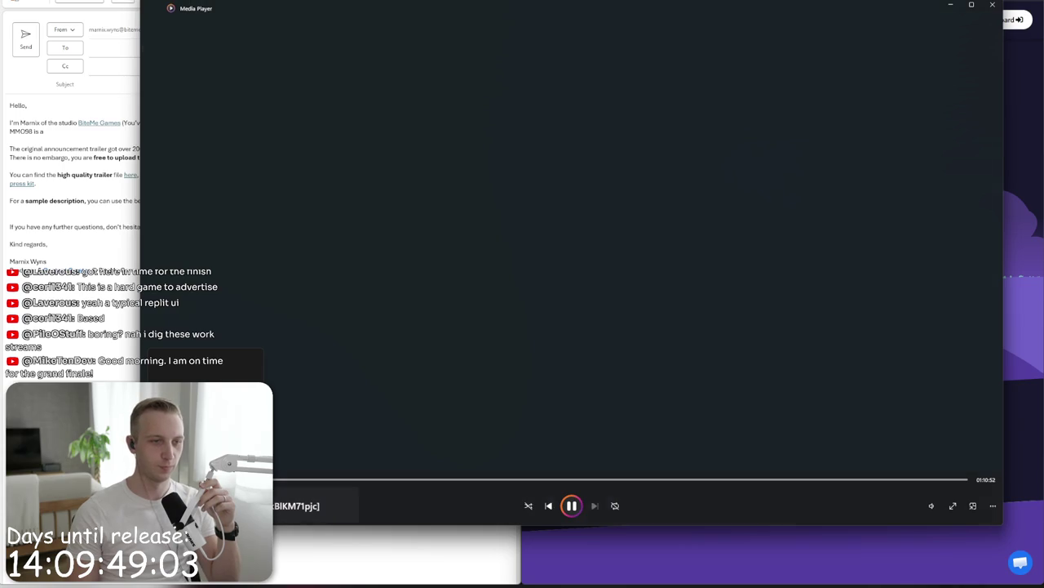
pyautogui.press('Escape')
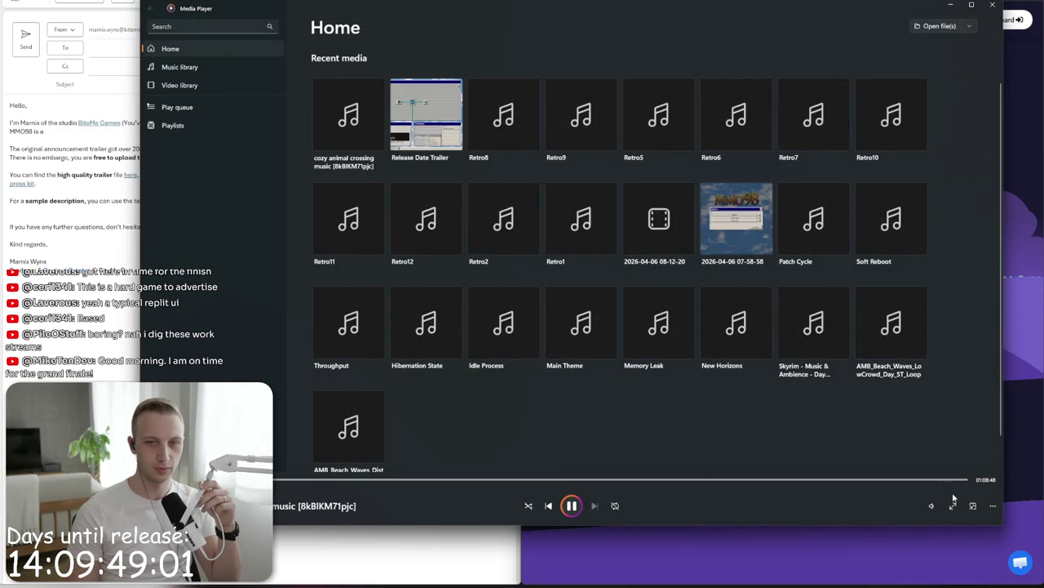
pyautogui.click(948, 8)
pyautogui.click(415, 96)
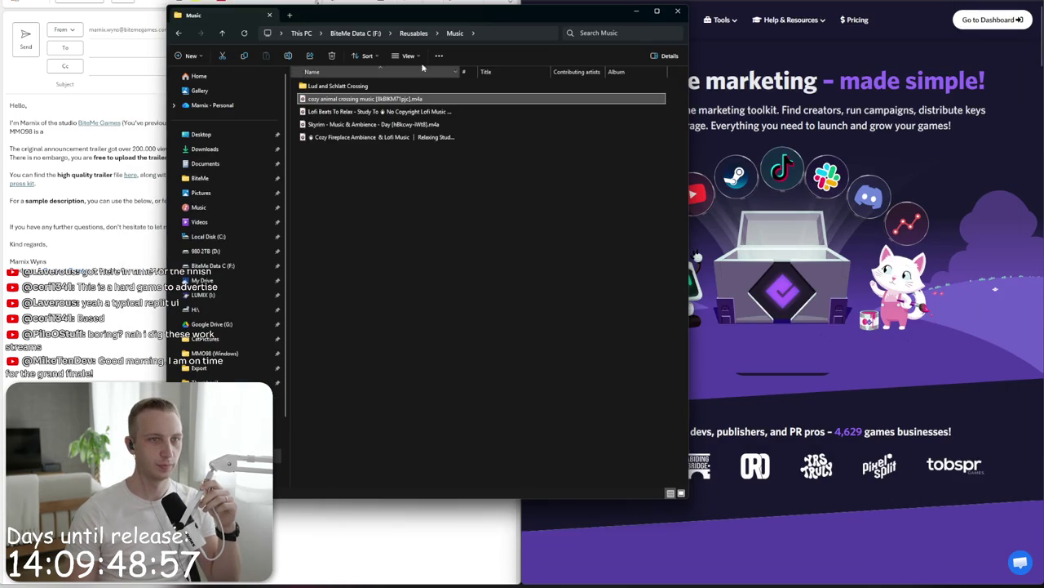
pyautogui.moveTo(472, 19); pyautogui.dragTo(330, 76)
pyautogui.click(496, 68)
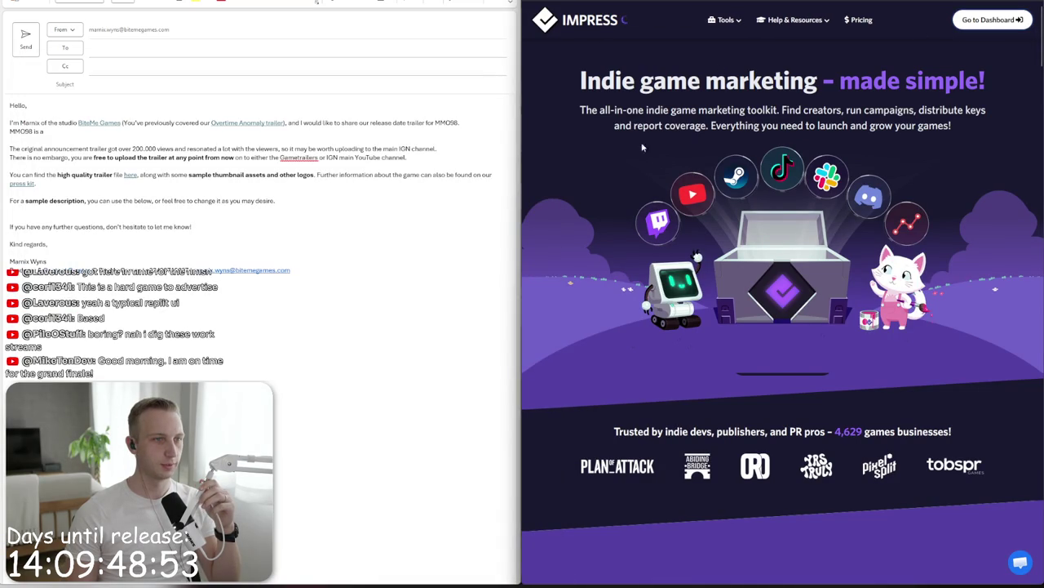
# Review MMO98's coverage page on IMPRESS, then go to the Press Kits list.
pyautogui.click(84, 202)
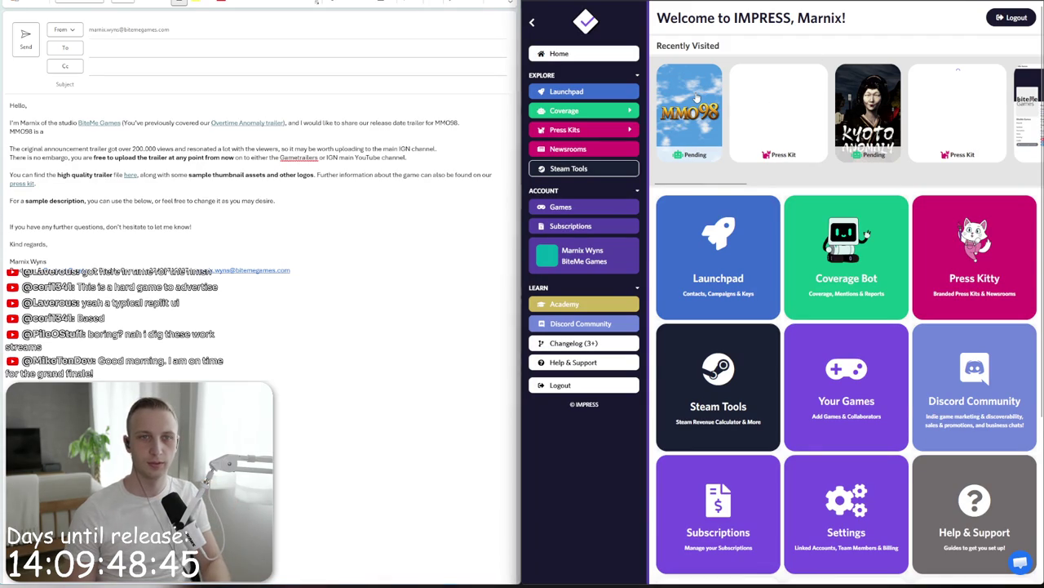
pyautogui.click(690, 139)
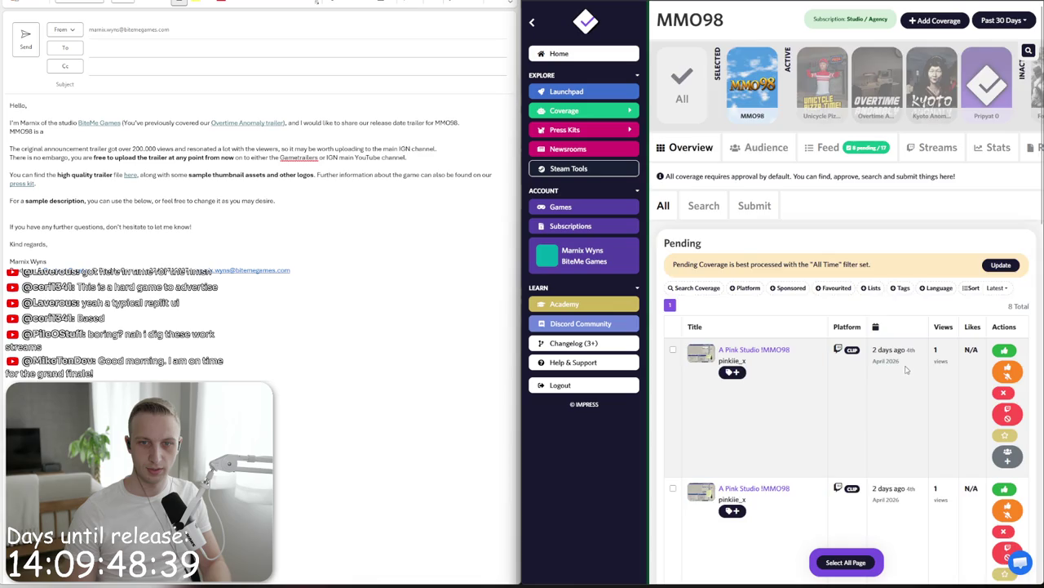
pyautogui.scroll(-2, 905, 369)
pyautogui.scroll(-3, 905, 369)
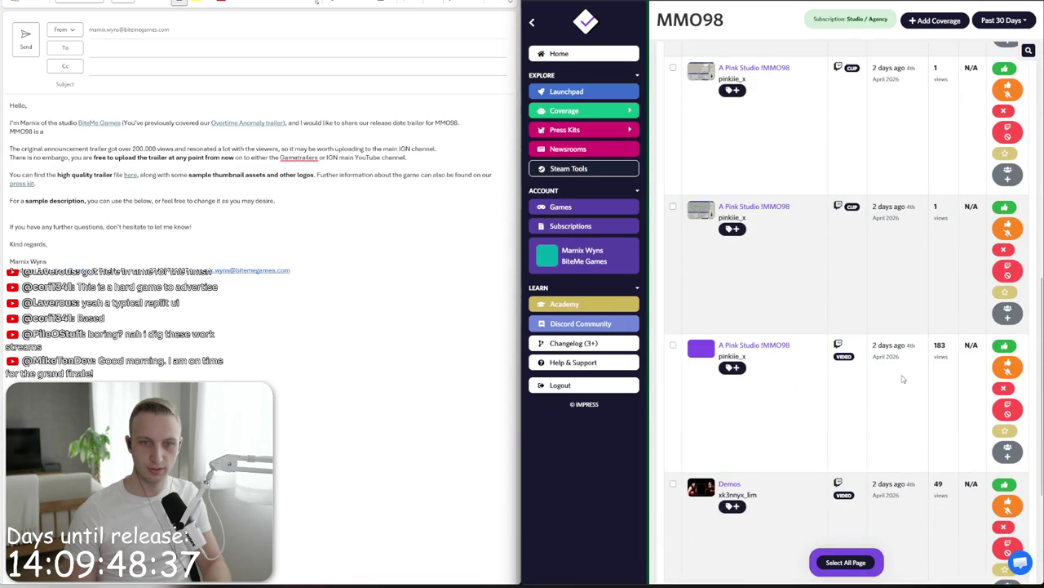
pyautogui.scroll(-1, 903, 379)
pyautogui.scroll(-2, 890, 379)
pyautogui.scroll(-1, 873, 380)
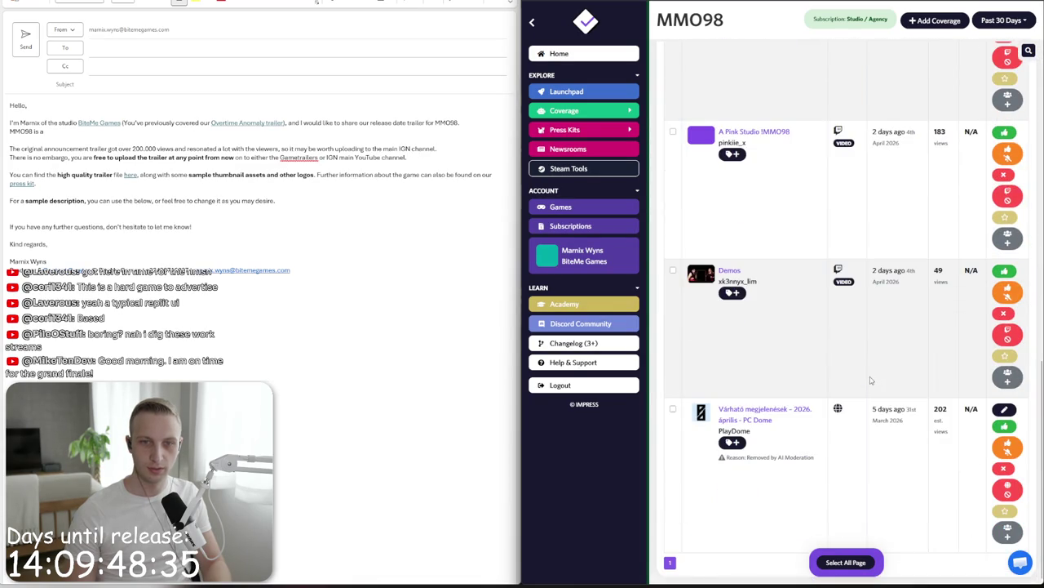
pyautogui.scroll(10, 850, 527)
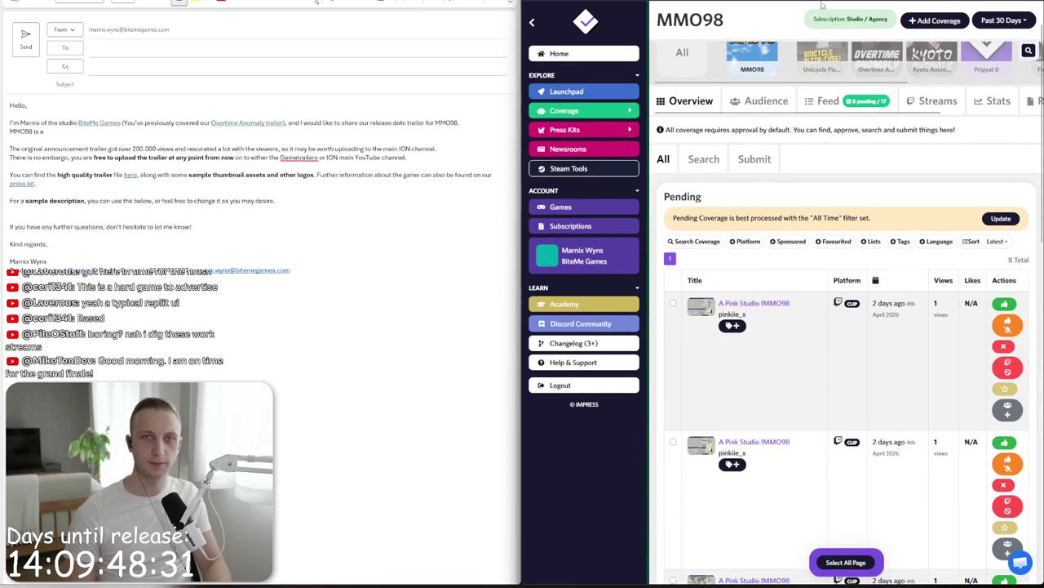
pyautogui.click(564, 212)
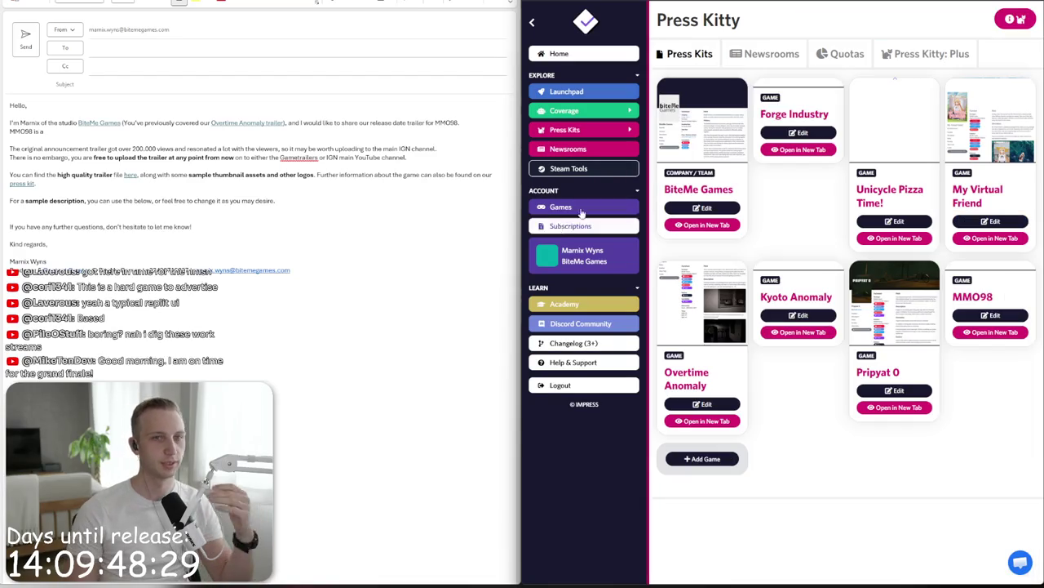
pyautogui.click(992, 412)
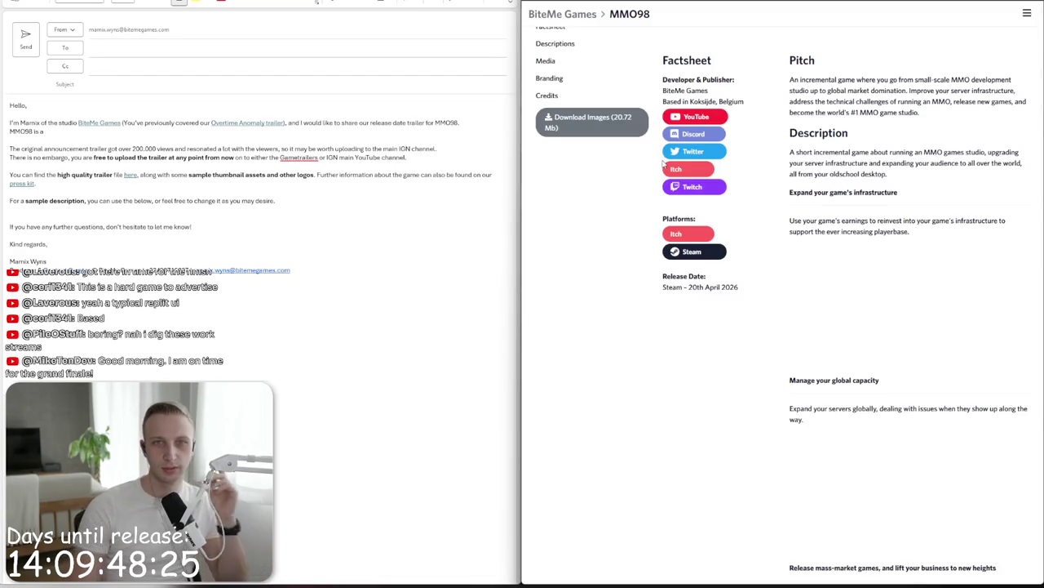
pyautogui.scroll(-2, 951, 167)
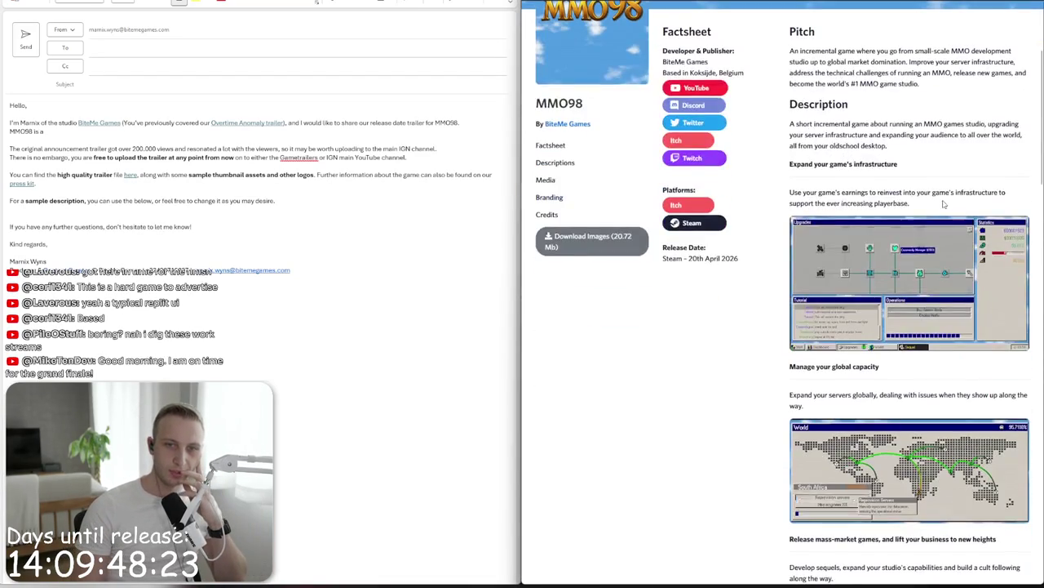
pyautogui.scroll(-2, 944, 204)
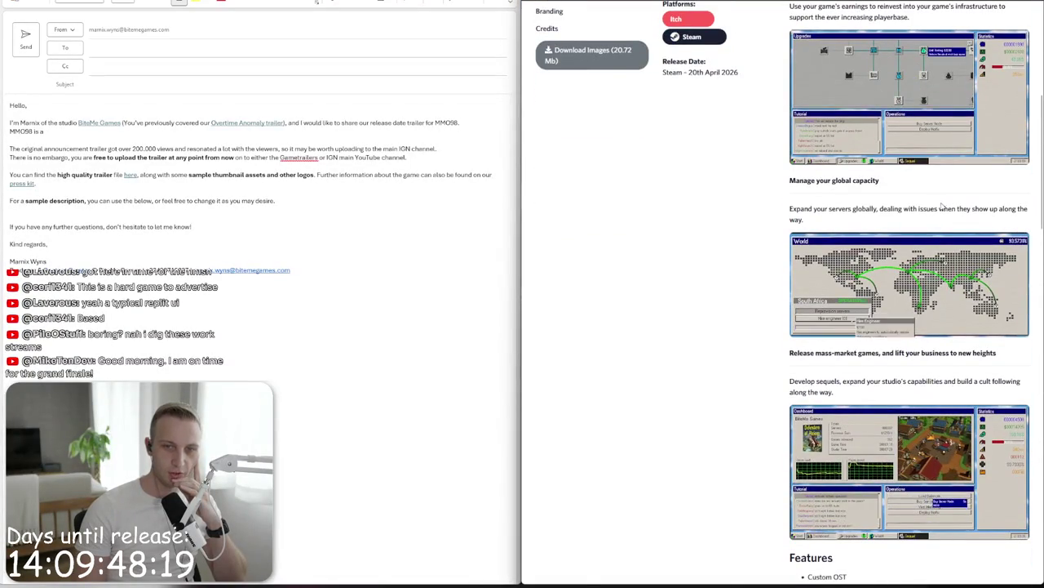
pyautogui.scroll(-2, 943, 206)
pyautogui.scroll(-2, 940, 210)
pyautogui.moveTo(938, 238); pyautogui.dragTo(778, 234)
pyautogui.click(797, 216)
pyautogui.scroll(-3, 797, 216)
pyautogui.scroll(-2, 797, 216)
pyautogui.scroll(-3, 797, 217)
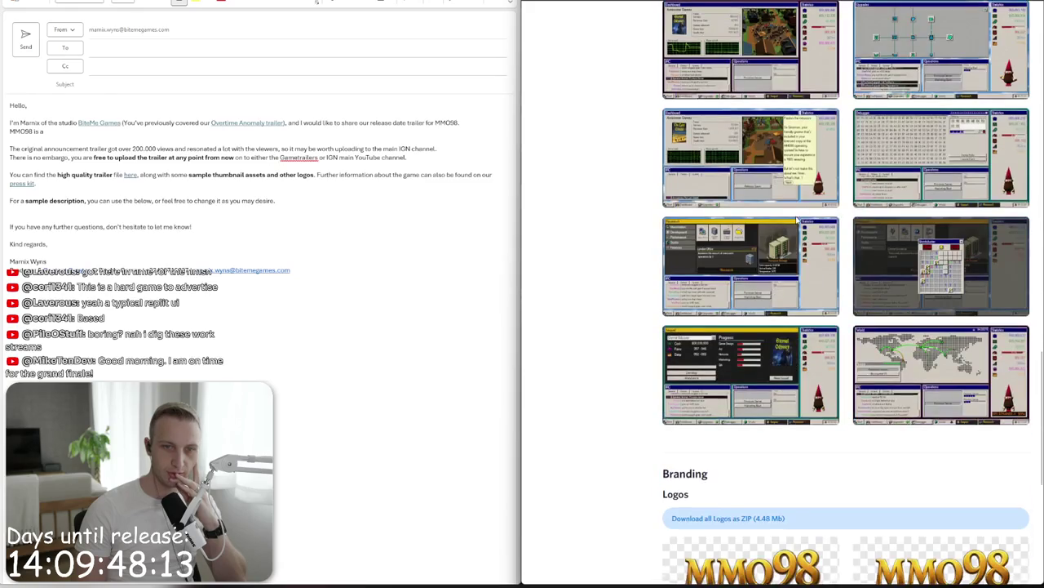
pyautogui.scroll(-1, 798, 221)
pyautogui.scroll(-3, 796, 228)
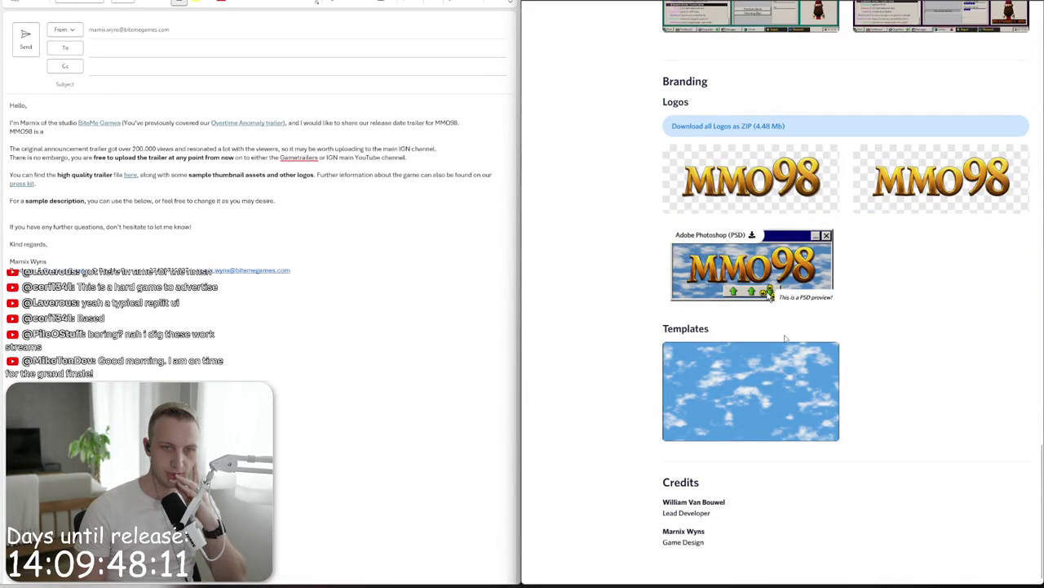
pyautogui.moveTo(714, 545); pyautogui.dragTo(708, 494)
pyautogui.click(749, 546)
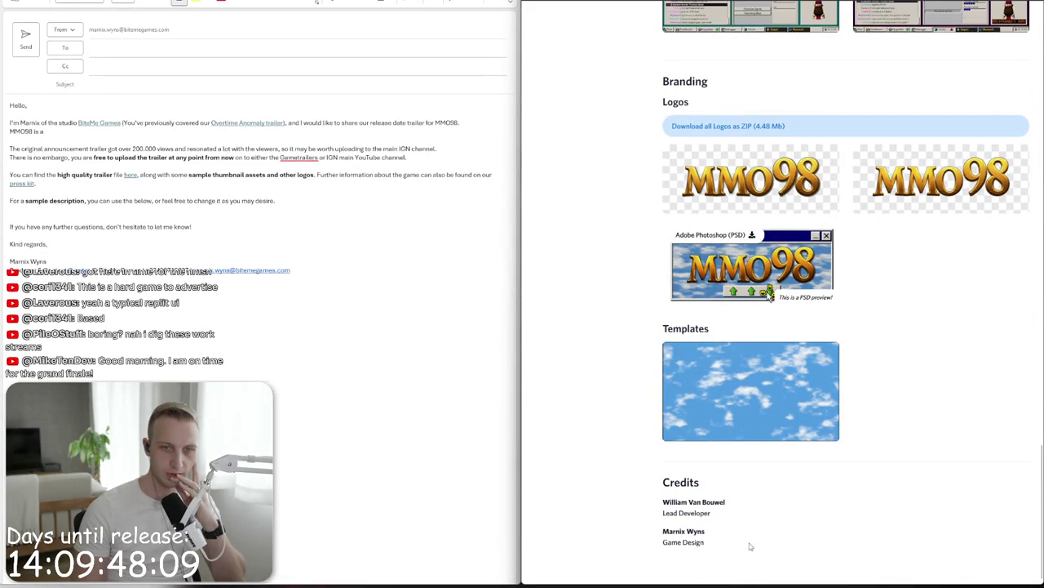
pyautogui.scroll(3, 749, 545)
pyautogui.scroll(5, 749, 542)
pyautogui.scroll(5, 749, 539)
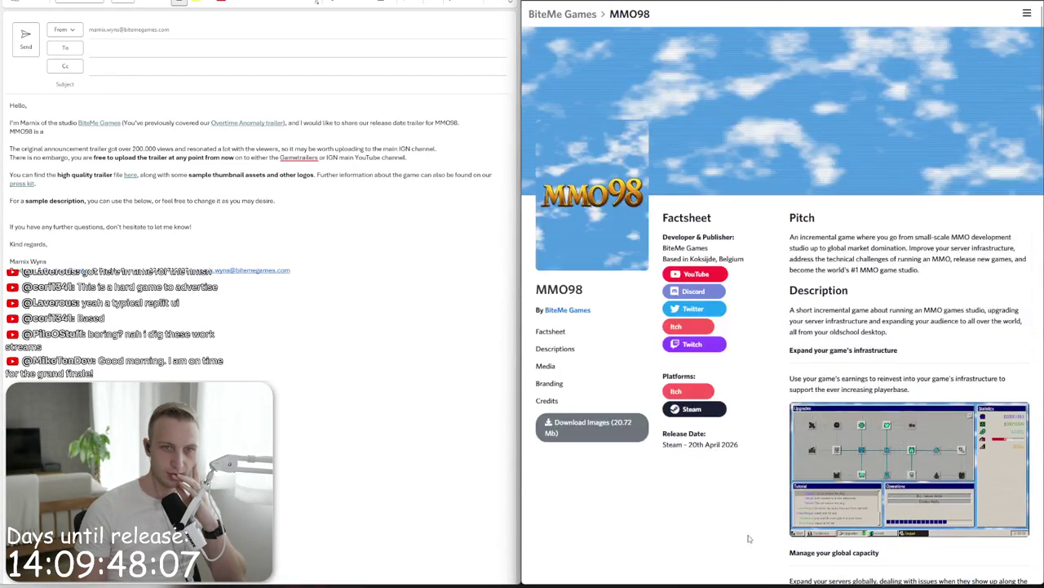
pyautogui.scroll(-13, 749, 538)
pyautogui.scroll(3, 749, 538)
pyautogui.scroll(3, 749, 538)
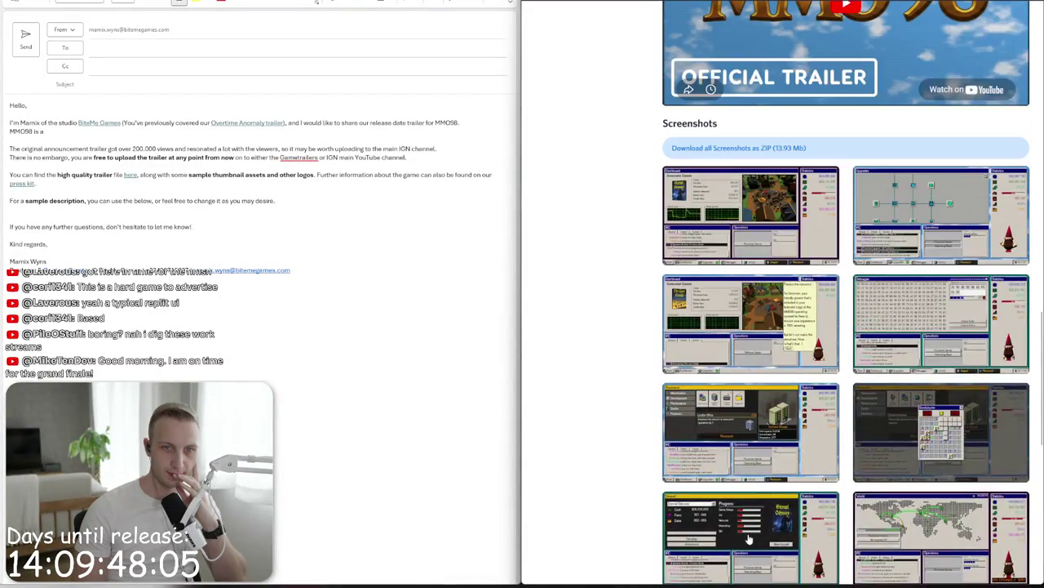
pyautogui.scroll(3, 749, 539)
pyautogui.scroll(4, 749, 539)
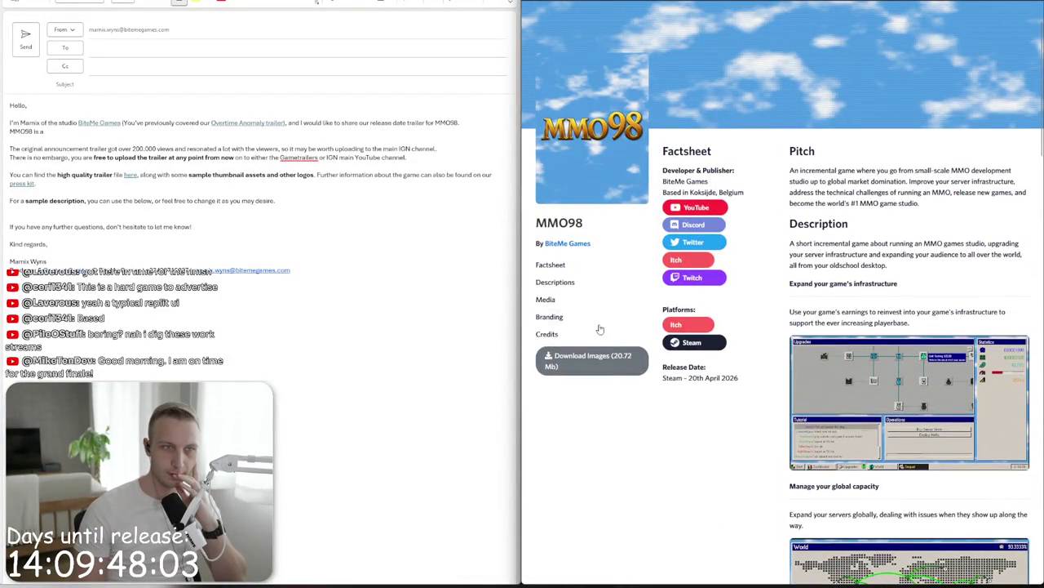
pyautogui.hotkey('ctrl', 'l')
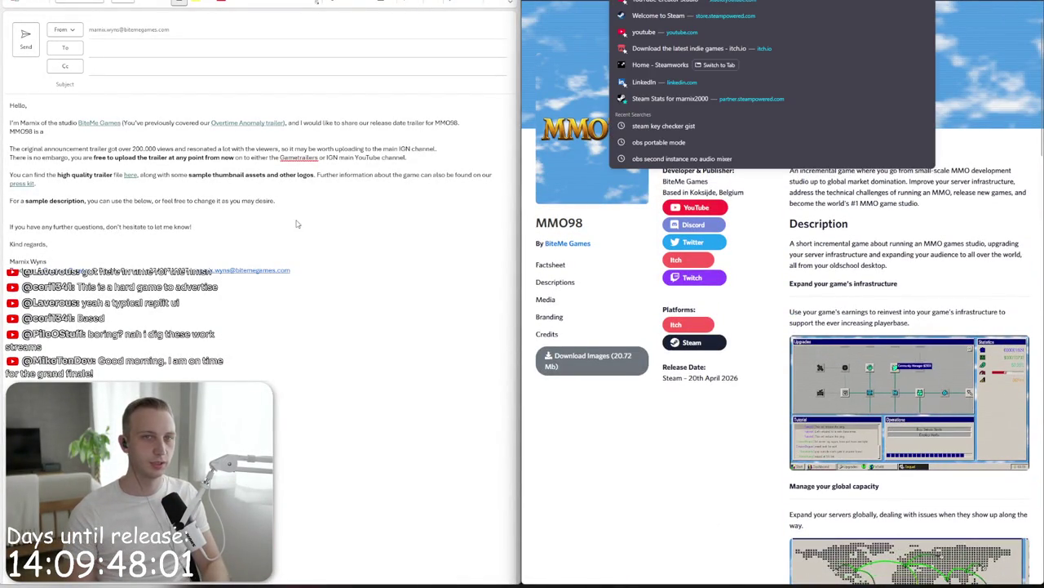
# Check the press kit link's settings in the email, leaving it unchanged.
pyautogui.click(144, 220)
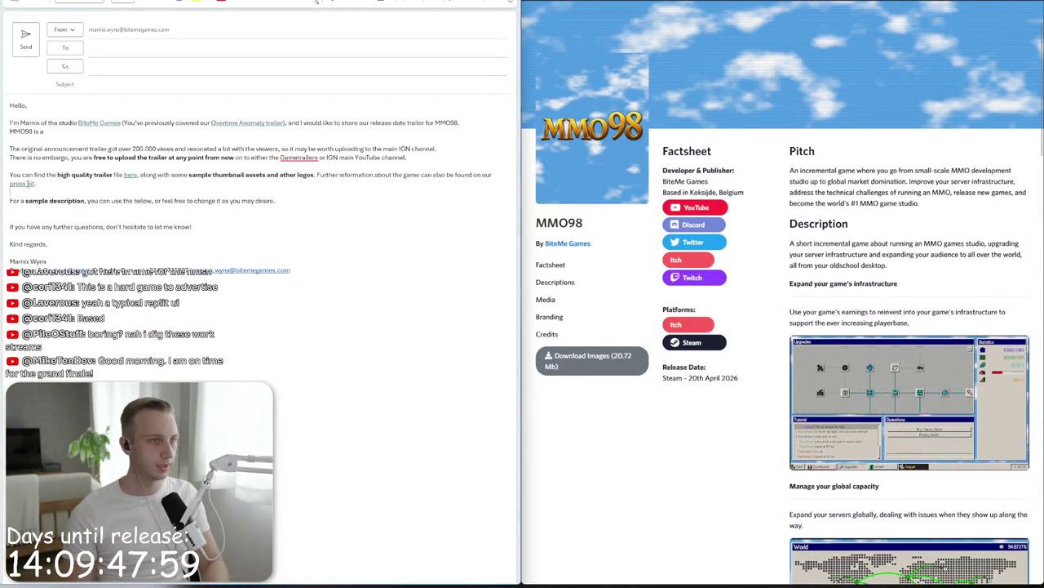
pyautogui.hotkey('ctrl', 'k')
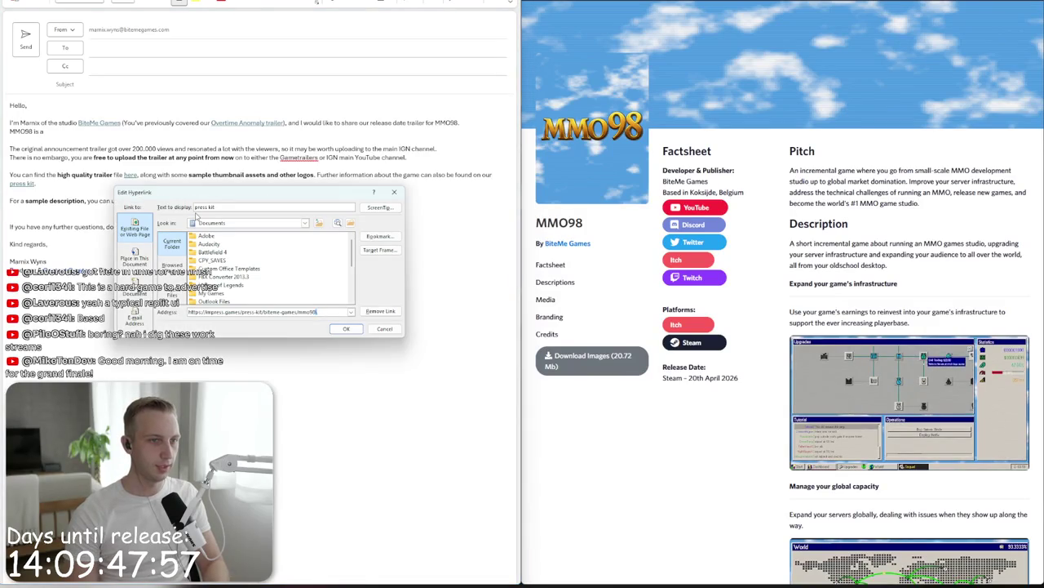
pyautogui.press('Escape')
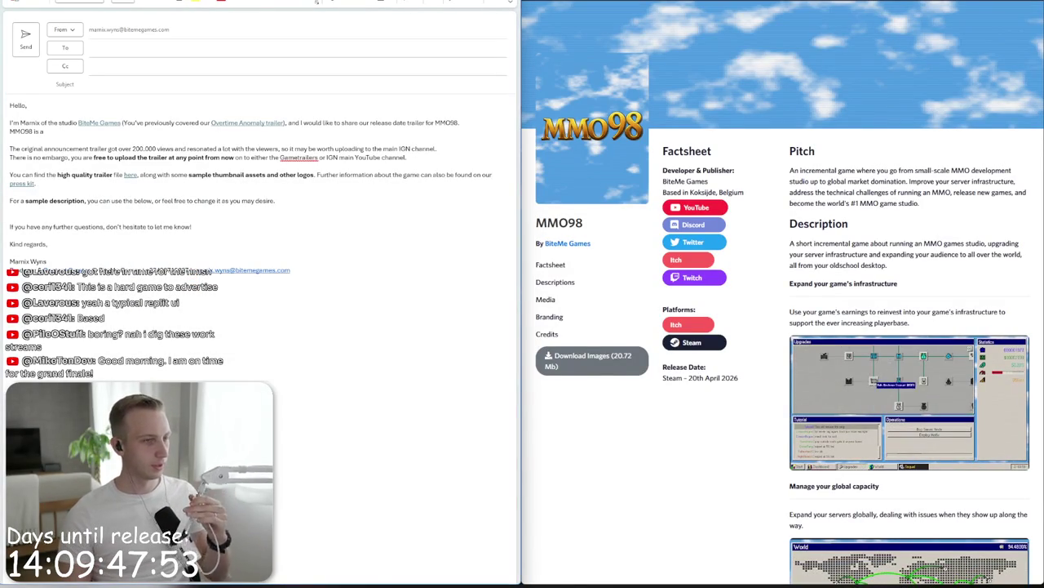
# Reload the MMO98 press kit page and open a new private browsing window.
pyautogui.keyDown('ctrl'); pyautogui.click(21, 183); pyautogui.keyUp('ctrl')
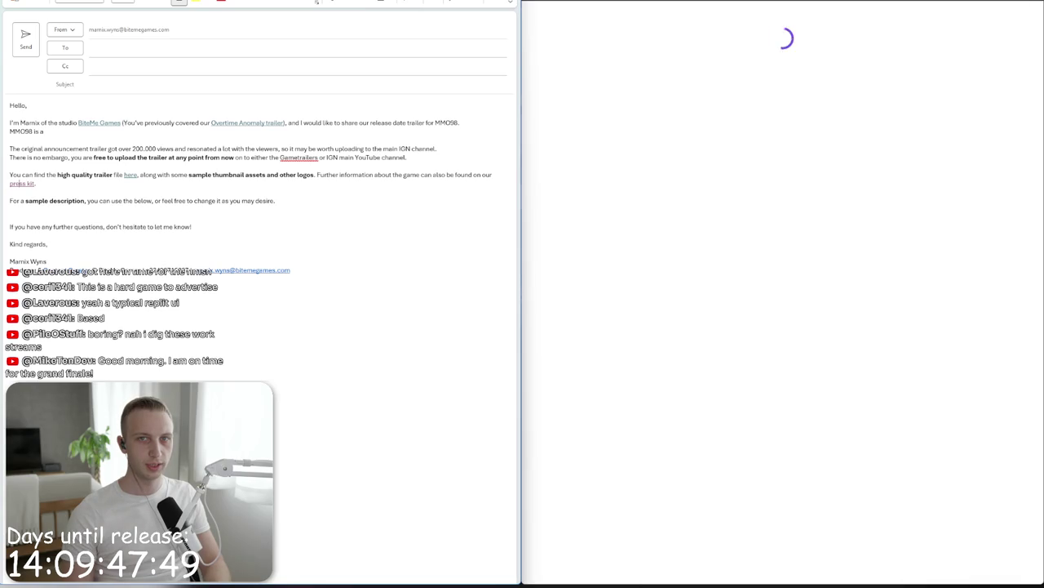
pyautogui.click(1029, 4)
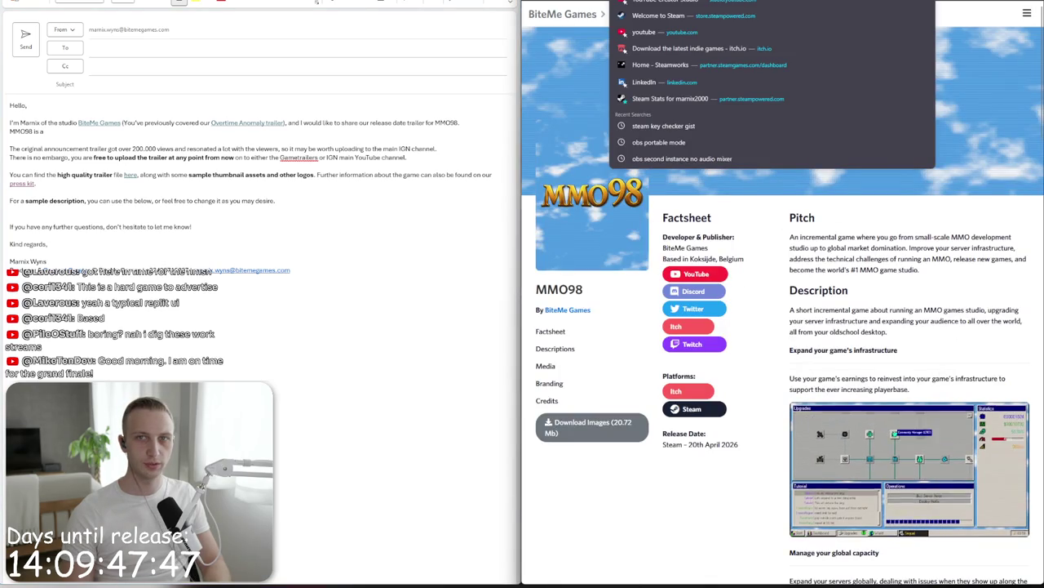
pyautogui.click(947, 57)
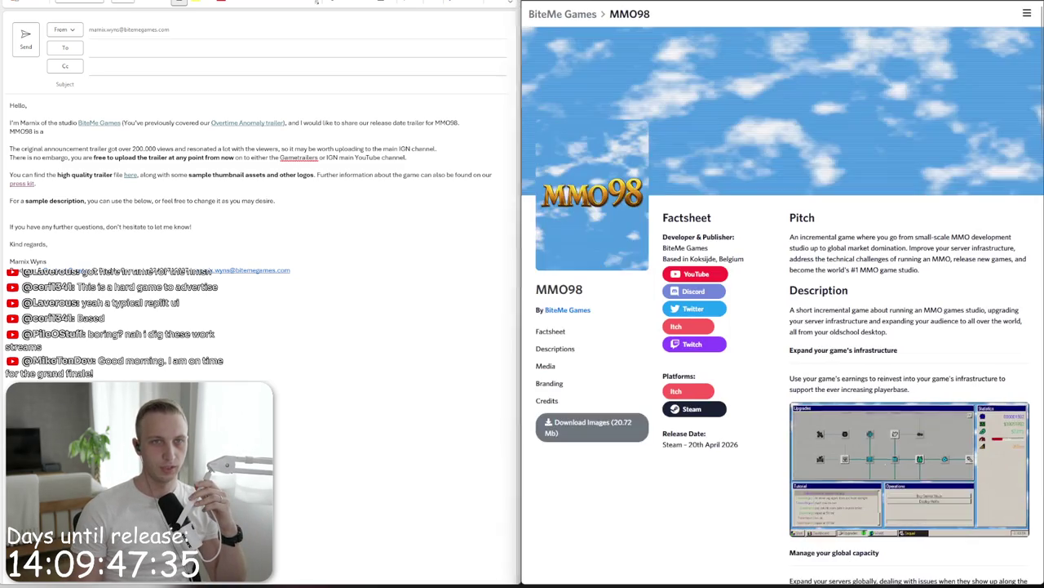
pyautogui.hotkey('alt', 'Tab')
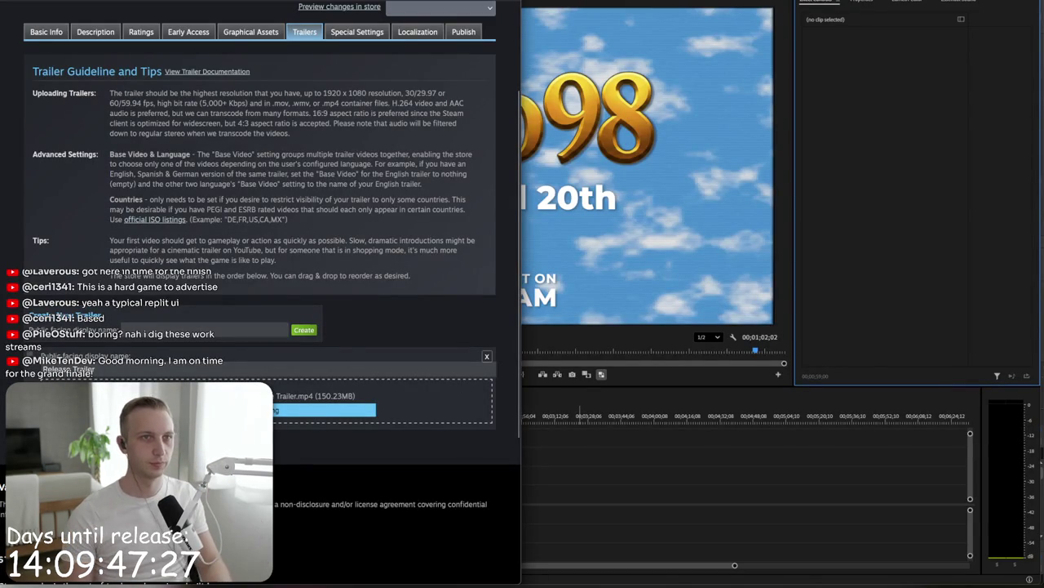
# Insert 'one' after 'use the' in the Outlook draft.
pyautogui.hotkey('alt', 'Tab')
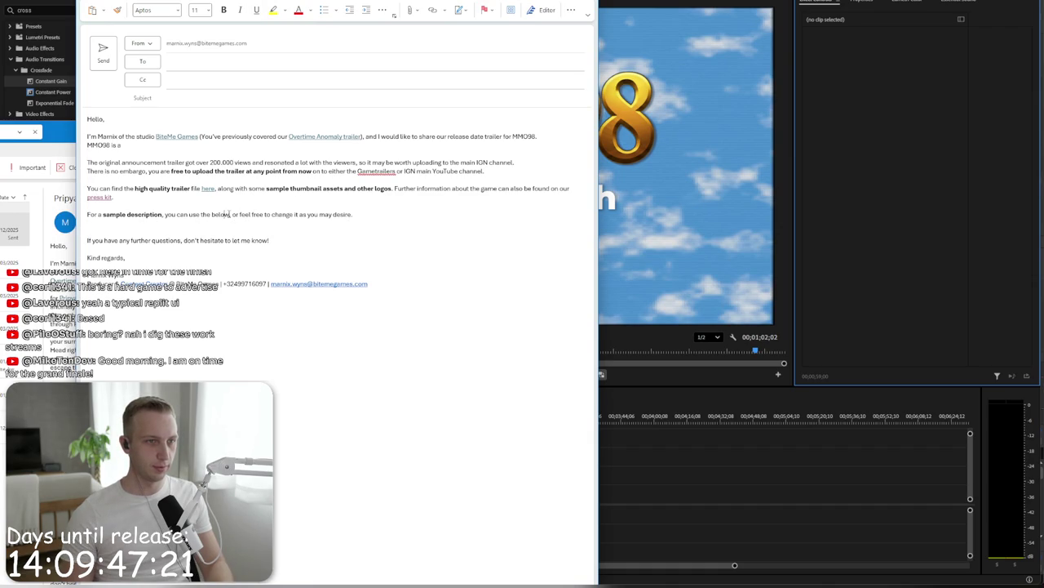
pyautogui.write('one')
pyautogui.click(87, 223)
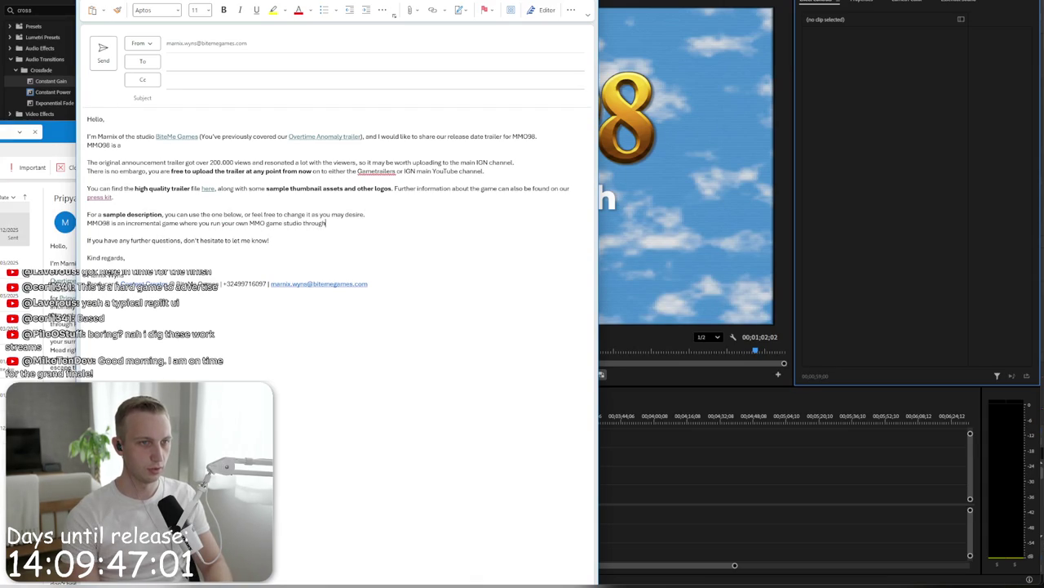
# Write the sample description: incremental Windows 98 UI game releasing on Steam in April for Windows and MacOS.
pyautogui.write('a Windows 98 UI. Verbs. Releasin')
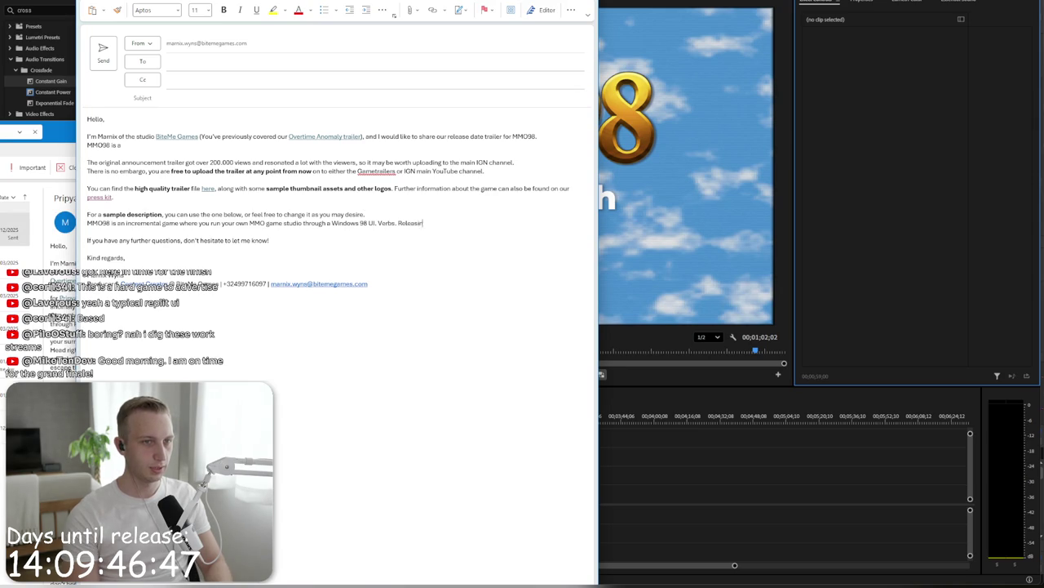
pyautogui.write('on')
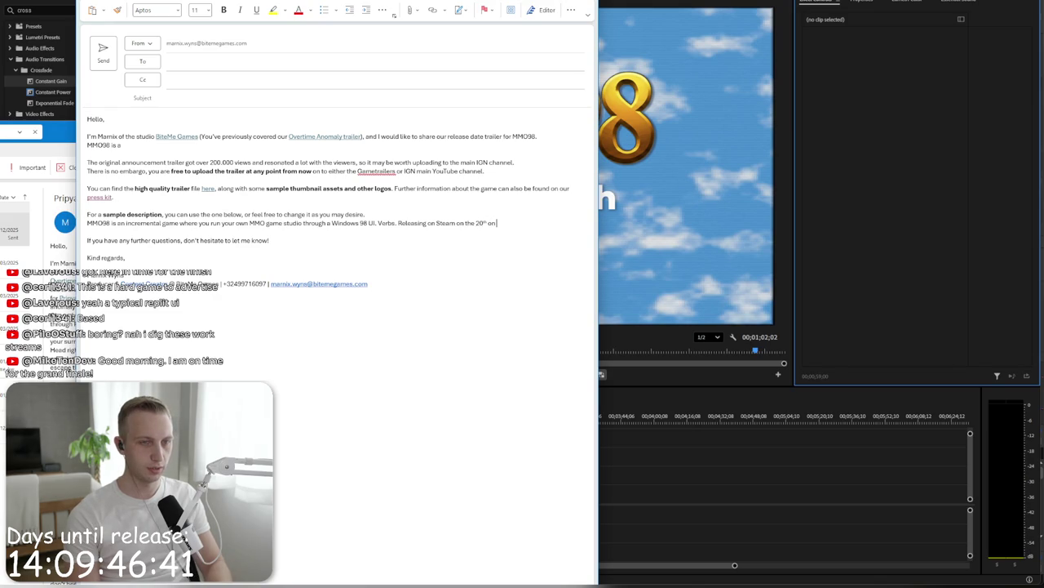
pyautogui.write(' April')
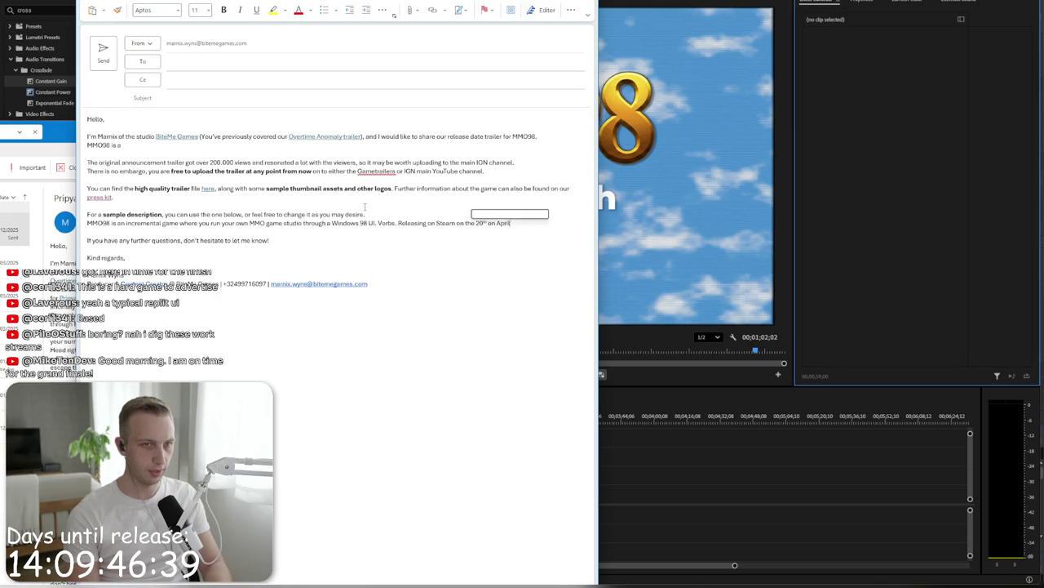
pyautogui.write('.')
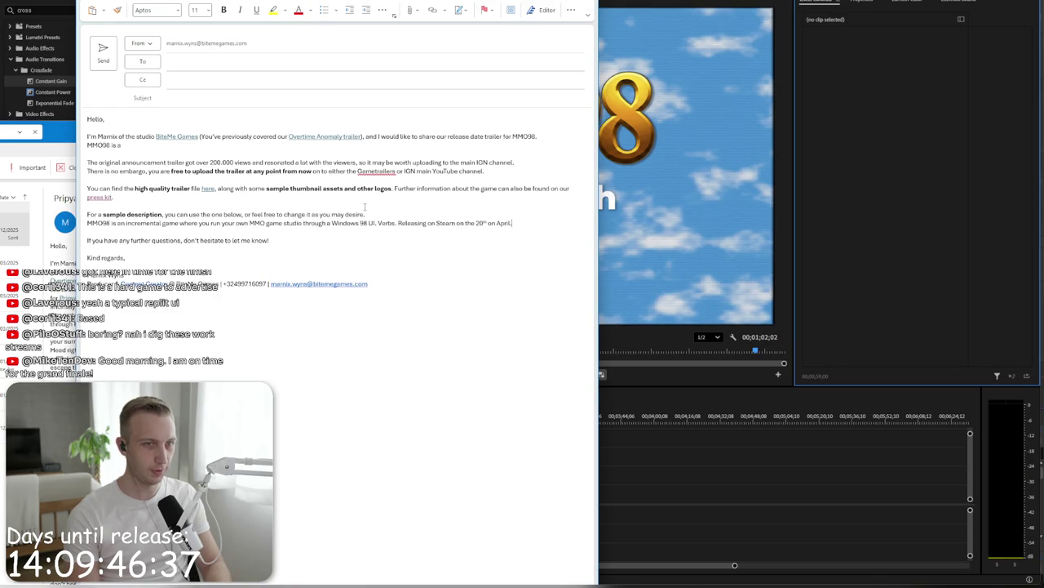
pyautogui.doubleClick(425, 223)
pyautogui.write('Available for Windows and Mac')
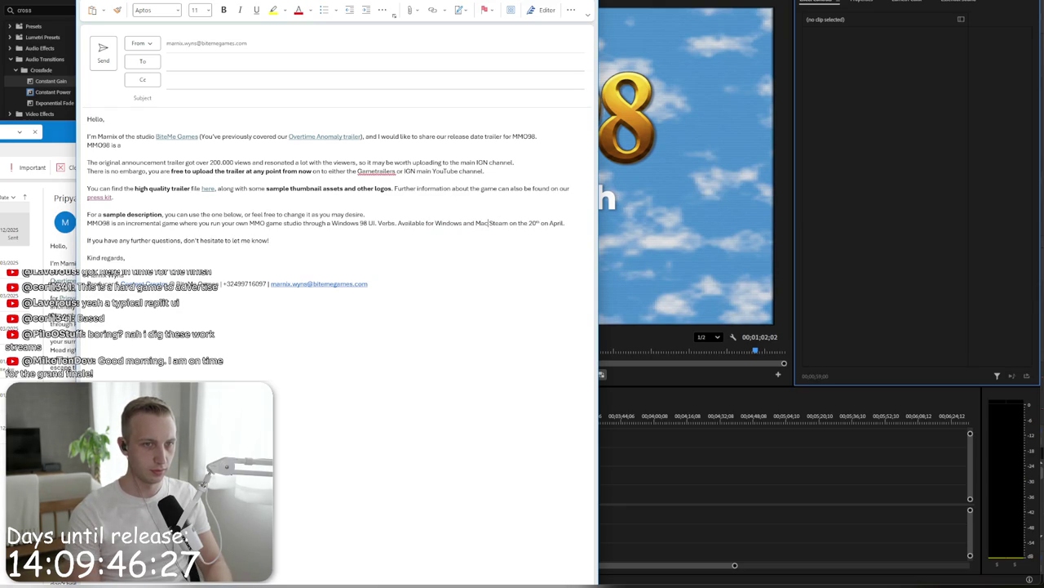
pyautogui.press('BackSpace')
pyautogui.press('BackSpace')
pyautogui.press('BackSpace')
pyautogui.press('BackSpace')
pyautogui.press('BackSpace')
pyautogui.press('BackSpace')
pyautogui.press('BackSpace')
pyautogui.press('BackSpace')
pyautogui.press('BackSpace')
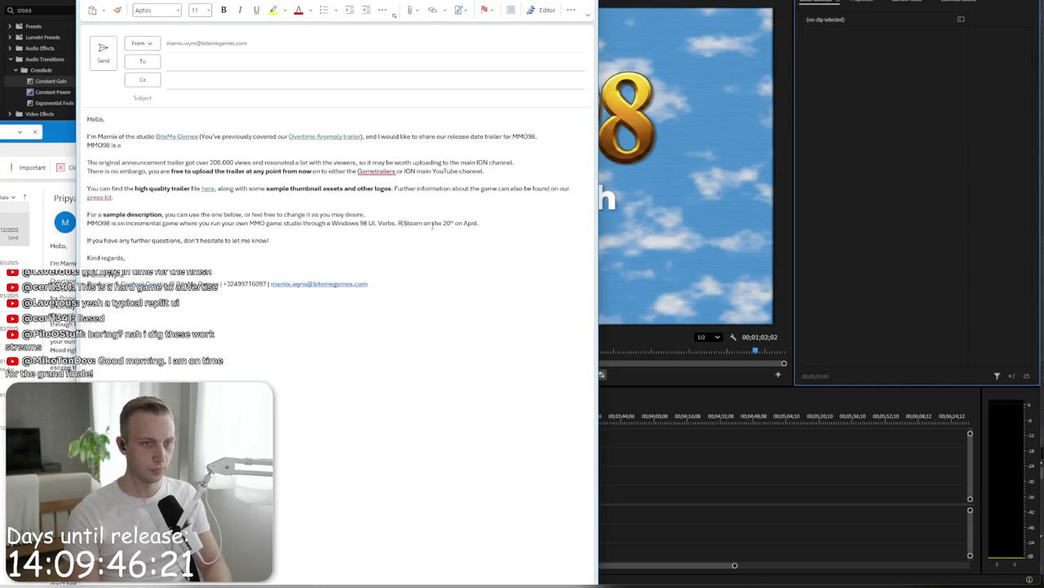
pyautogui.write('eleasing on ')
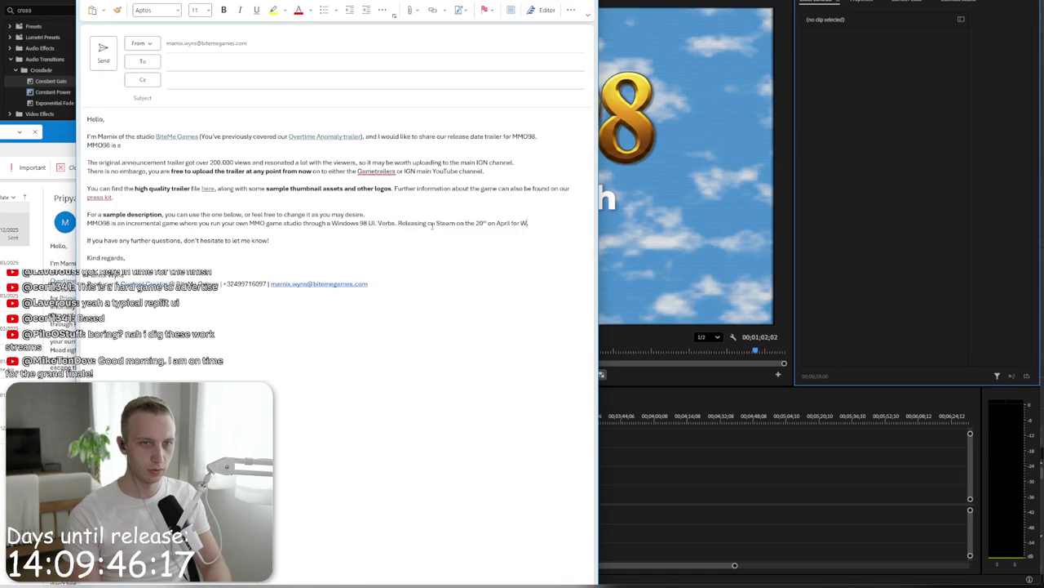
pyautogui.write('OS')
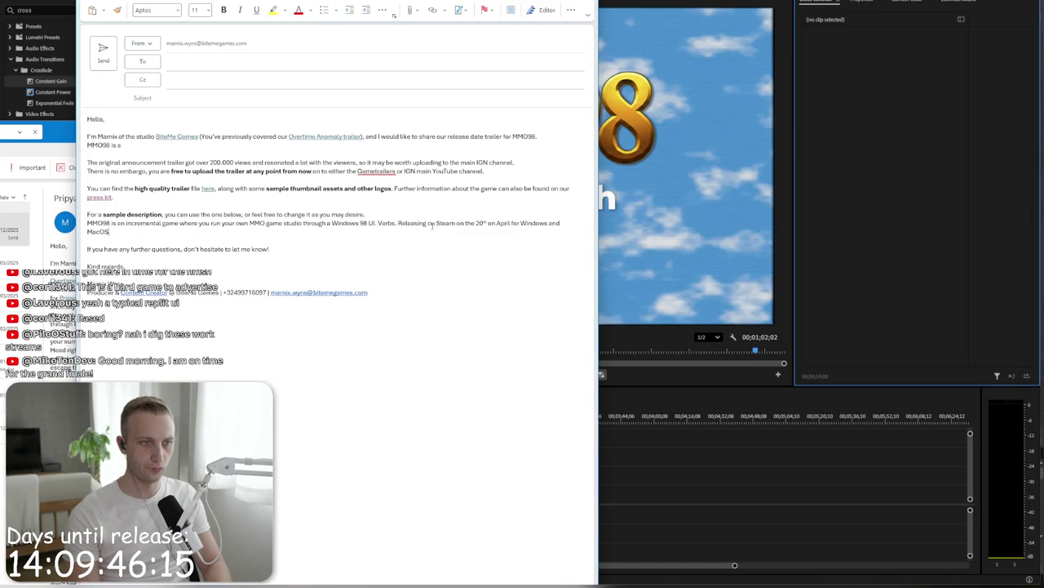
pyautogui.write('.')
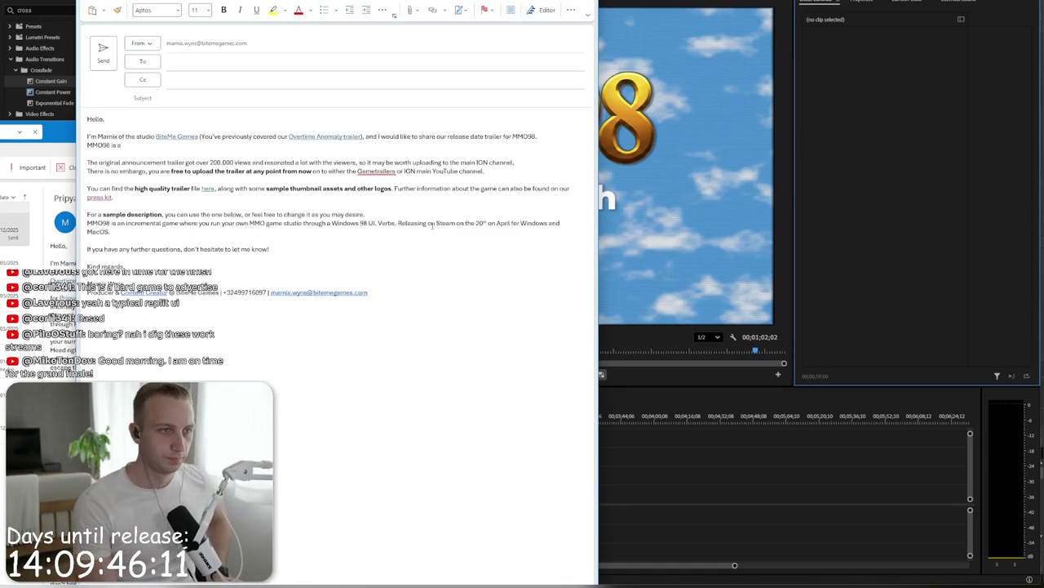
pyautogui.moveTo(110, 231); pyautogui.dragTo(82, 223)
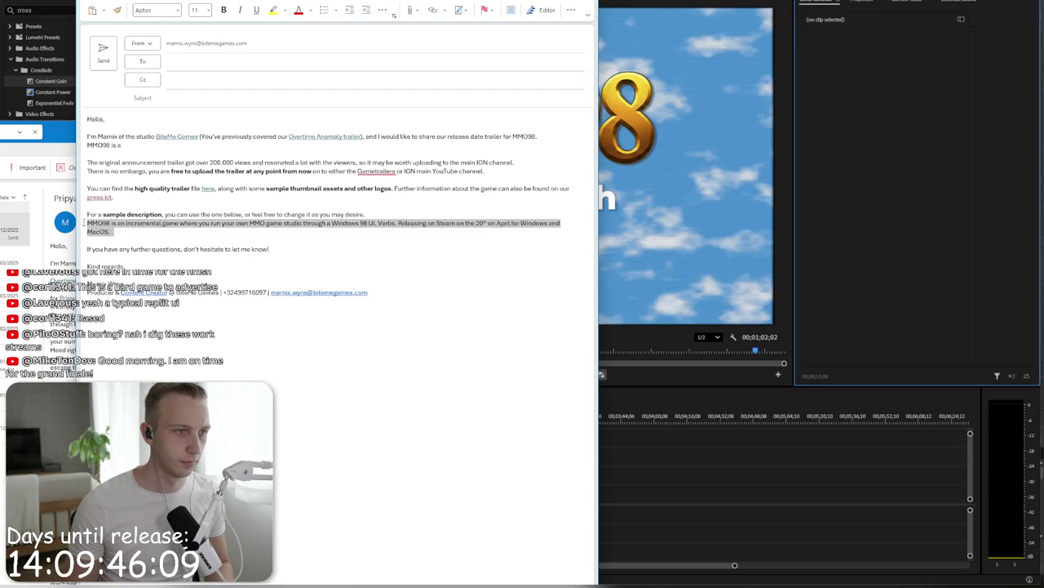
# Italicize the MMO98 sample description paragraph with Ctrl+I.
pyautogui.hotkey('ctrl', 'i')
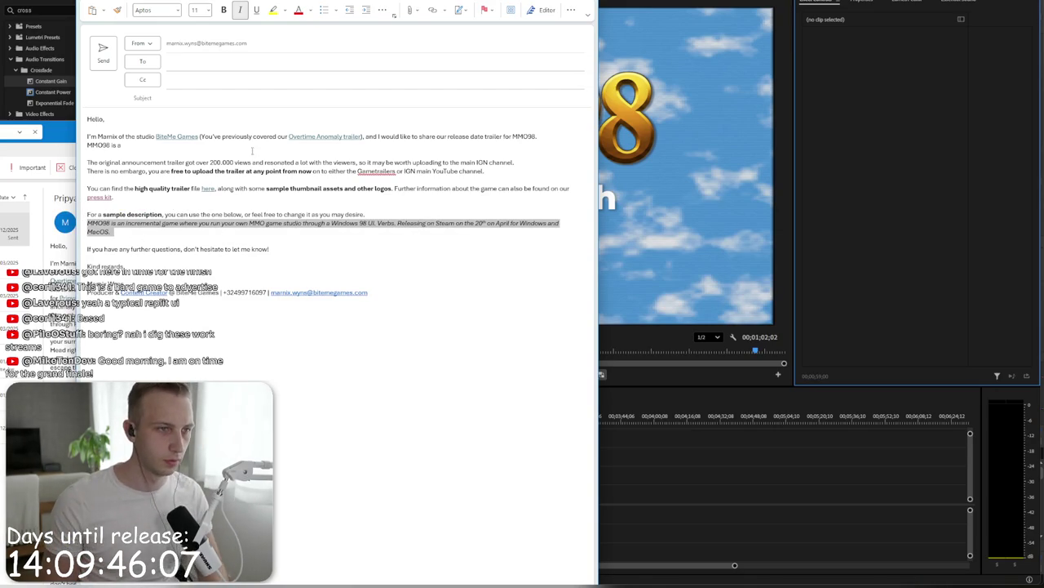
pyautogui.click(287, 227)
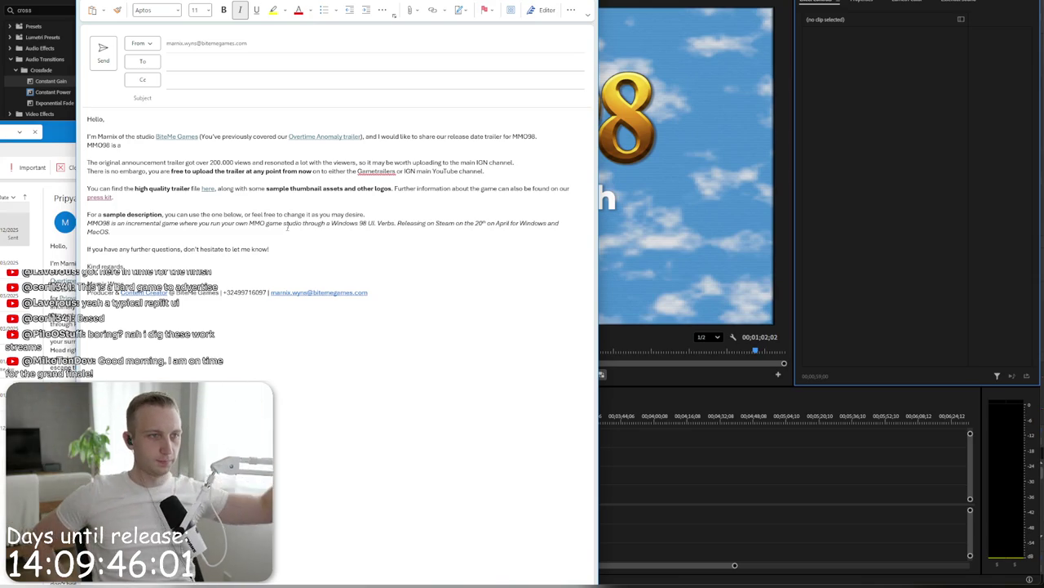
pyautogui.click(243, 145)
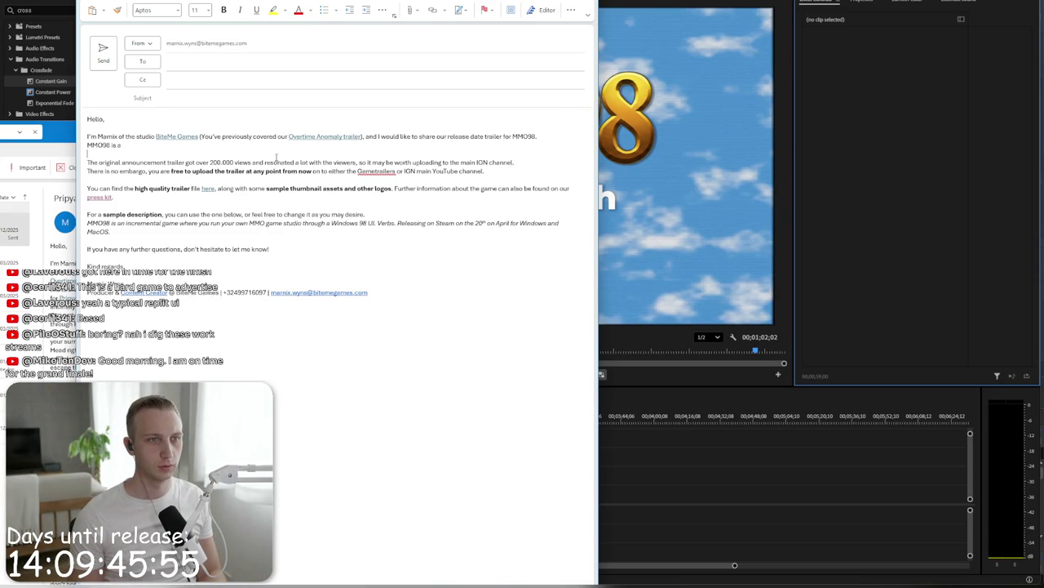
pyautogui.moveTo(518, 163); pyautogui.dragTo(532, 161)
pyautogui.click(189, 105)
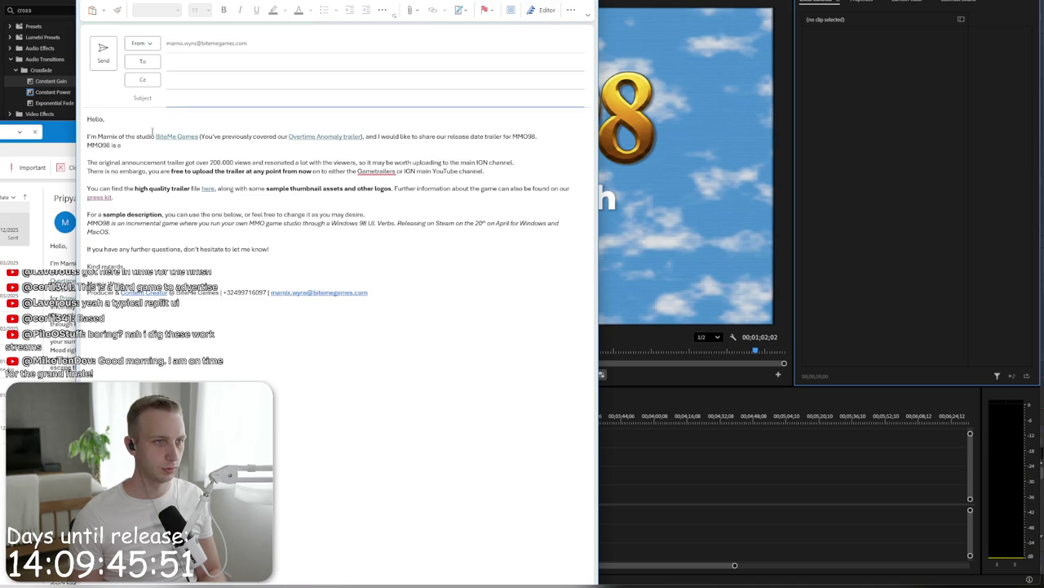
# Enter the subject 'MMO98 release date trailer - Incremental game in Win98 artstyle'.
pyautogui.write('MMO98 release date da')
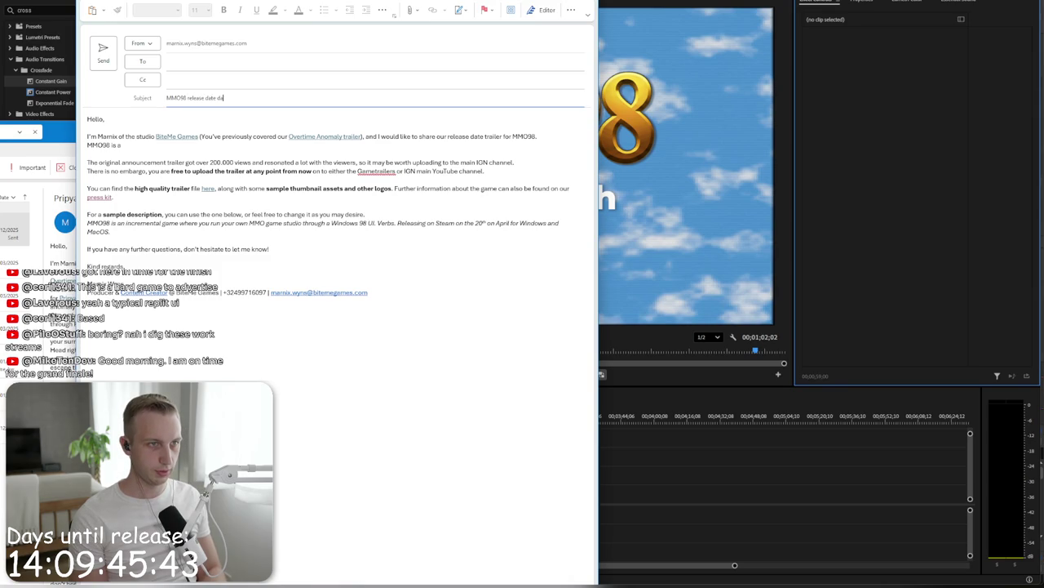
pyautogui.write('ler - Incremental game in Win98 artstyle')
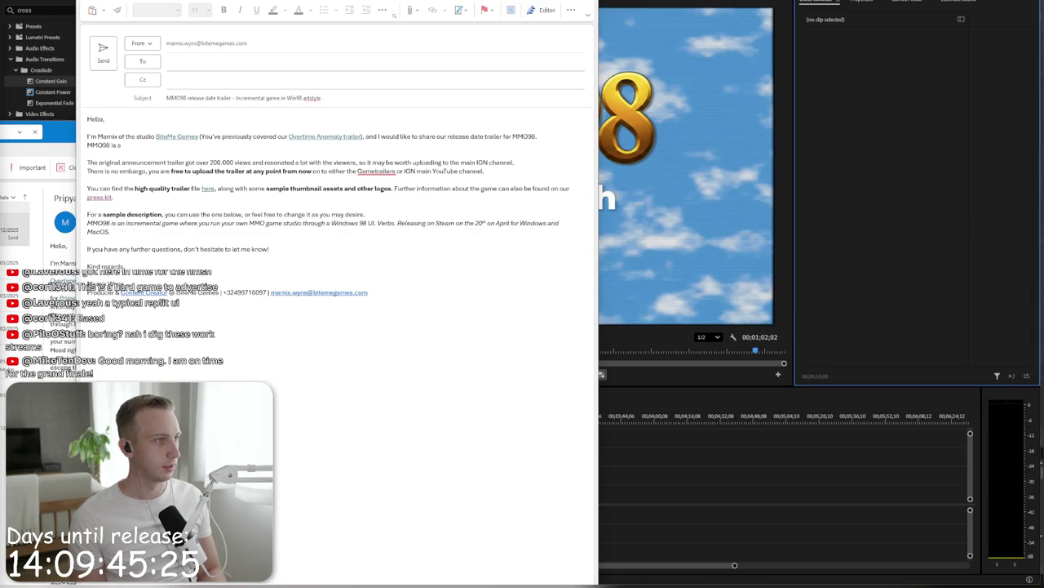
pyautogui.click(53, 222)
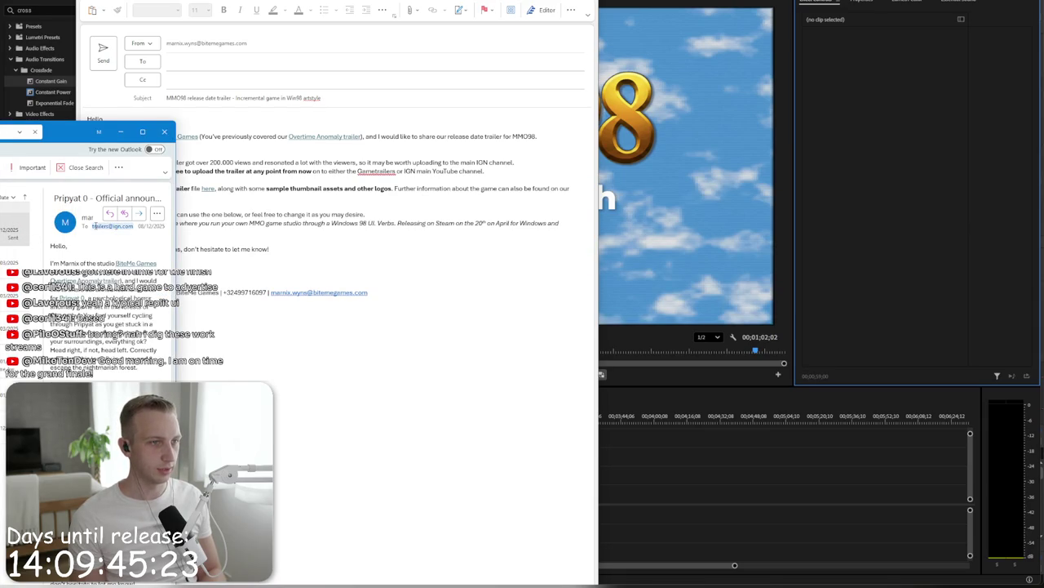
# Paste IGN's trailers address from the earlier Pripyat email's contact card into the To field.
pyautogui.click(106, 225)
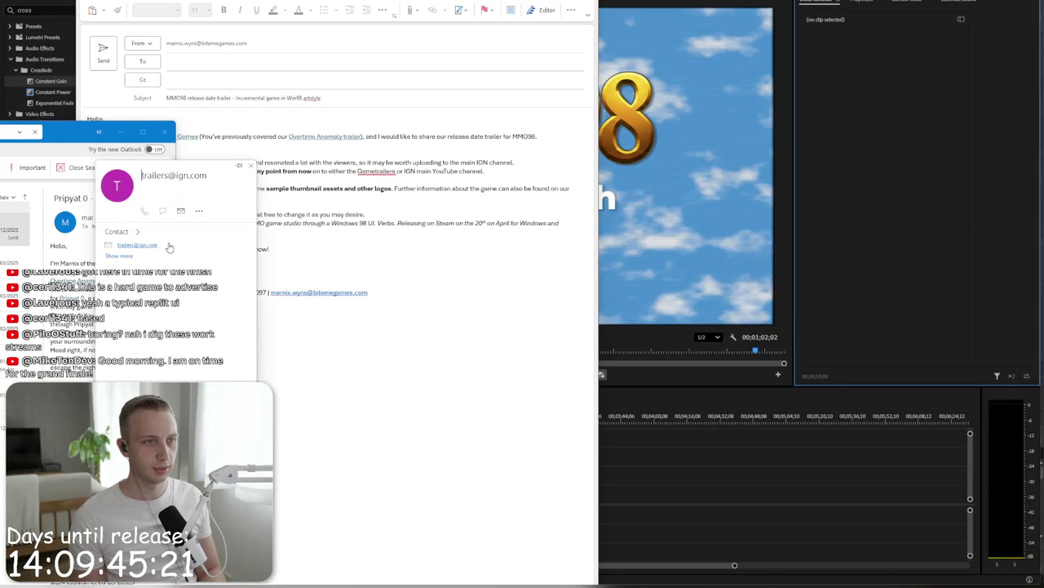
pyautogui.click(212, 62)
pyautogui.hotkey('ctrl', 'v')
pyautogui.hotkey('ctrl', 'v')
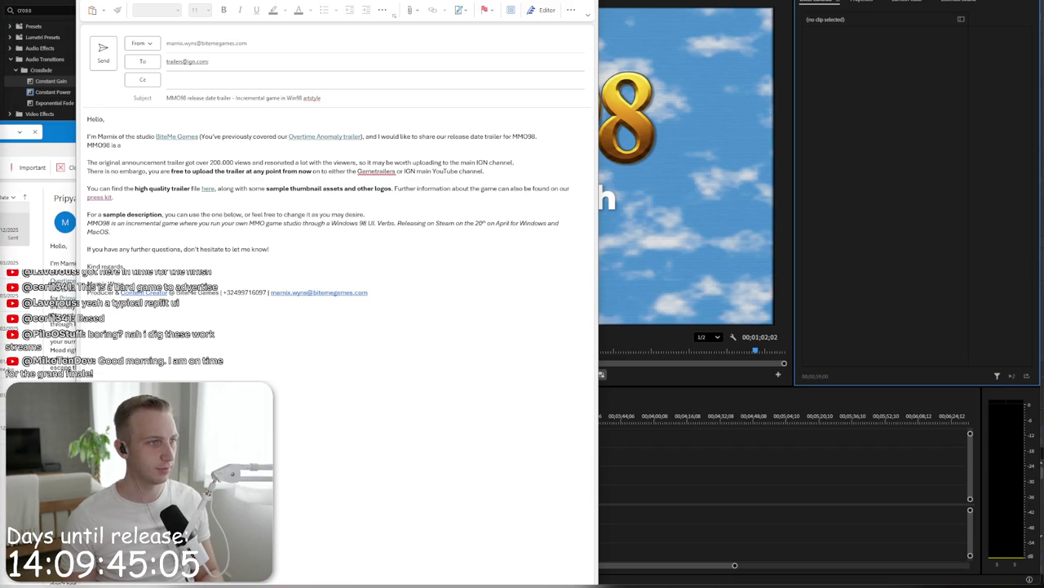
pyautogui.hotkey('alt', 'Tab')
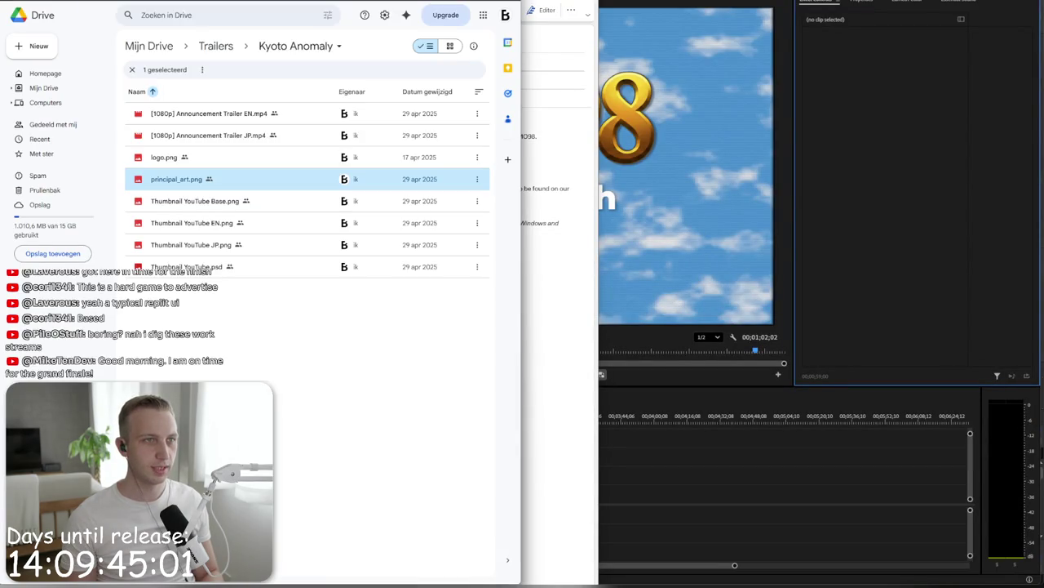
# Browse GAMEBit NOW's Videos tab and open the Hotline Miami most brutal rival video.
pyautogui.hotkey('alt', 'Tab')
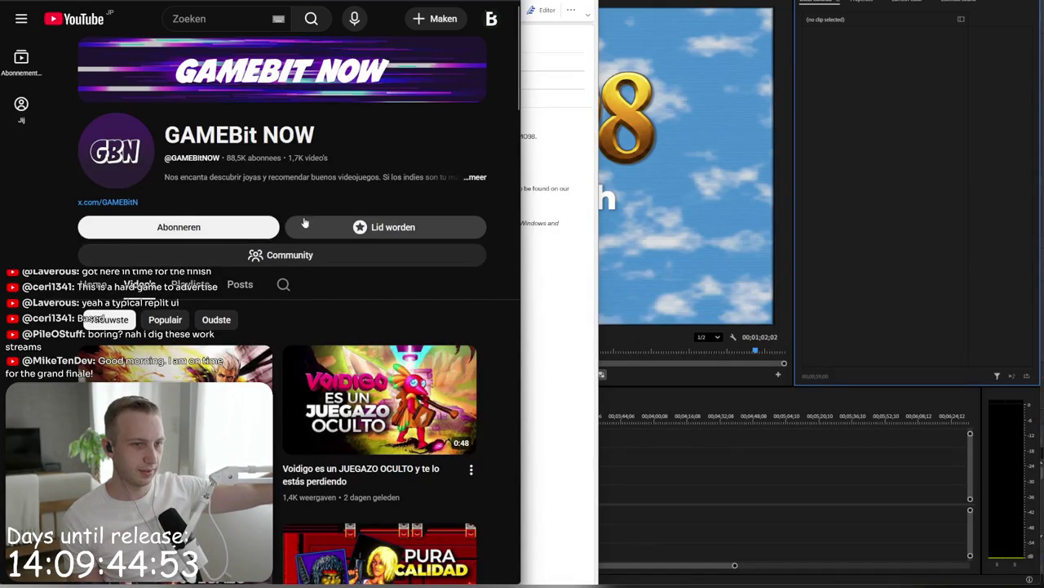
pyautogui.scroll(-3, 304, 223)
pyautogui.scroll(-5, 304, 222)
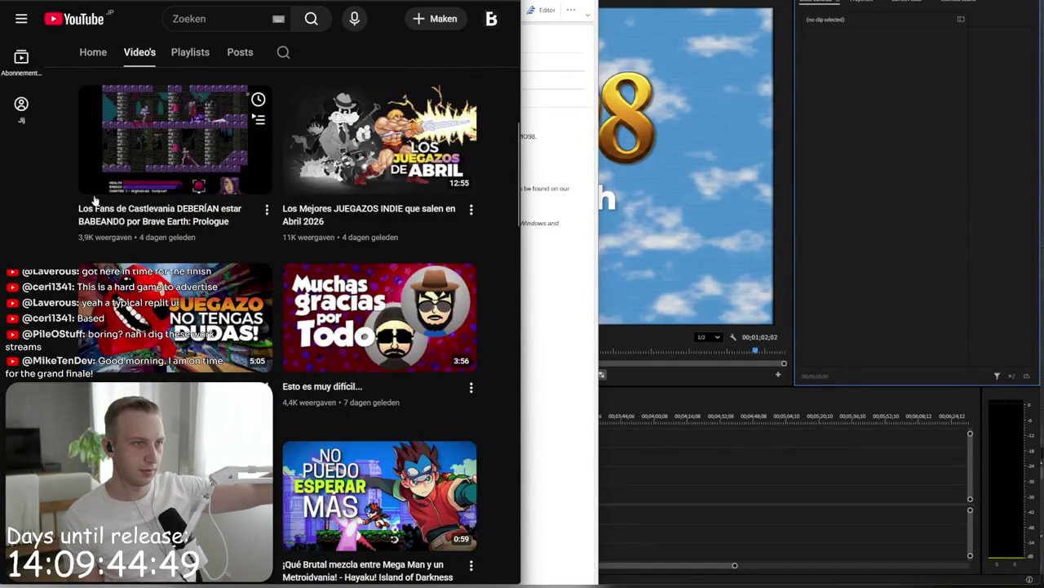
pyautogui.scroll(1, 94, 200)
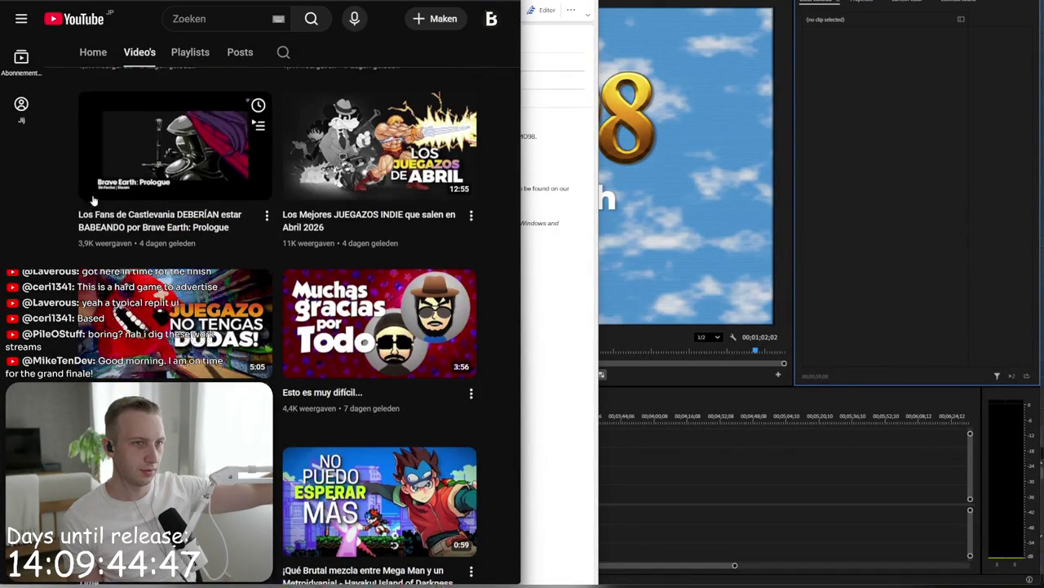
pyautogui.scroll(2, 94, 199)
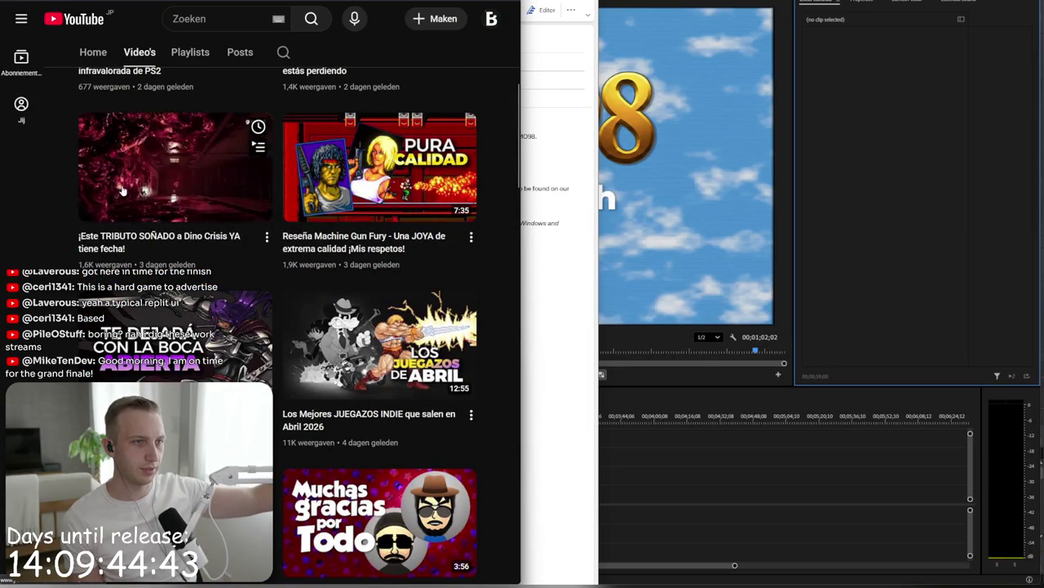
pyautogui.scroll(-4, 121, 187)
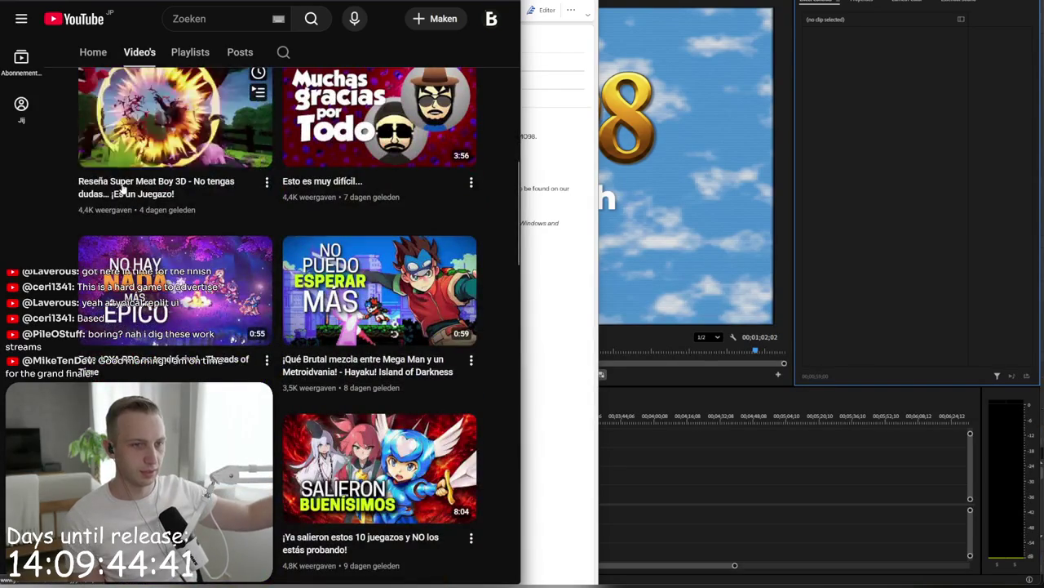
pyautogui.scroll(-2, 279, 181)
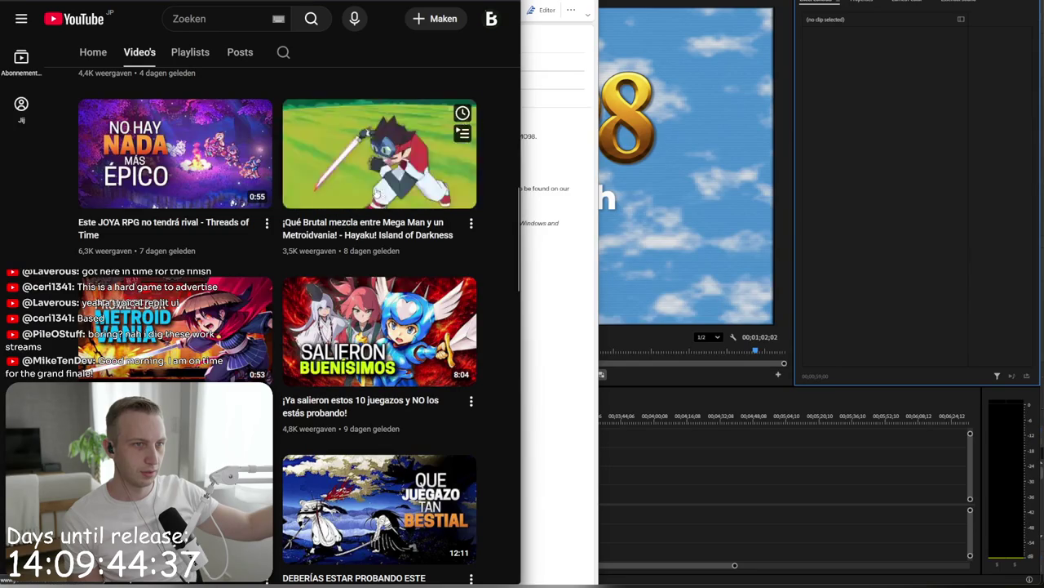
pyautogui.moveTo(175, 289)
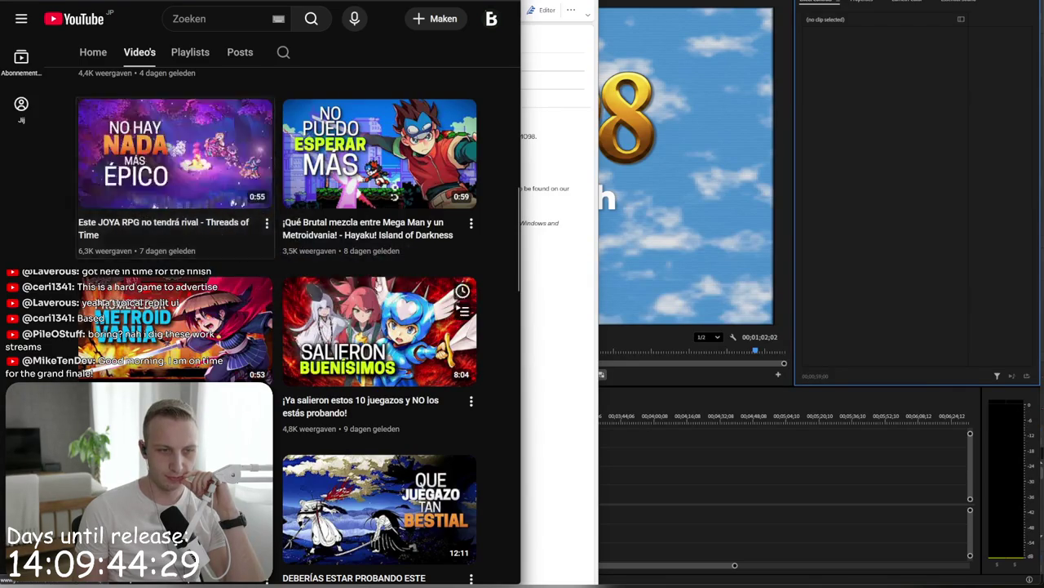
pyautogui.scroll(-3, 351, 303)
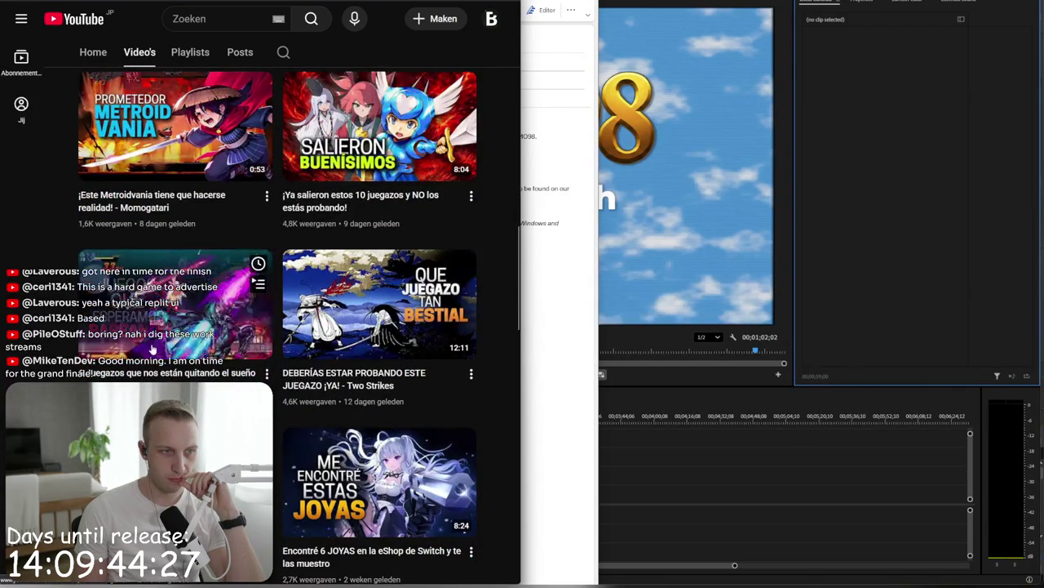
pyautogui.moveTo(175, 126)
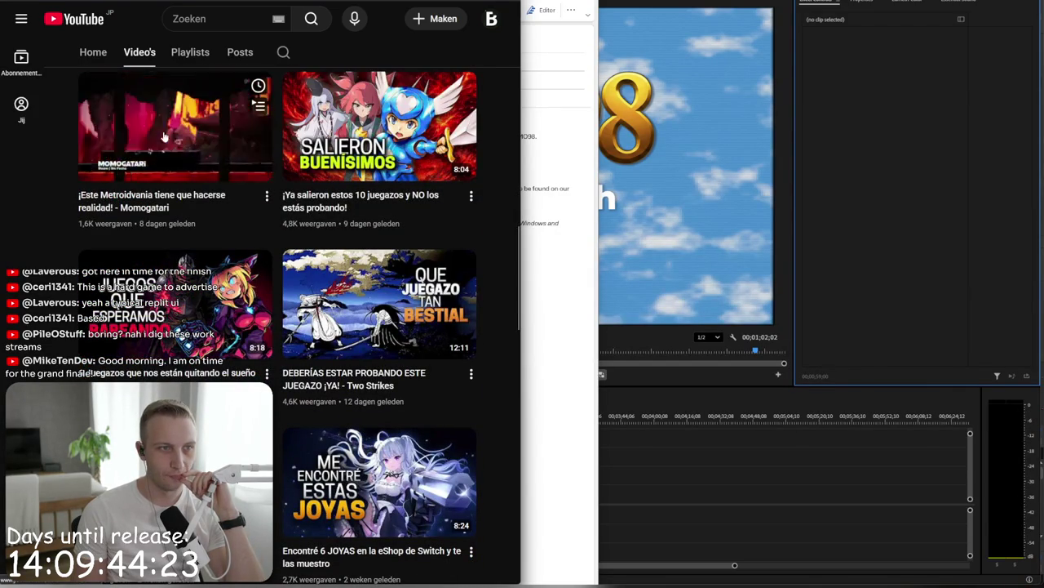
pyautogui.scroll(-4, 163, 134)
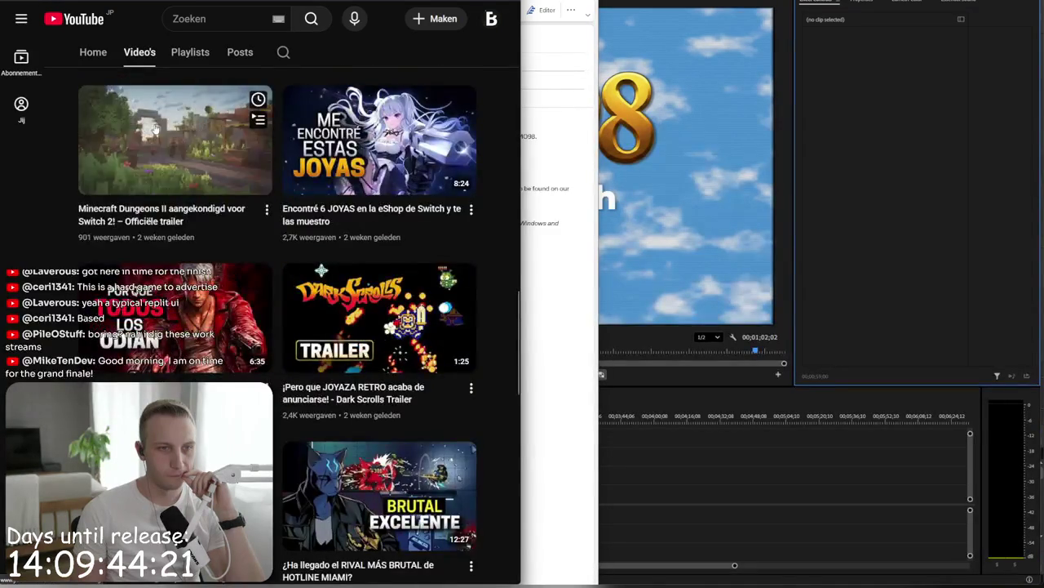
pyautogui.scroll(-3, 37, 176)
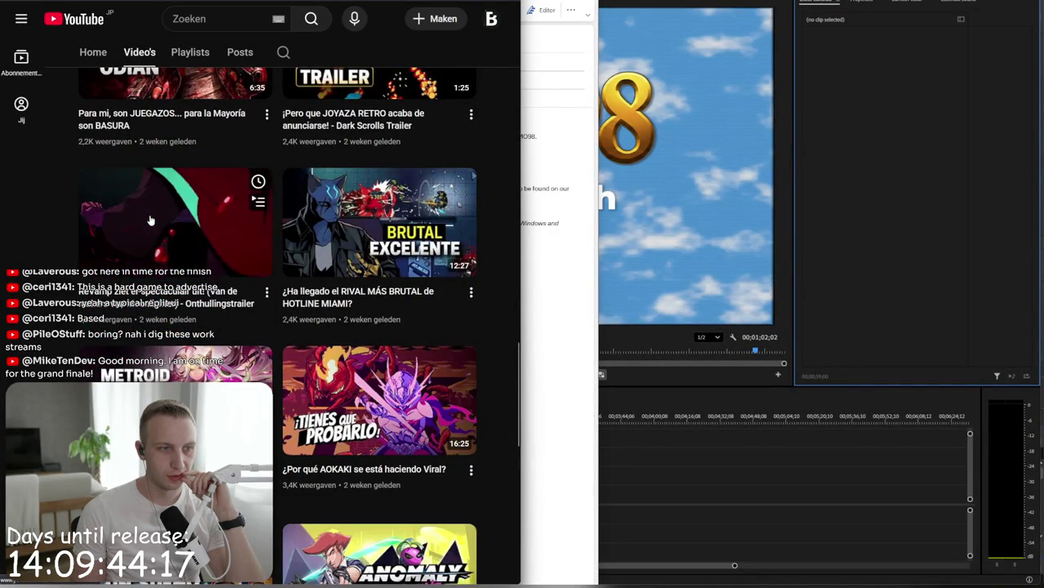
pyautogui.moveTo(379, 495)
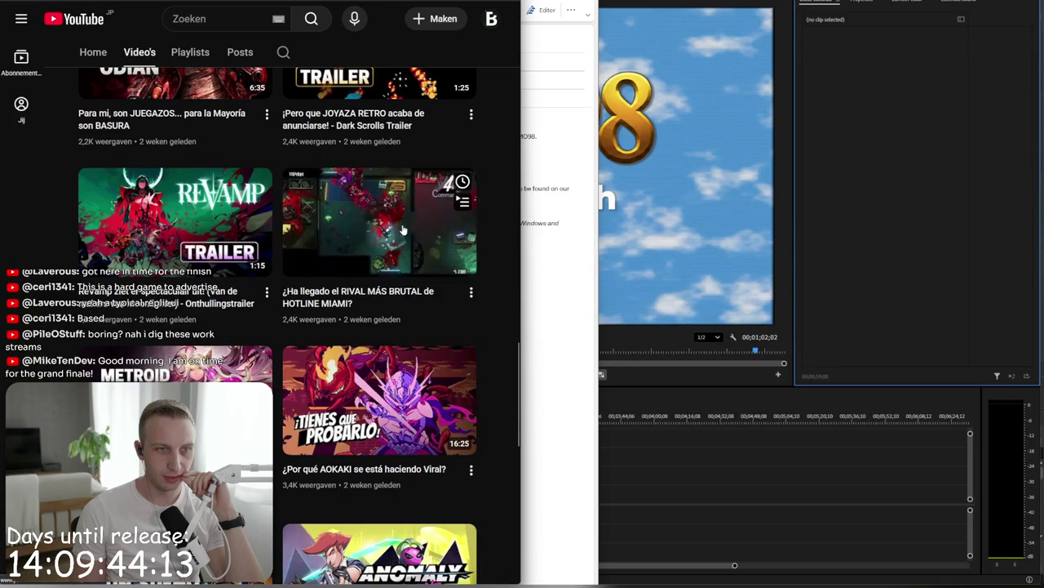
pyautogui.click(402, 230)
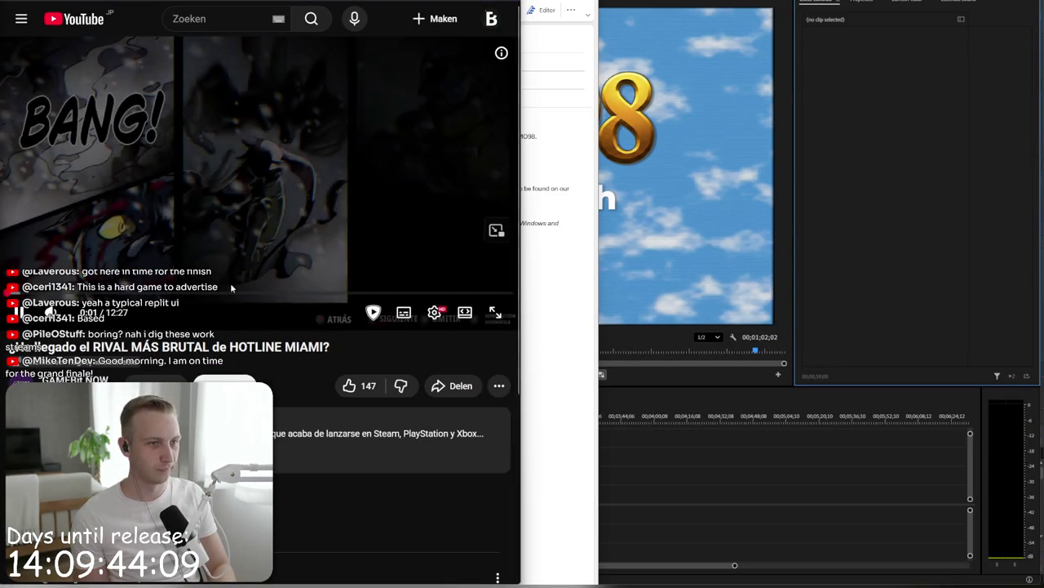
# Sample the current video from 5:26, letting it play briefly before pausing.
pyautogui.click(228, 288)
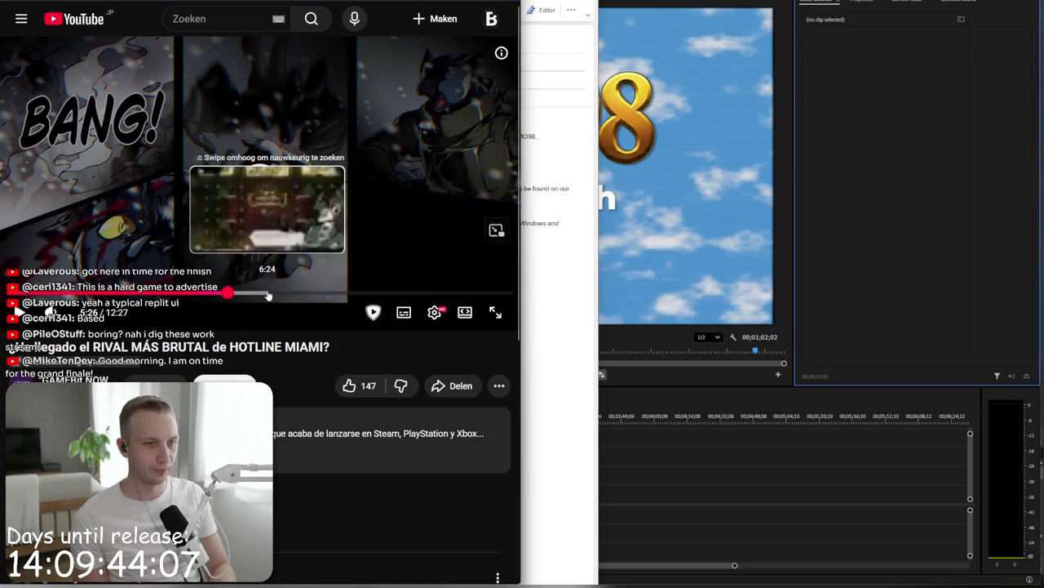
pyautogui.click(282, 232)
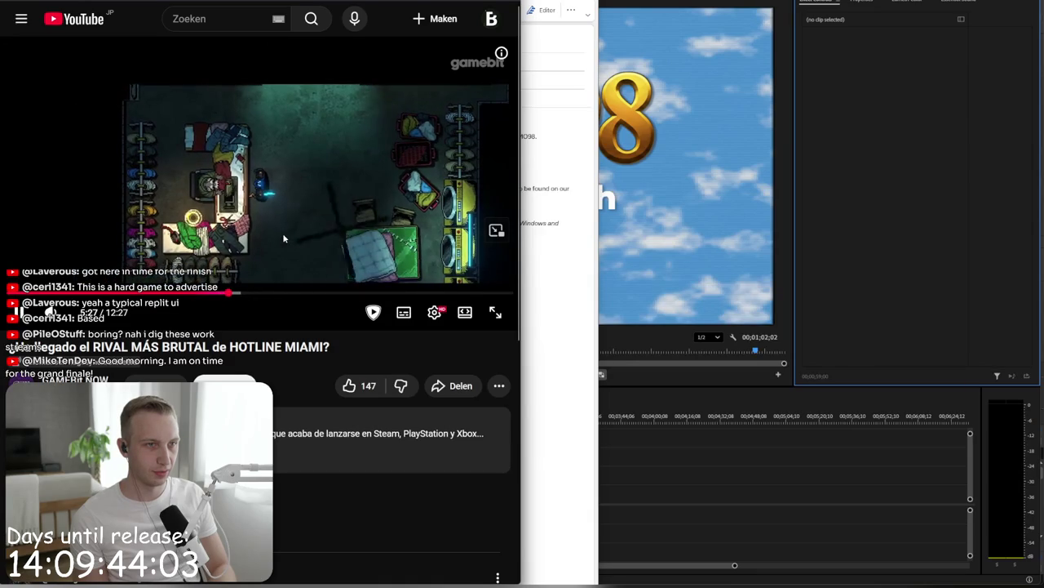
pyautogui.click(252, 242)
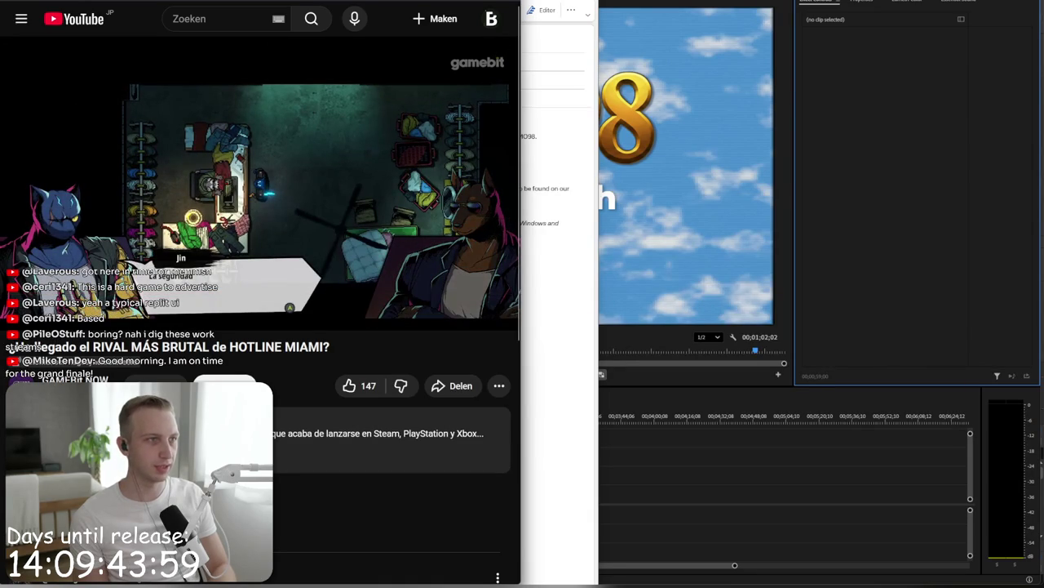
# Open the Dread Delusion console trailer from the channel's video list and sample it at 0:27.
pyautogui.hotkey('alt', 'Left')
pyautogui.scroll(-1, 222, 236)
pyautogui.scroll(-4, 222, 236)
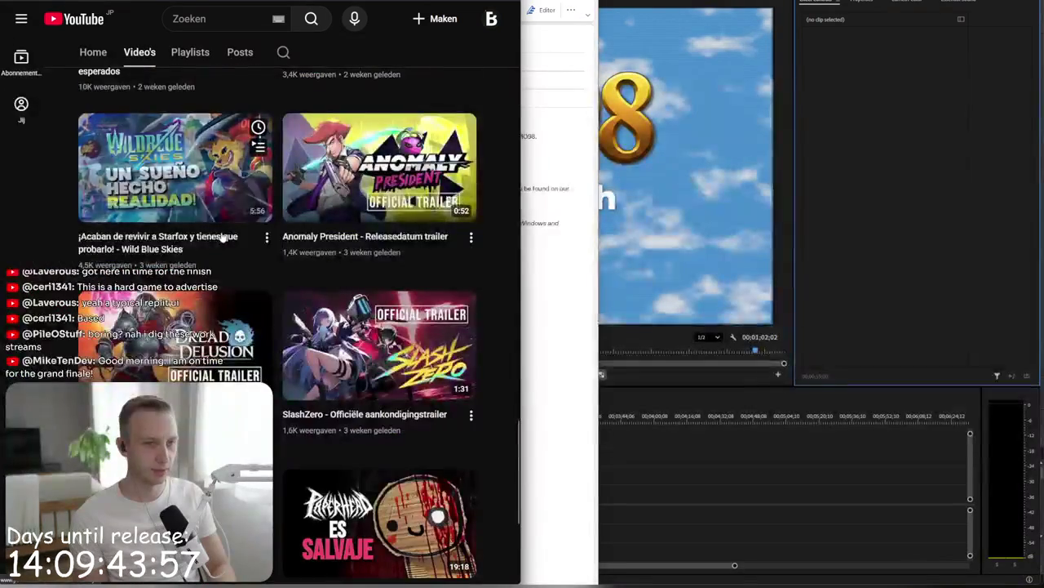
pyautogui.scroll(-2, 192, 249)
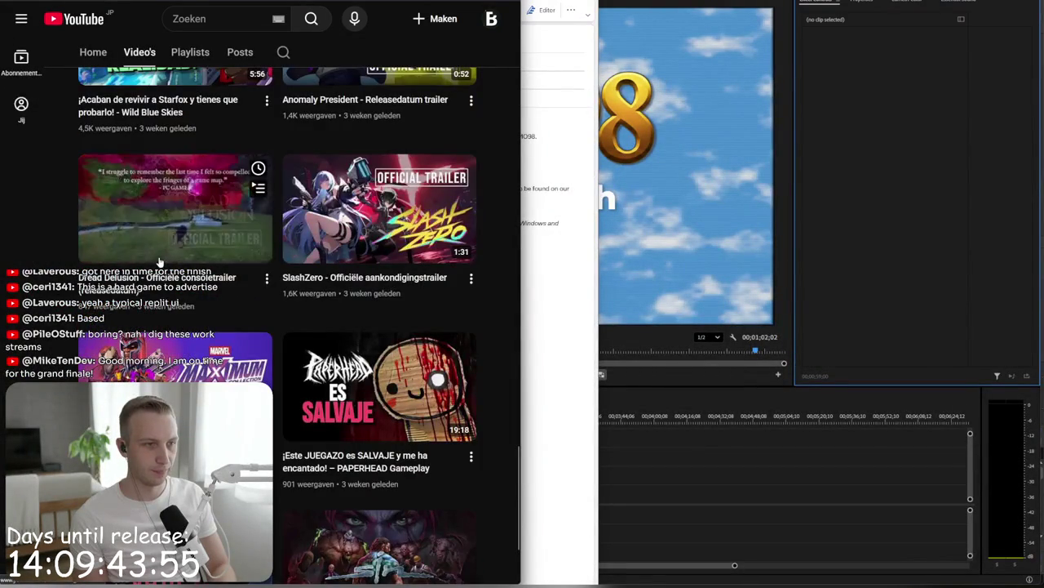
pyautogui.click(117, 240)
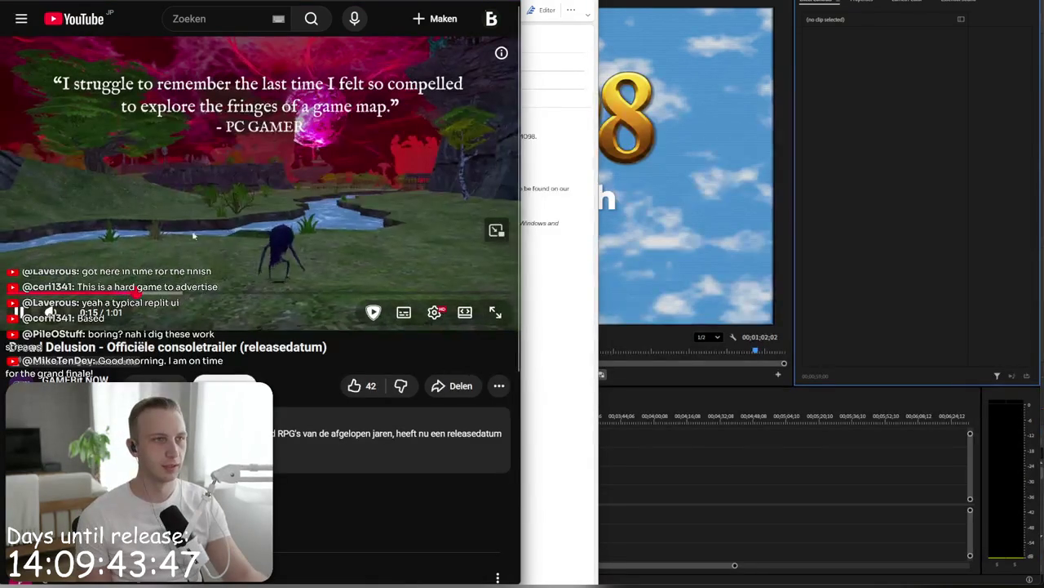
pyautogui.click(233, 293)
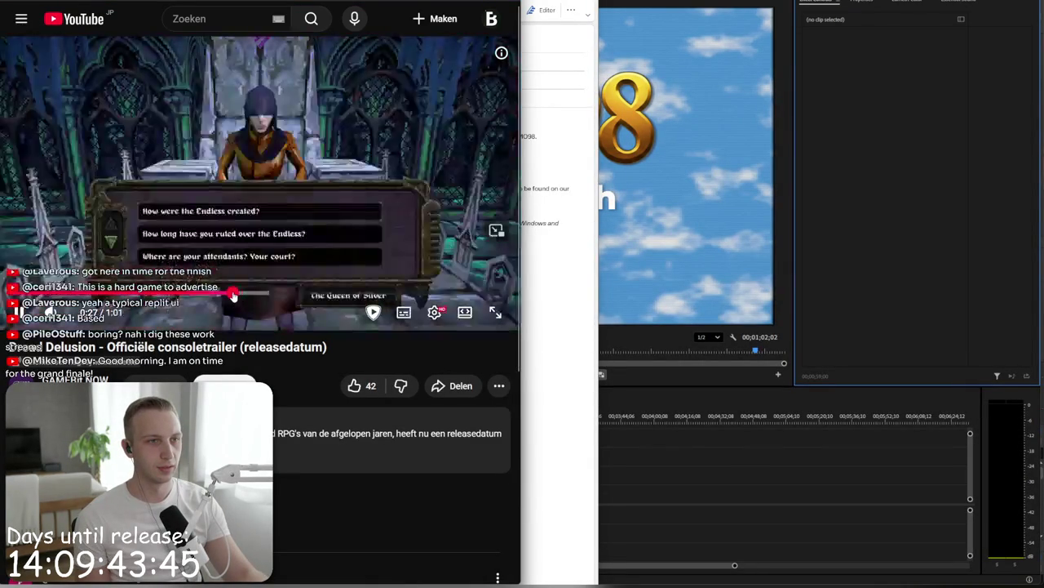
pyautogui.press('space')
# Return to the video list, bring the Outlook draft back, and open a new Notepad window.
pyautogui.hotkey('alt', 'Left')
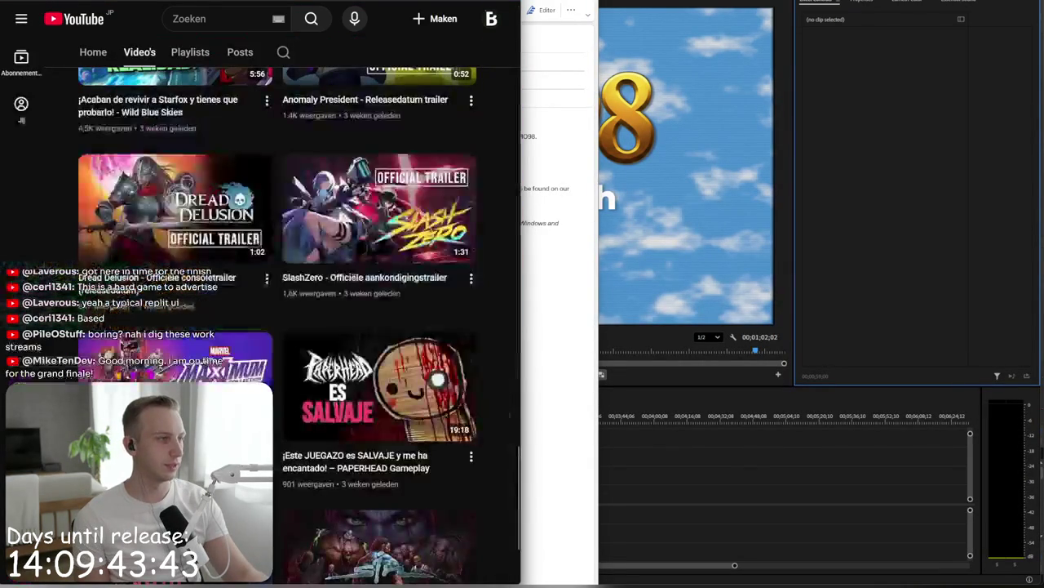
pyautogui.hotkey('alt', 'Tab')
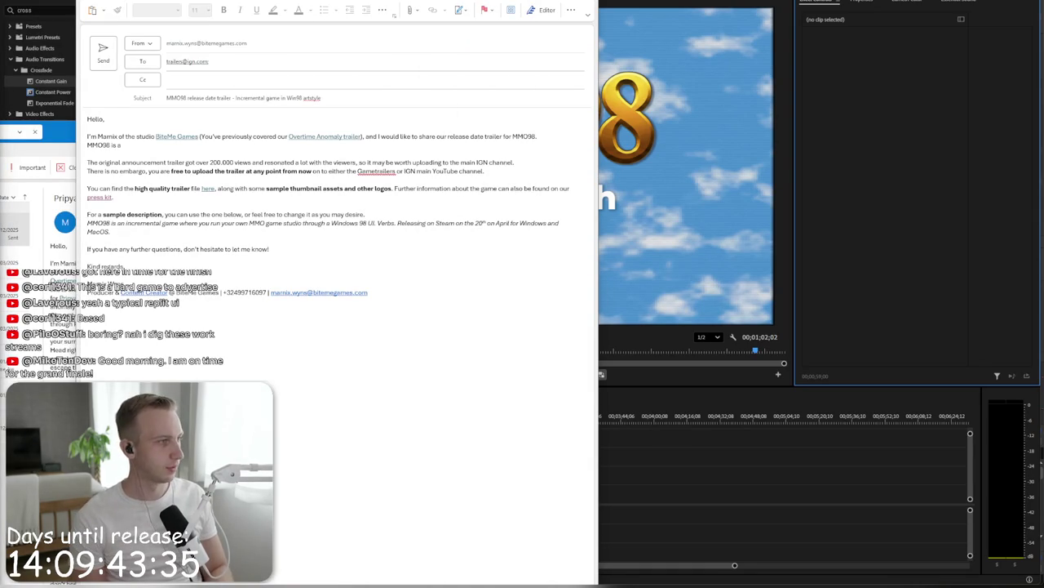
pyautogui.press('super+4')
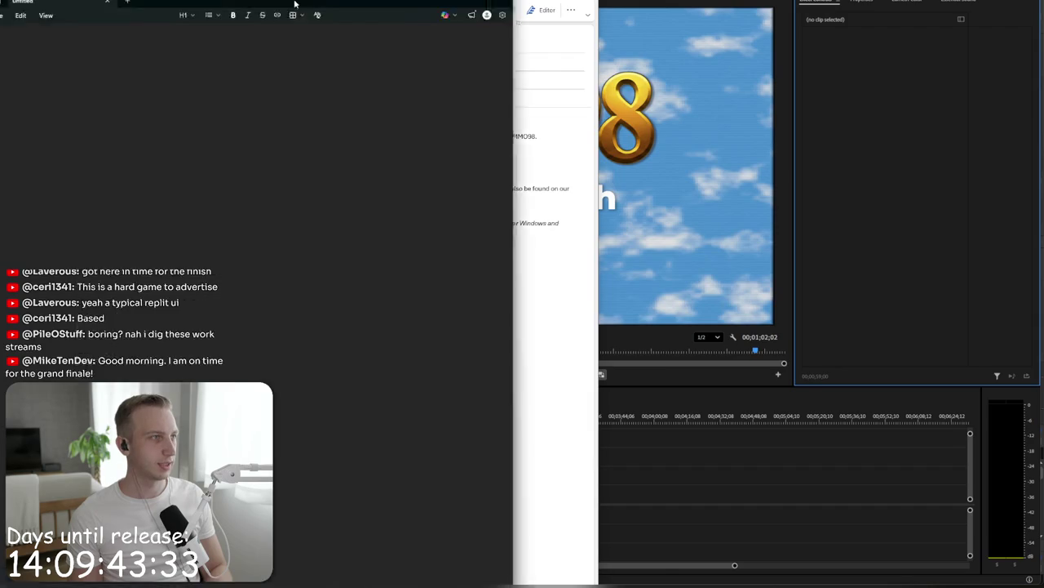
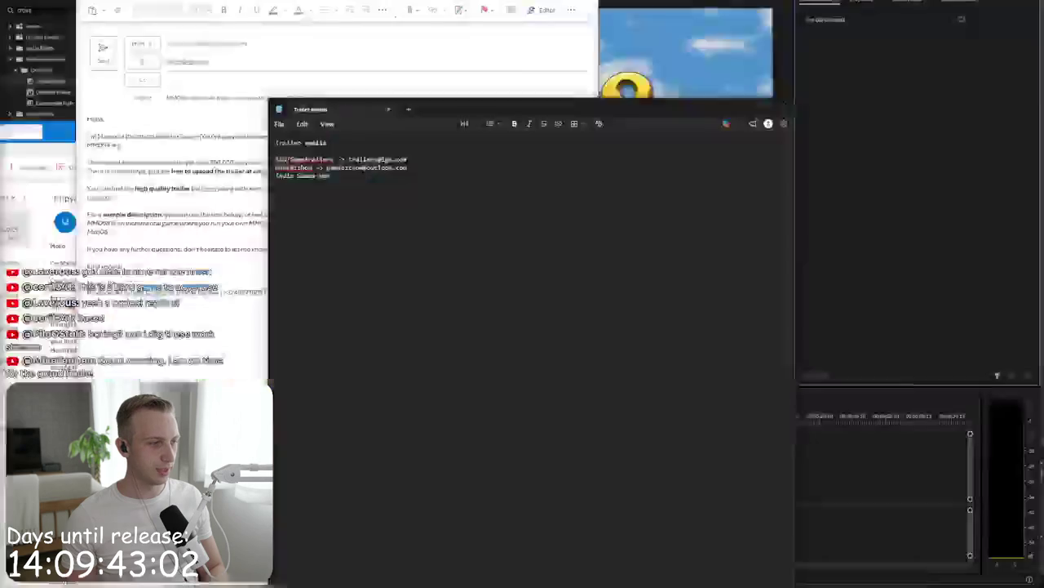
# Browse the uploaded videos on the Indie Games Hub YouTube channel.
pyautogui.hotkey('alt', 'Tab')
pyautogui.click(674, 27)
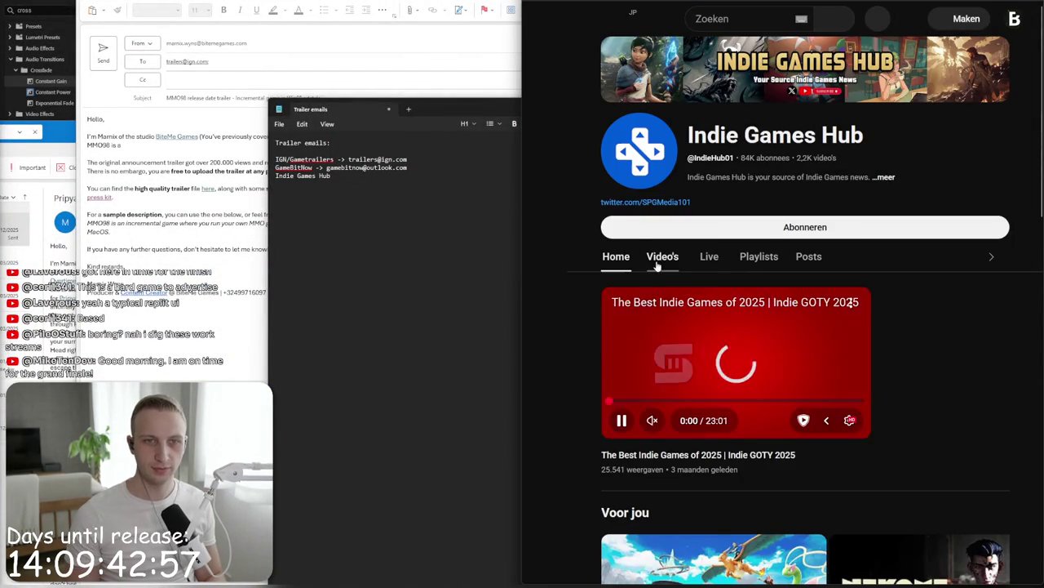
pyautogui.click(657, 261)
pyautogui.scroll(-2, 836, 174)
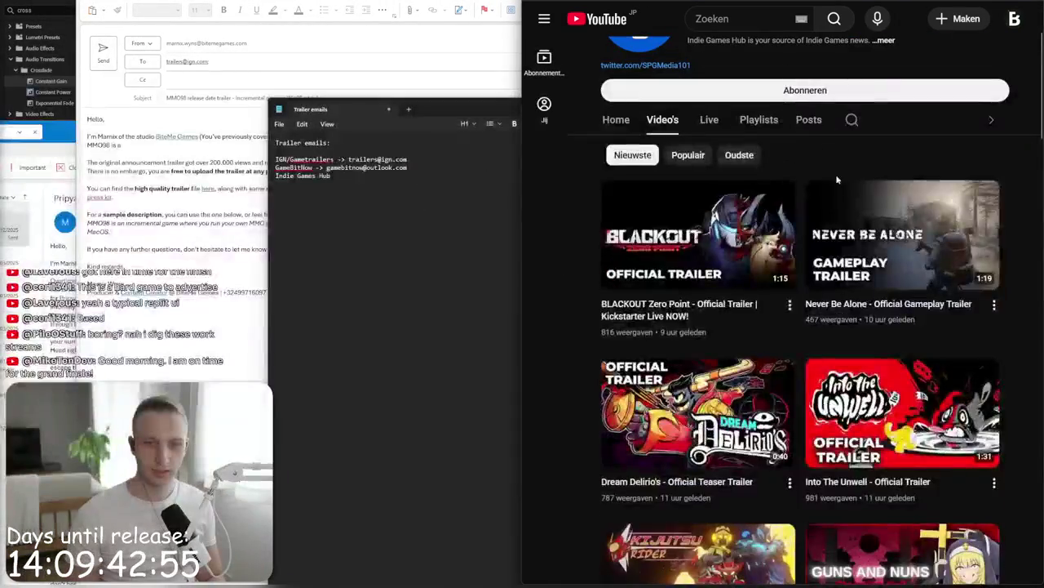
pyautogui.scroll(-3, 837, 178)
pyautogui.scroll(-2, 906, 266)
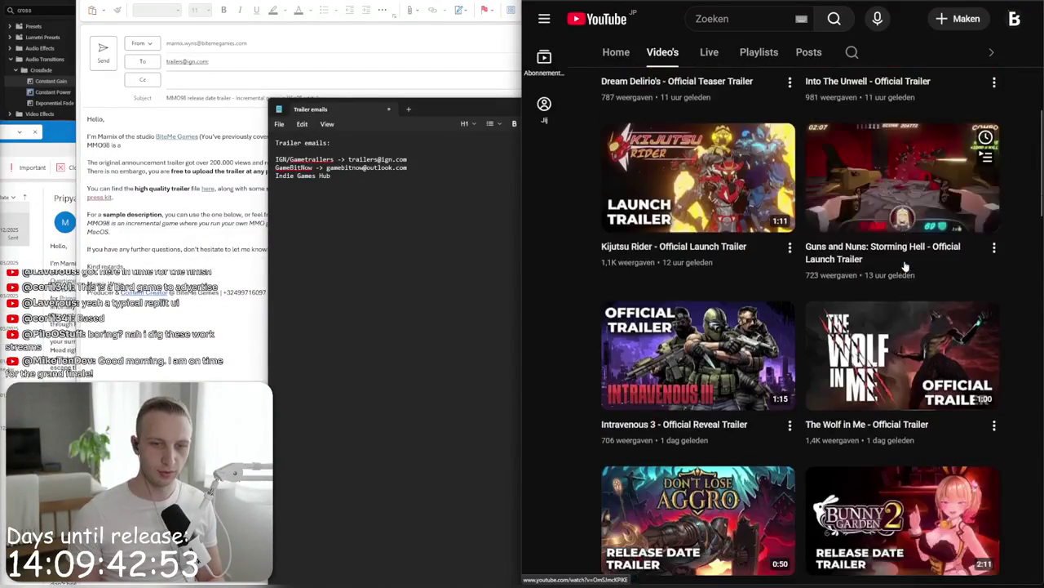
pyautogui.scroll(-1, 905, 266)
pyautogui.scroll(-3, 905, 266)
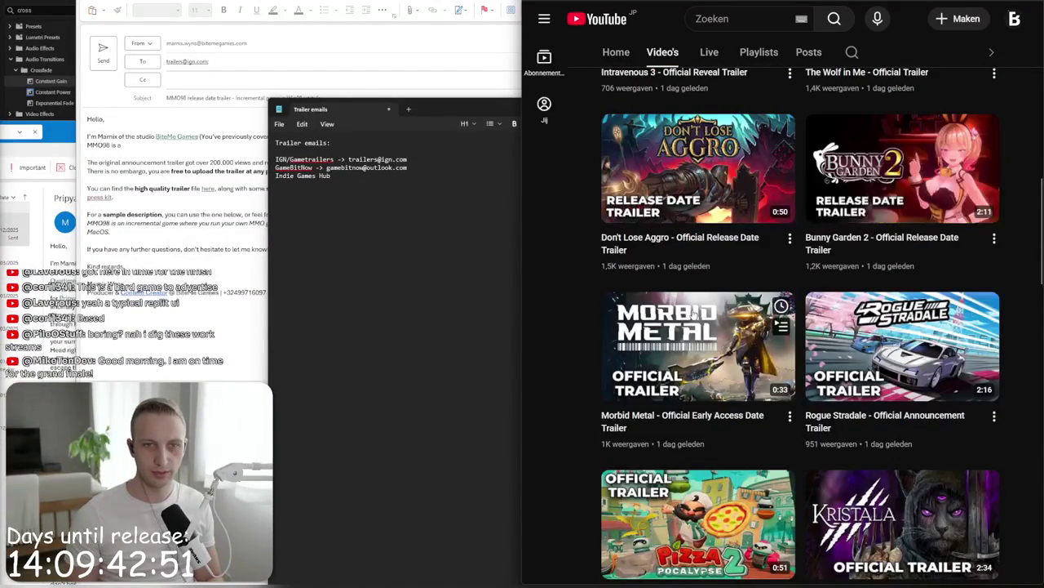
pyautogui.scroll(-2, 572, 295)
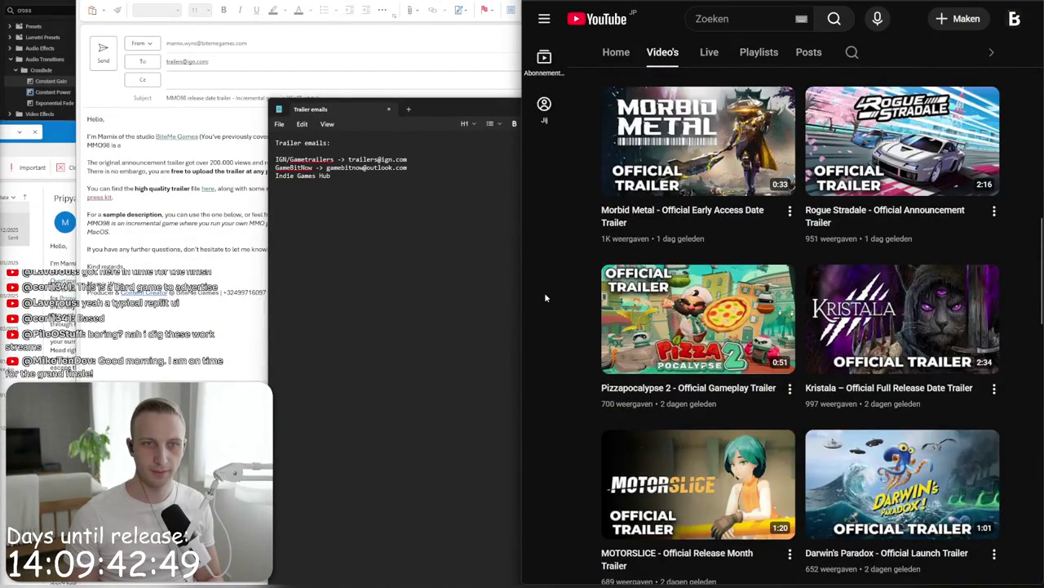
pyautogui.scroll(-2, 545, 296)
pyautogui.scroll(10, 562, 320)
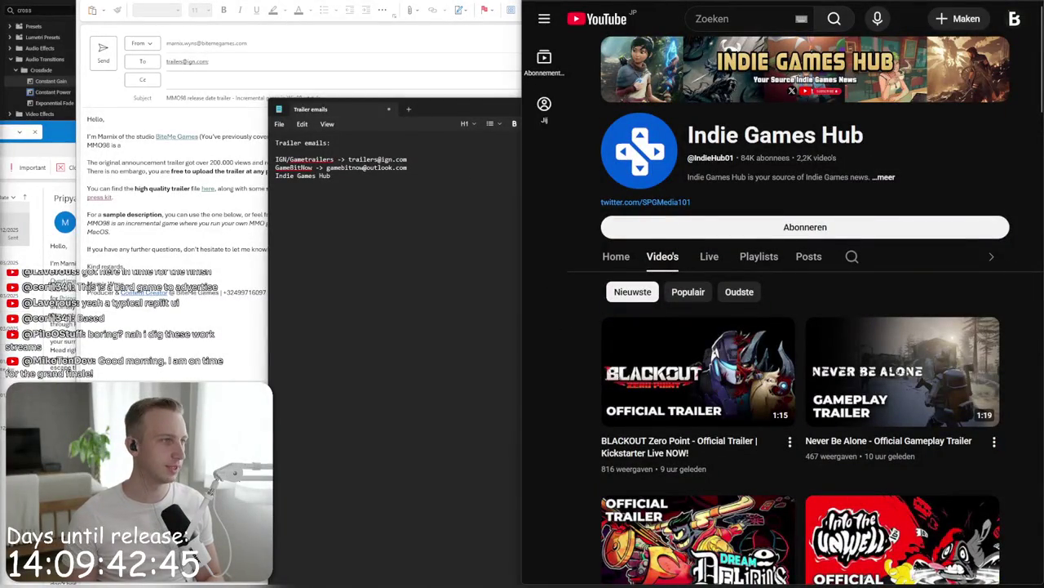
# Paste Indie Games Hub's contact e-mail into the trailer-emails note and add blank lines.
pyautogui.click(392, 179)
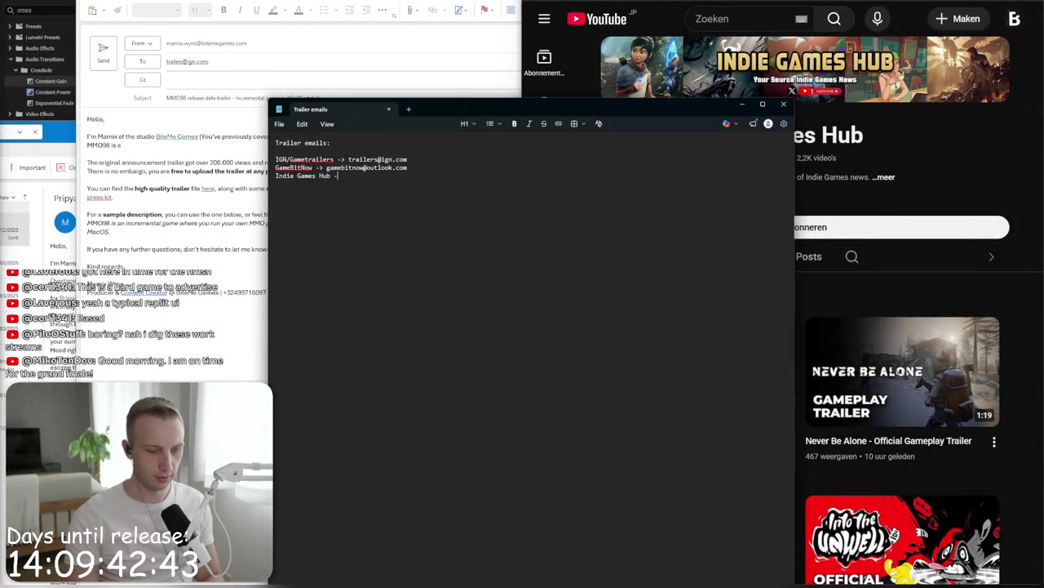
pyautogui.write('>')
pyautogui.hotkey('ctrl', 'v')
pyautogui.press('Return')
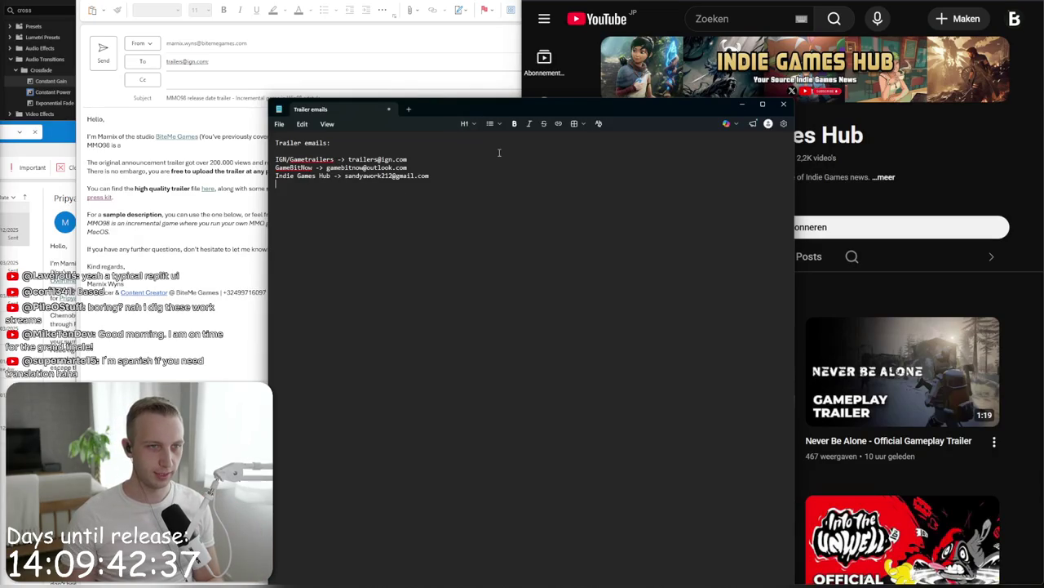
pyautogui.press('Return')
pyautogui.write('gamespot')
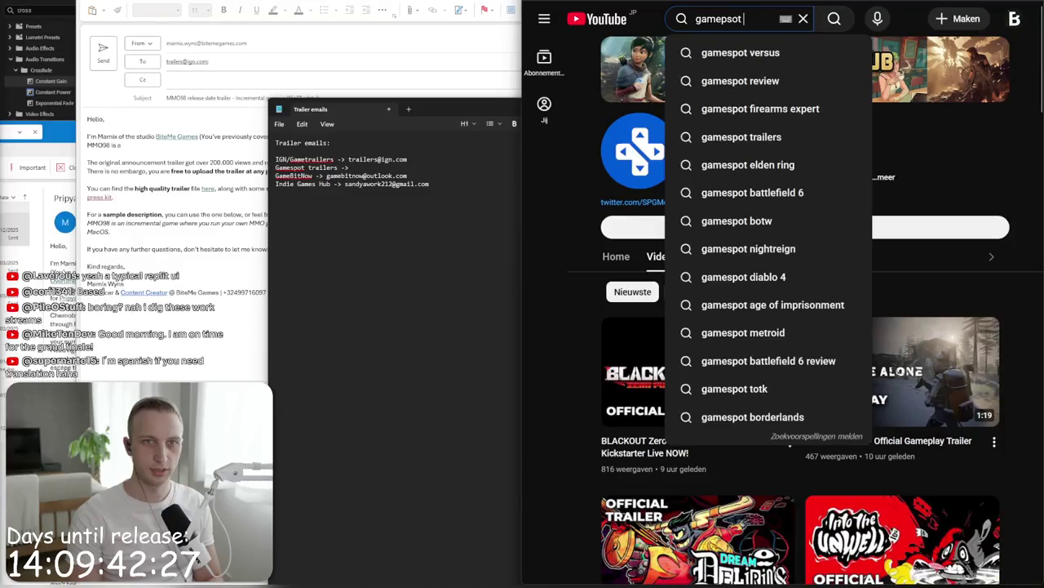
# Search YouTube for 'gamespot trailers', open the GameSpot Trailers channel and check its contact address.
pyautogui.press('Down')
pyautogui.press('Up')
pyautogui.write('trail')
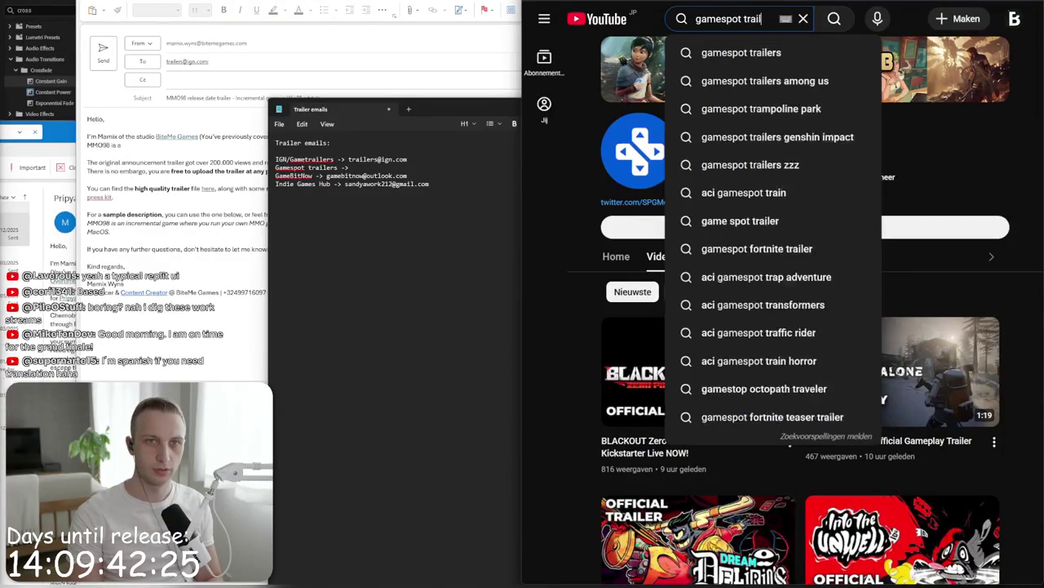
pyautogui.write('ers')
pyautogui.press('Return')
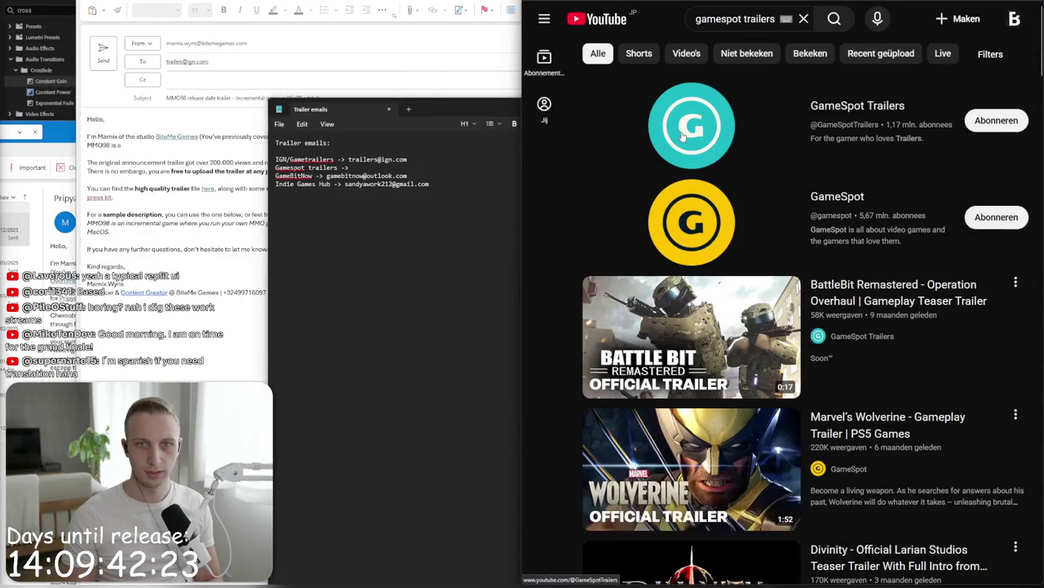
pyautogui.click(896, 135)
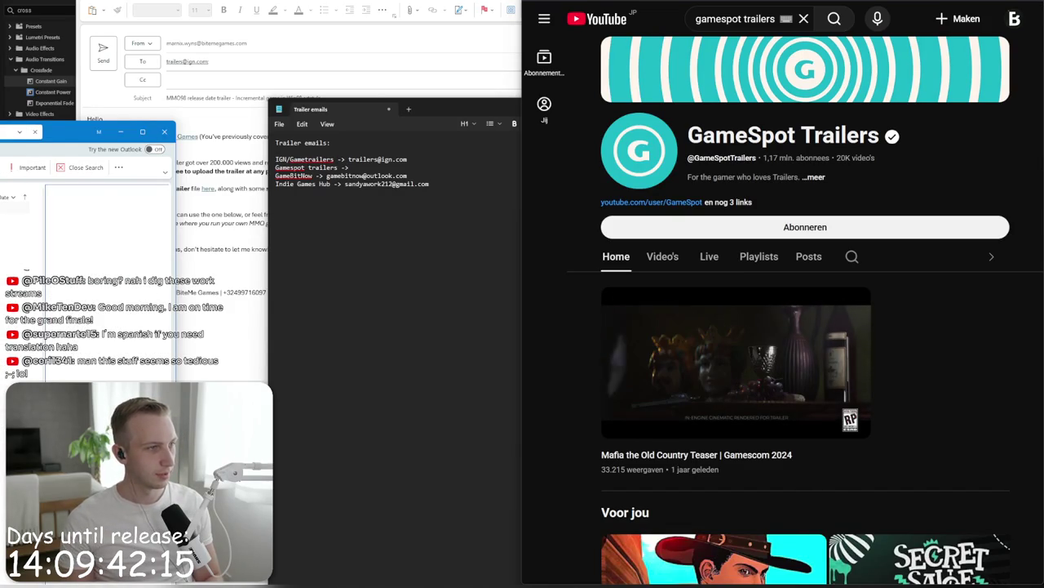
pyautogui.click(96, 228)
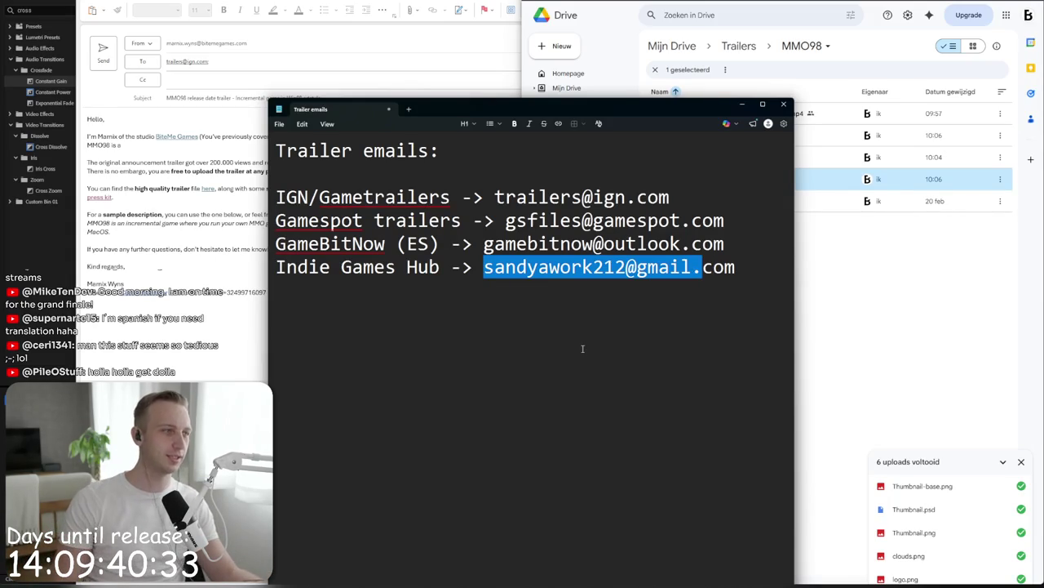
pyautogui.click(177, 284)
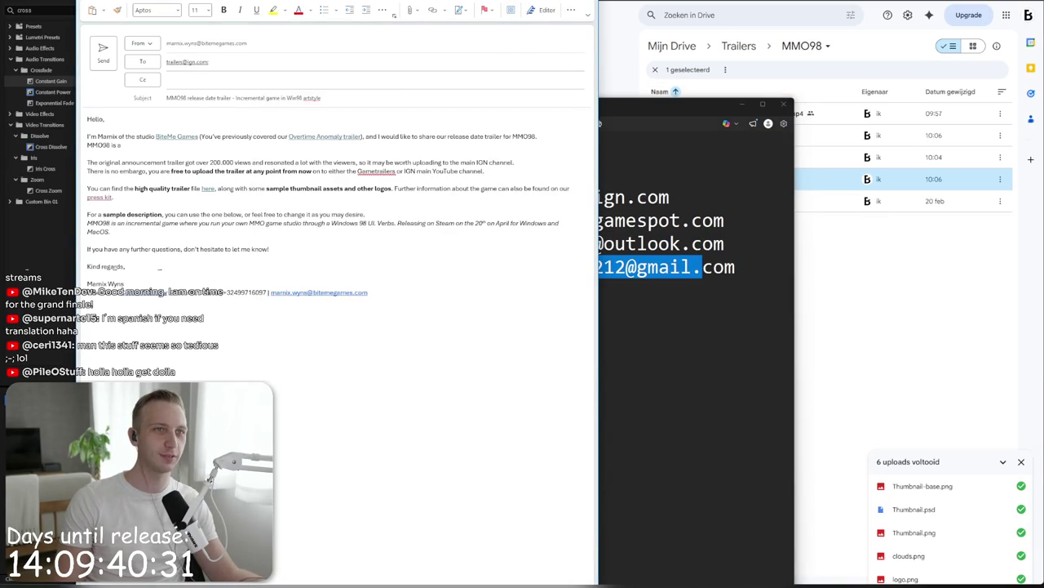
# Add 'releasing on Steam April 20th 2026' after MMO98 in the draft's opening sentence.
pyautogui.moveTo(379, 2)
pyautogui.mouseDown()
pyautogui.moveTo(602, 7)
pyautogui.moveTo(608, 30)
pyautogui.mouseUp()
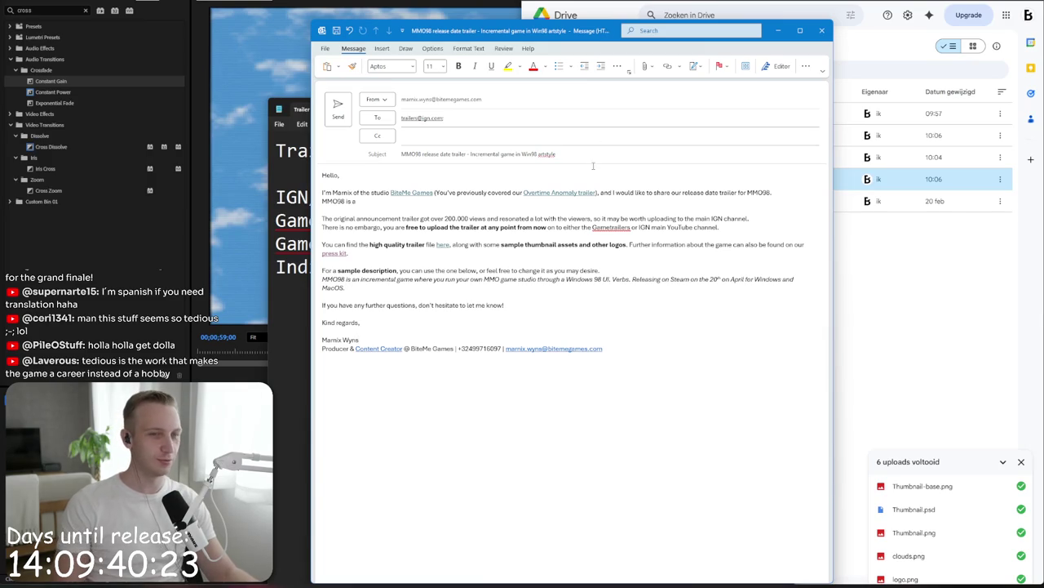
pyautogui.moveTo(593, 173); pyautogui.dragTo(727, 327)
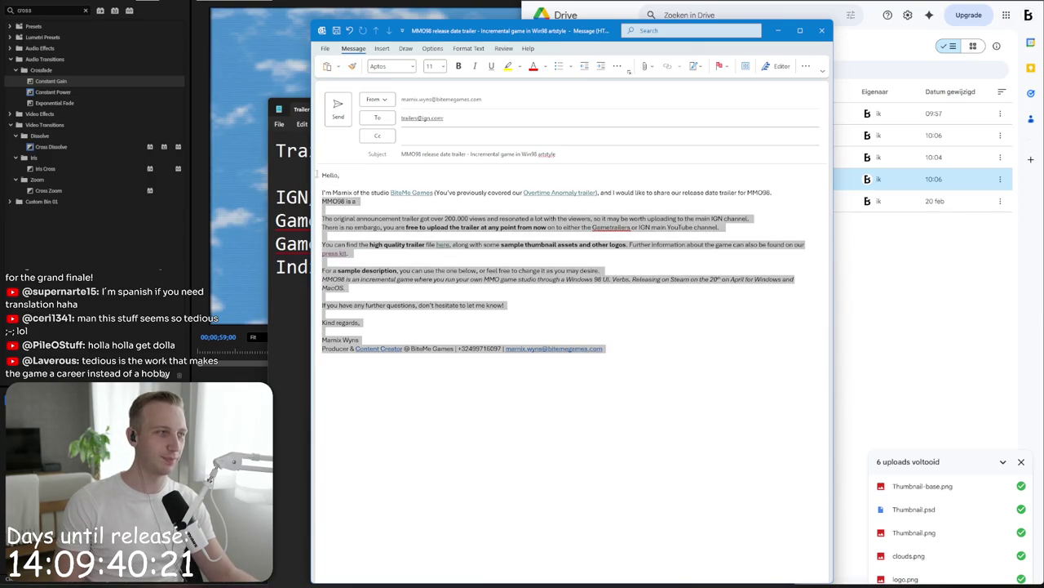
pyautogui.moveTo(608, 351); pyautogui.dragTo(721, 125)
pyautogui.moveTo(767, 39); pyautogui.dragTo(670, 33)
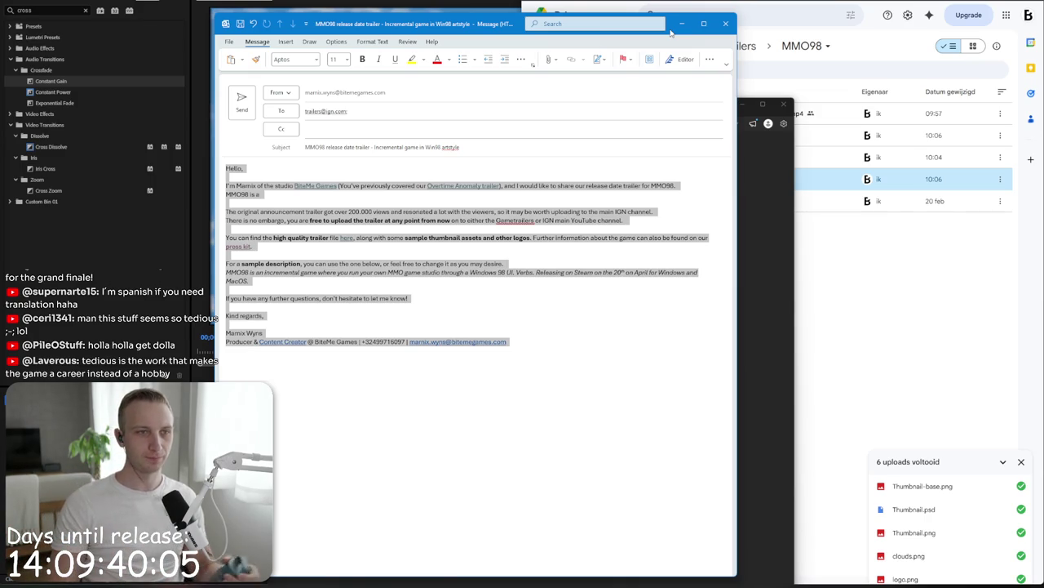
pyautogui.click(676, 185)
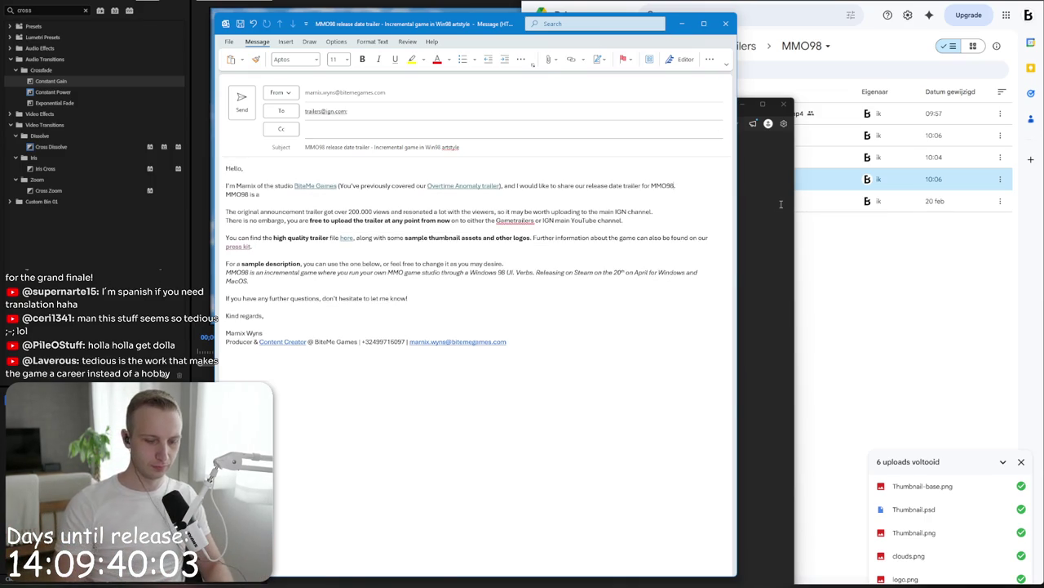
pyautogui.write(', releasing April 20th')
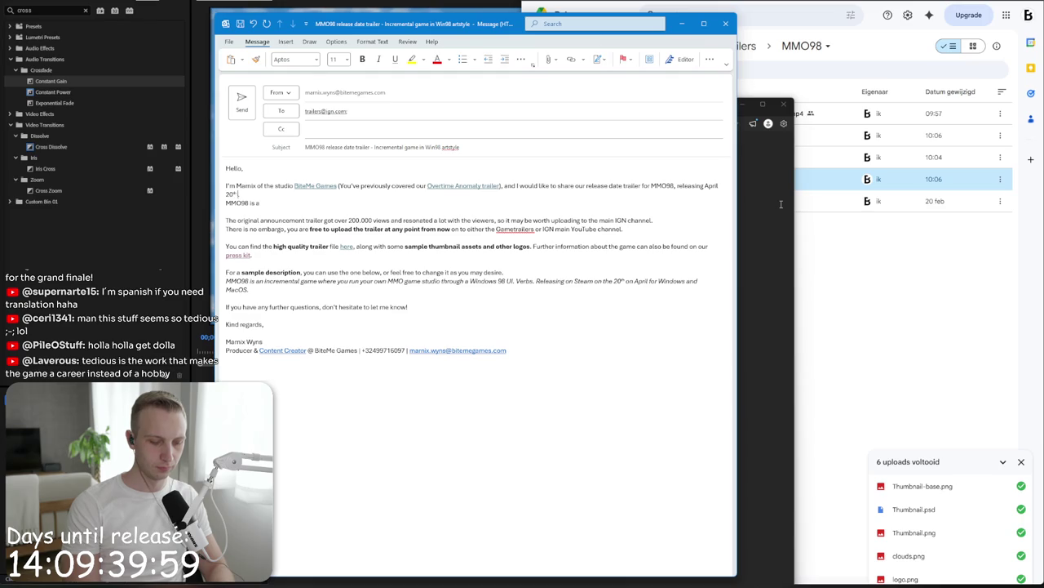
pyautogui.write('6.')
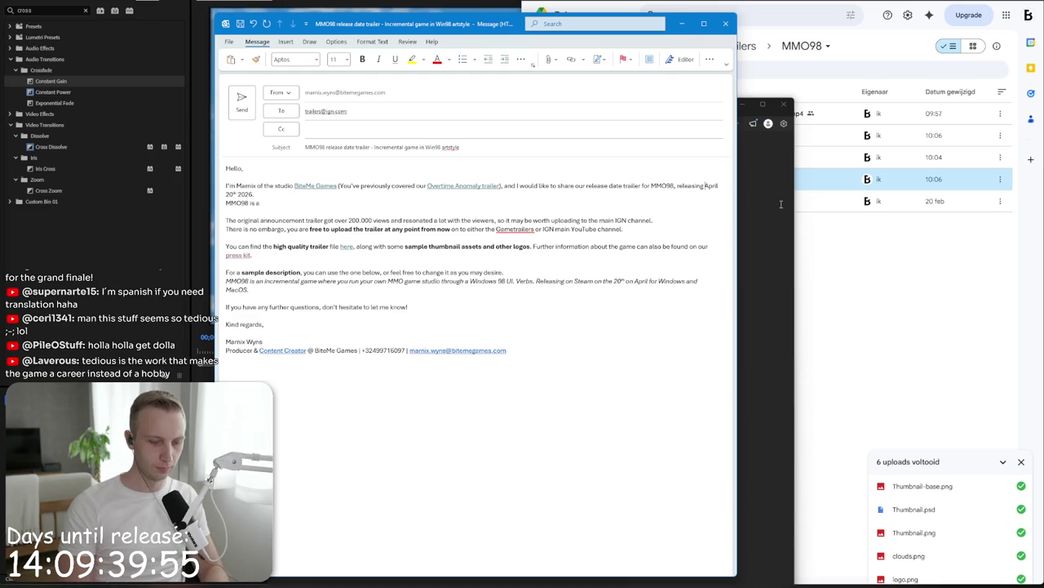
pyautogui.click(327, 206)
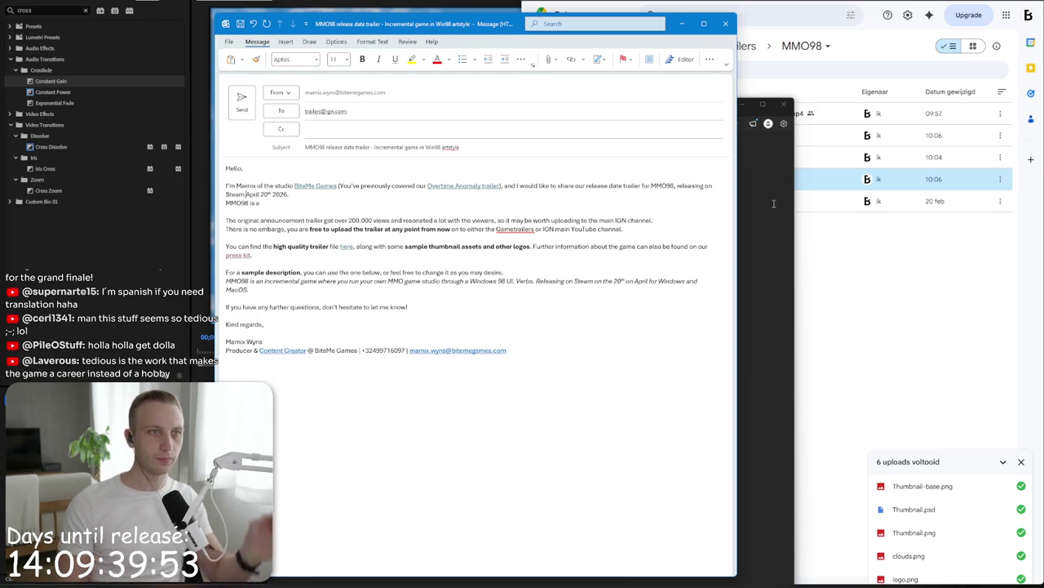
# Reword the sample description to '…resolve issues as they arise, and develop hit sequels to keep your fanbase happy.'.
pyautogui.press('Left')
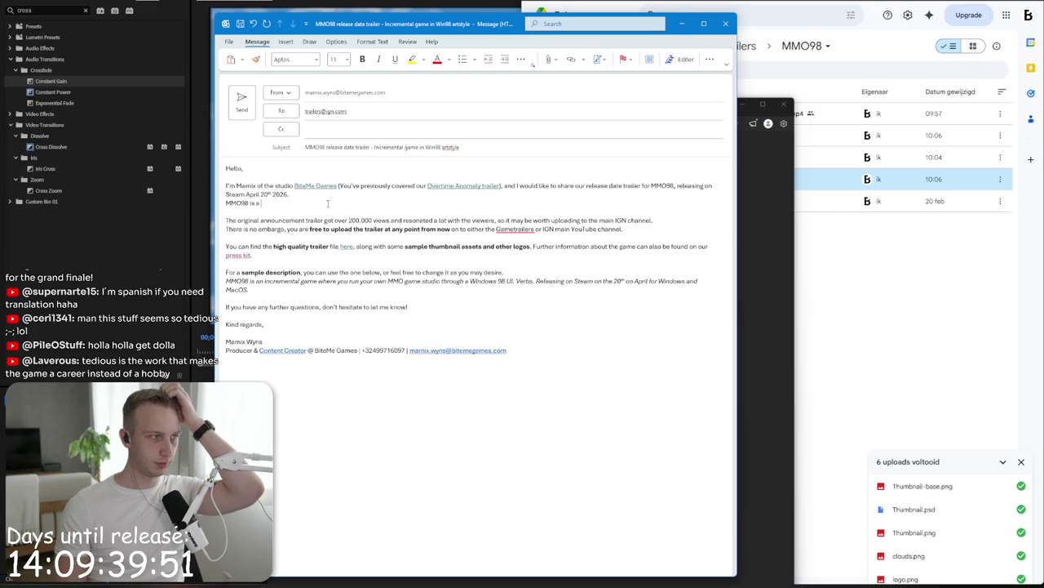
pyautogui.doubleClick(524, 281)
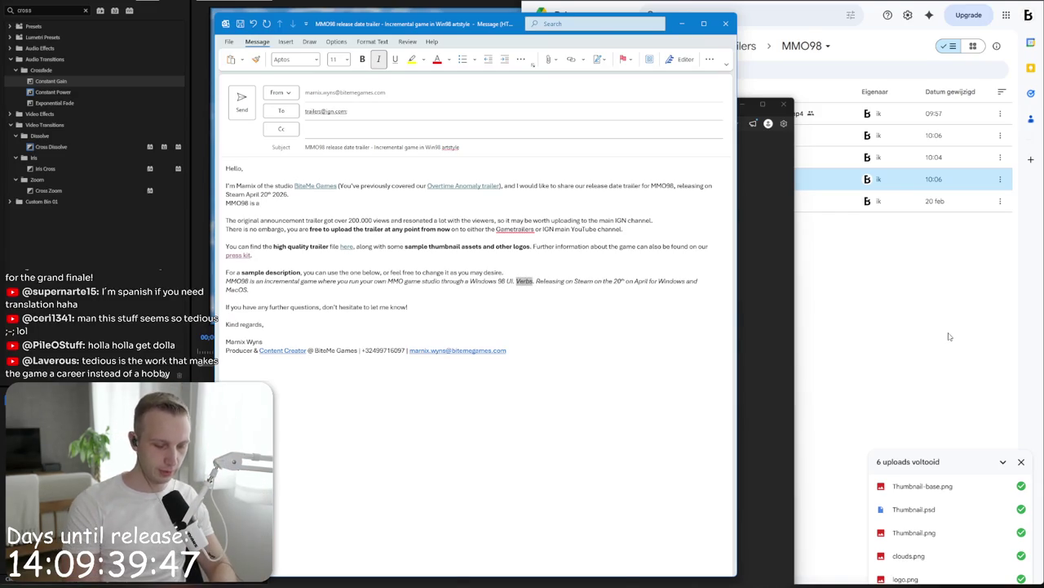
pyautogui.write('Manage your')
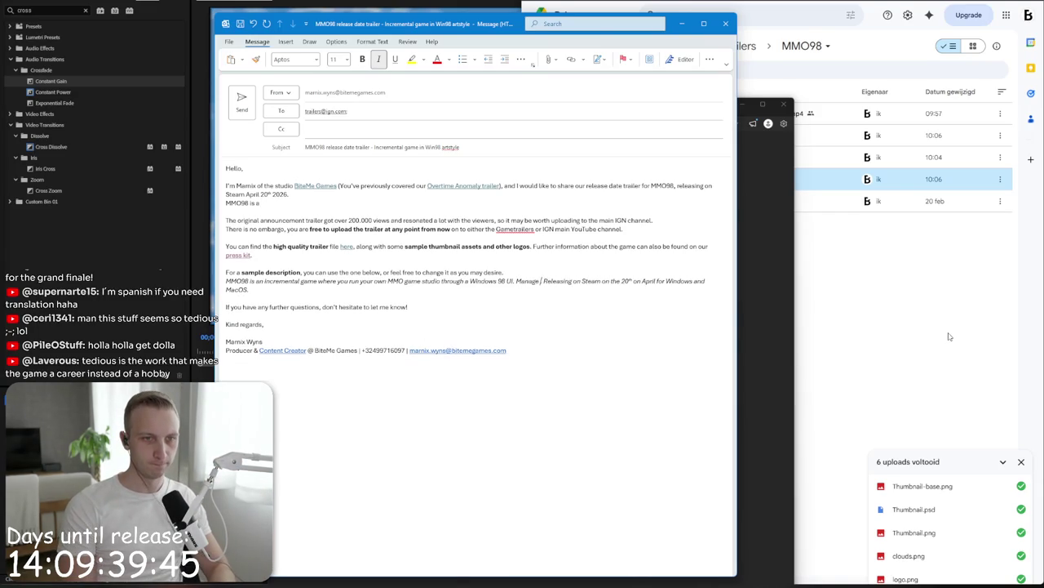
pyautogui.write(' server infrastructure, ')
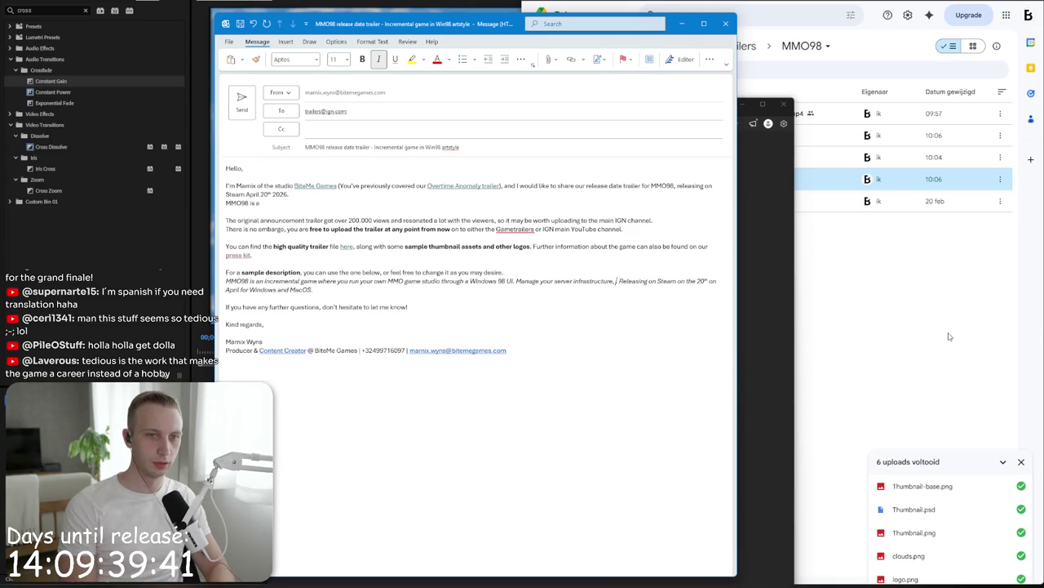
pyautogui.write('squash')
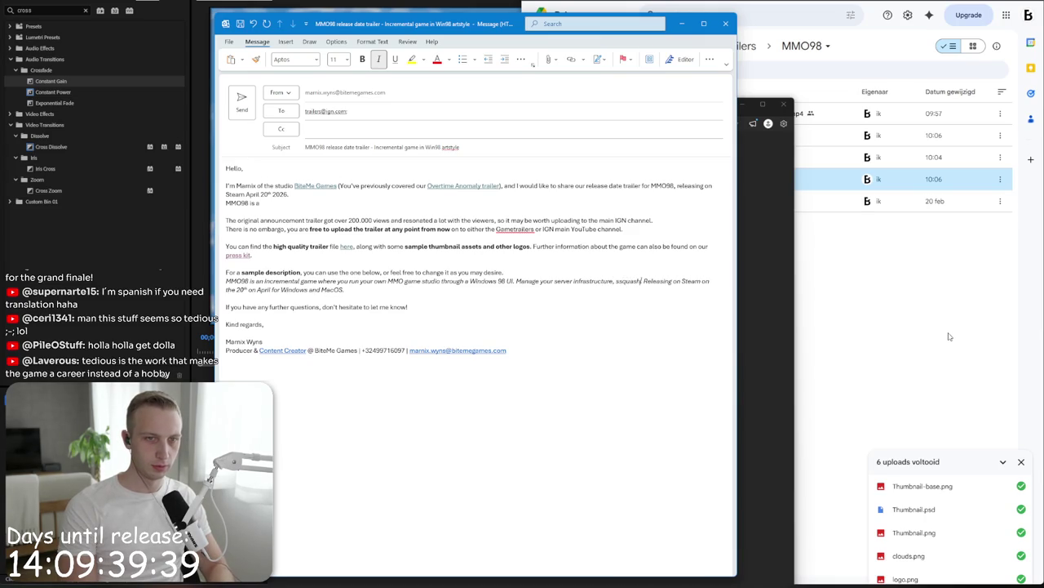
pyautogui.press('BackSpace')
pyautogui.press('BackSpace')
pyautogui.press('BackSpace')
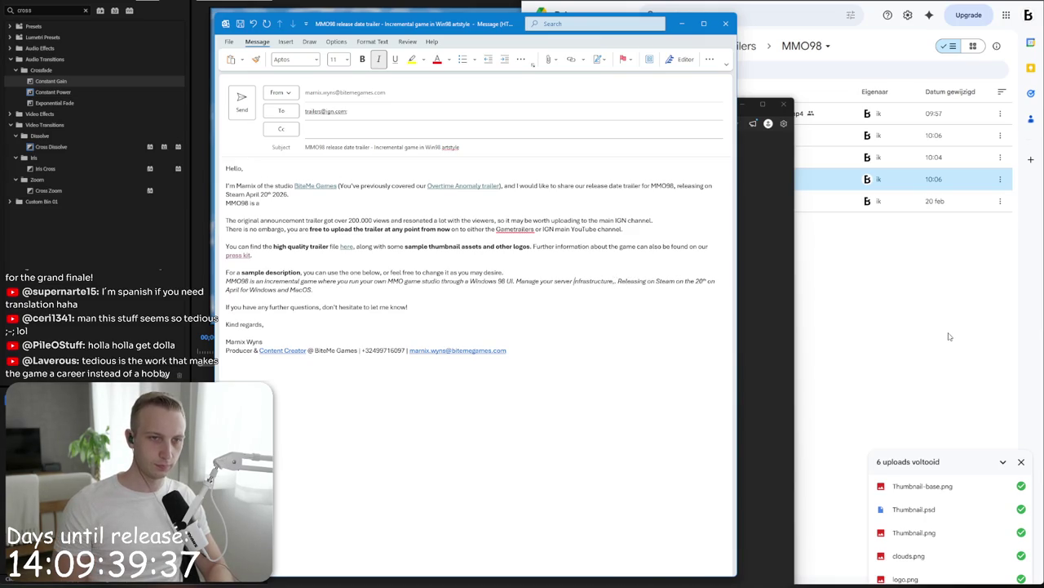
pyautogui.hotkey('ctrl', 'BackSpace')
pyautogui.write('Expand ')
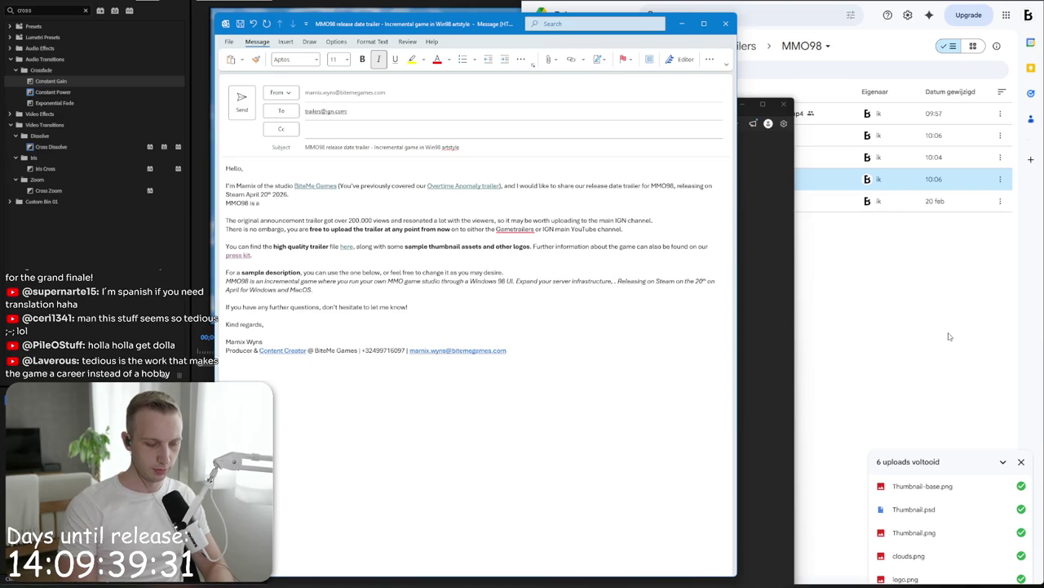
pyautogui.write('upgrade')
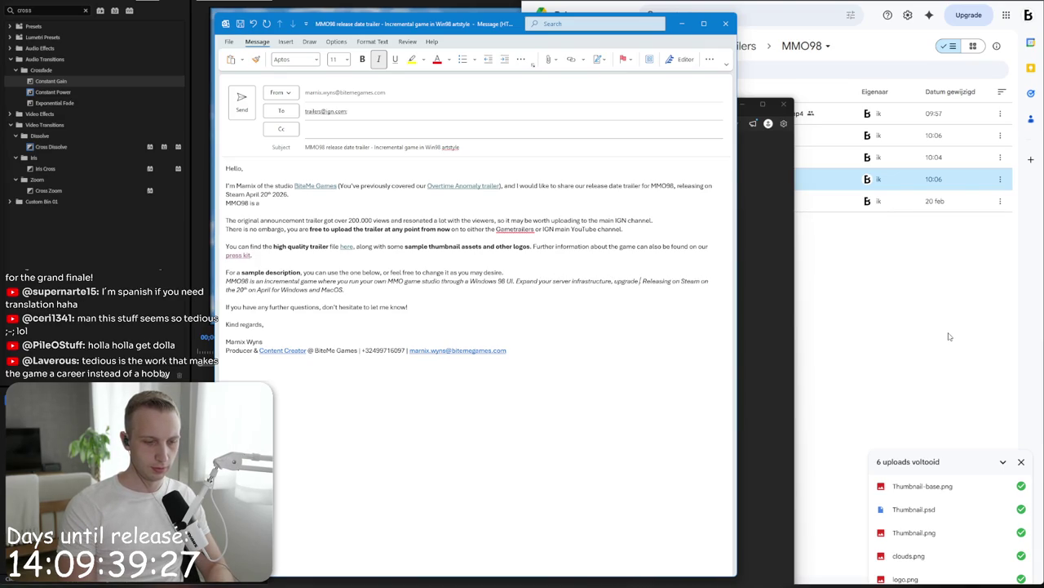
pyautogui.write(' your stu and')
pyautogui.hotkey('ctrl', 'BackSpace')
pyautogui.hotkey('ctrl', 'BackSpace')
pyautogui.hotkey('ctrl', 'BackSpace')
pyautogui.hotkey('ctrl', 'BackSpace')
pyautogui.write('de')
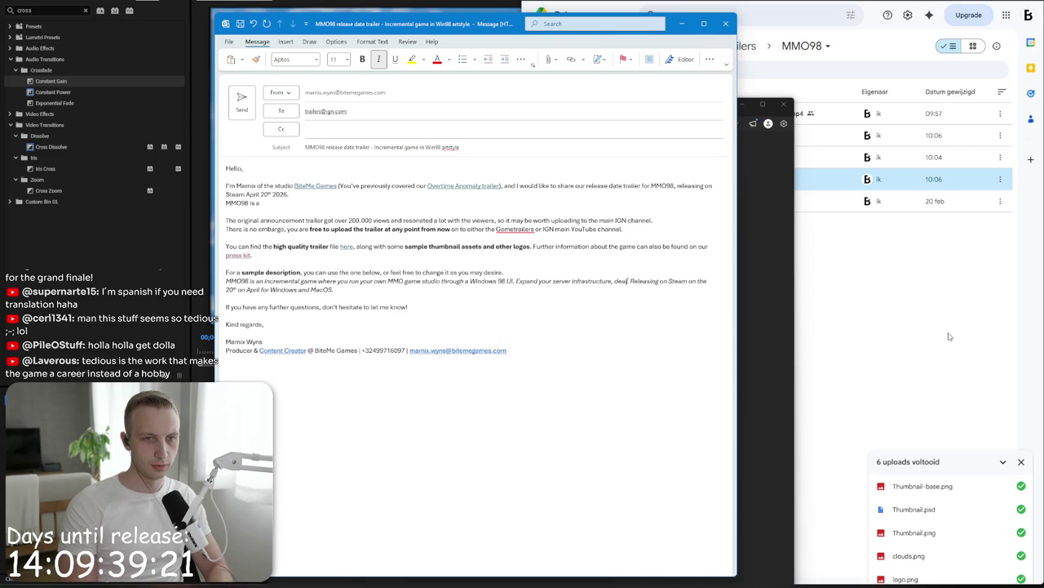
pyautogui.write('al')
pyautogui.hotkey('ctrl', 'BackSpace')
pyautogui.write('resolve issues as they arise, and d')
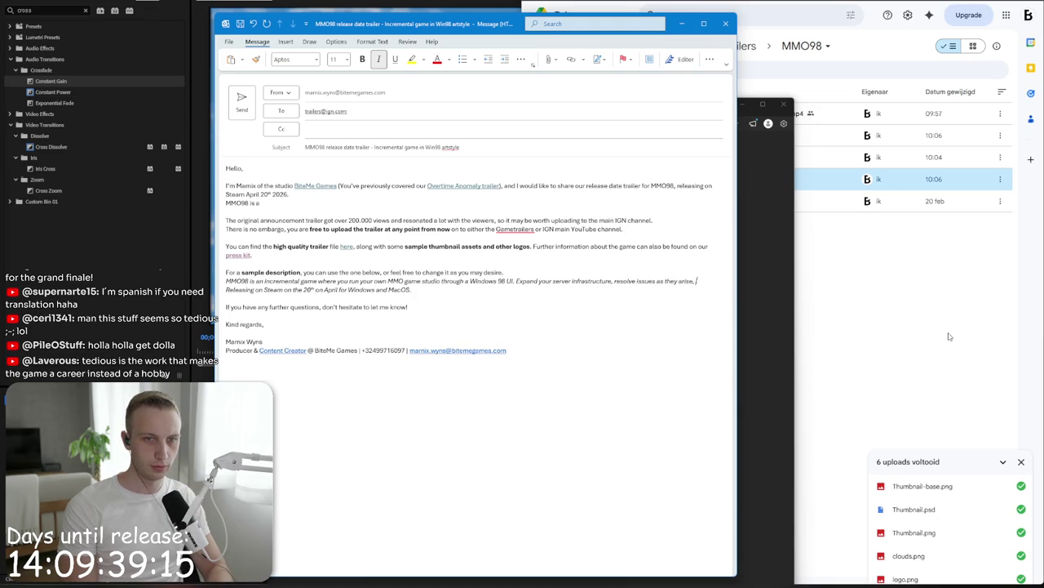
pyautogui.write('evelop hit sequels to keep your au')
pyautogui.press('BackSpace')
pyautogui.press('BackSpace')
pyautogui.write('fanbase. ')
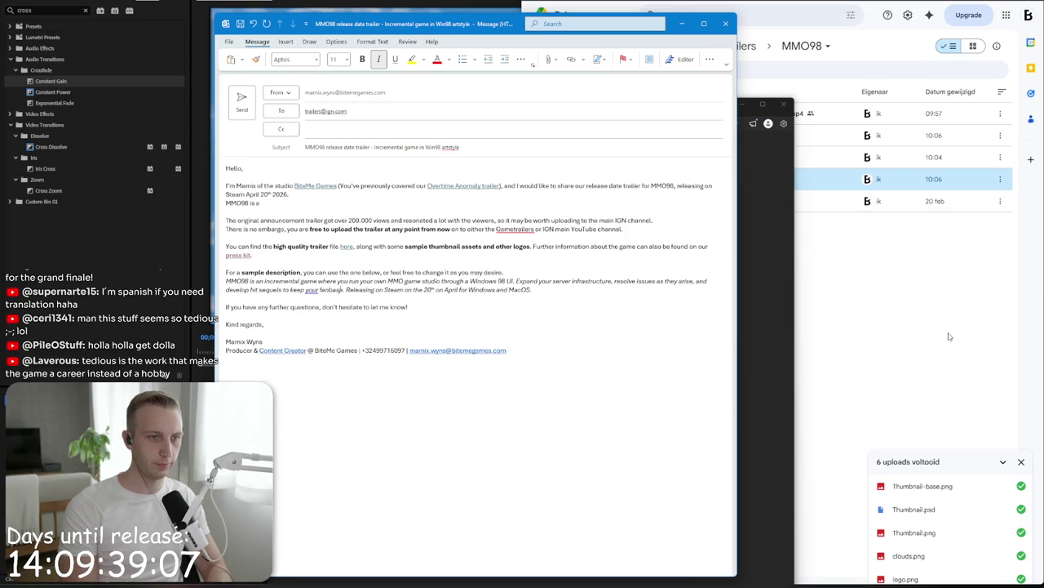
pyautogui.write('s happy.')
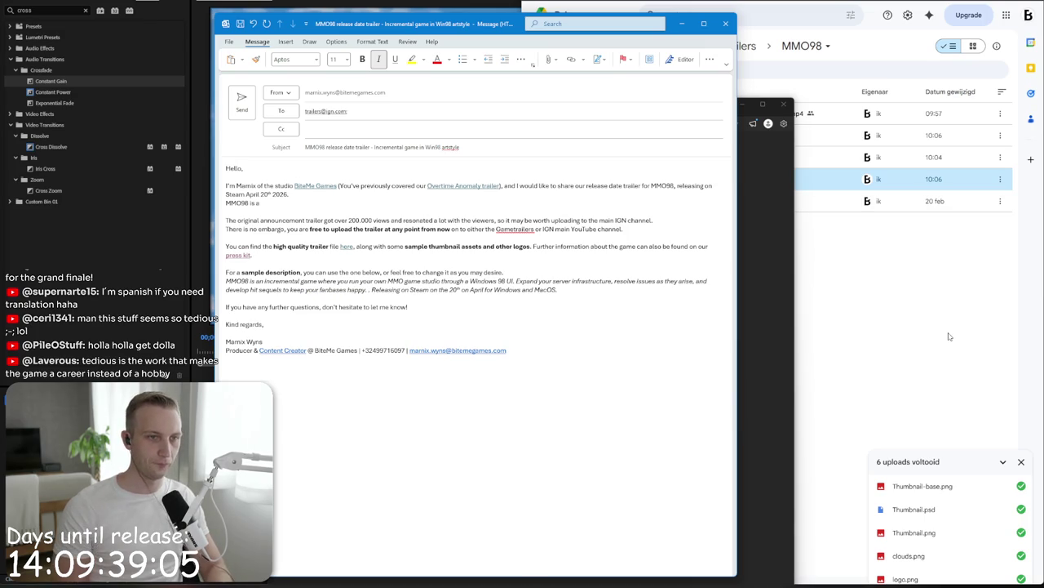
pyautogui.press('BackSpace')
pyautogui.press('BackSpace')
pyautogui.press('BackSpace')
# Remove the unfinished 'MMO98 is a' line, undoing an accidental yellow highlight.
pyautogui.moveTo(674, 290); pyautogui.dragTo(506, 272)
pyautogui.click(507, 272)
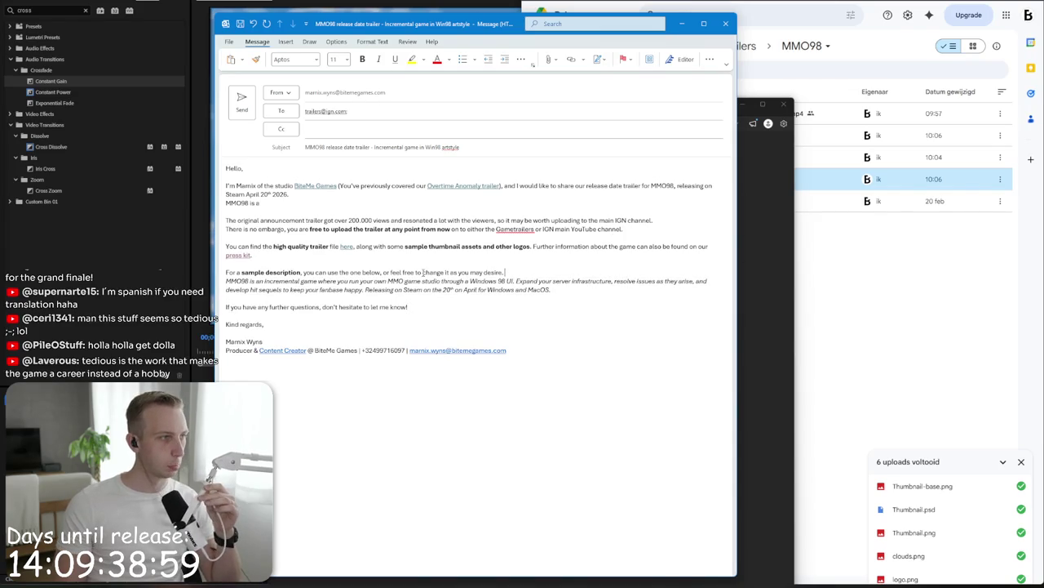
pyautogui.moveTo(254, 255)
pyautogui.mouseDown()
pyautogui.moveTo(275, 247)
pyautogui.moveTo(245, 217)
pyautogui.mouseUp()
pyautogui.click(245, 247)
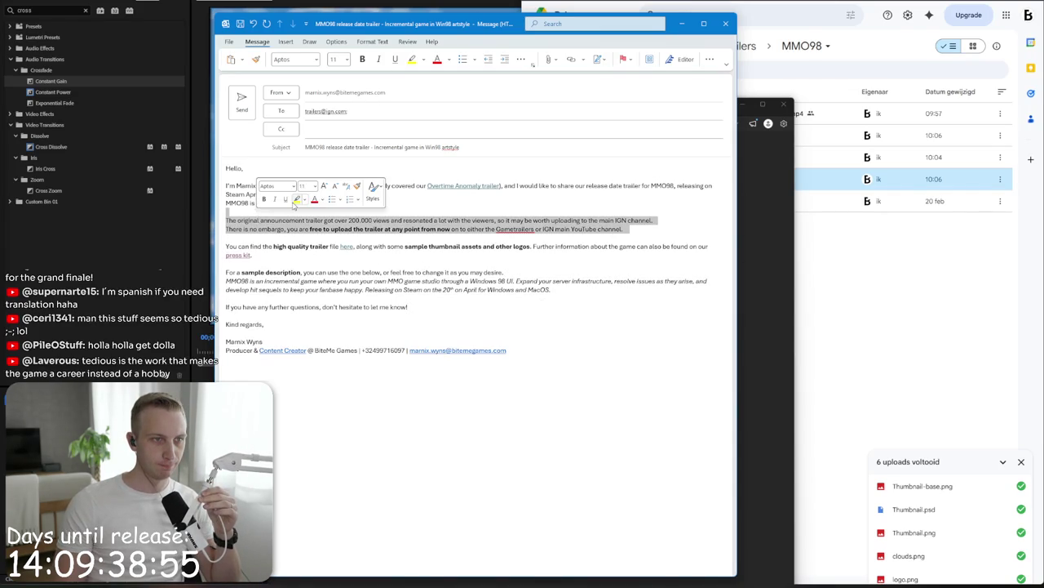
pyautogui.click(296, 199)
pyautogui.hotkey('ctrl', 'z')
pyautogui.click(274, 196)
pyautogui.write('n')
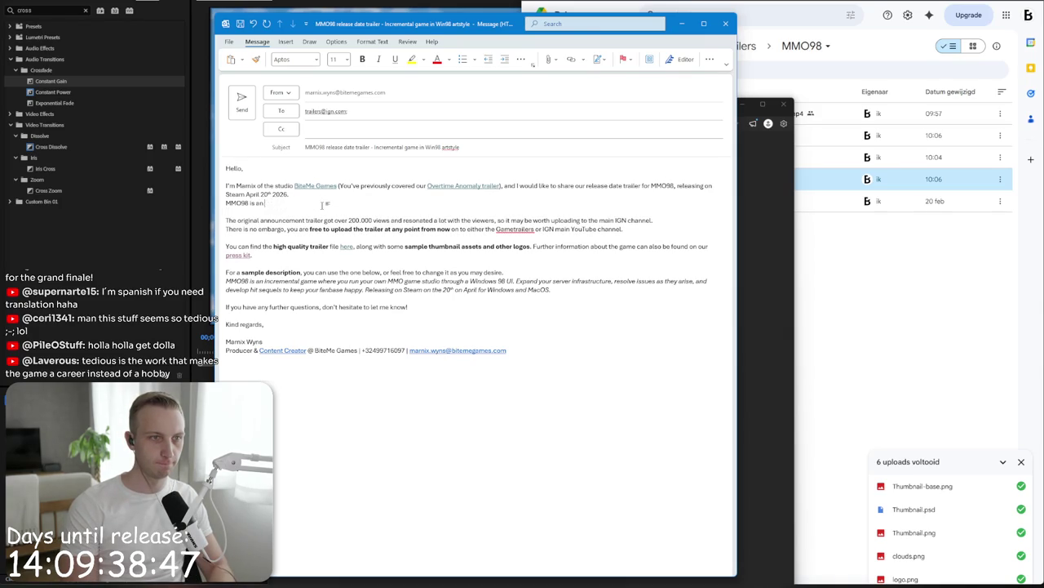
pyautogui.press('BackSpace')
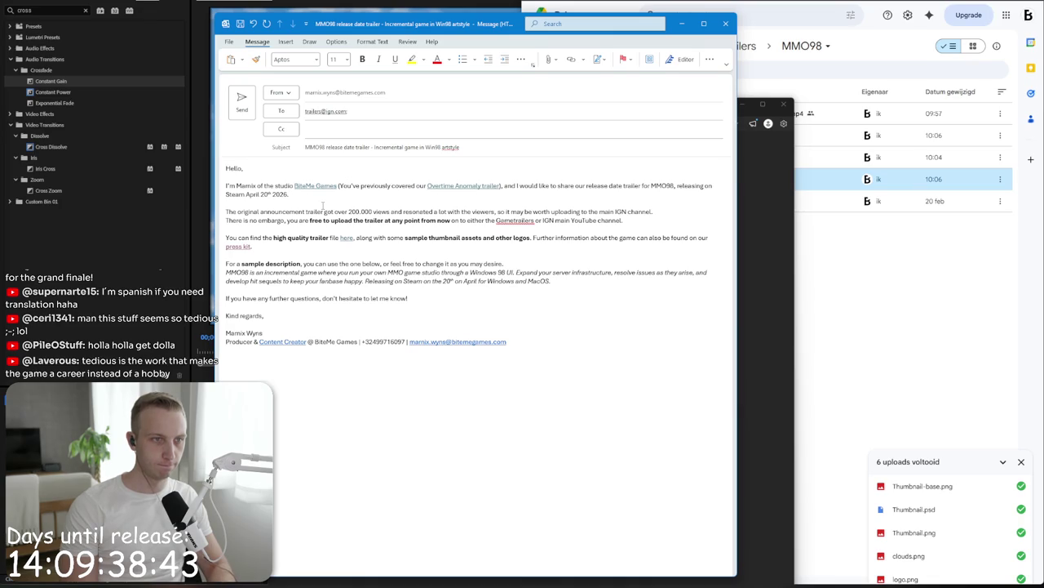
# Paste the pitch sentence under the release date, changing 'run' to 'manage and expand' and adding a period.
pyautogui.press('Return')
pyautogui.write('M')
pyautogui.write('8 is an i')
pyautogui.write('ntal game.')
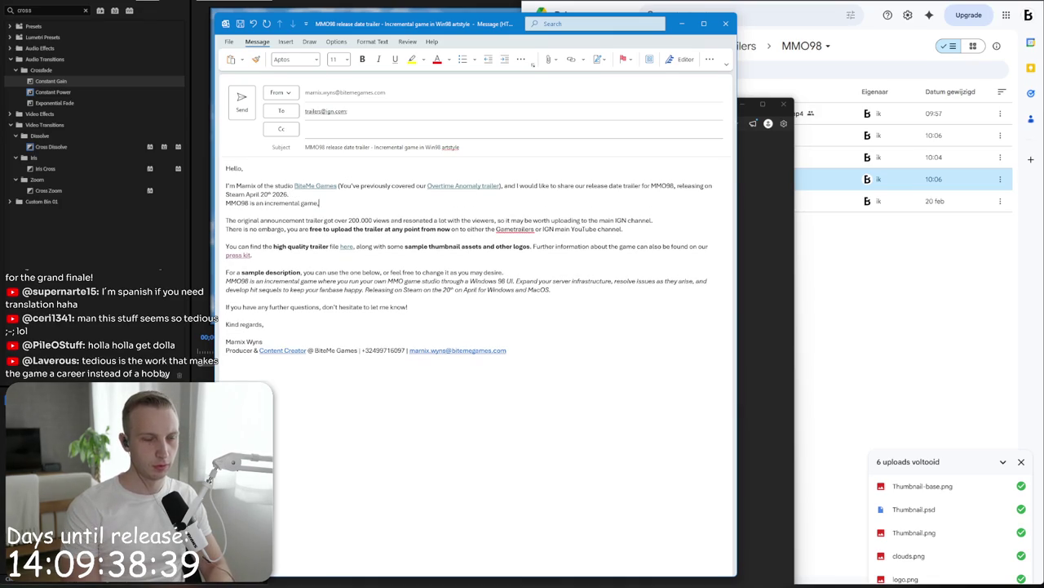
pyautogui.write('ere y')
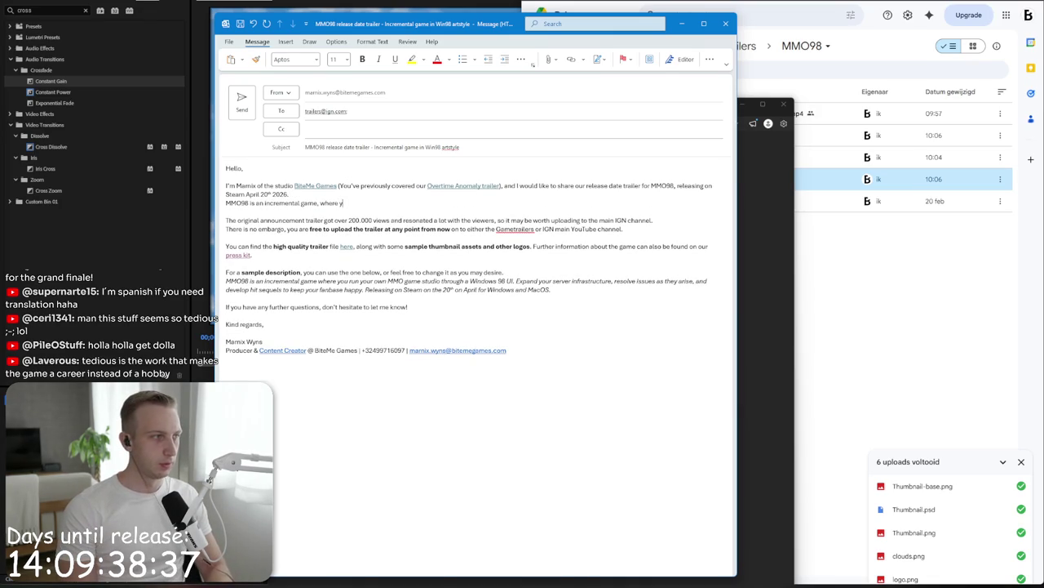
pyautogui.write(' inspired')
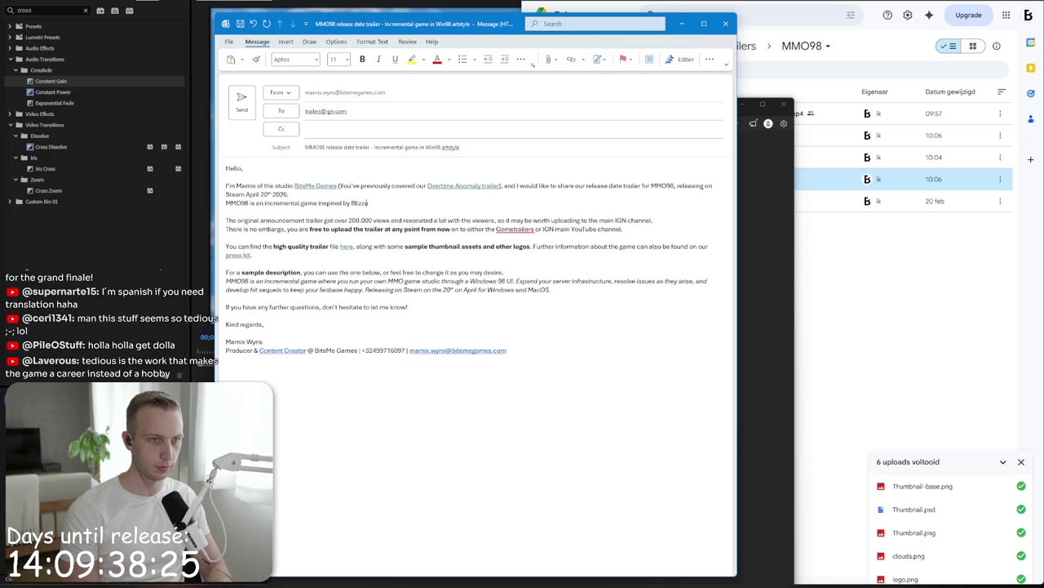
pyautogui.press('BackSpace')
pyautogui.press('BackSpace')
pyautogui.press('BackSpace')
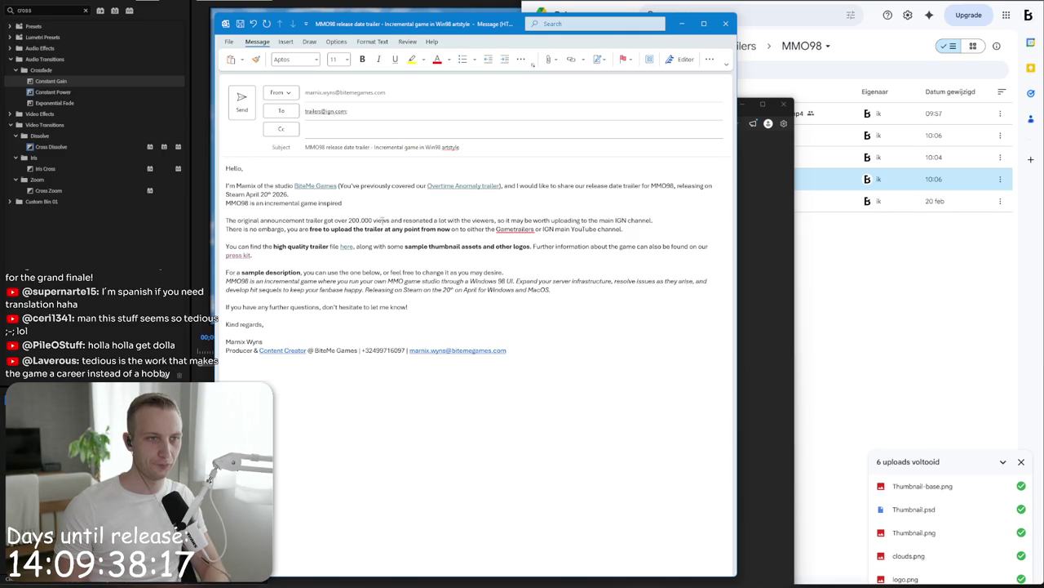
pyautogui.moveTo(515, 281); pyautogui.dragTo(226, 281)
pyautogui.hotkey('ctrl', 'c')
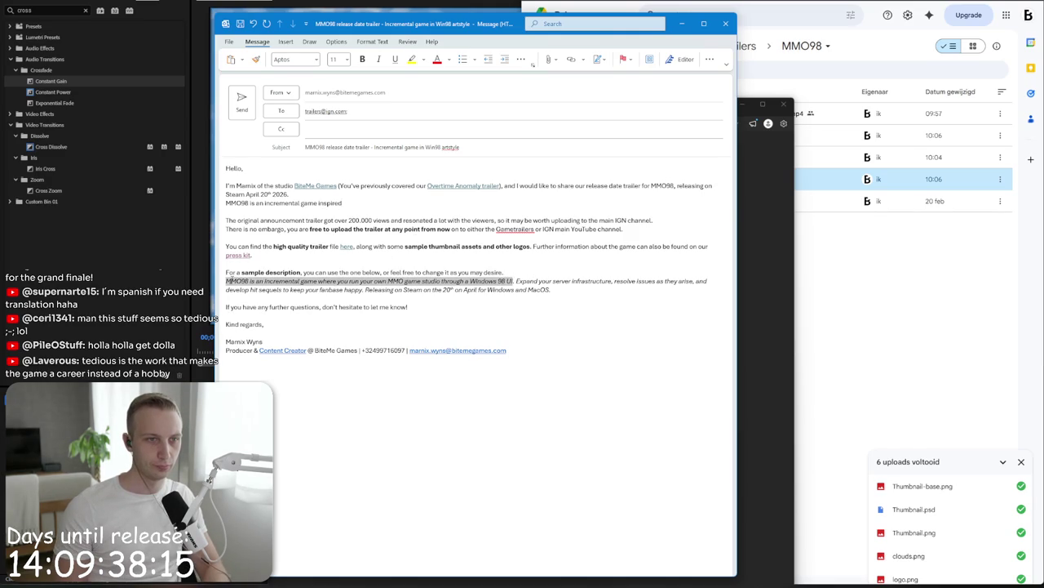
pyautogui.tripleClick(367, 203)
pyautogui.hotkey('ctrl', 'v')
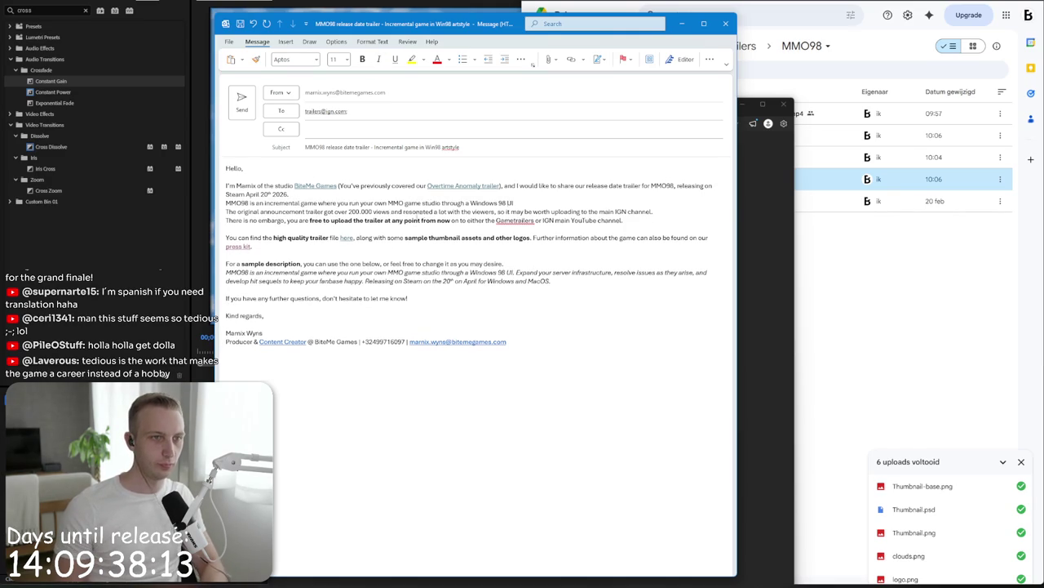
pyautogui.press('Return')
pyautogui.write('.')
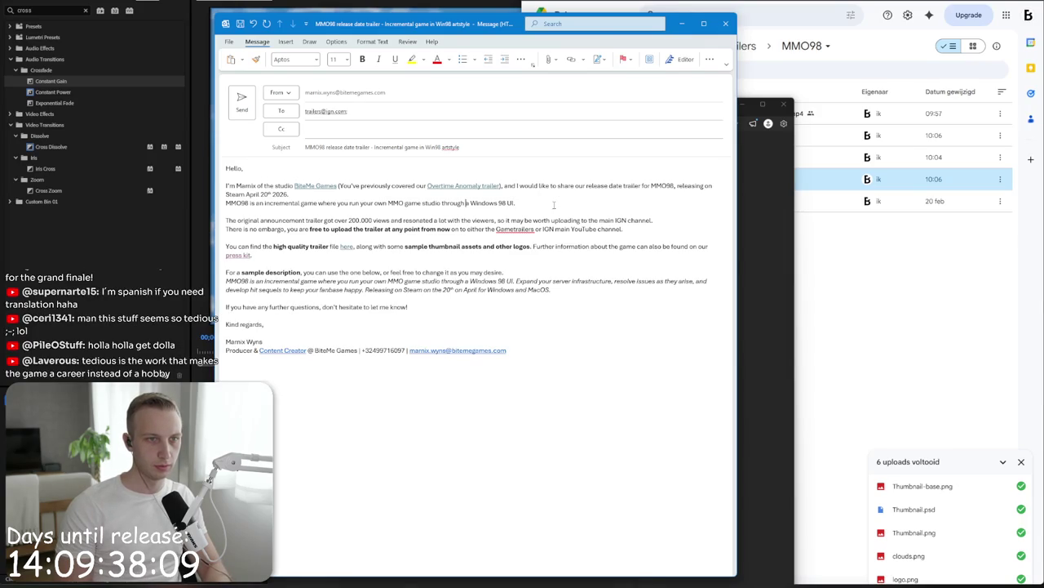
pyautogui.press('BackSpace')
pyautogui.press('BackSpace')
pyautogui.press('BackSpace')
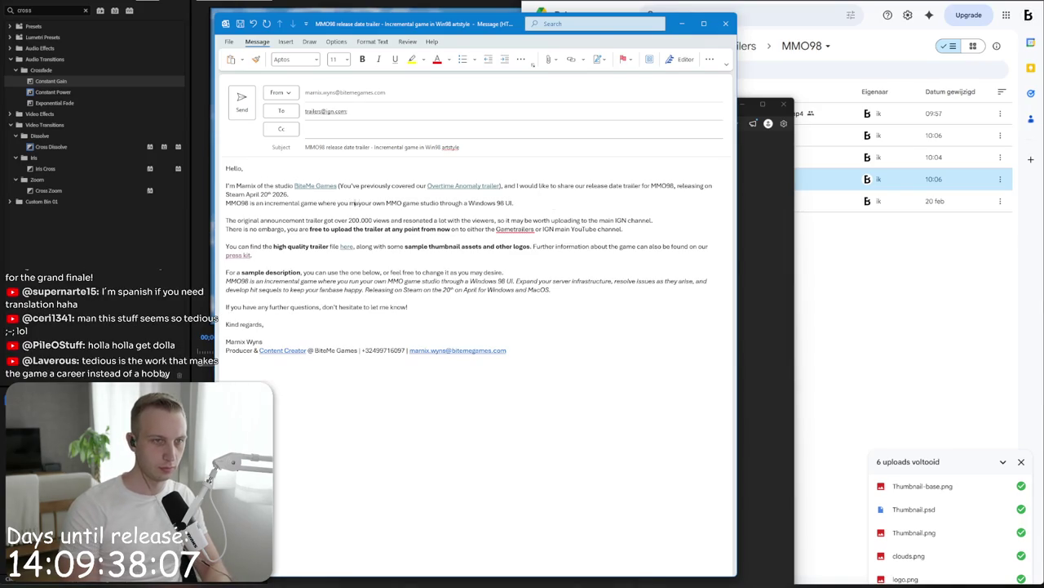
pyautogui.write('manage and expand')
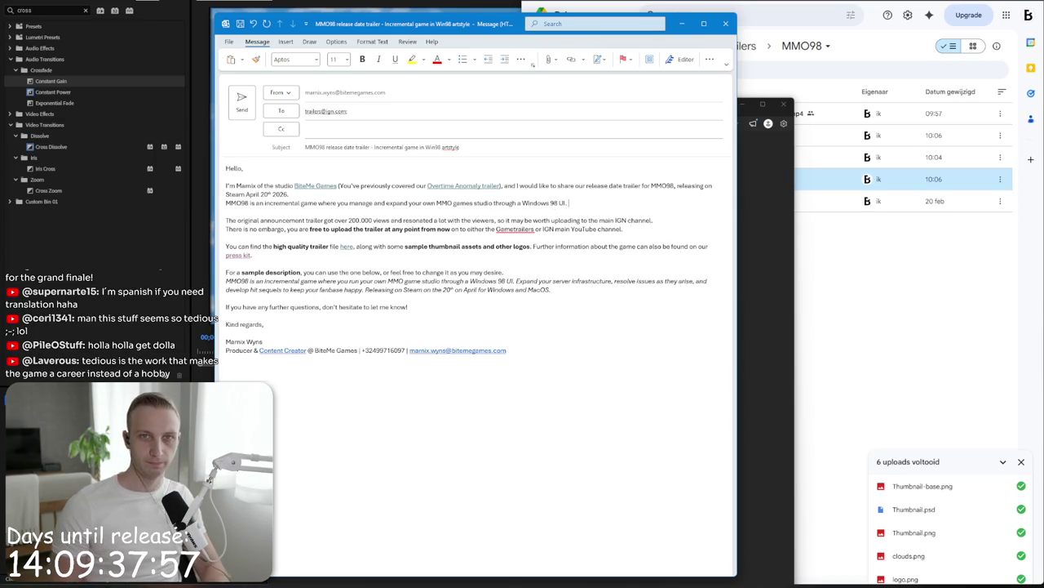
pyautogui.hotkey('alt', 'Tab')
pyautogui.hotkey('alt', 'Tab')
# Link 'announcement trailer' in the draft to the MMO98 - Announcement Trailer YouTube video.
pyautogui.tripleClick(756, 18)
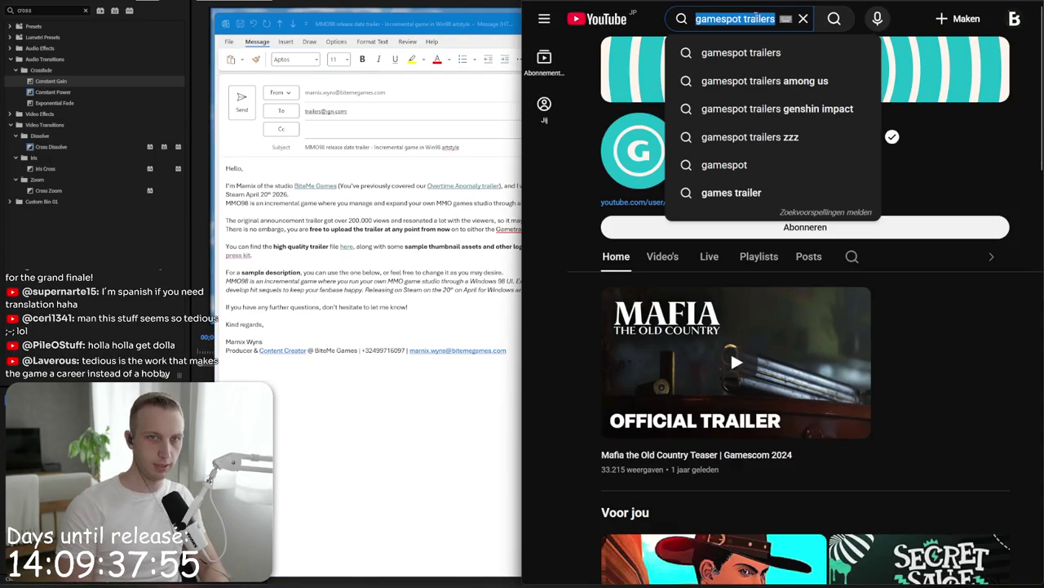
pyautogui.write('MMO98 TRAILERR')
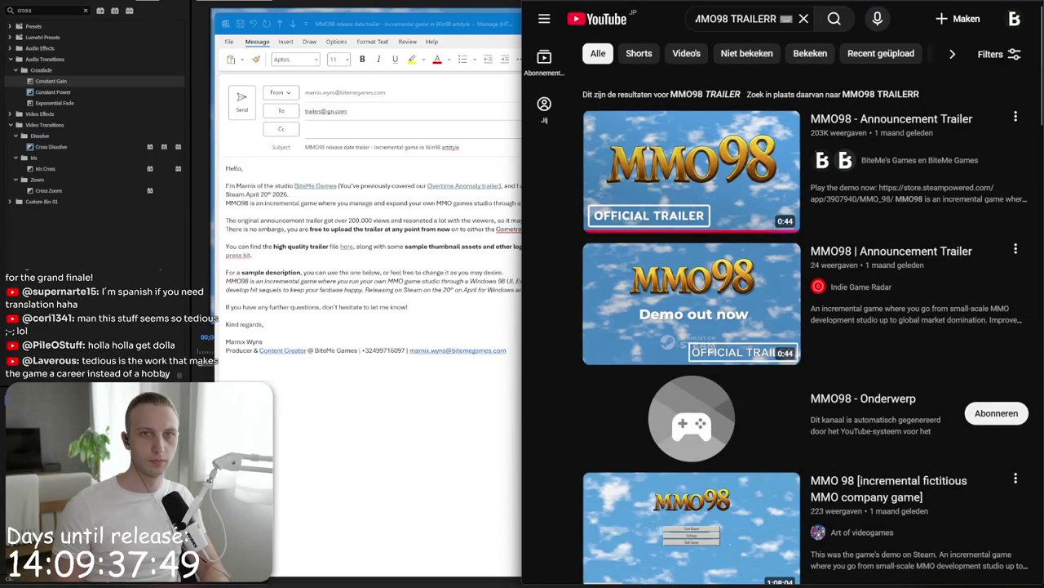
pyautogui.click(888, 118)
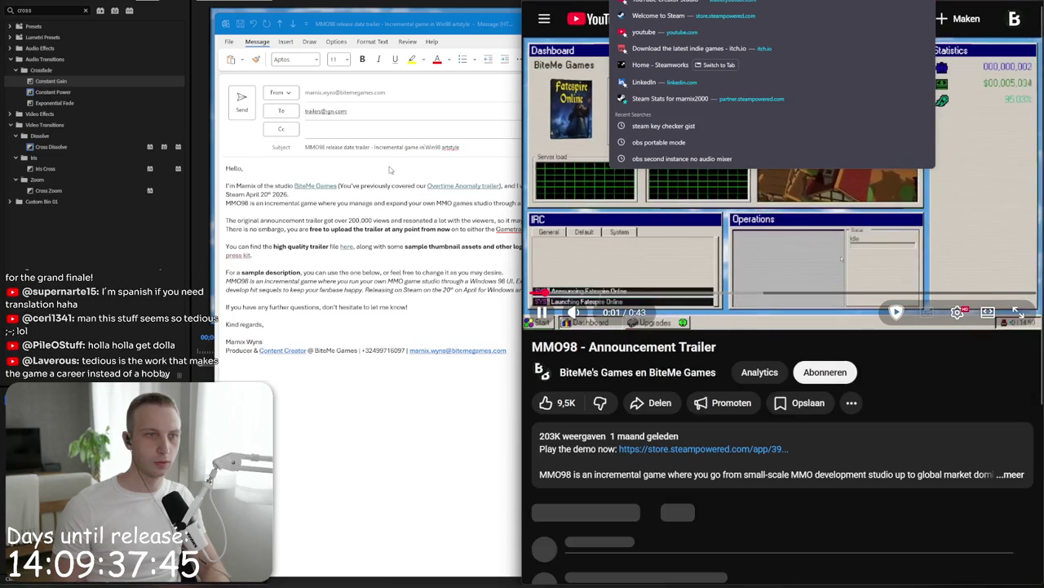
pyautogui.hotkey('ctrl', 'w')
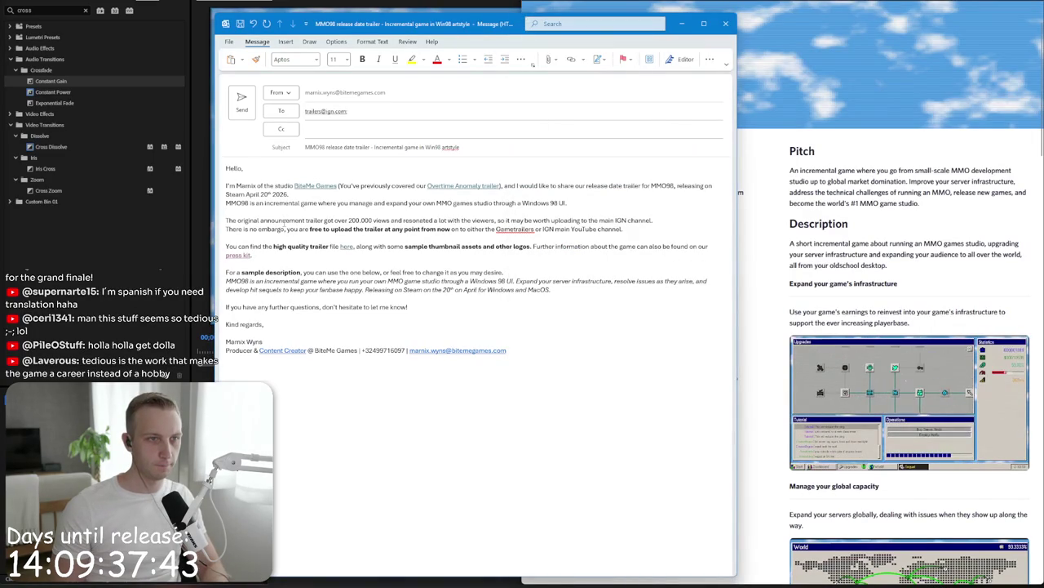
pyautogui.moveTo(226, 221); pyautogui.dragTo(324, 220)
pyautogui.moveTo(227, 220)
pyautogui.mouseDown()
pyautogui.moveTo(304, 220)
pyautogui.moveTo(261, 221)
pyautogui.mouseUp()
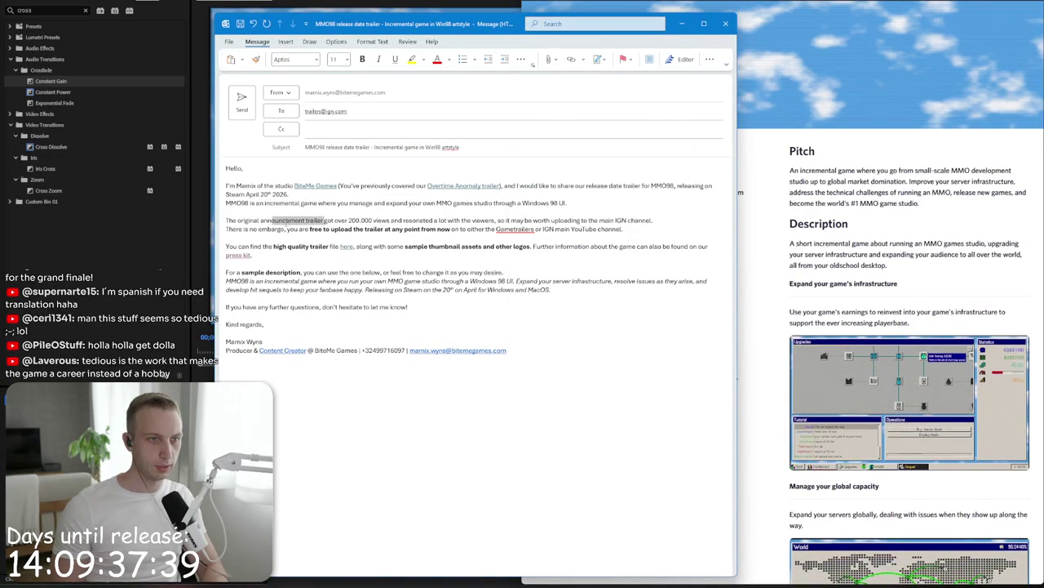
pyautogui.hotkey('ctrl', 'k')
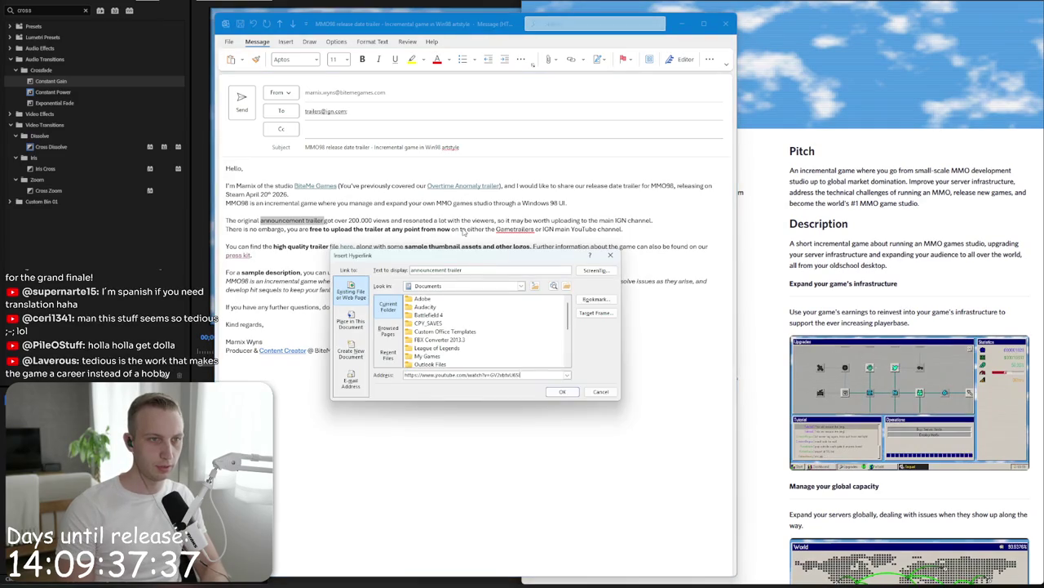
pyautogui.press('Return')
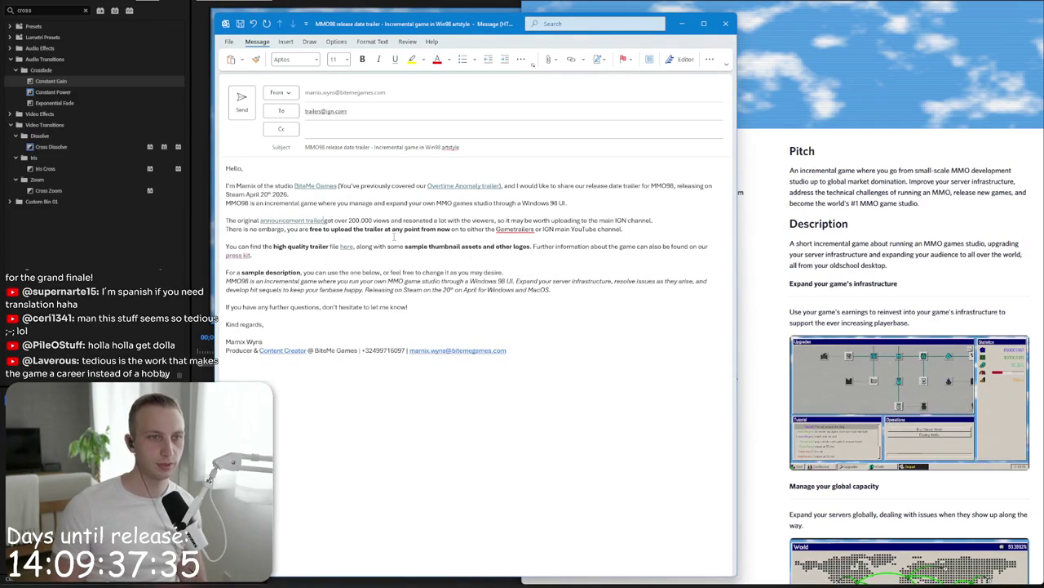
# Delete the word 'main' before IGN and review the surrounding draft text.
pyautogui.moveTo(265, 272)
pyautogui.mouseDown()
pyautogui.moveTo(282, 307)
pyautogui.moveTo(290, 265)
pyautogui.mouseUp()
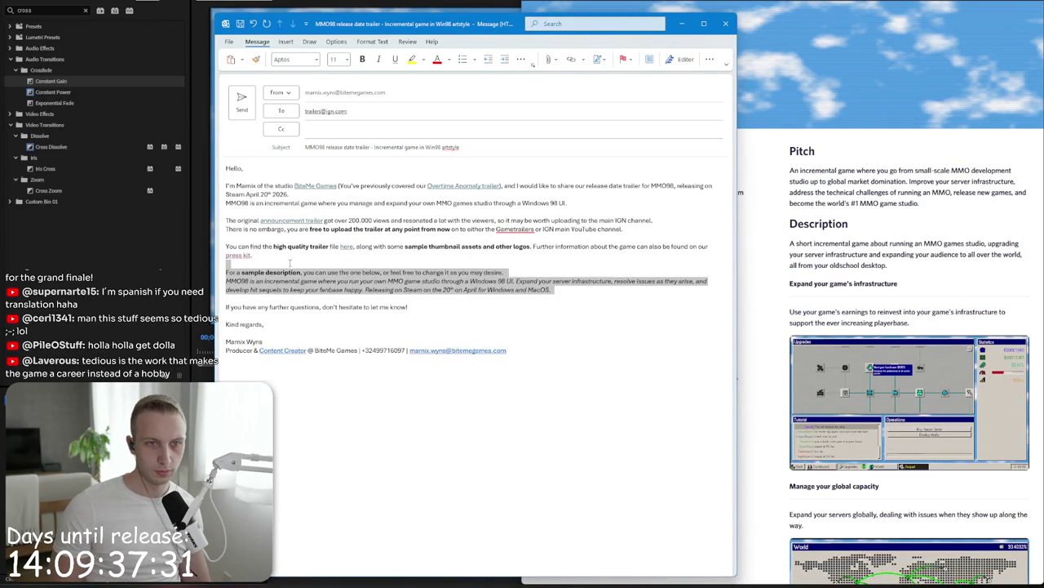
pyautogui.click(290, 265)
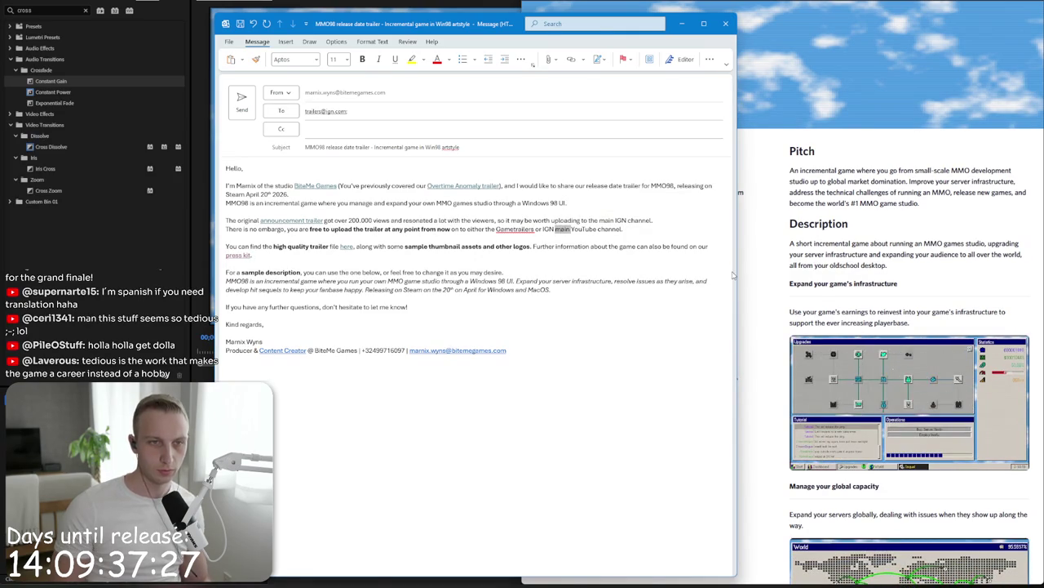
pyautogui.press('BackSpace')
pyautogui.write('IGN')
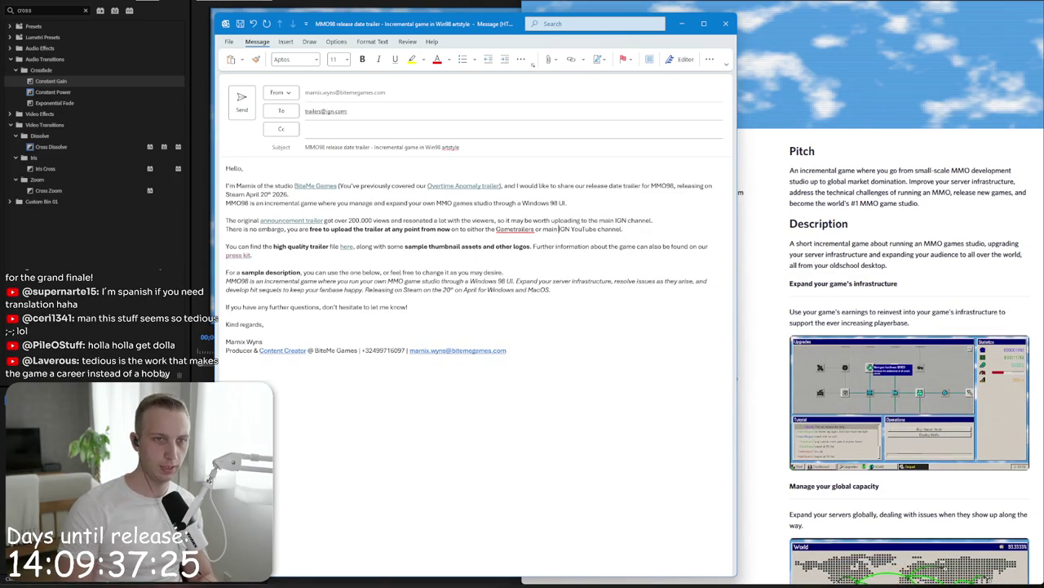
pyautogui.tripleClick(497, 254)
pyautogui.click(370, 258)
pyautogui.moveTo(364, 290)
pyautogui.mouseDown()
pyautogui.moveTo(266, 325)
pyautogui.moveTo(289, 175)
pyautogui.mouseUp()
pyautogui.click(290, 173)
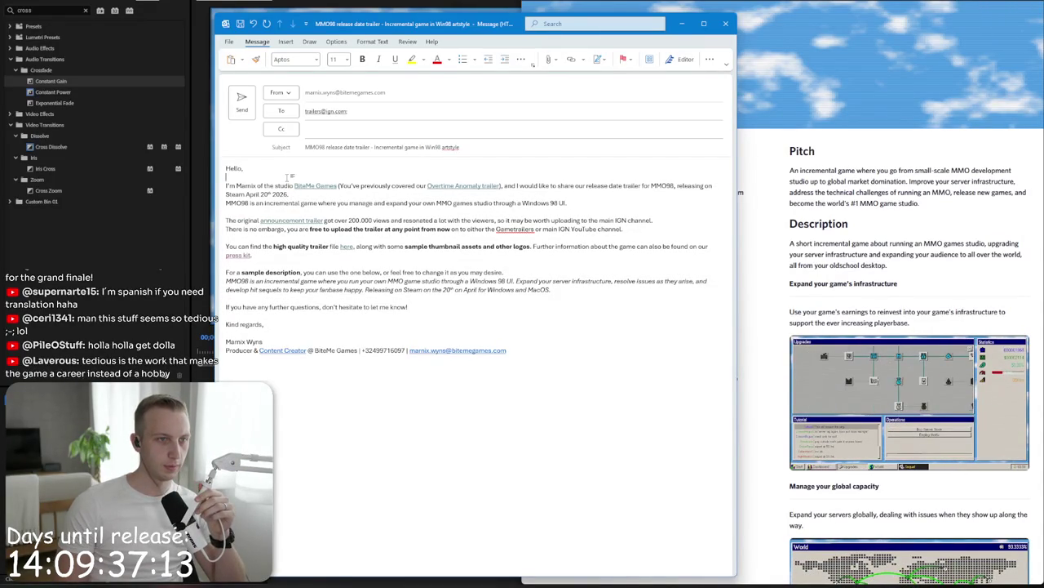
pyautogui.moveTo(288, 173)
pyautogui.mouseDown()
pyautogui.moveTo(297, 199)
pyautogui.moveTo(652, 207)
pyautogui.mouseUp()
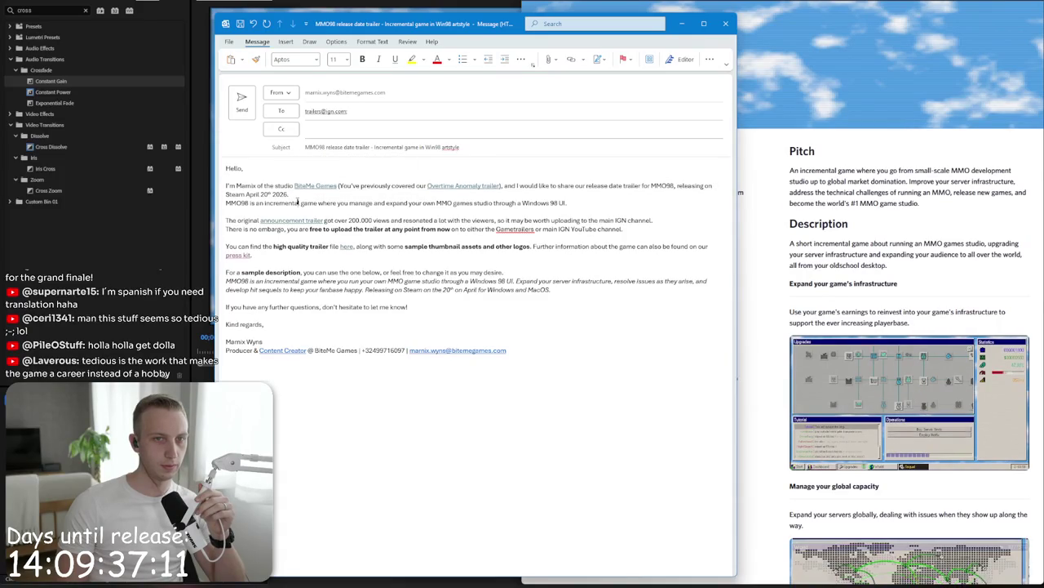
pyautogui.click(652, 211)
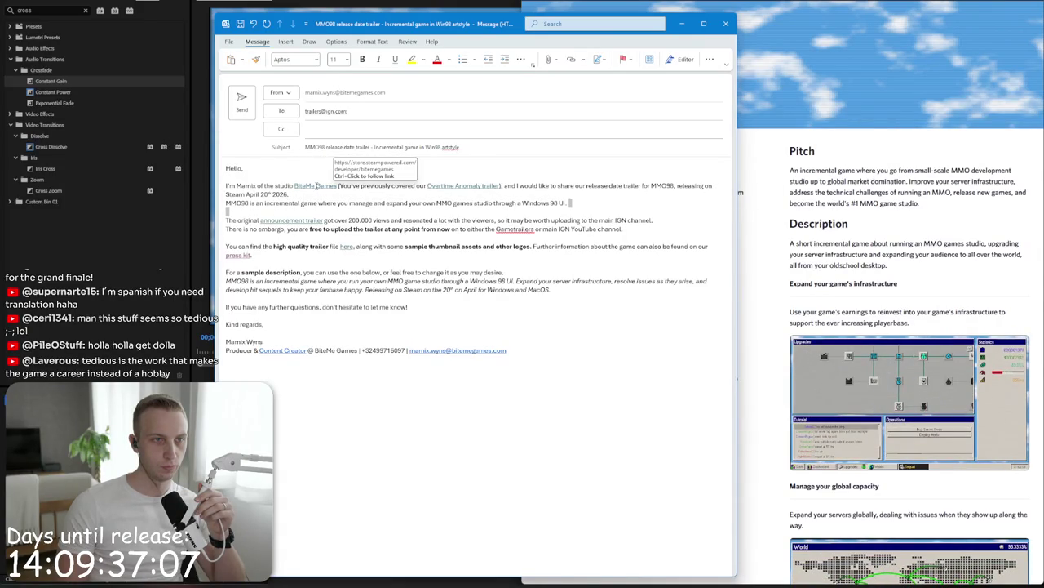
pyautogui.click(309, 245)
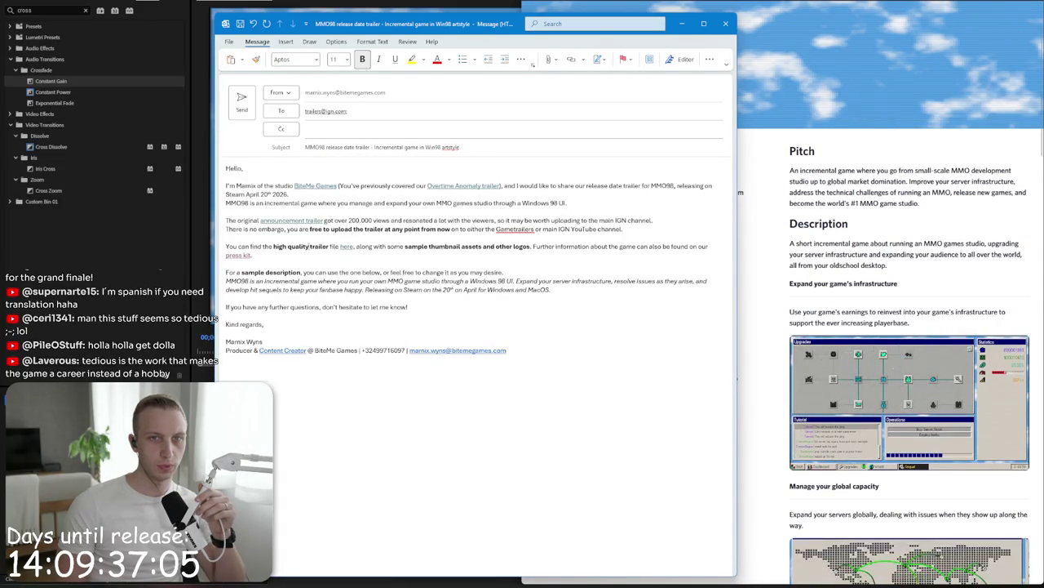
# Open MMO98's Steam store page from the browser bookmarks.
pyautogui.click(751, 17)
pyautogui.click(554, 4)
pyautogui.click(566, 41)
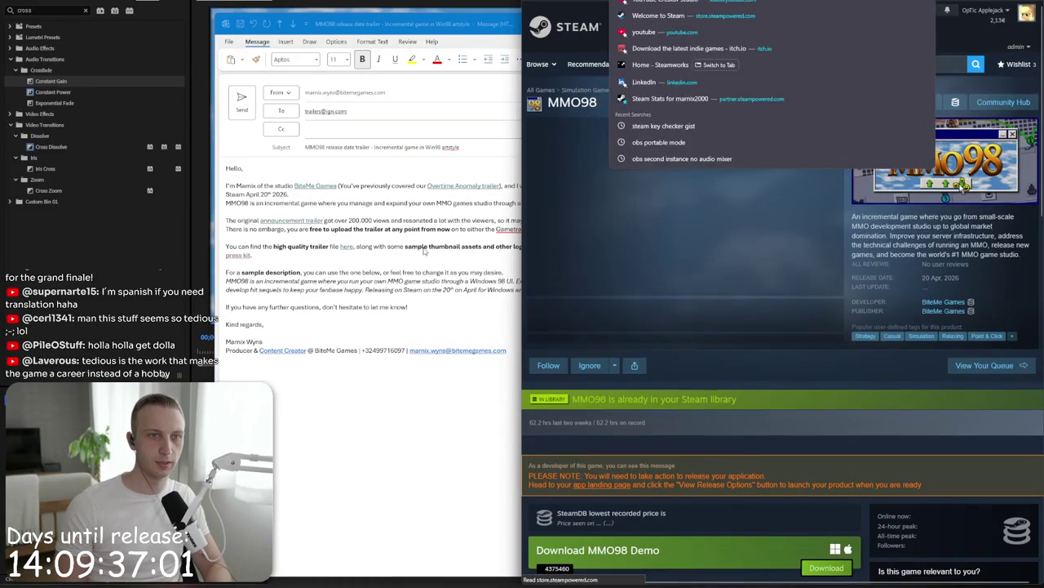
# Hyperlink MMO98 in the opening sentence to its Steam page and add a comma after 20th.
pyautogui.click(425, 251)
pyautogui.doubleClick(662, 185)
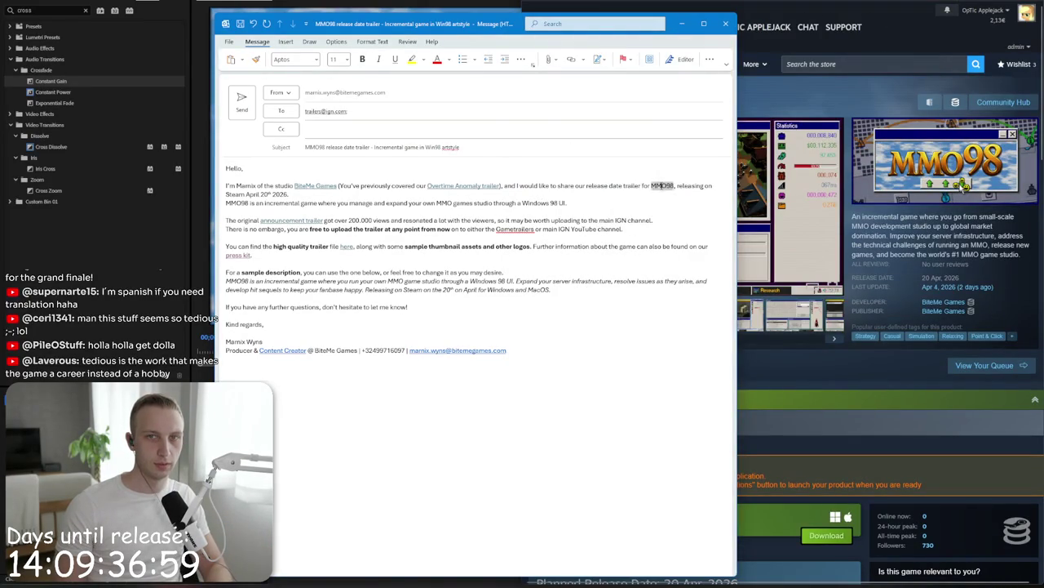
pyautogui.hotkey('ctrl', 'k')
pyautogui.hotkey('ctrl', 'v')
pyautogui.press('Return')
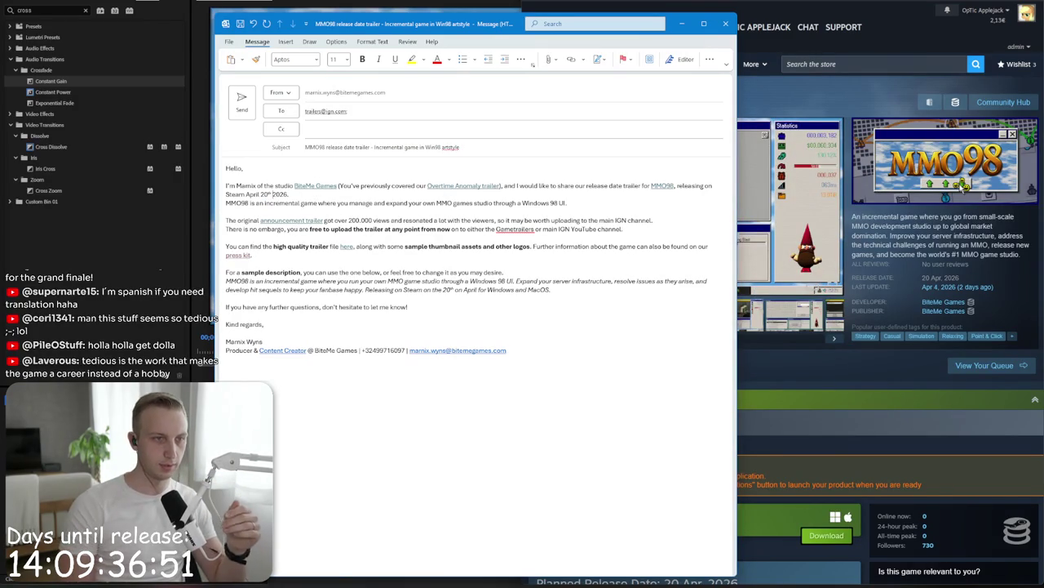
pyautogui.write(',')
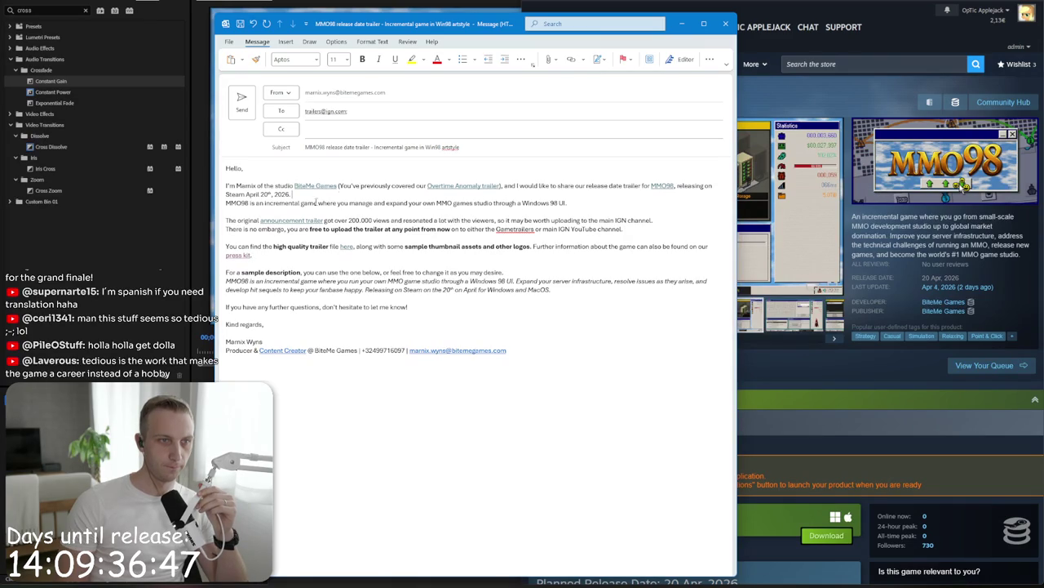
# Reword the trailer paragraph to say it received a lot of positive comments and thousands of wishlists.
pyautogui.tripleClick(270, 245)
pyautogui.click(485, 214)
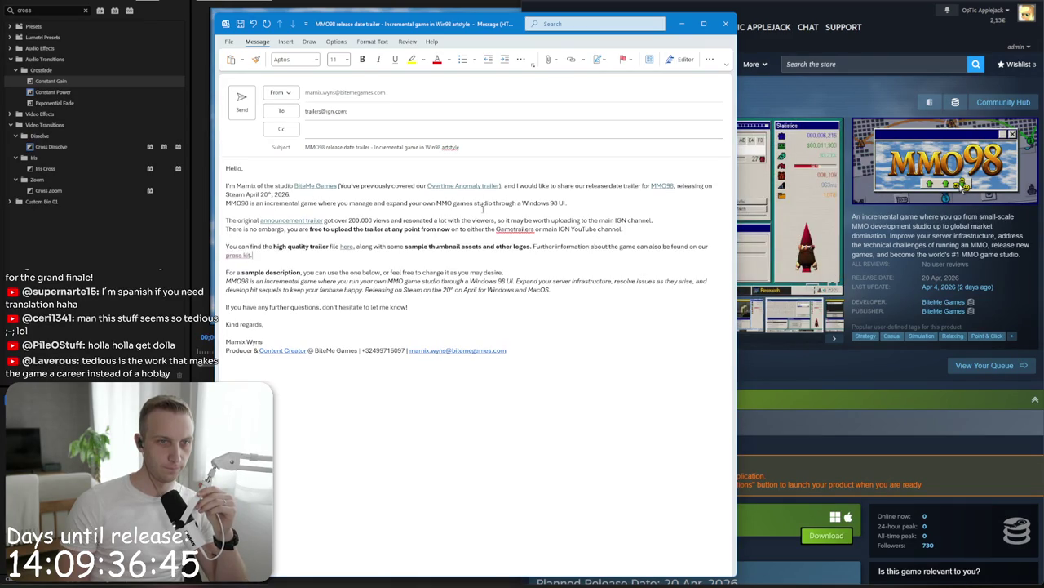
pyautogui.doubleClick(483, 220)
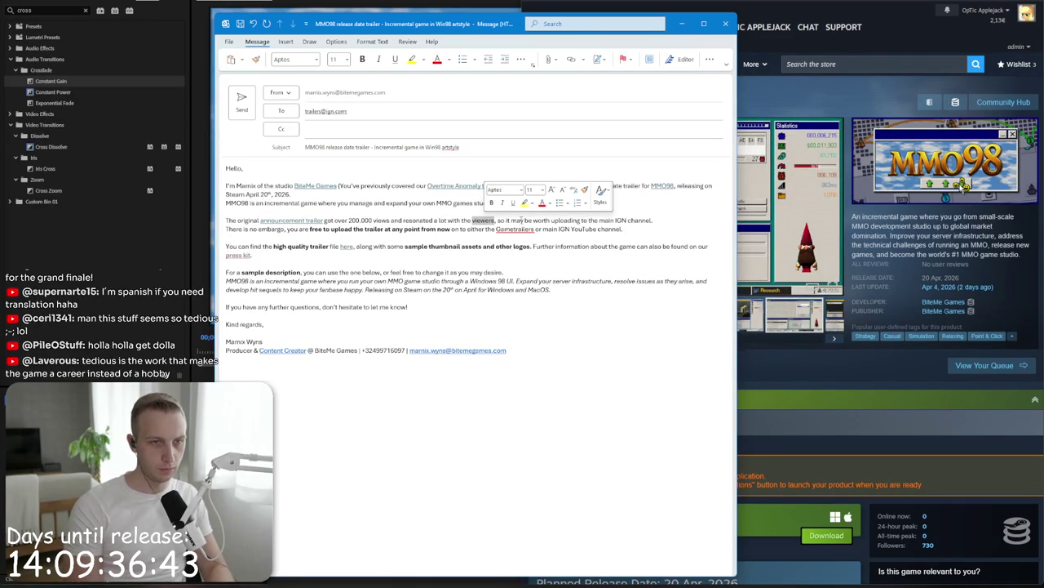
pyautogui.press('Left')
pyautogui.hotkey('ctrl', 'BackSpace')
pyautogui.hotkey('ctrl', 'BackSpace')
pyautogui.hotkey('ctrl', 'BackSpace')
pyautogui.hotkey('ctrl', 'BackSpace')
pyautogui.hotkey('ctrl', 'BackSpace')
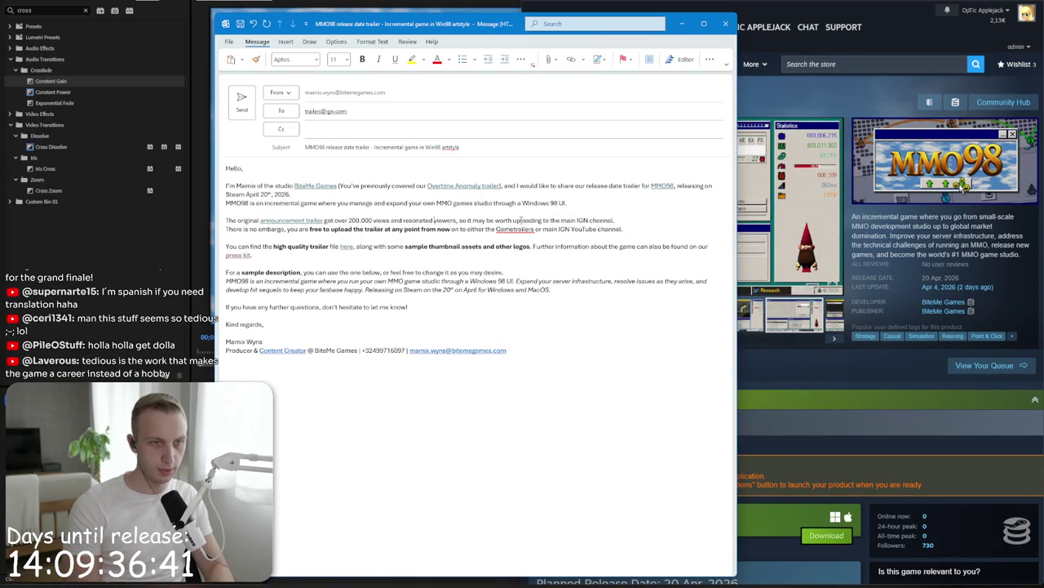
pyautogui.write('received a lot of positive')
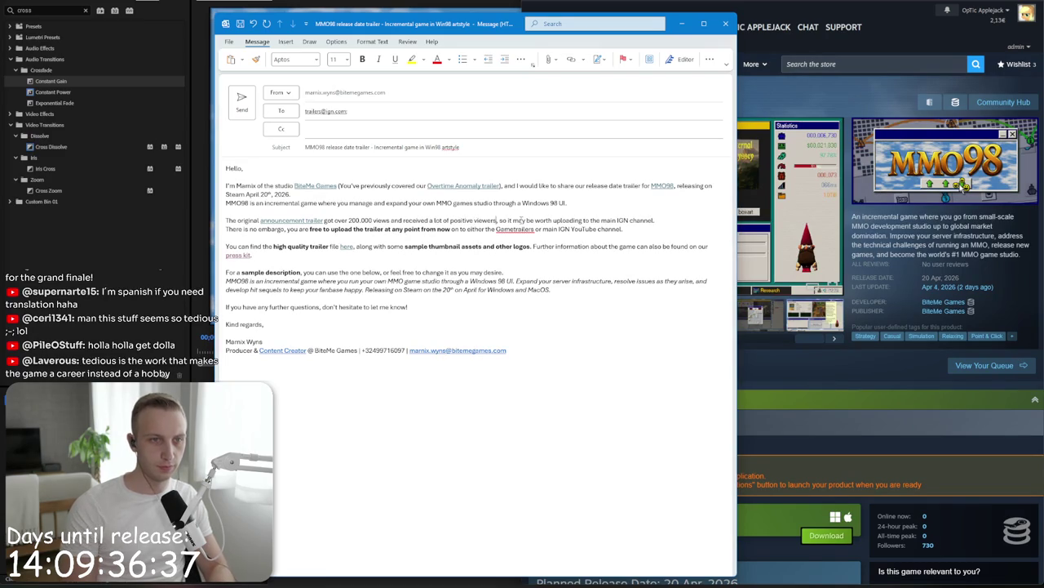
pyautogui.hotkey('ctrl', 'Delete')
pyautogui.write('comments and thousands')
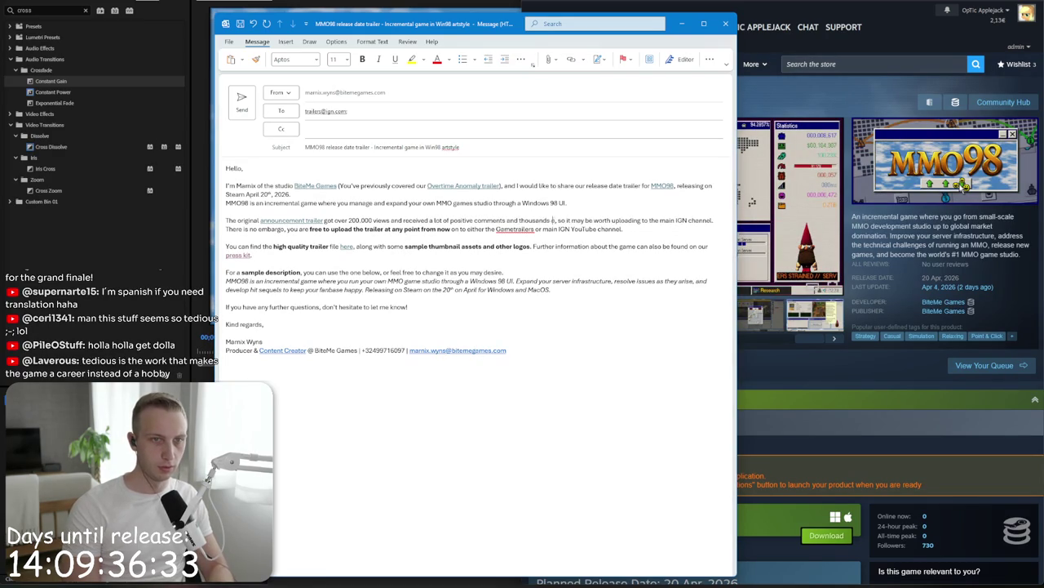
pyautogui.write(' of wishlists')
pyautogui.press('Down')
# Change 'so it may' to 'so I believe it may' and send the IGN trailer email.
pyautogui.click(605, 221)
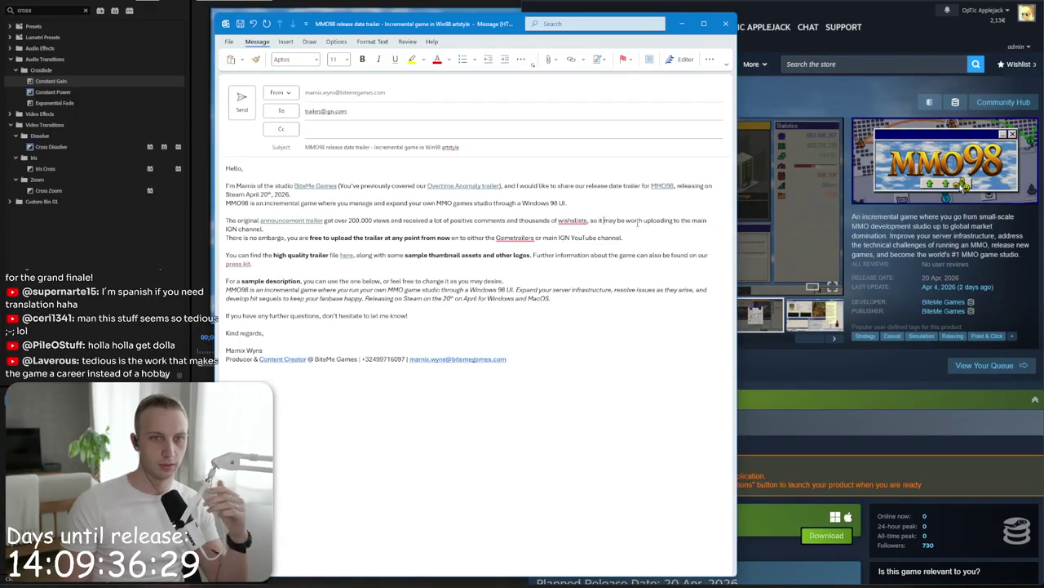
pyautogui.press('BackSpace')
pyautogui.press('BackSpace')
pyautogui.press('BackSpace')
pyautogui.write('I beli')
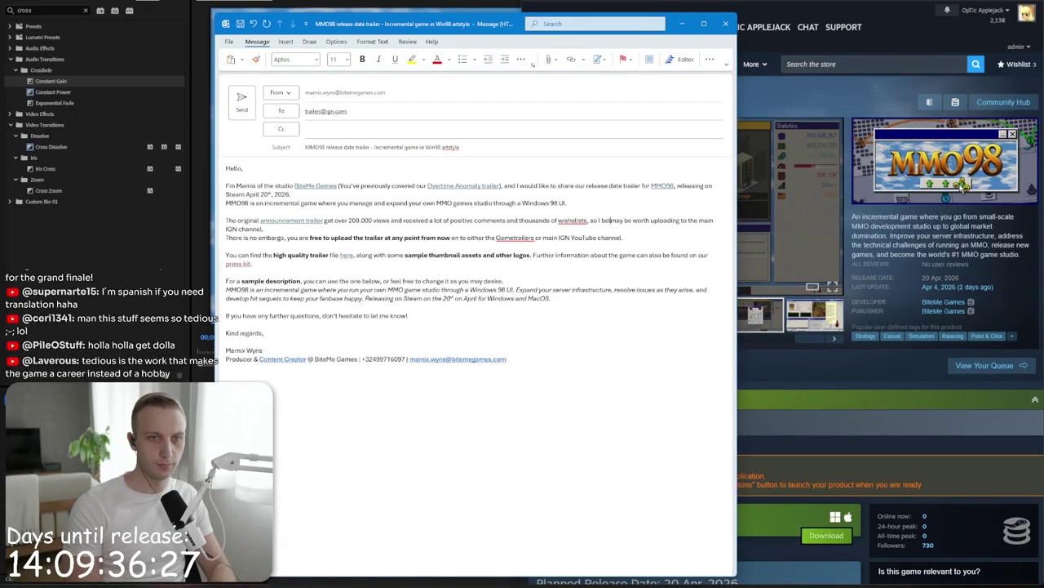
pyautogui.write('eve it')
pyautogui.press('Down')
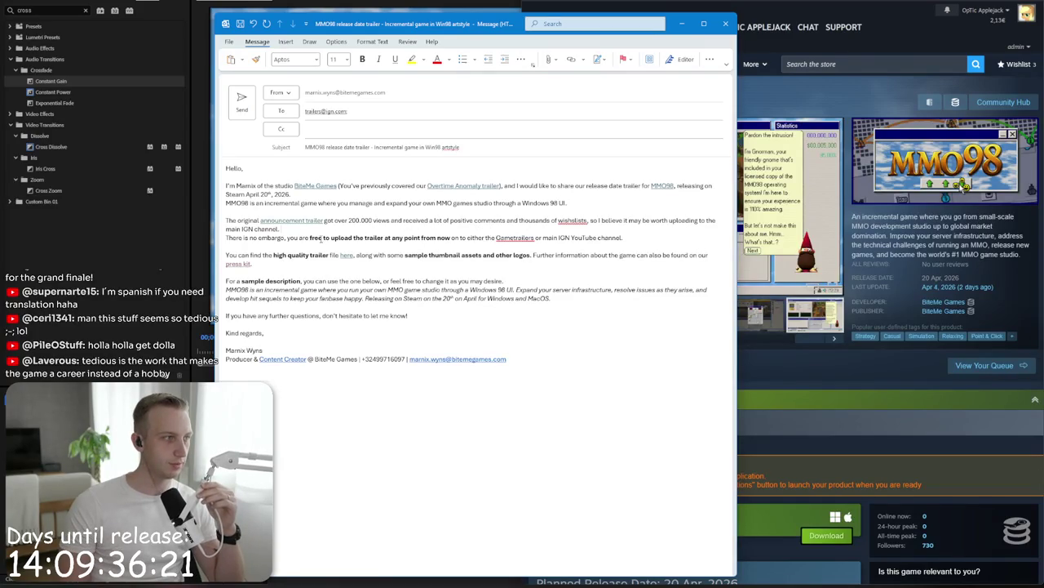
pyautogui.click(371, 237)
pyautogui.click(280, 315)
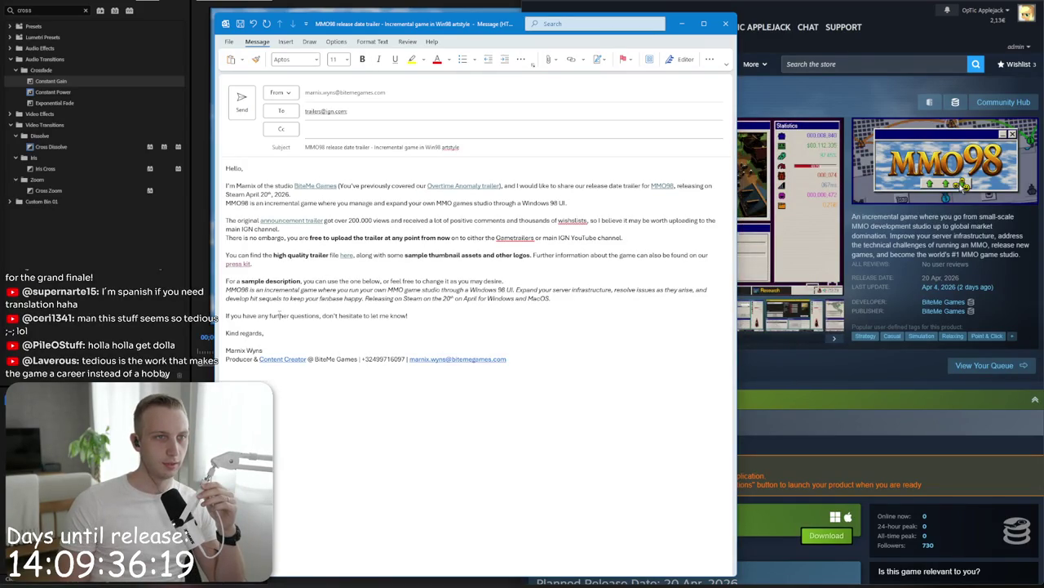
pyautogui.click(239, 104)
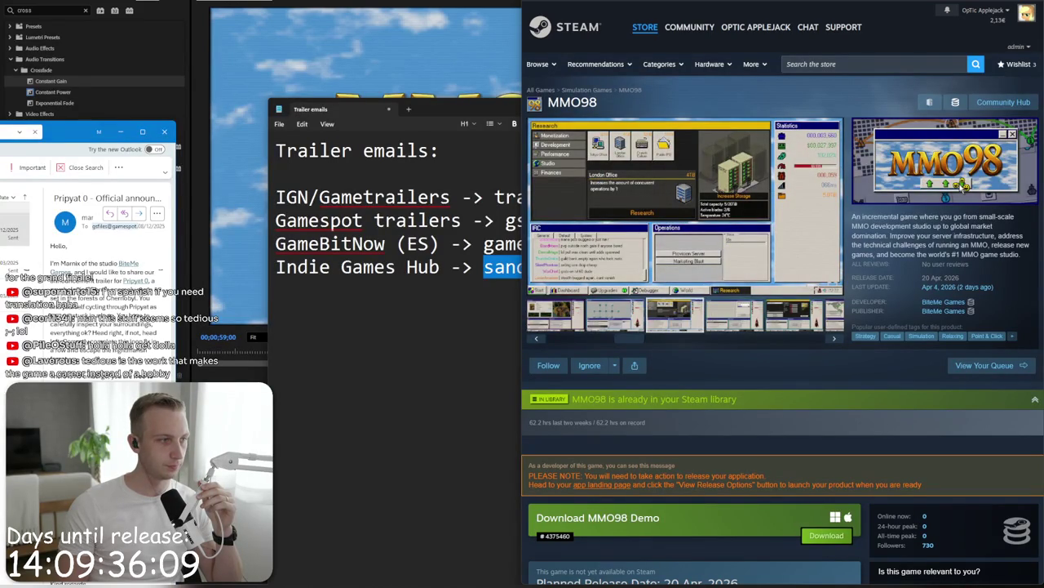
# Snap a new email message and the sent IGN email side by side.
pyautogui.moveTo(0, 82); pyautogui.dragTo(444, 83)
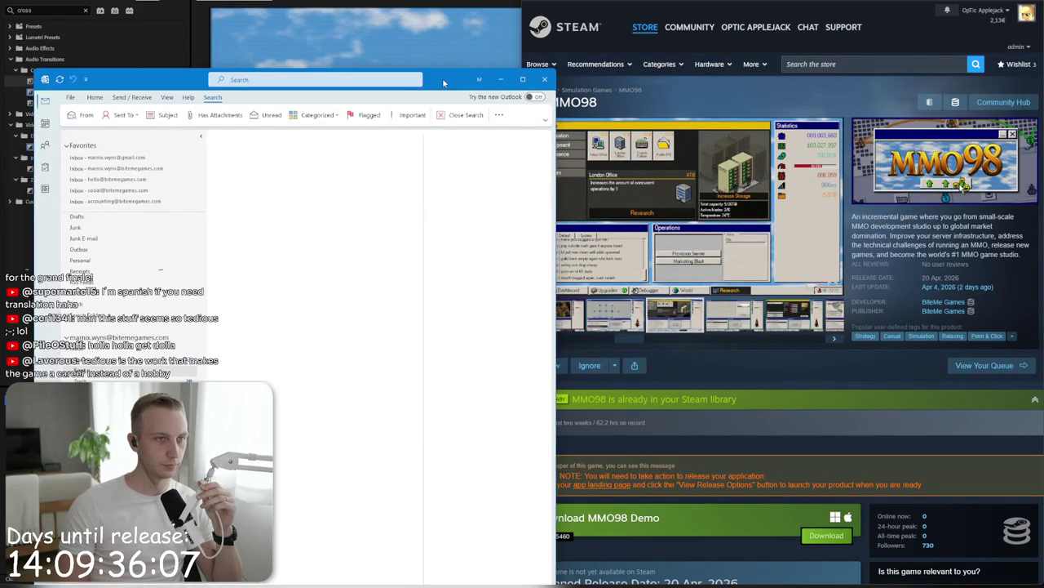
pyautogui.click(79, 75)
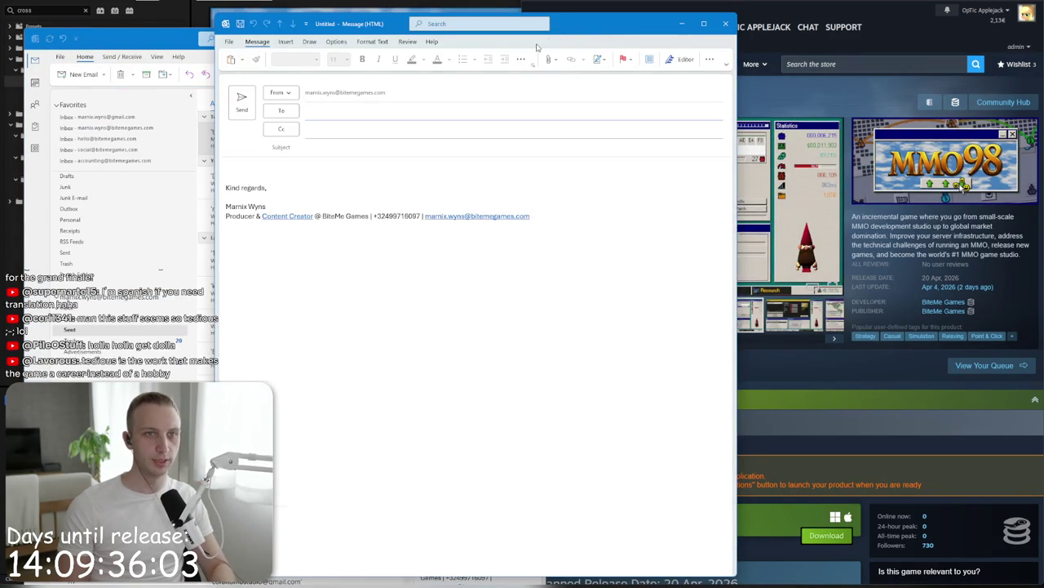
pyautogui.moveTo(538, 23); pyautogui.dragTo(734, 25)
pyautogui.click(317, 147)
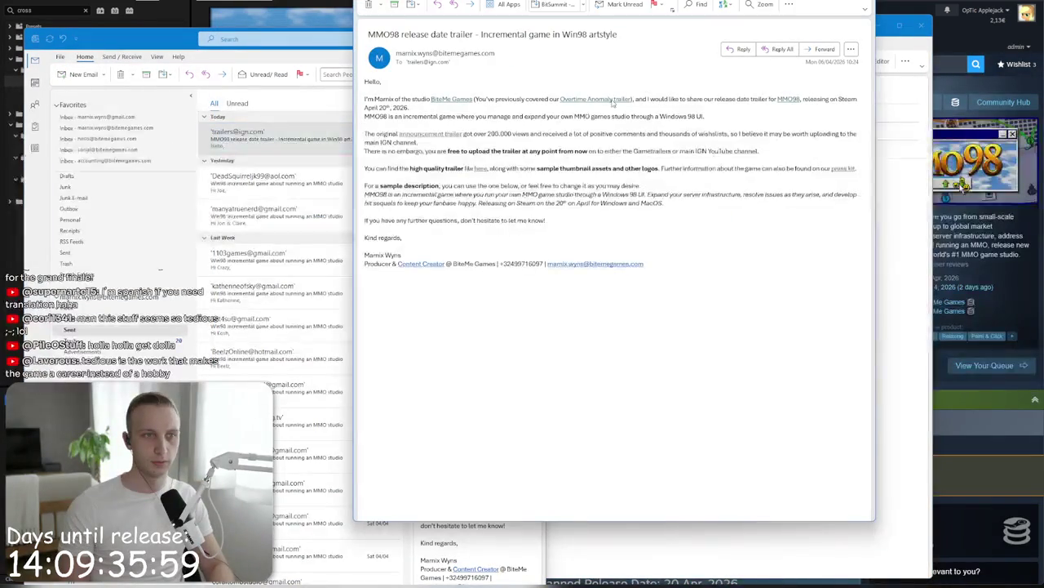
pyautogui.moveTo(620, 6); pyautogui.dragTo(735, 245)
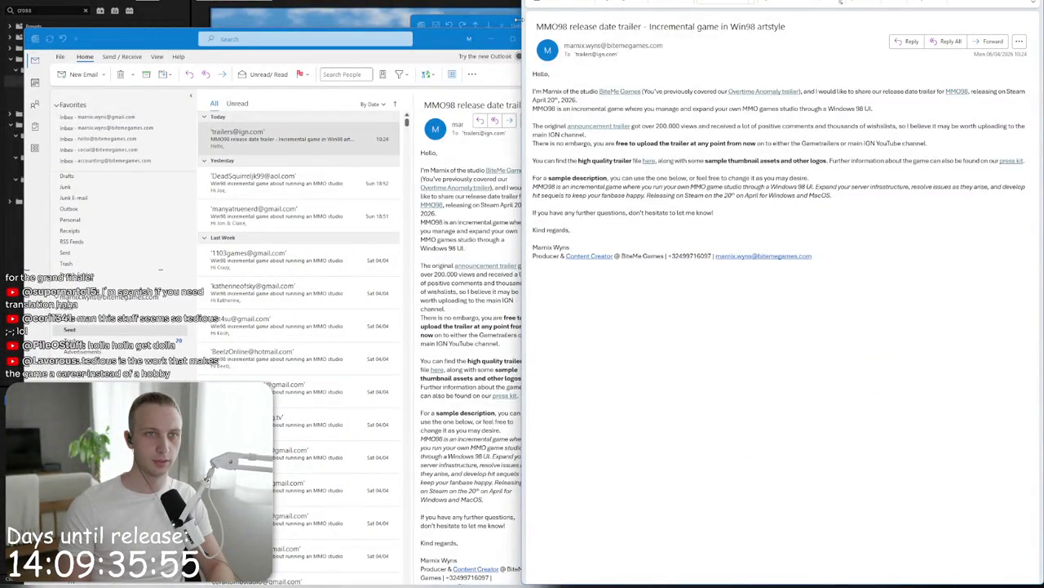
pyautogui.click(517, 18)
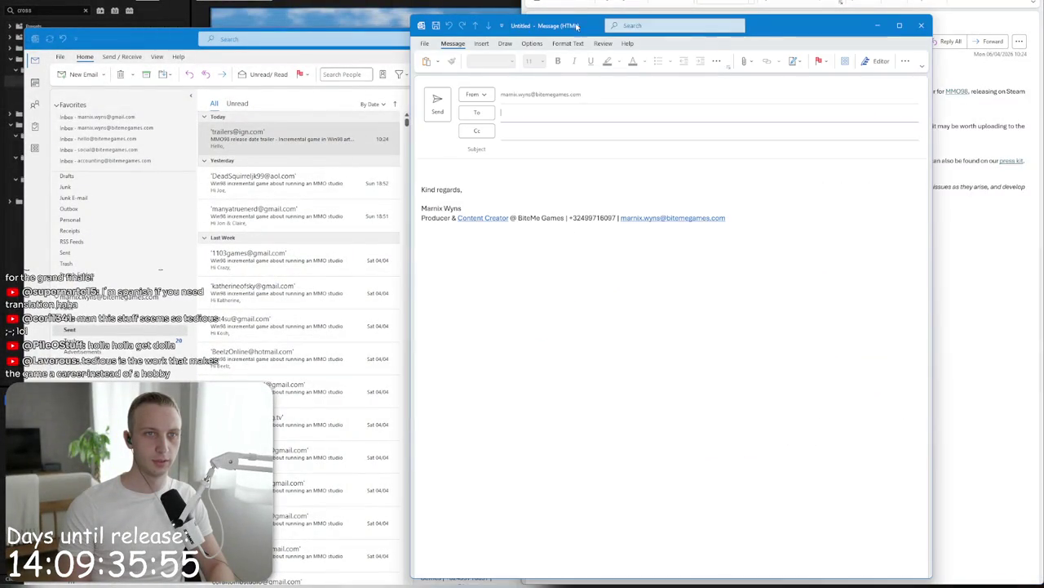
pyautogui.moveTo(518, 18); pyautogui.dragTo(594, 139)
# Copy the sent email's body into the new message and delete the Overtime Anomaly trailer remark.
pyautogui.click(596, 140)
pyautogui.hotkey('ctrl', 'a')
pyautogui.hotkey('ctrl', 'c')
pyautogui.click(124, 133)
pyautogui.hotkey('ctrl', 'v')
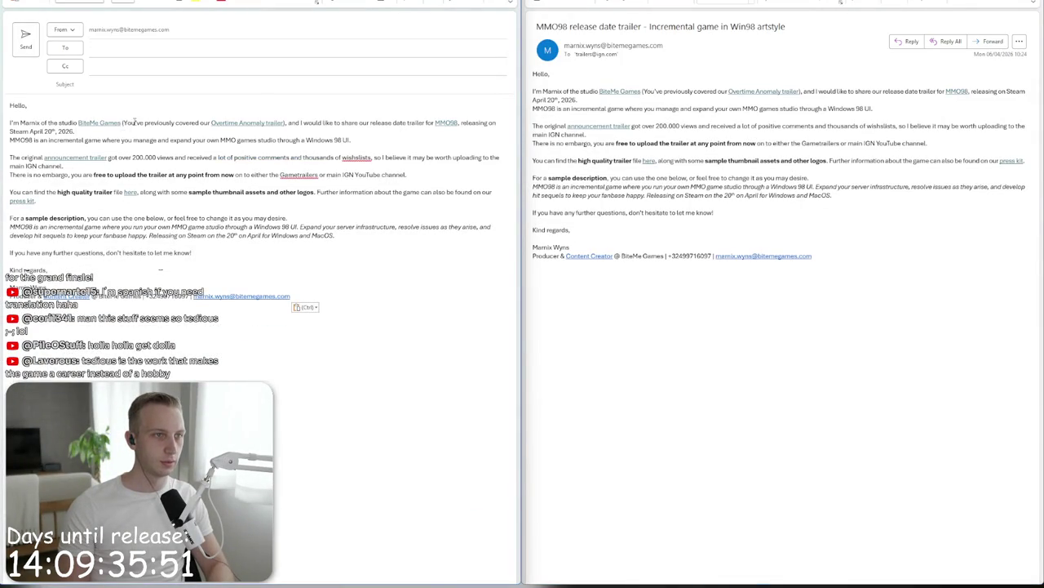
pyautogui.moveTo(123, 122); pyautogui.dragTo(285, 123)
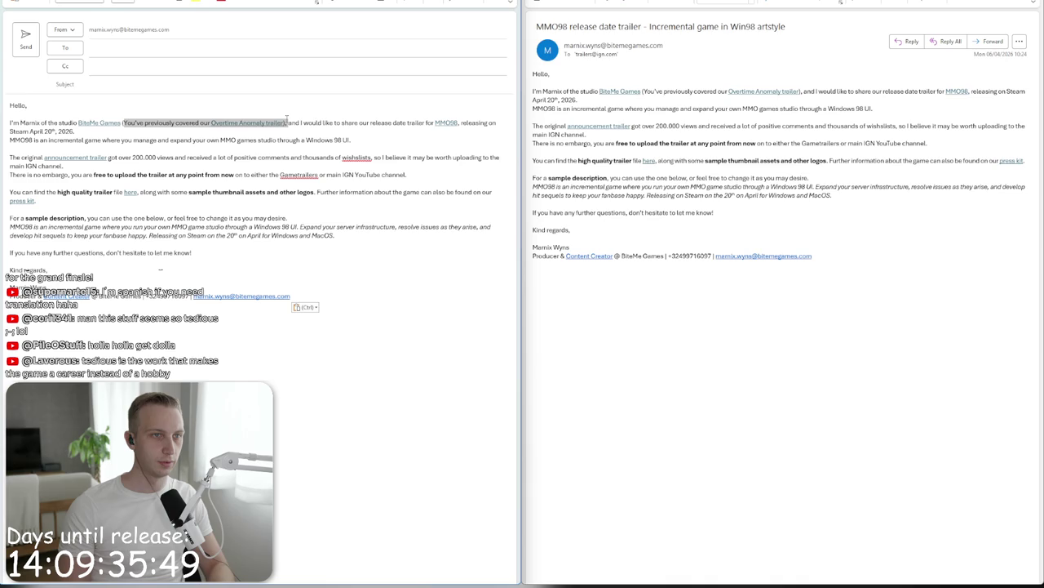
pyautogui.press('Delete')
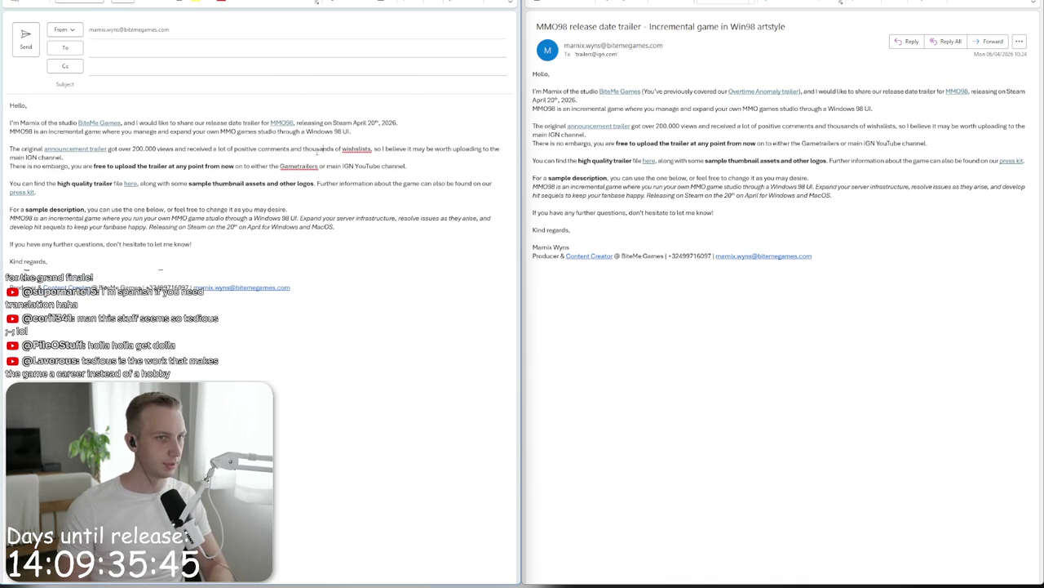
# Replace the IGN clause with 'will also perform well on your channel' and end the embargo line at 'from now.'.
pyautogui.moveTo(461, 157); pyautogui.dragTo(65, 158)
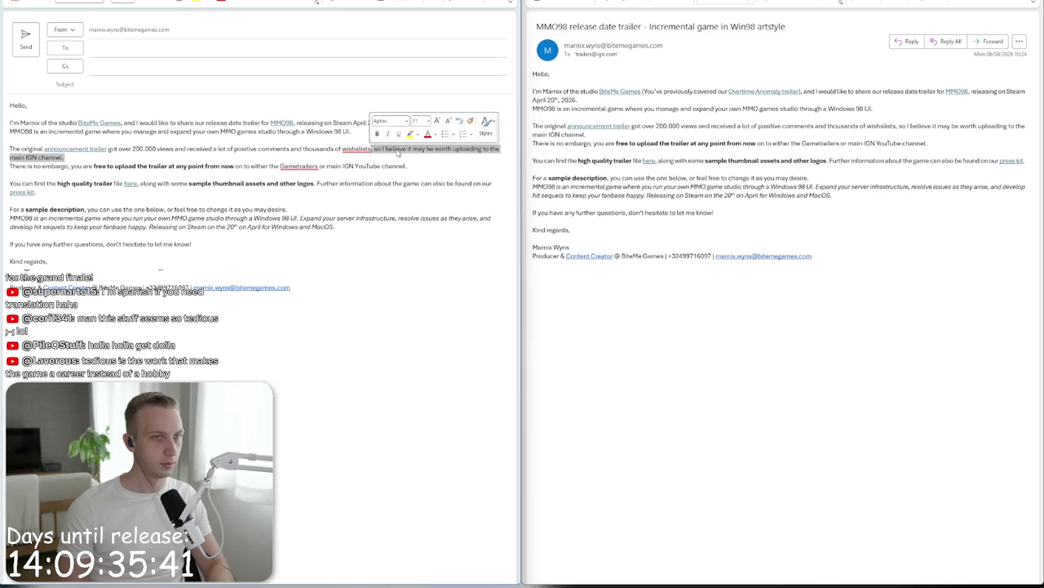
pyautogui.press('BackSpace')
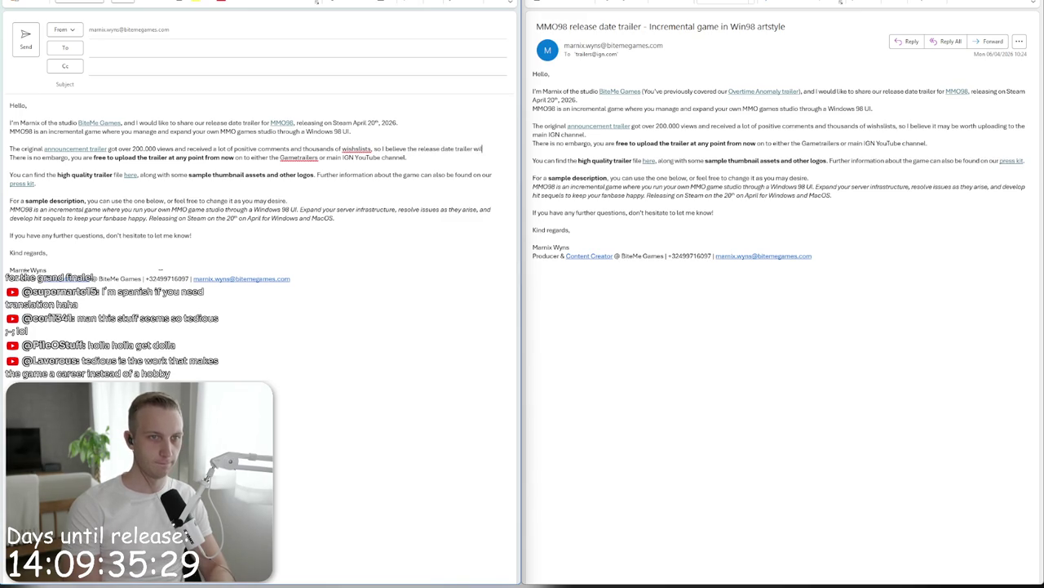
pyautogui.write('lso perform well on your channel')
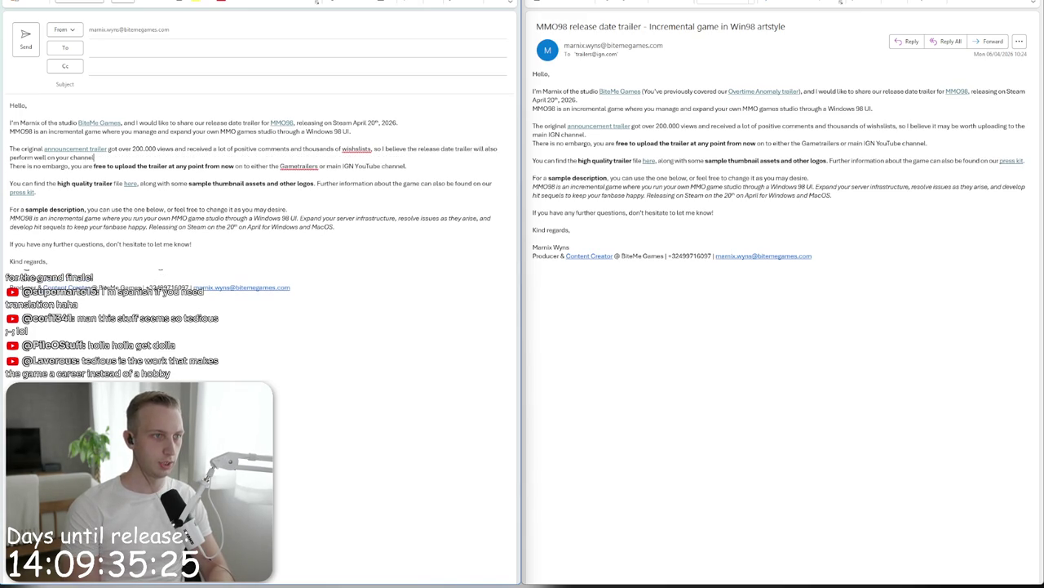
pyautogui.moveTo(235, 166); pyautogui.dragTo(446, 161)
pyautogui.press('BackSpace')
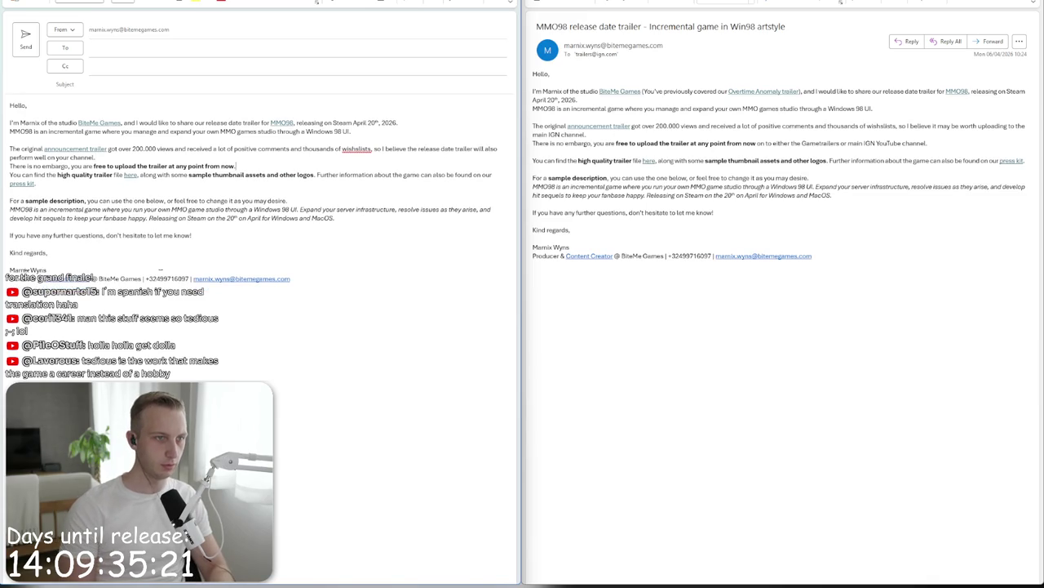
pyautogui.write('.')
pyautogui.press('Return')
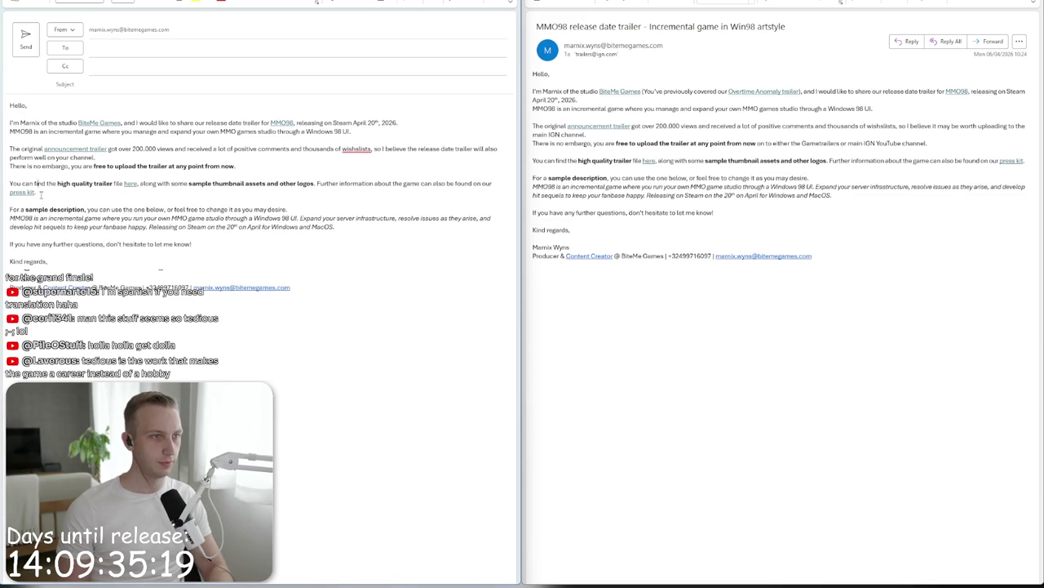
pyautogui.moveTo(41, 244); pyautogui.dragTo(51, 261)
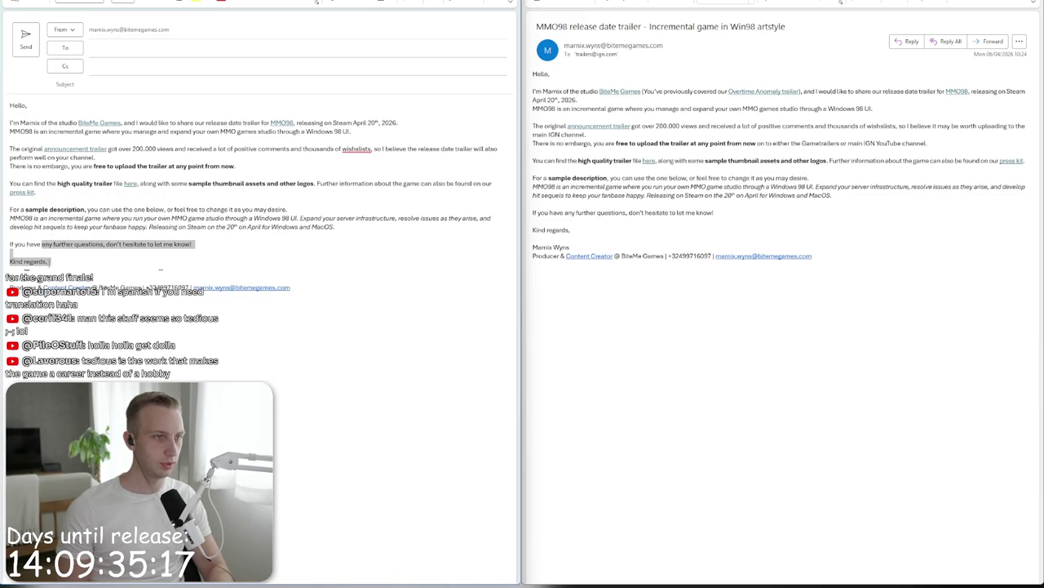
pyautogui.click(51, 261)
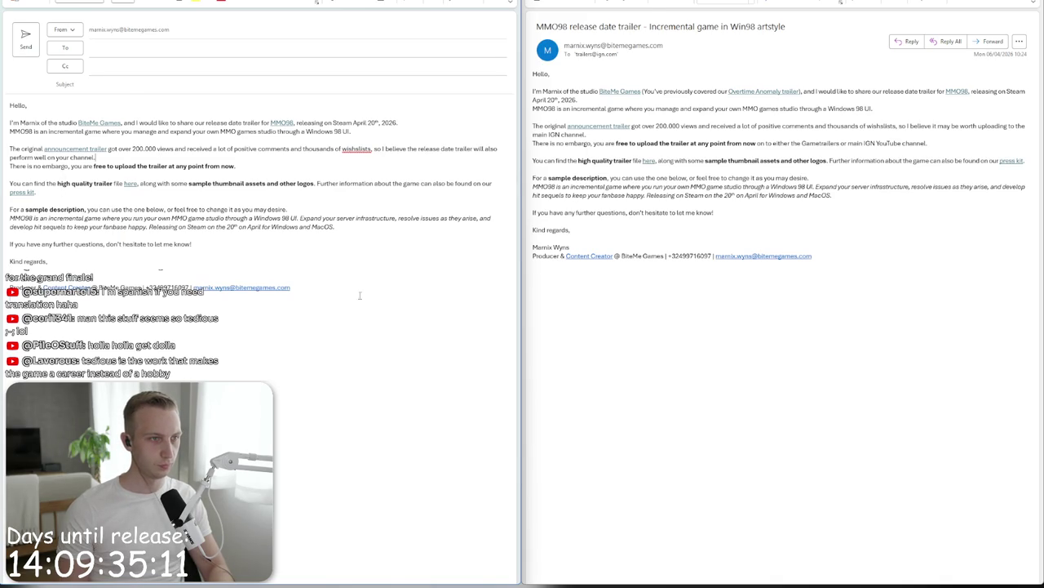
pyautogui.moveTo(359, 295); pyautogui.dragTo(372, 126)
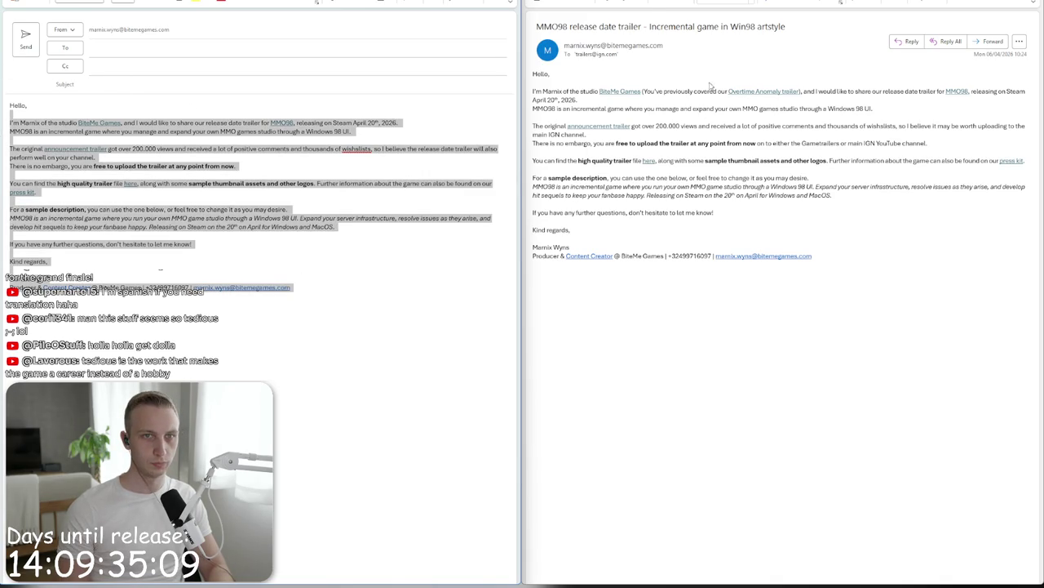
# Paste the sent trailer email's subject into the new message's subject line.
pyautogui.tripleClick(585, 26)
pyautogui.click(339, 84)
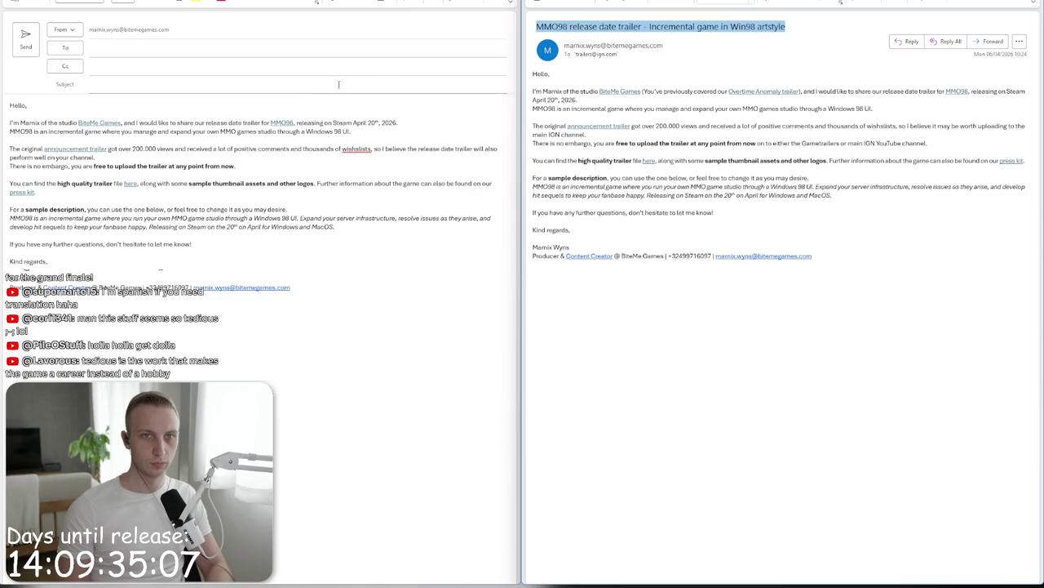
pyautogui.hotkey('ctrl', 'v')
pyautogui.press('BackSpace')
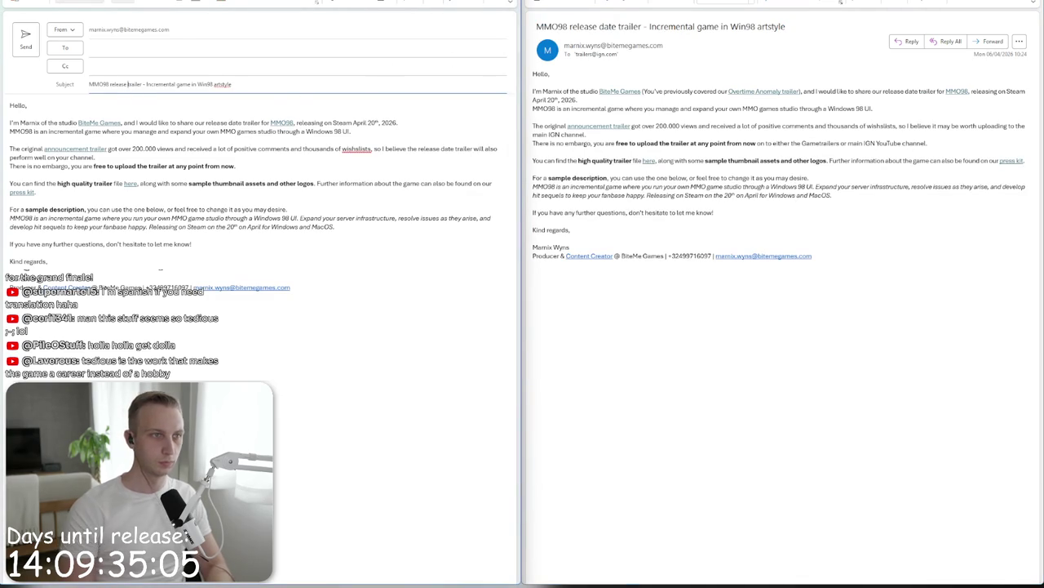
pyautogui.click(283, 86)
# Address the new email to the Indie Games Hub contact copied from the Notepad address list.
pyautogui.click(162, 52)
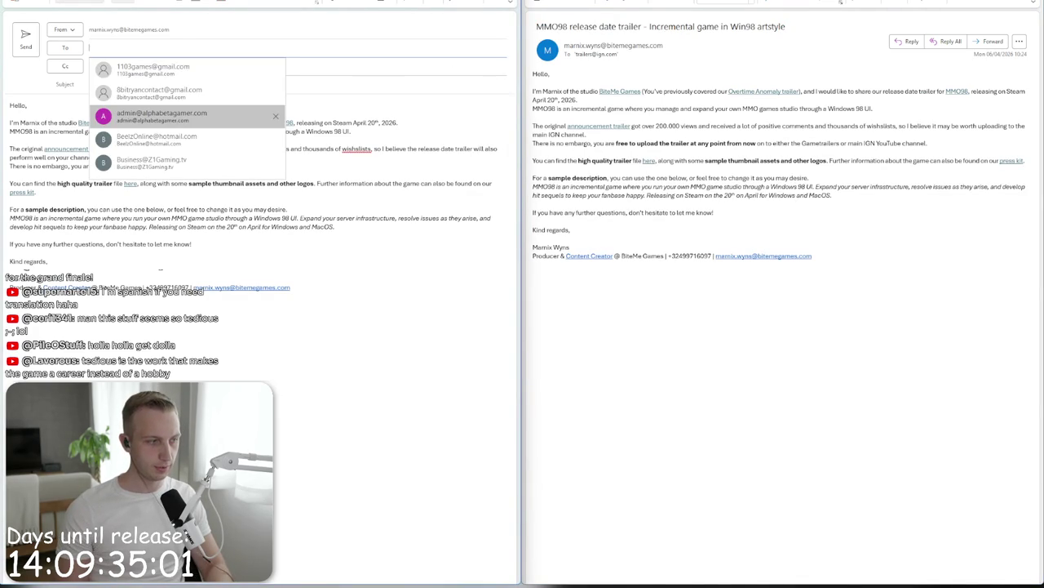
pyautogui.hotkey('alt', 'Tab')
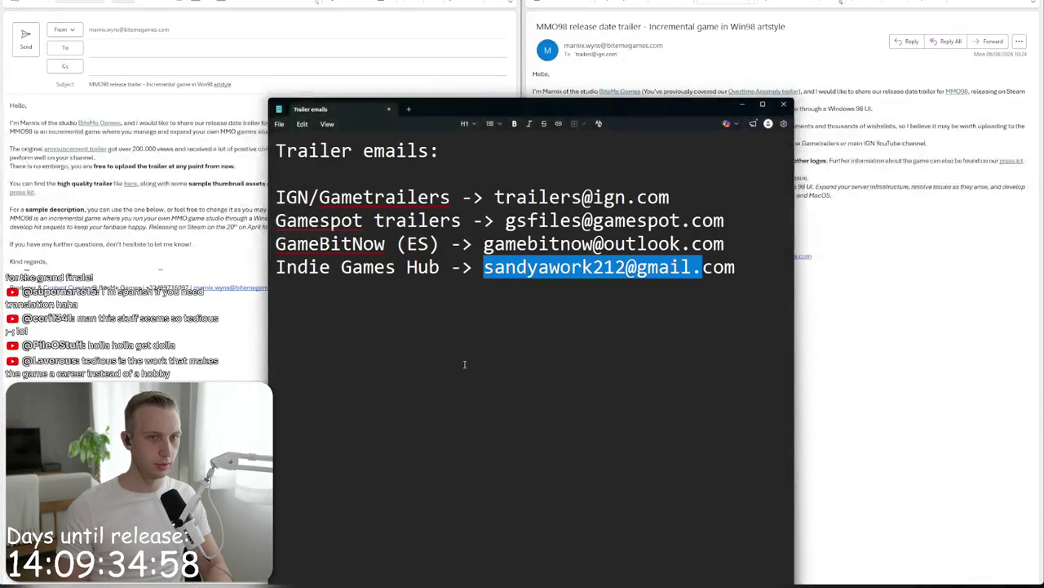
pyautogui.click(539, 269)
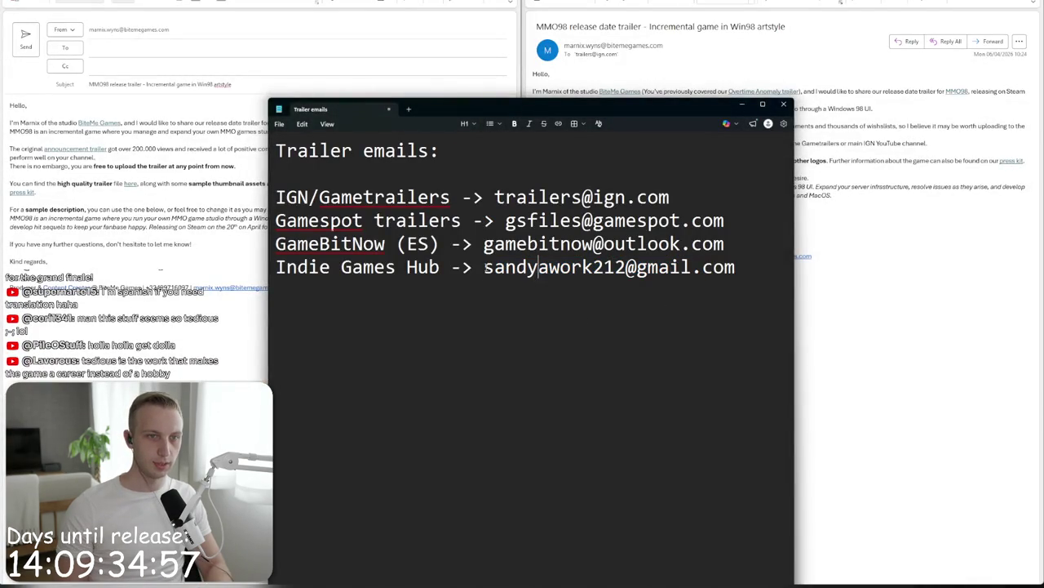
pyautogui.moveTo(484, 267); pyautogui.dragTo(755, 265)
pyautogui.hotkey('ctrl', 'c')
pyautogui.click(159, 49)
pyautogui.hotkey('ctrl', 'v')
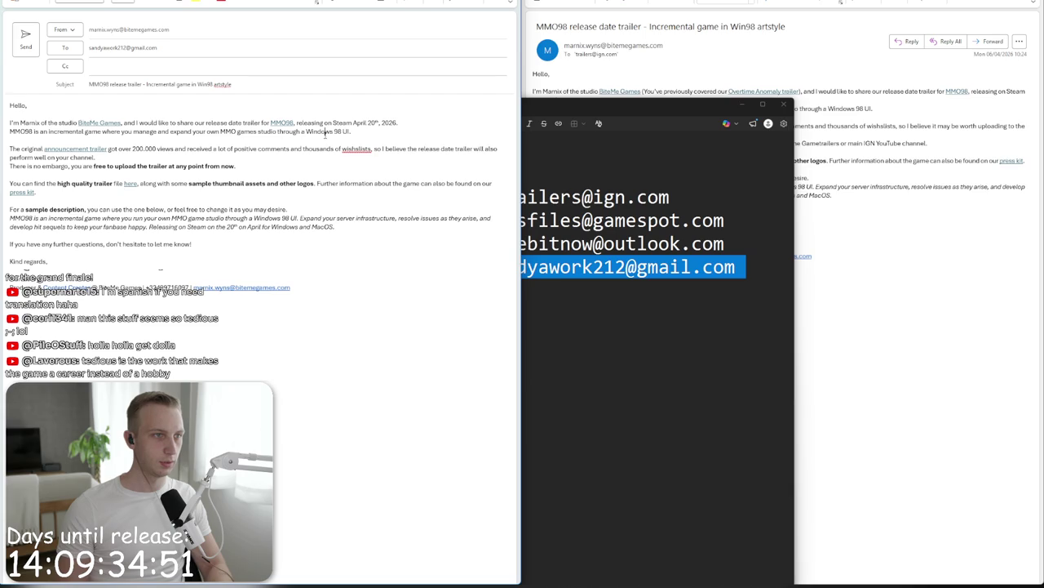
# Delete 'date' from 'release date trailer' in the email body.
pyautogui.moveTo(212, 208); pyautogui.dragTo(336, 229)
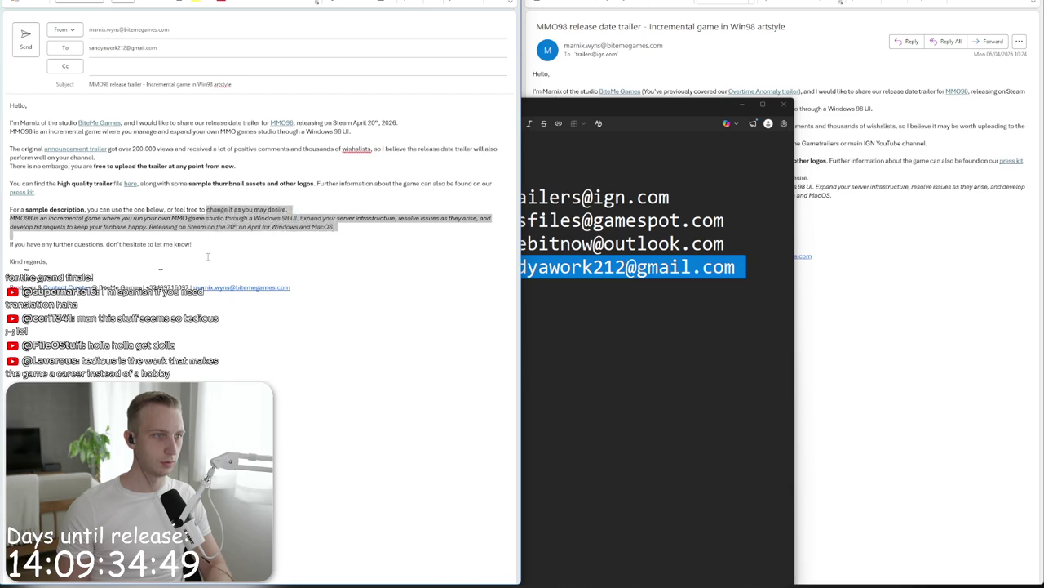
pyautogui.hotkey('ctrl', 'a')
pyautogui.click(206, 246)
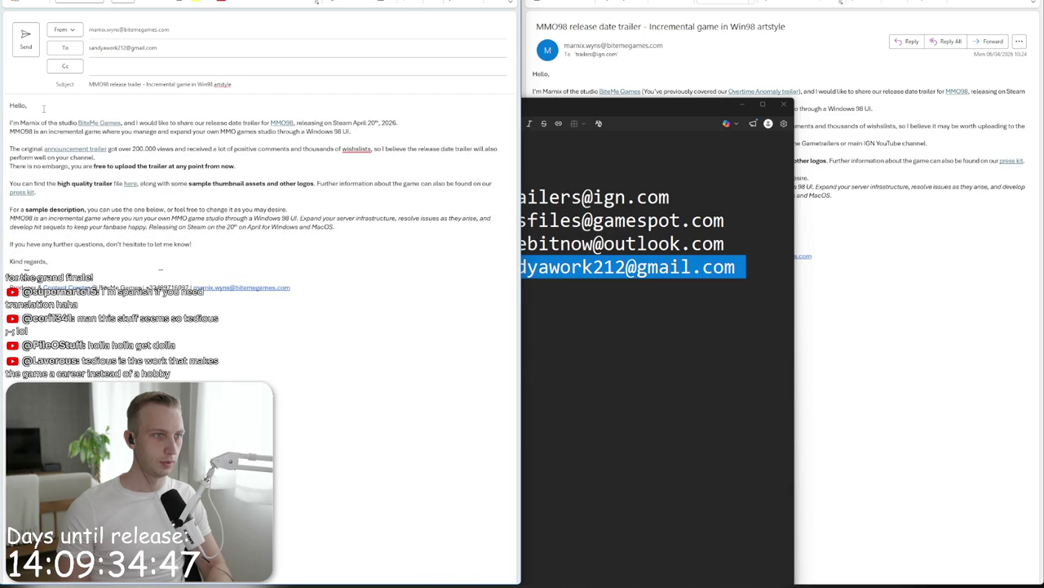
pyautogui.moveTo(44, 121); pyautogui.dragTo(261, 123)
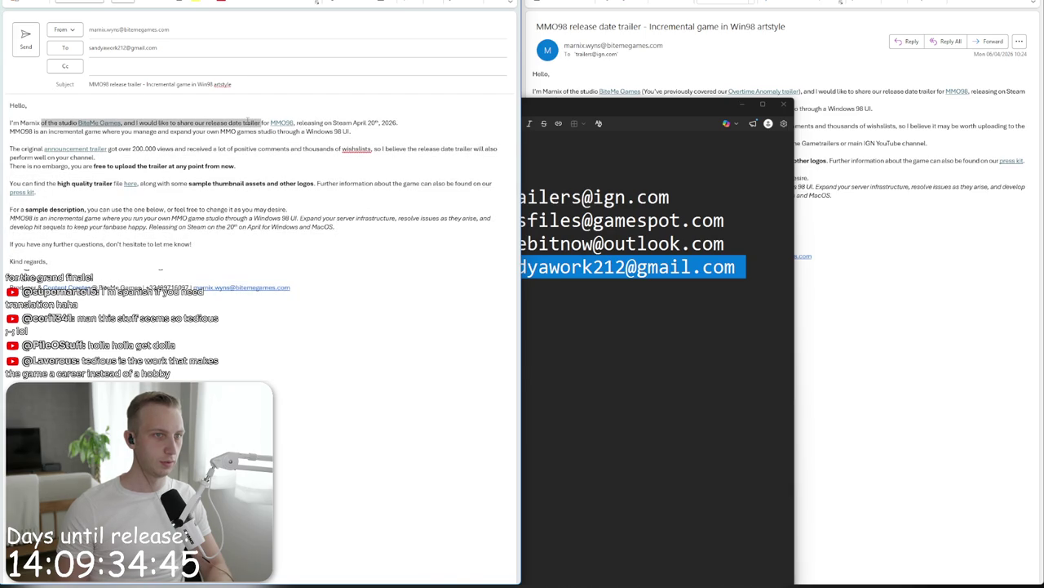
pyautogui.click(245, 122)
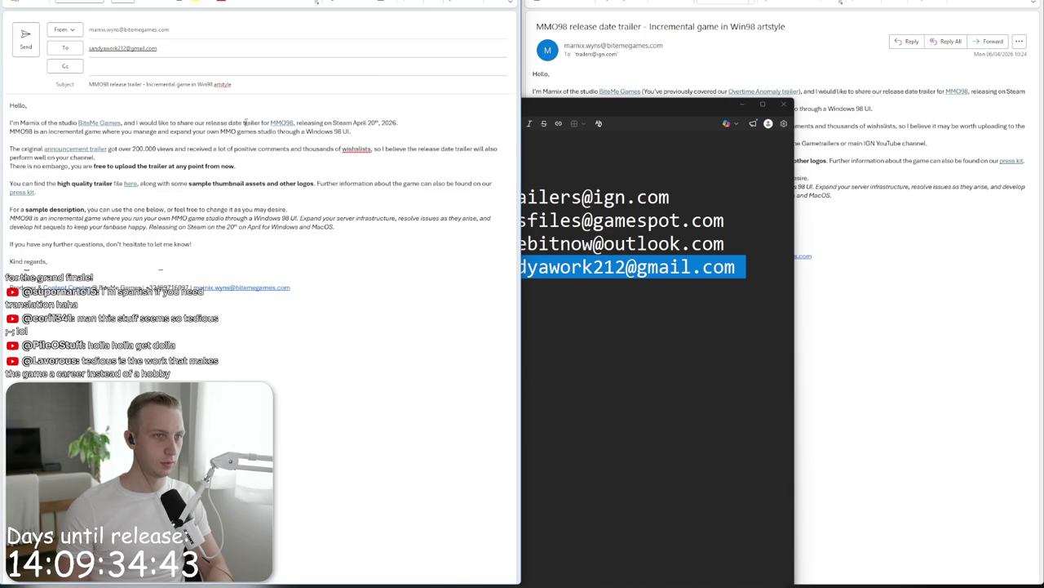
pyautogui.doubleClick(235, 122)
pyautogui.press('BackSpace')
pyautogui.moveTo(282, 123); pyautogui.dragTo(379, 129)
pyautogui.click(379, 129)
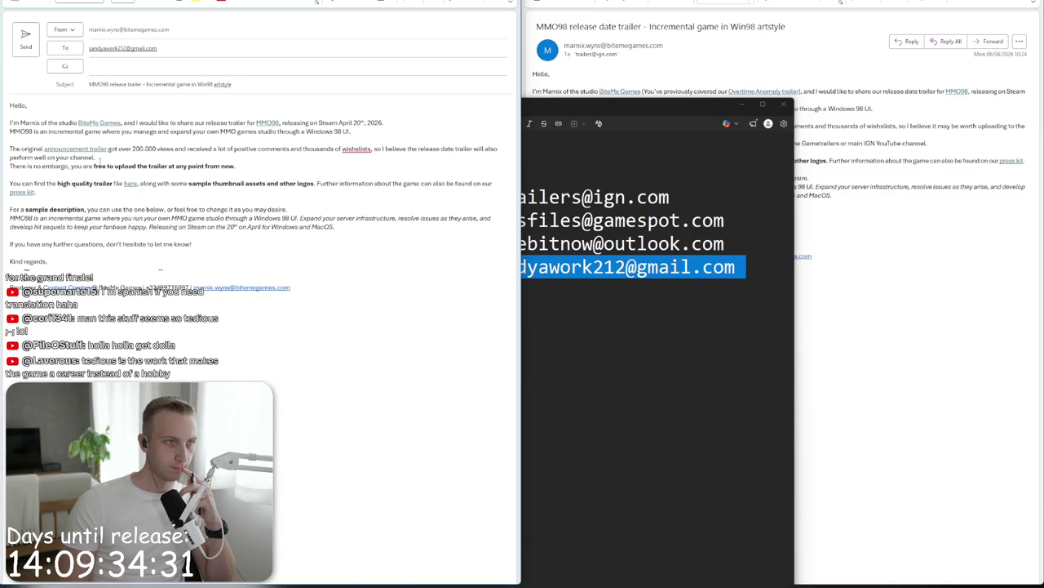
# Send the trailer email to Indie Games Hub.
pyautogui.hotkey('alt', 'Tab')
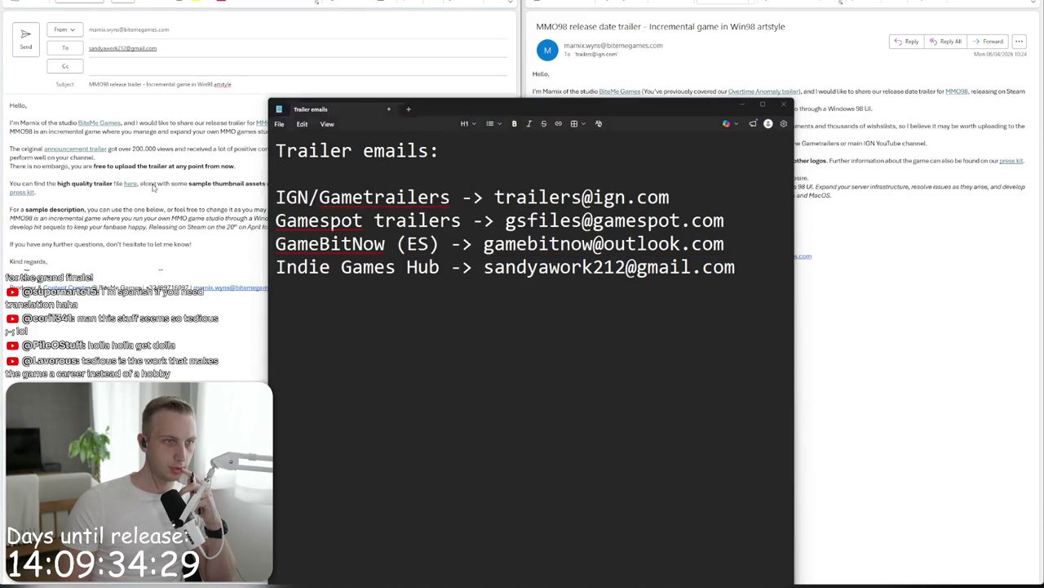
pyautogui.click(154, 184)
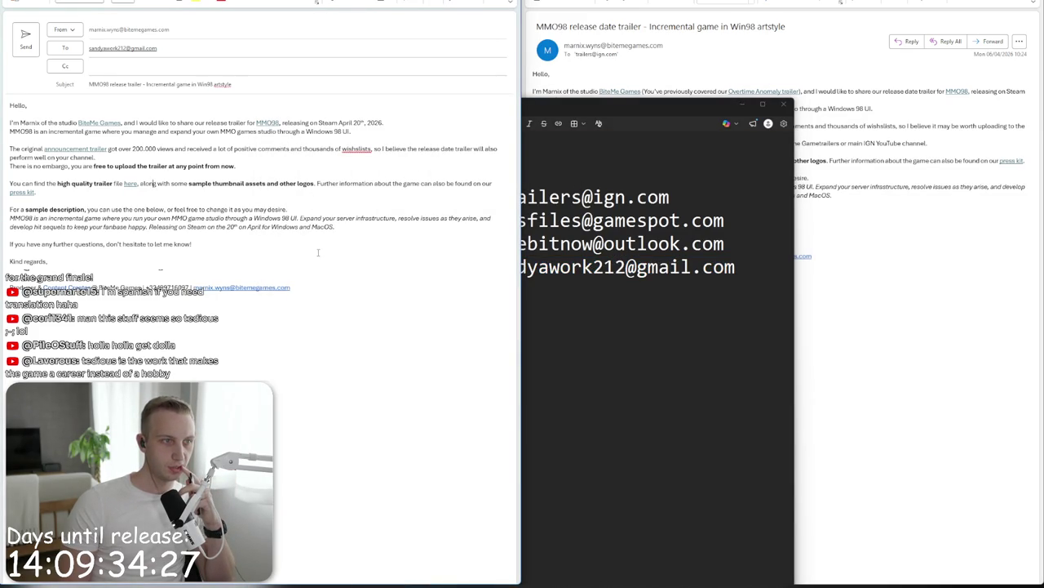
pyautogui.click(26, 39)
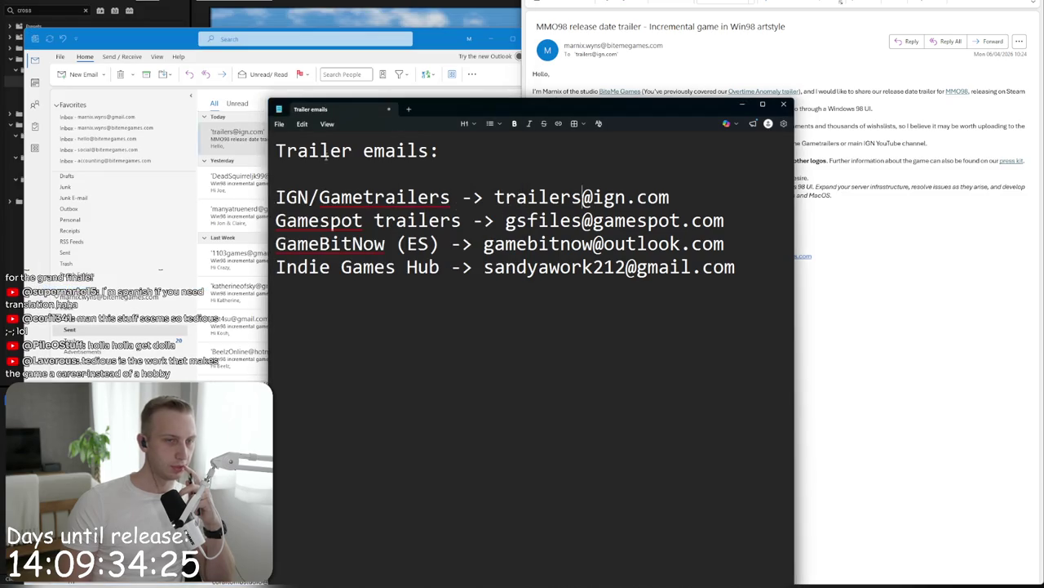
# Open the sent trailer email in its own window, snapped to the right half.
pyautogui.moveTo(268, 269); pyautogui.dragTo(775, 267)
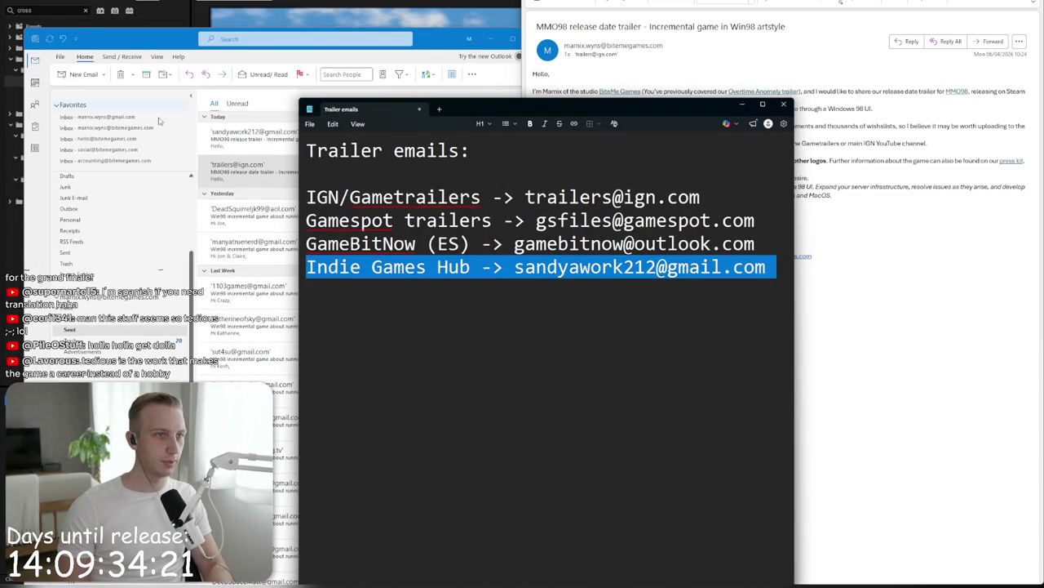
pyautogui.click(254, 140)
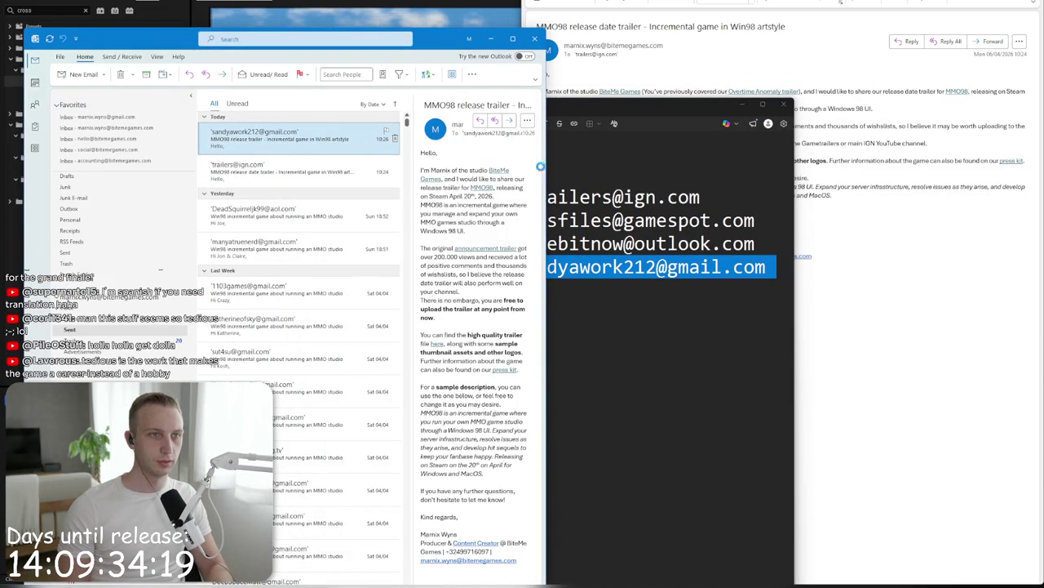
pyautogui.press('Return')
pyautogui.moveTo(445, 6)
pyautogui.mouseDown()
pyautogui.moveTo(754, 160)
pyautogui.moveTo(1043, 245)
pyautogui.mouseUp()
pyautogui.click(269, 294)
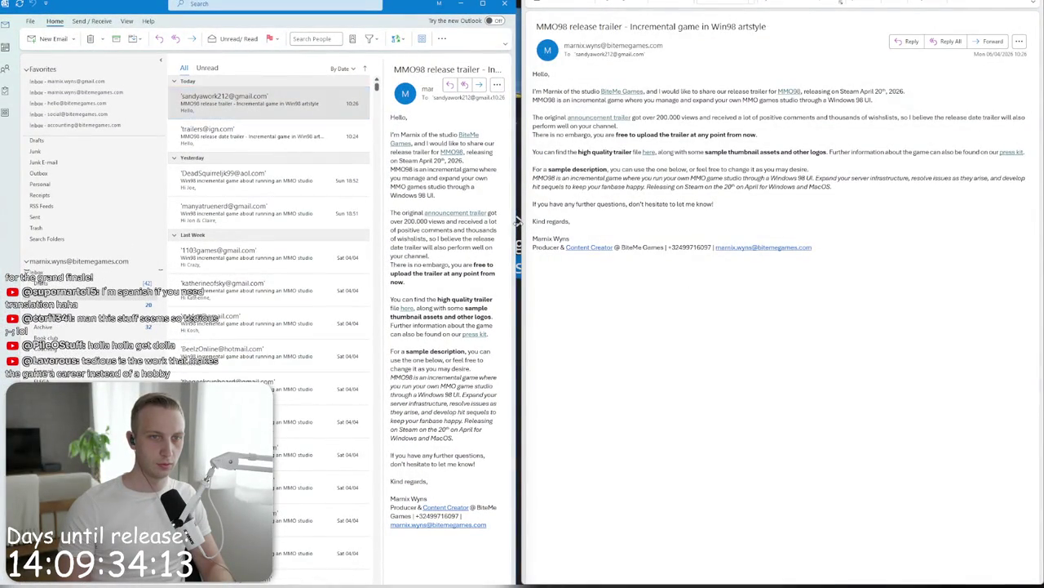
# Start a new email with the sent trailer email's subject pasted in.
pyautogui.click(32, 39)
pyautogui.tripleClick(710, 26)
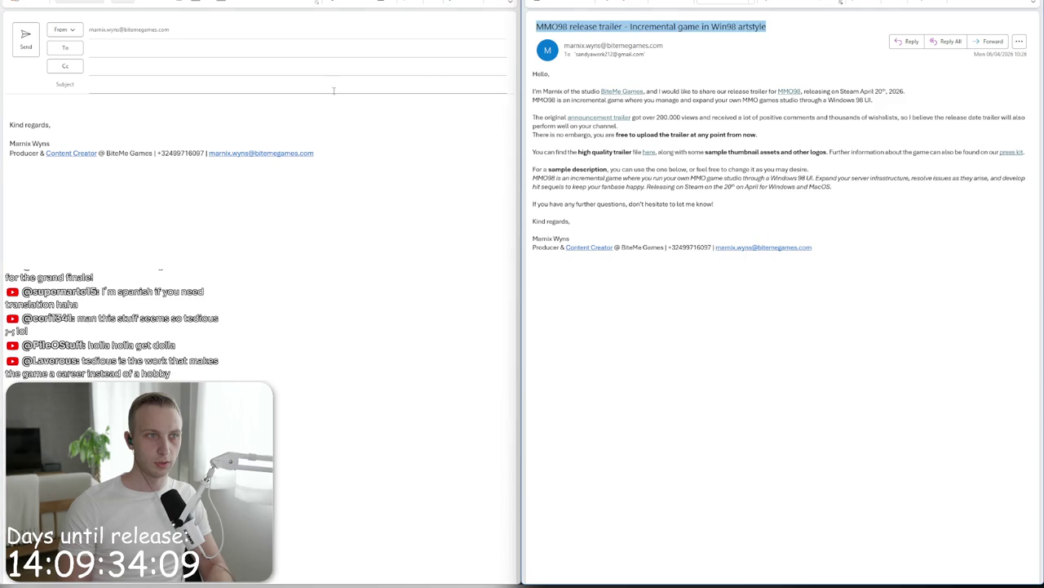
pyautogui.click(322, 86)
pyautogui.hotkey('ctrl', 'v')
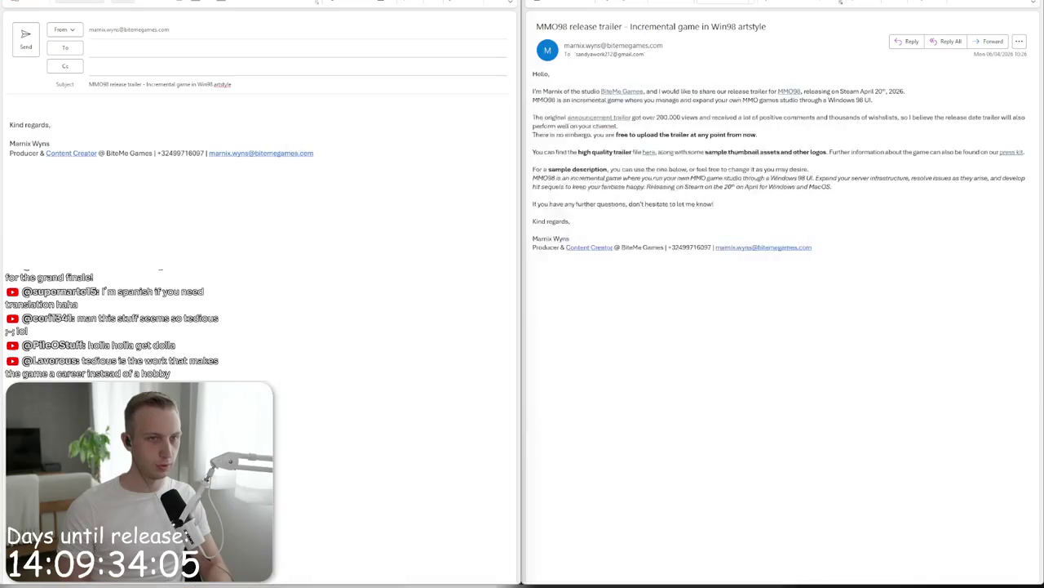
# Put the Gamespot trailers address from the notes into the recipient field.
pyautogui.hotkey('alt', 'Tab')
pyautogui.click(568, 220)
pyautogui.moveTo(536, 220); pyautogui.dragTo(767, 220)
pyautogui.click(98, 43)
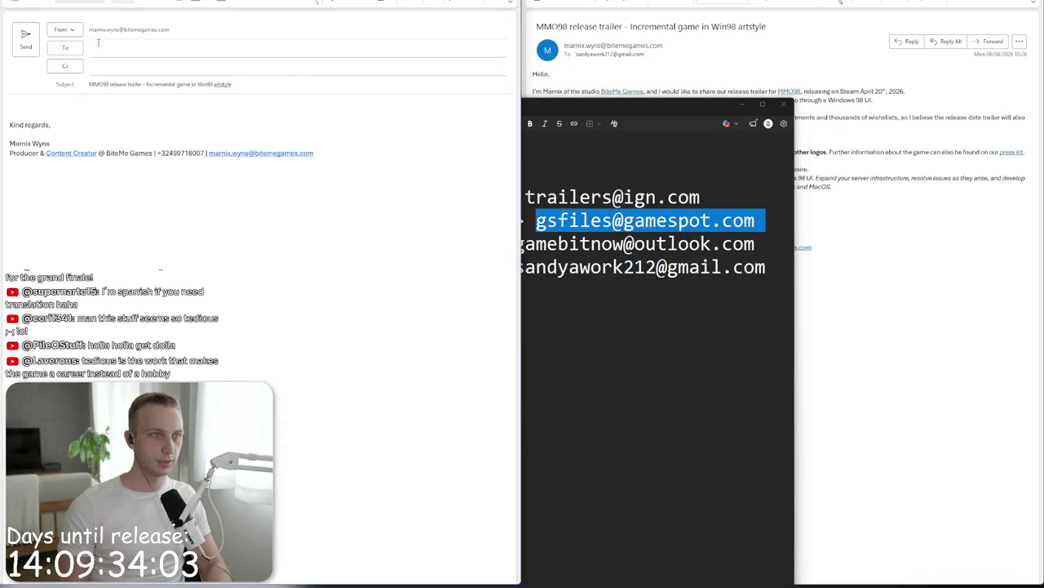
# Paste the sent email's full body over the signature and send it to Gamespot.
pyautogui.click(887, 209)
pyautogui.click(215, 178)
pyautogui.hotkey('ctrl', 'a')
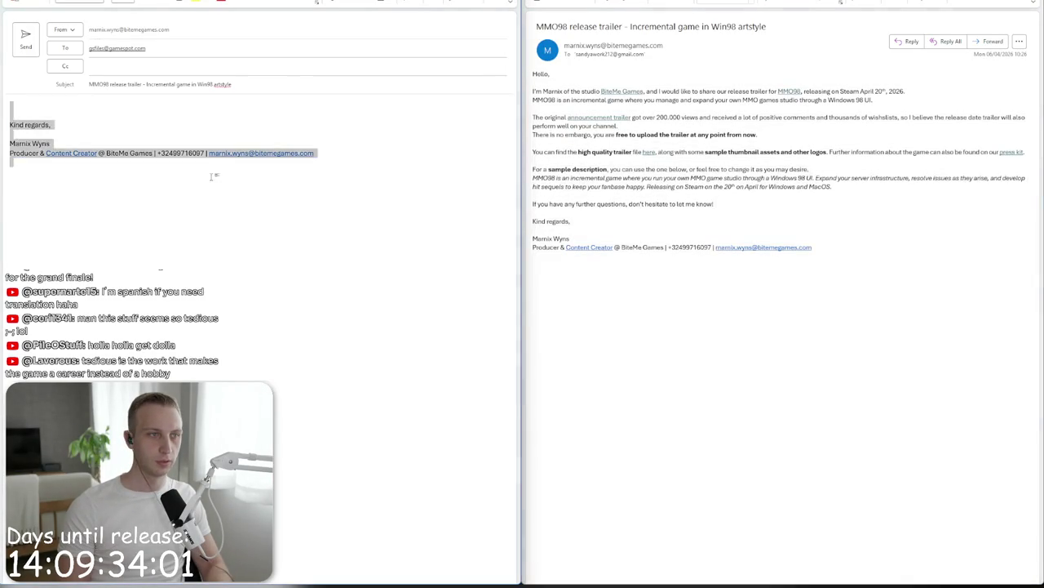
pyautogui.hotkey('ctrl', 'v')
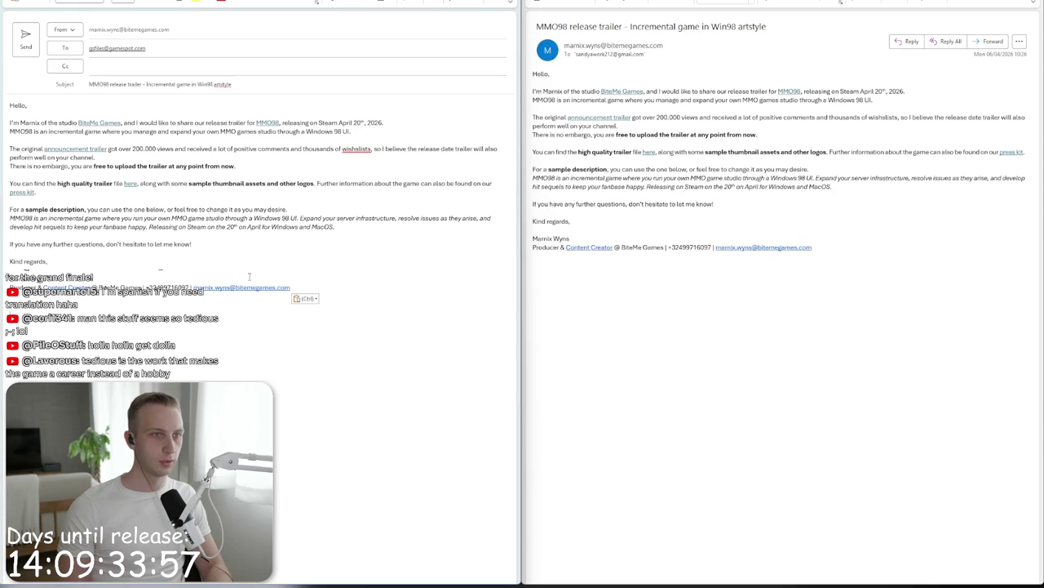
pyautogui.click(25, 41)
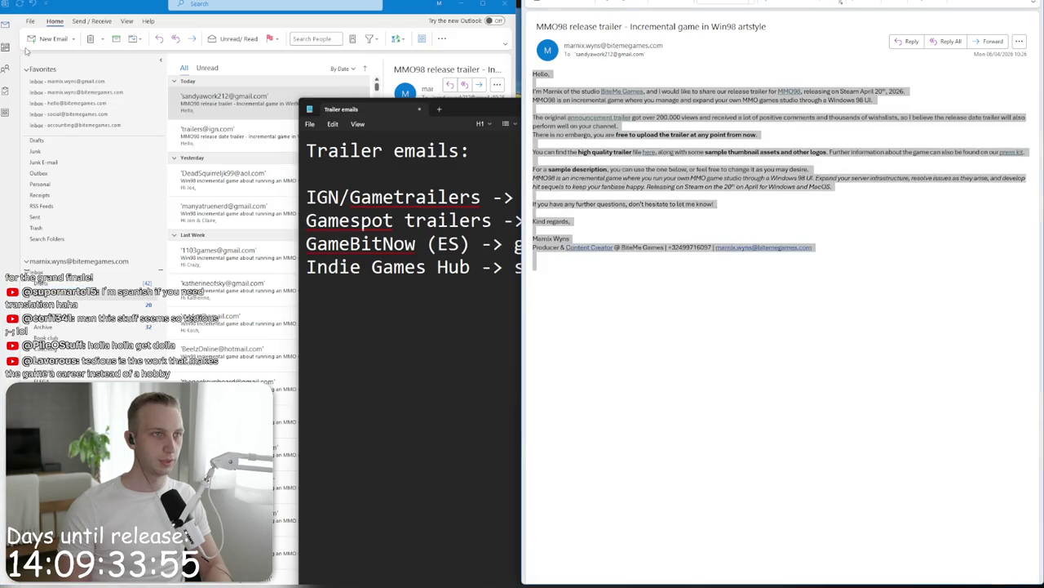
# Create another new email with the trailer subject and body copied from the sent message.
pyautogui.click(56, 39)
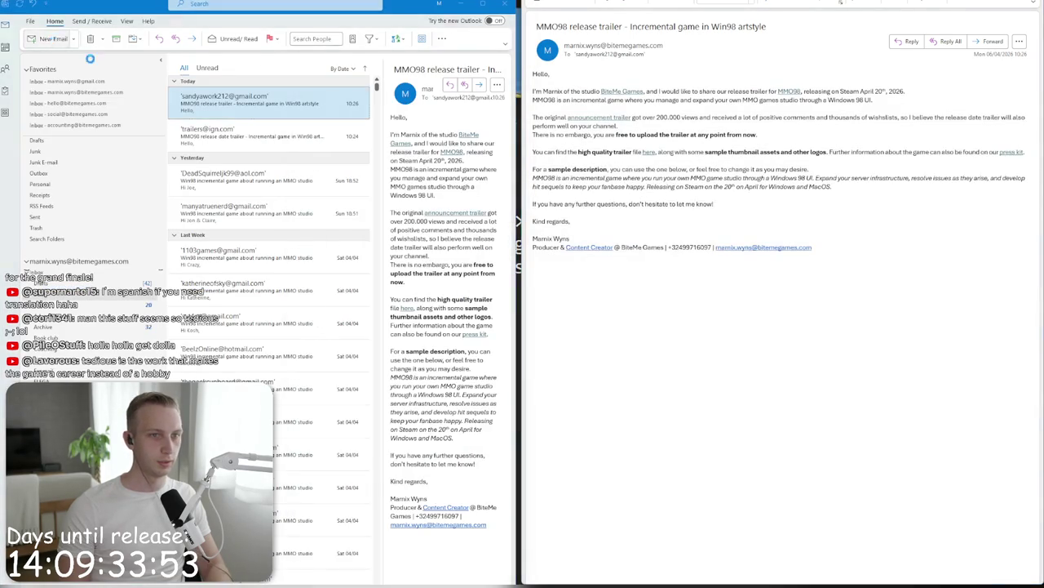
pyautogui.tripleClick(715, 27)
pyautogui.hotkey('ctrl', 'c')
pyautogui.click(169, 84)
pyautogui.hotkey('ctrl', 'v')
pyautogui.click(734, 146)
pyautogui.hotkey('ctrl', 'a')
pyautogui.hotkey('ctrl', 'c')
pyautogui.click(81, 104)
pyautogui.hotkey('ctrl', 'v')
# Address it to the GameBitNow contact from the notes and send it.
pyautogui.hotkey('alt', 'Tab')
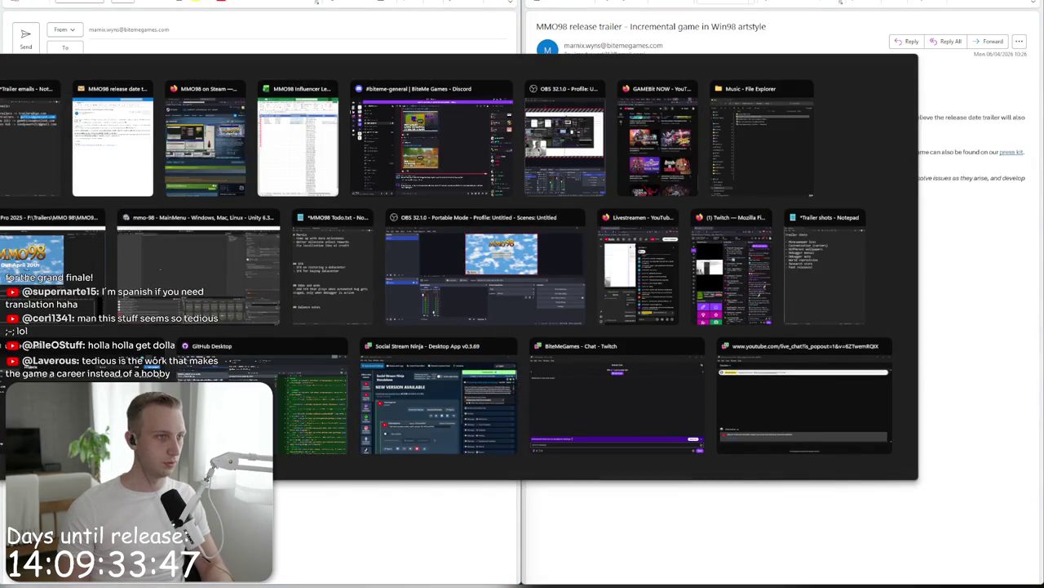
pyautogui.click(517, 178)
pyautogui.moveTo(518, 243); pyautogui.dragTo(783, 238)
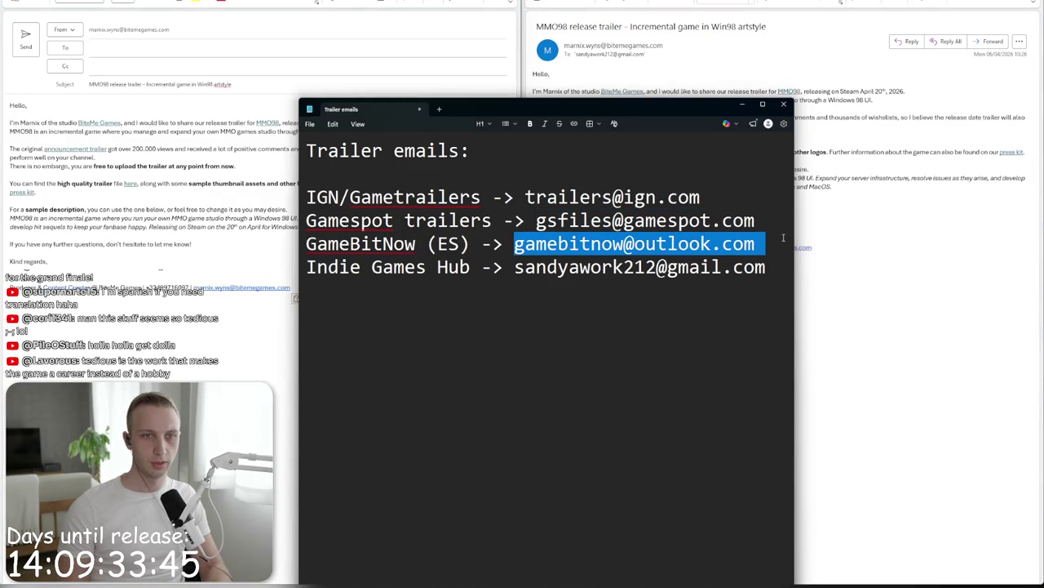
pyautogui.click(134, 44)
pyautogui.hotkey('ctrl', 'v')
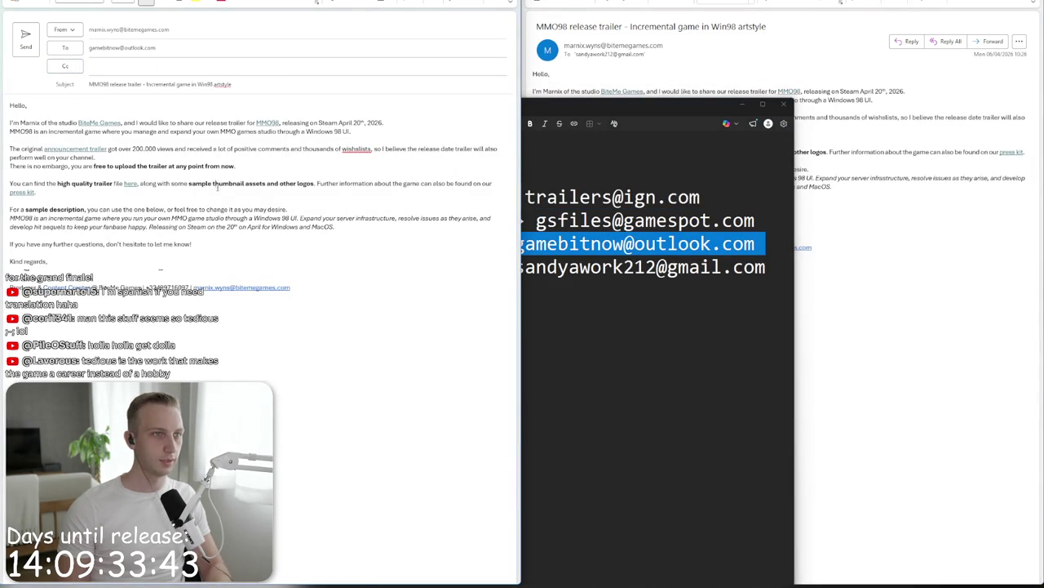
pyautogui.click(26, 39)
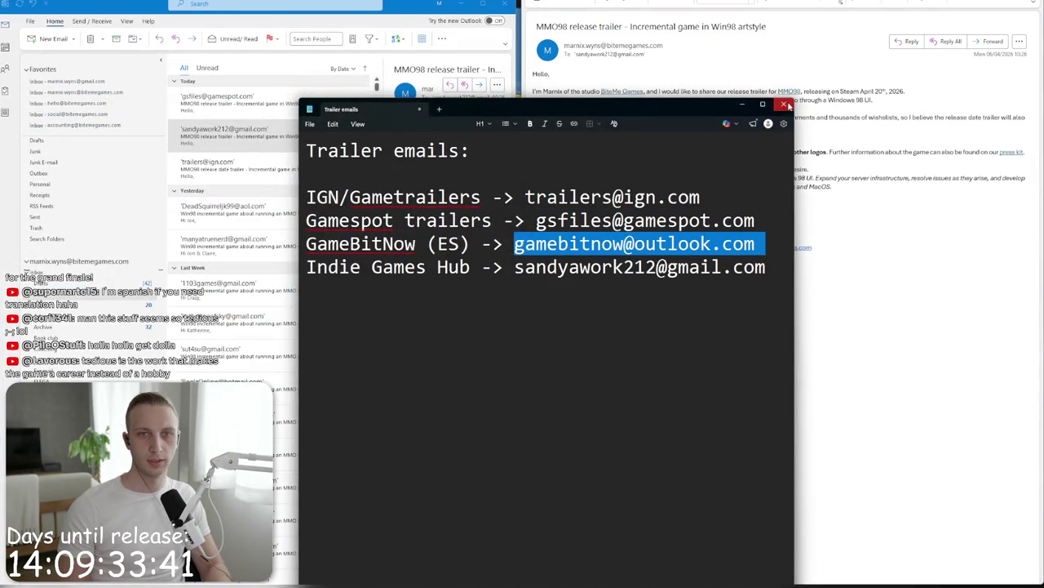
# Close the Notepad address notes without saving.
pyautogui.click(783, 104)
pyautogui.click(557, 440)
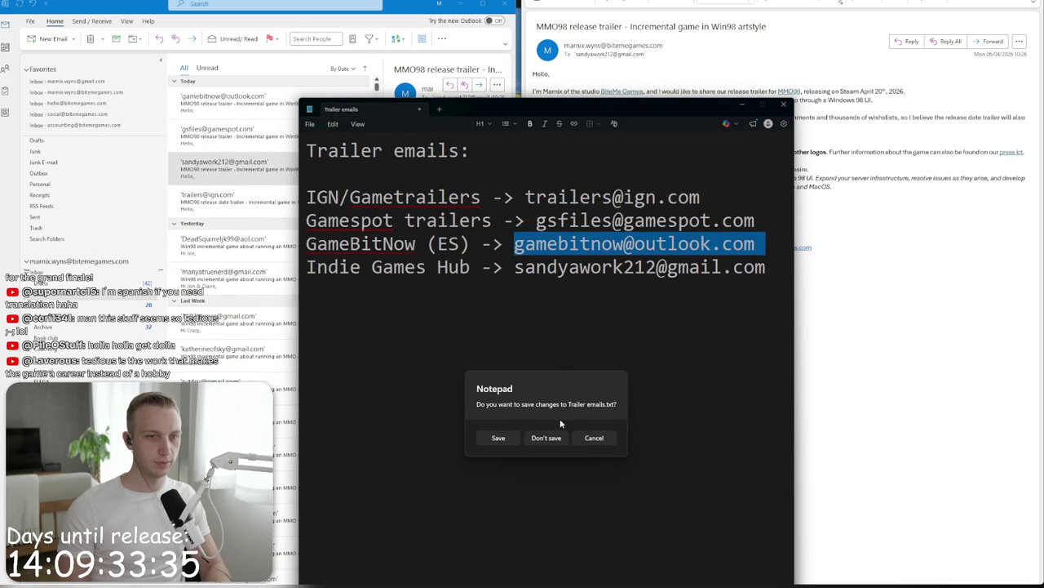
pyautogui.click(554, 441)
pyautogui.hotkey('ctrl', 'a')
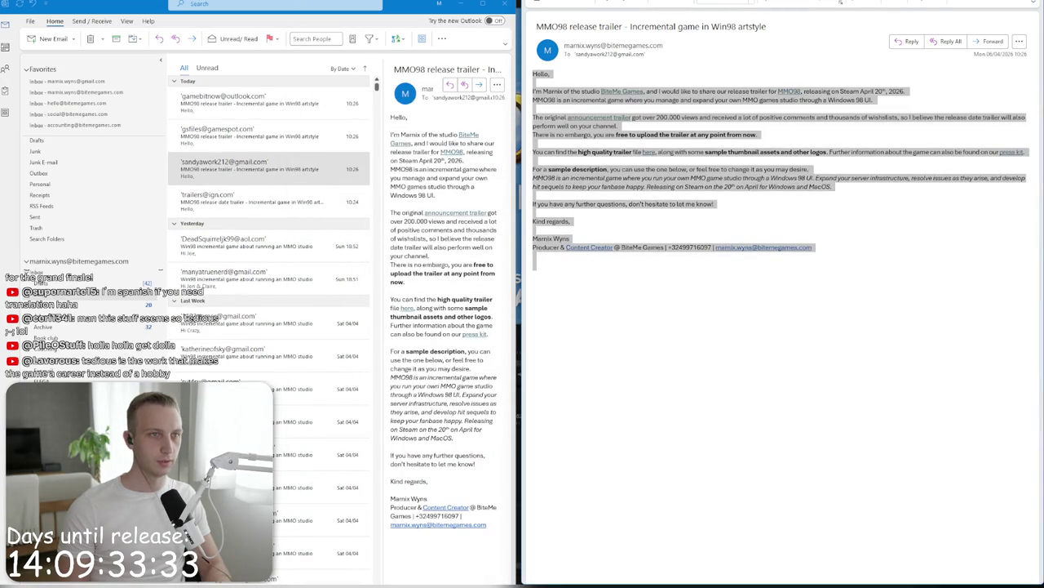
pyautogui.click(840, 2)
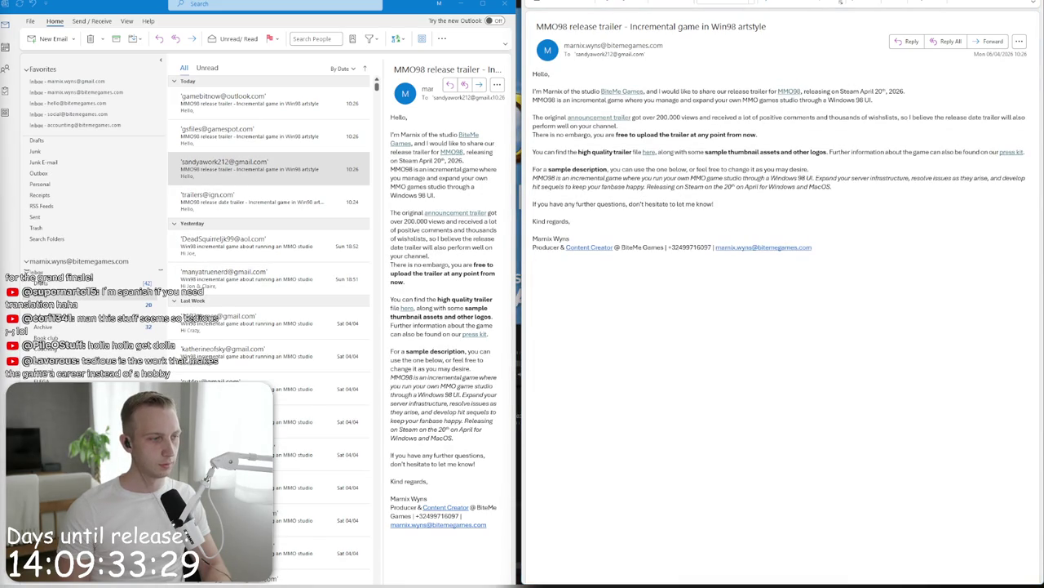
# Minimize Outlook and switch to the MMO98 Steam store page.
pyautogui.click(459, 5)
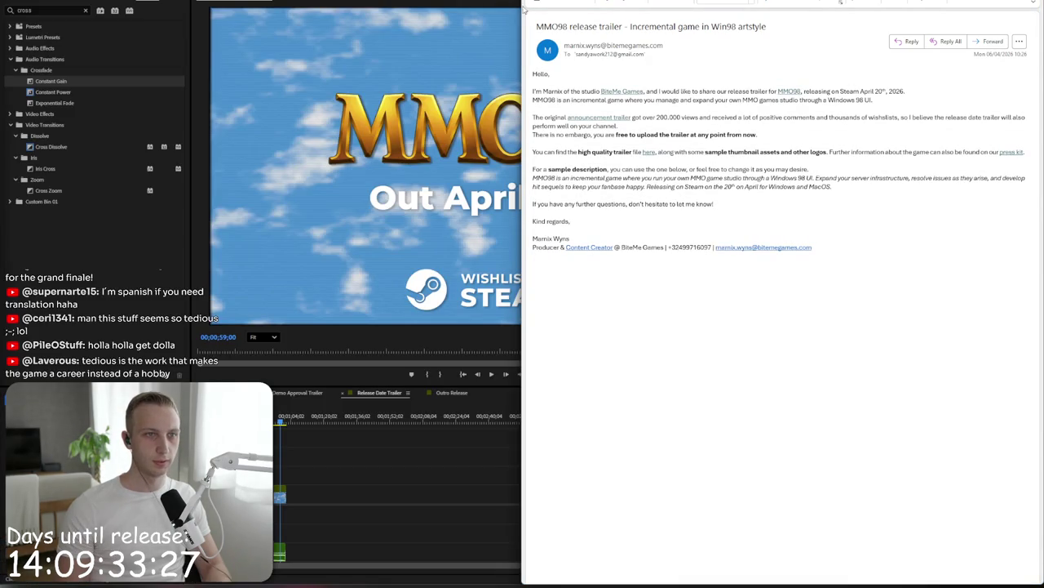
pyautogui.press('Escape')
pyautogui.hotkey('alt', 'Tab')
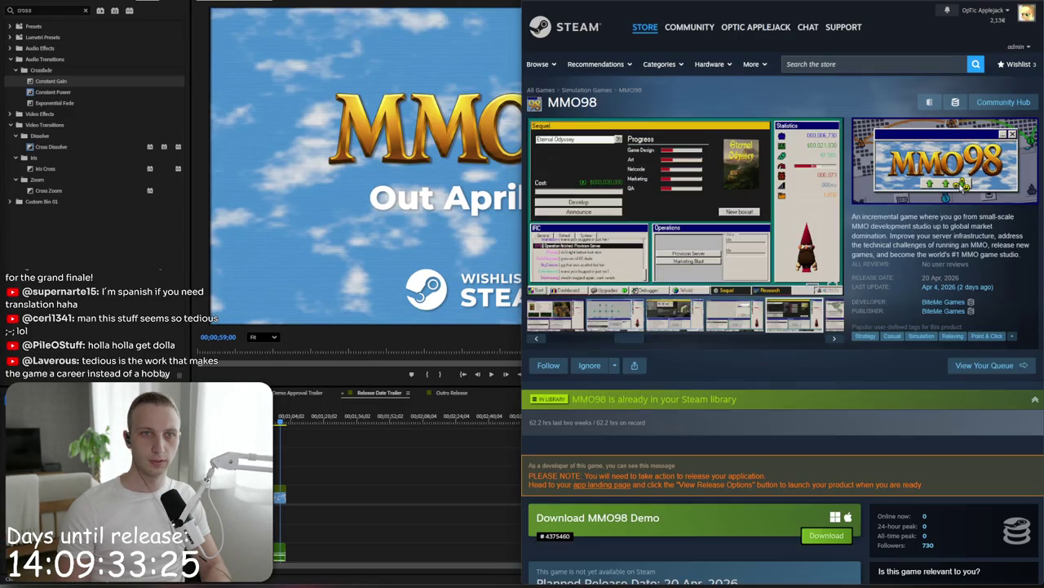
# Switch through Premiere Pro, Unity and a full-screen YouTube window to the Steamworks Trailers page.
pyautogui.hotkey('alt', 'Tab')
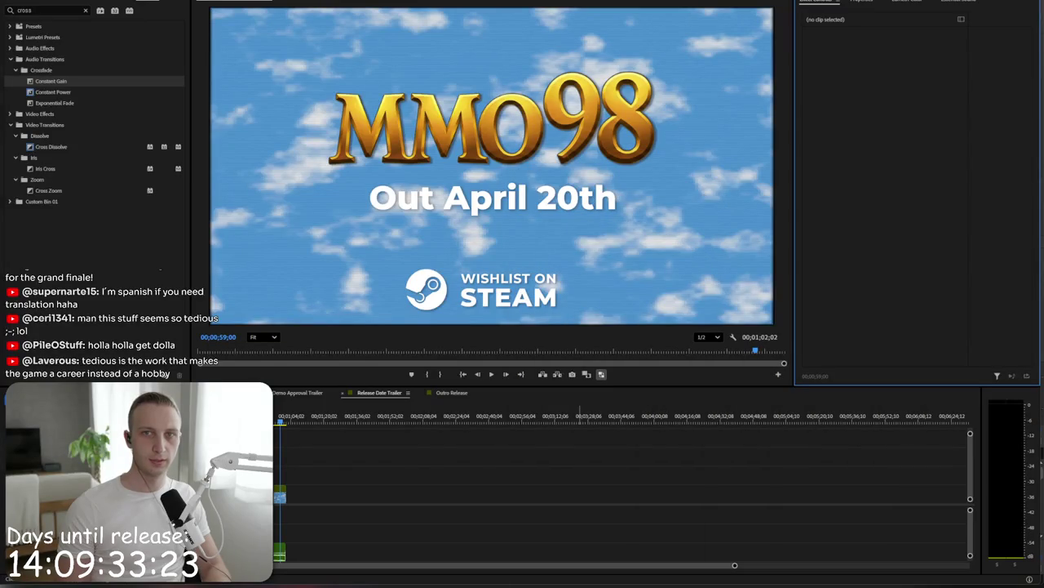
pyautogui.hotkey('alt', 'Tab')
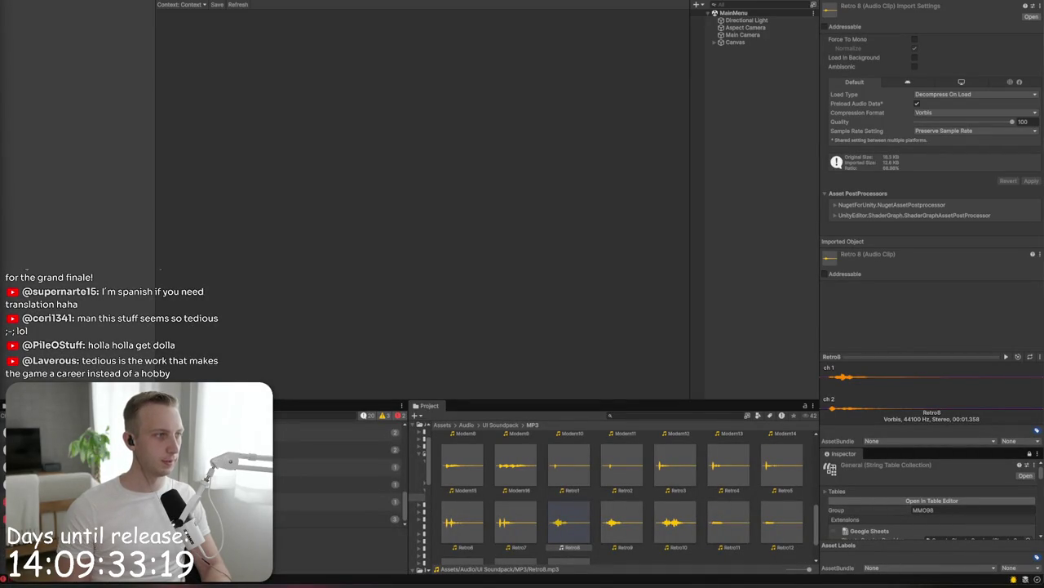
pyautogui.hotkey('alt', 'Tab')
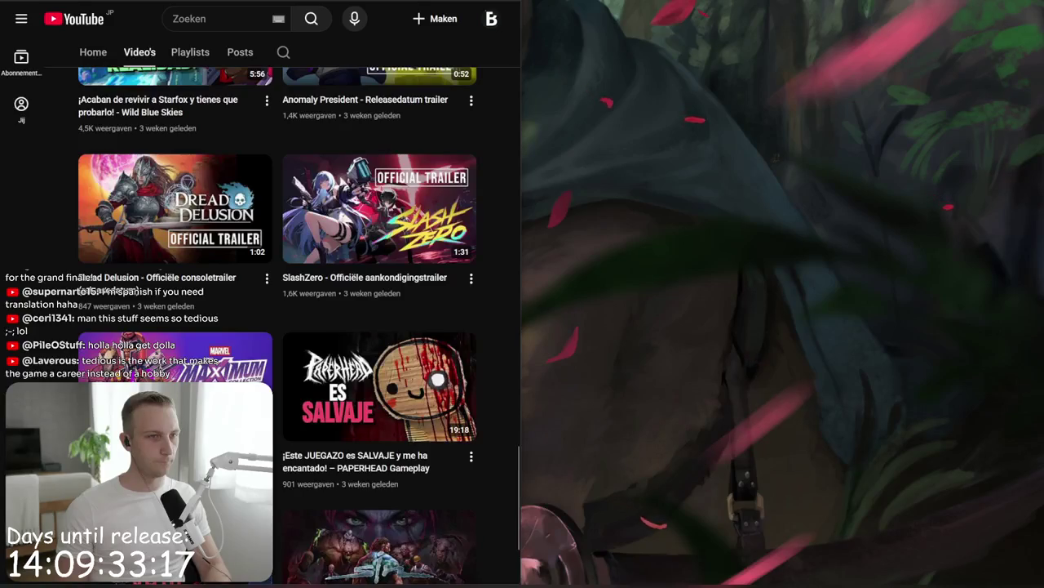
pyautogui.hotkey('alt', 'Tab')
pyautogui.hotkey('alt', 'Tab')
pyautogui.moveTo(455, 4)
pyautogui.mouseDown()
pyautogui.moveTo(588, 103)
pyautogui.moveTo(532, 109)
pyautogui.mouseUp()
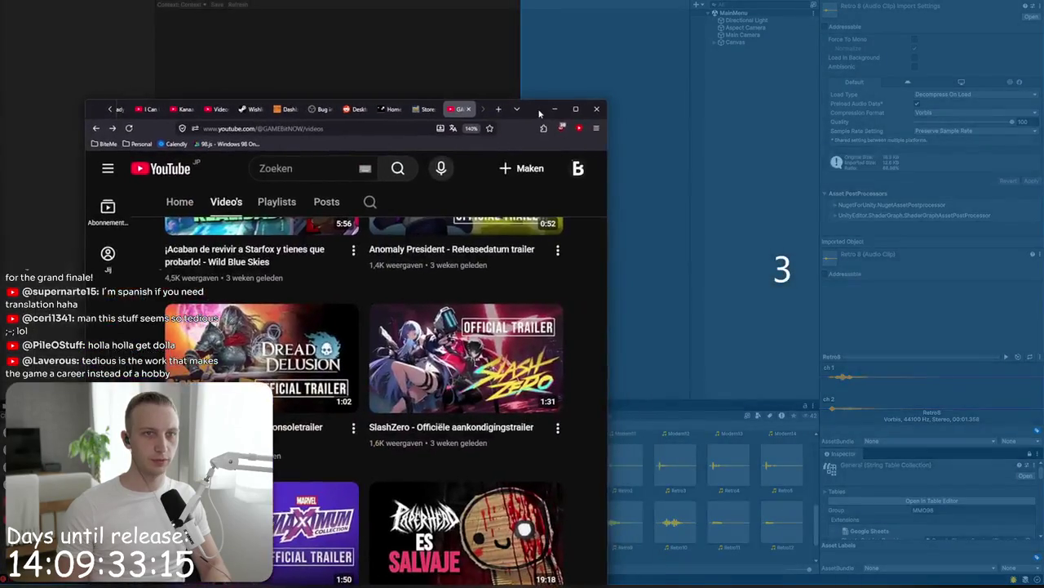
pyautogui.press('F11')
pyautogui.hotkey('alt', 'Tab')
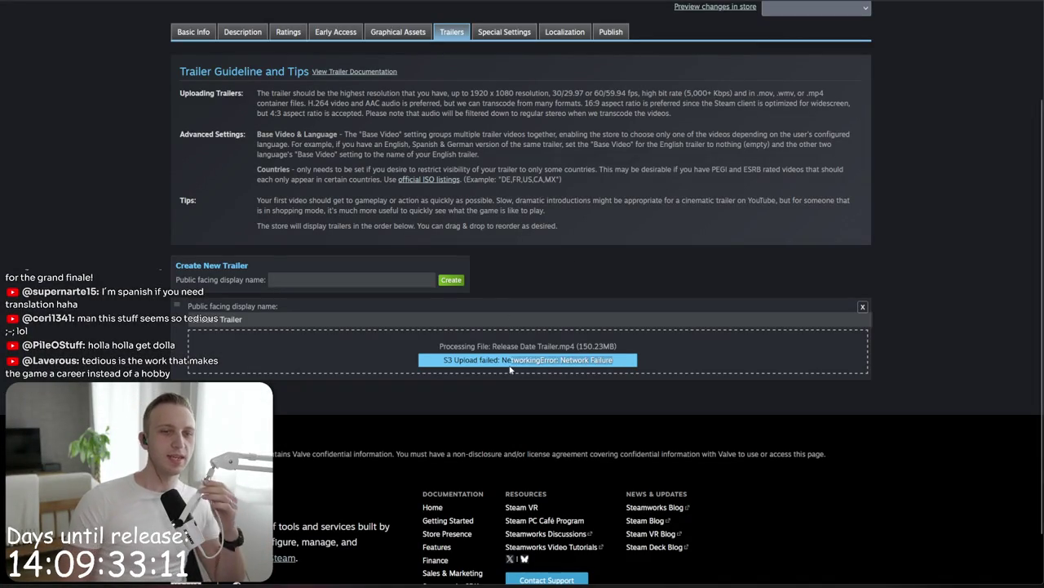
# Delete the failed trailer upload and create a new trailer named 'Release Trailer'.
pyautogui.click(863, 306)
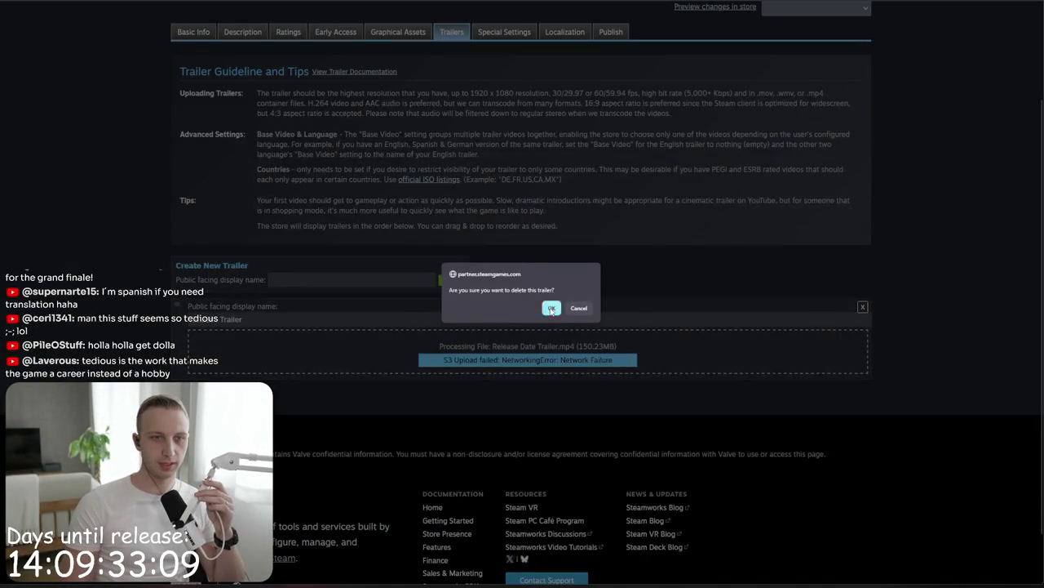
pyautogui.click(552, 306)
pyautogui.click(435, 280)
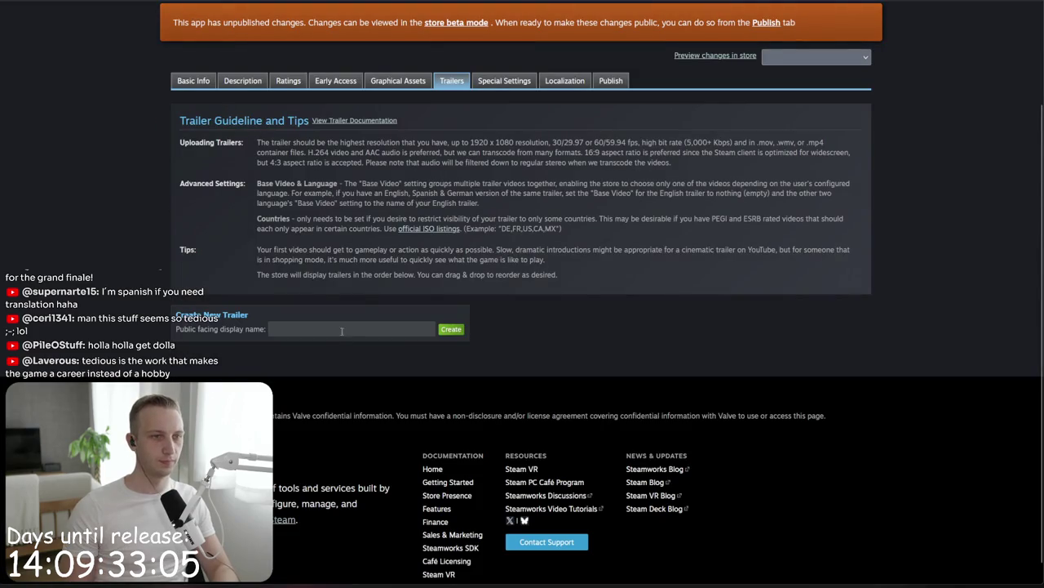
pyautogui.click(342, 329)
pyautogui.write('Release Trailer')
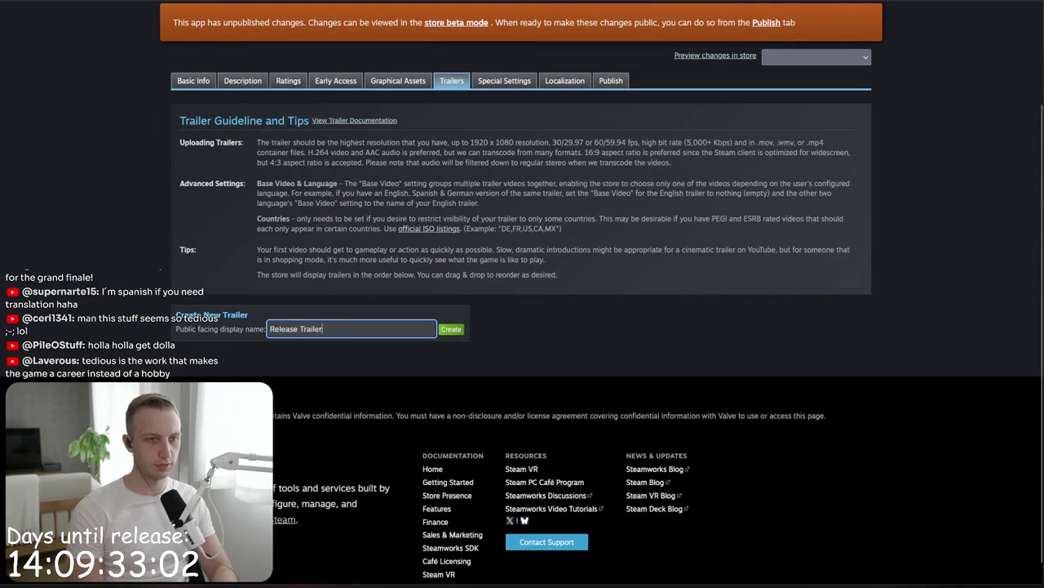
pyautogui.press('Return')
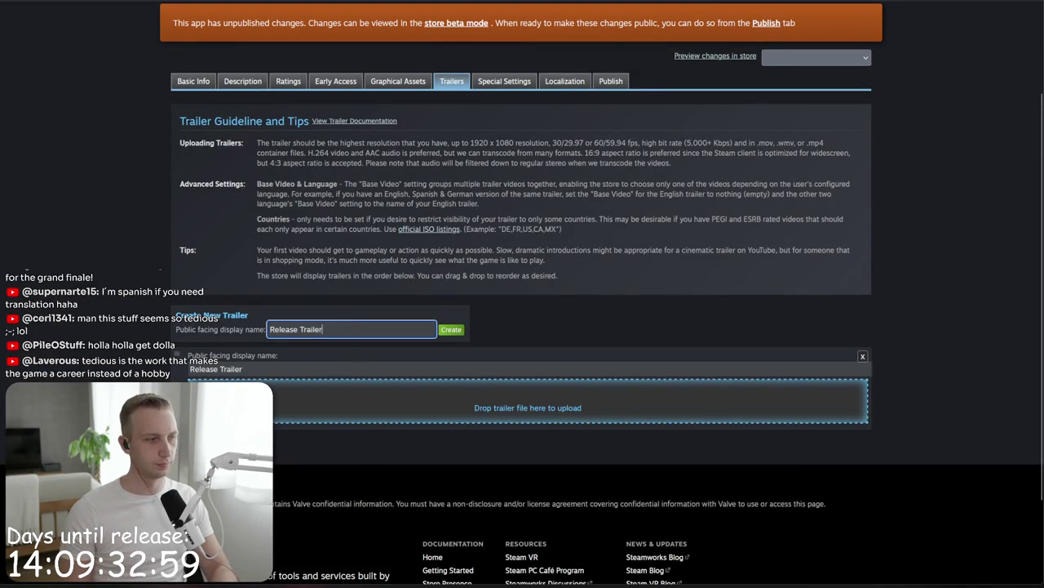
# Drag the 1080p release date trailer MP4 from the MMO 98 Export folder onto the upload area.
pyautogui.hotkey('alt', 'Tab')
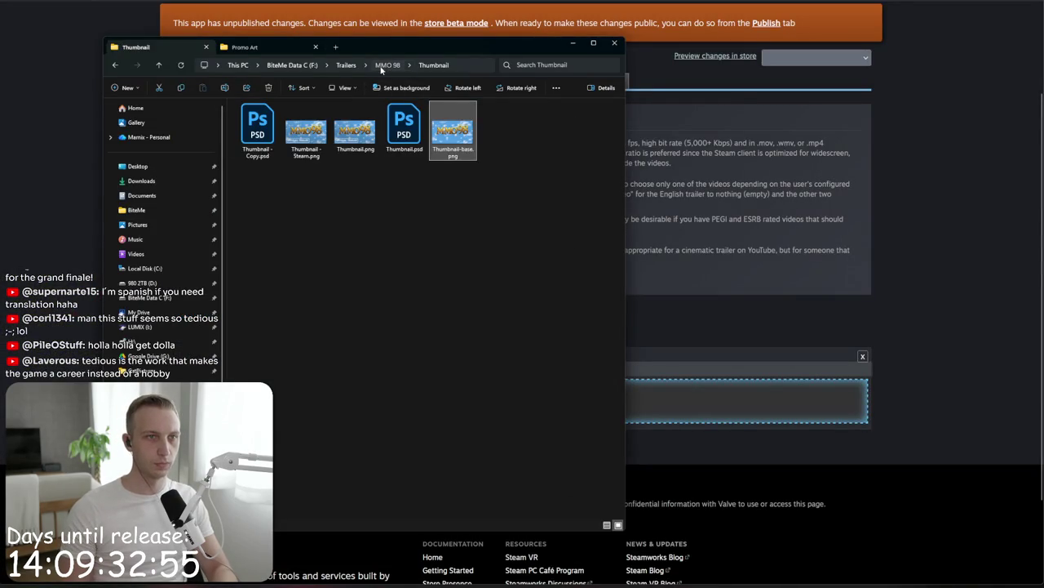
pyautogui.click(388, 65)
pyautogui.click(277, 144)
pyautogui.doubleClick(276, 144)
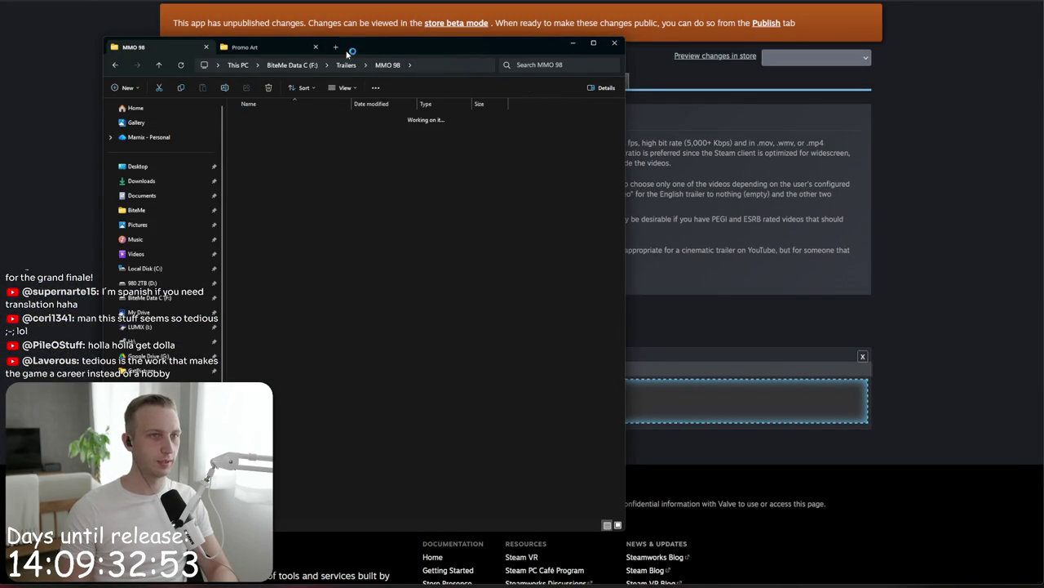
pyautogui.moveTo(423, 49); pyautogui.dragTo(279, 41)
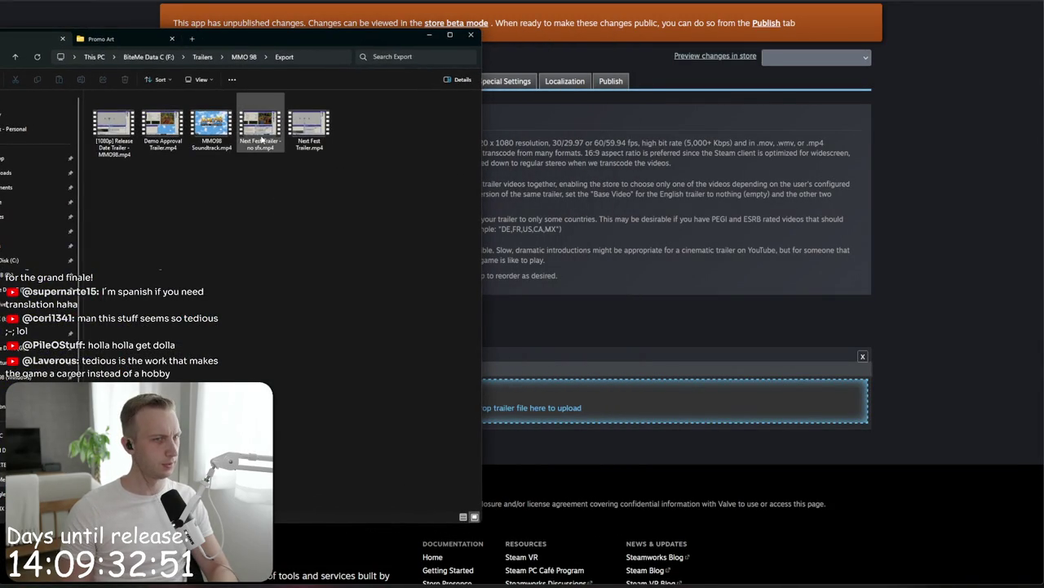
pyautogui.moveTo(114, 126); pyautogui.dragTo(543, 400)
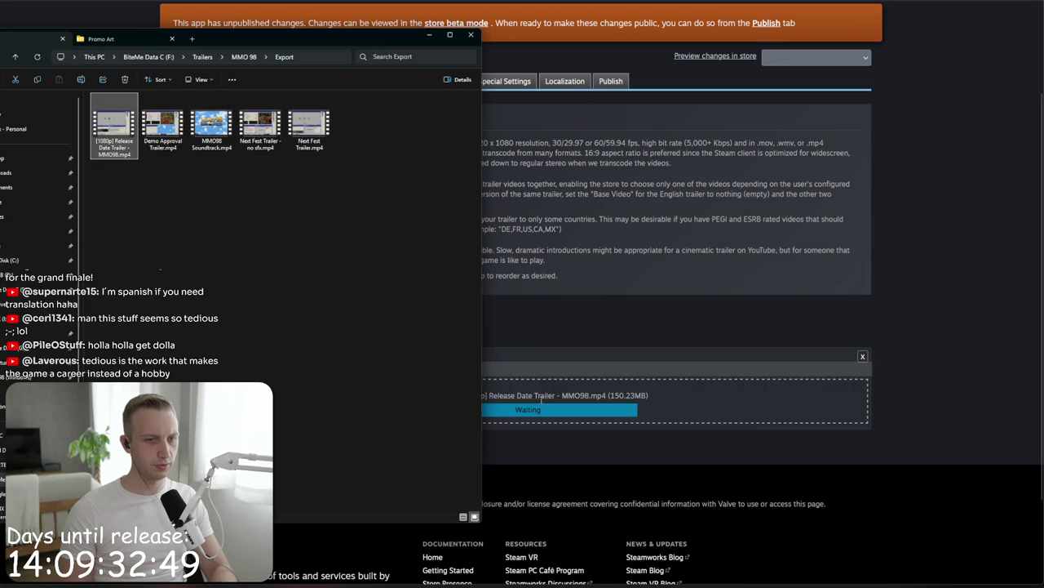
# Switch to the Steamworks dashboard tab and load the Steam site.
pyautogui.click(616, 302)
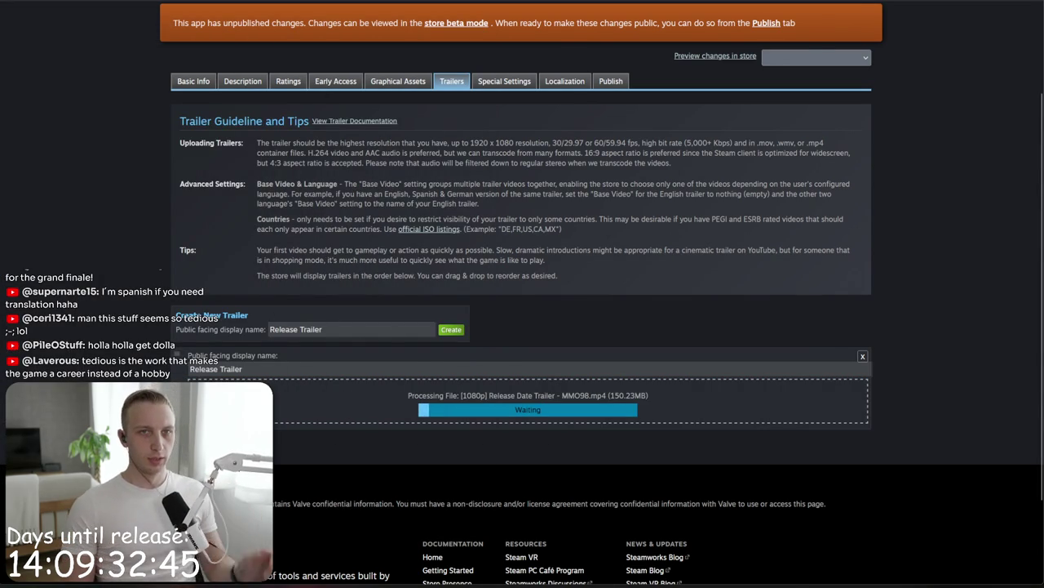
pyautogui.click(661, 2)
pyautogui.write('steam')
pyautogui.press('Return')
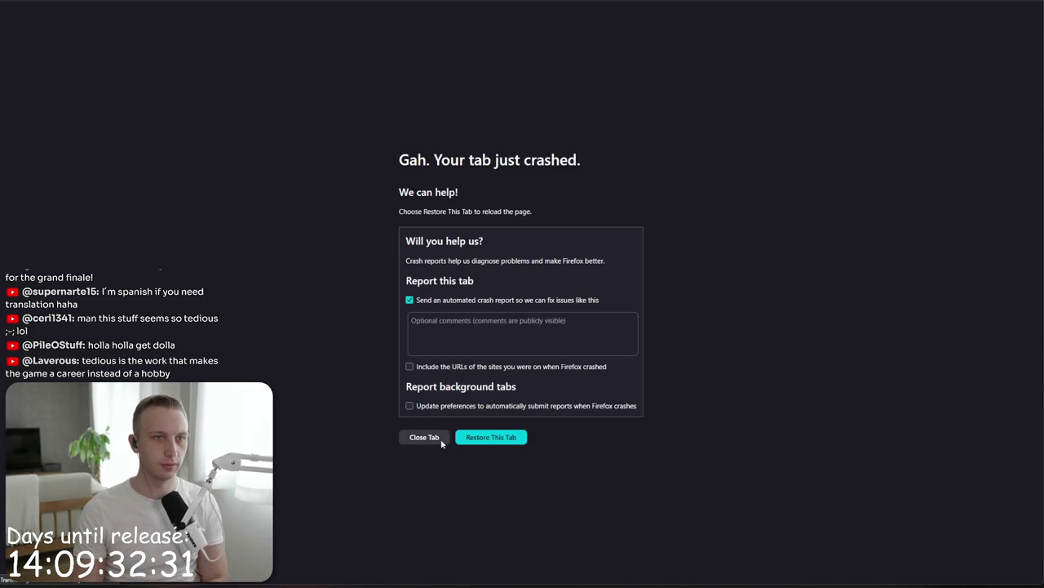
# Restore the crashed Steamworks tab, then load YouTube Studio from the address bar.
pyautogui.click(481, 439)
pyautogui.click(489, 354)
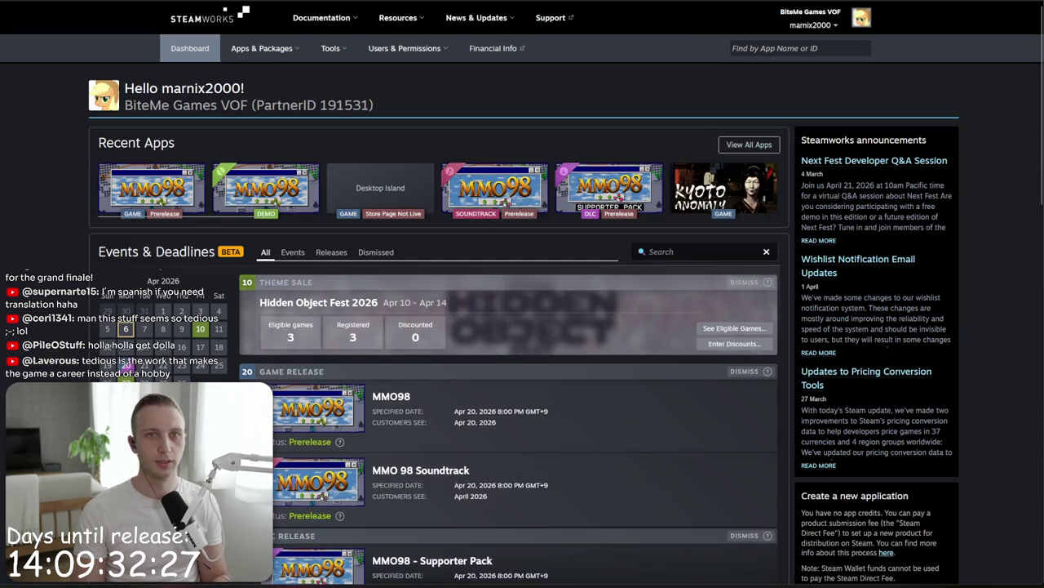
pyautogui.hotkey('ctrl', 'l')
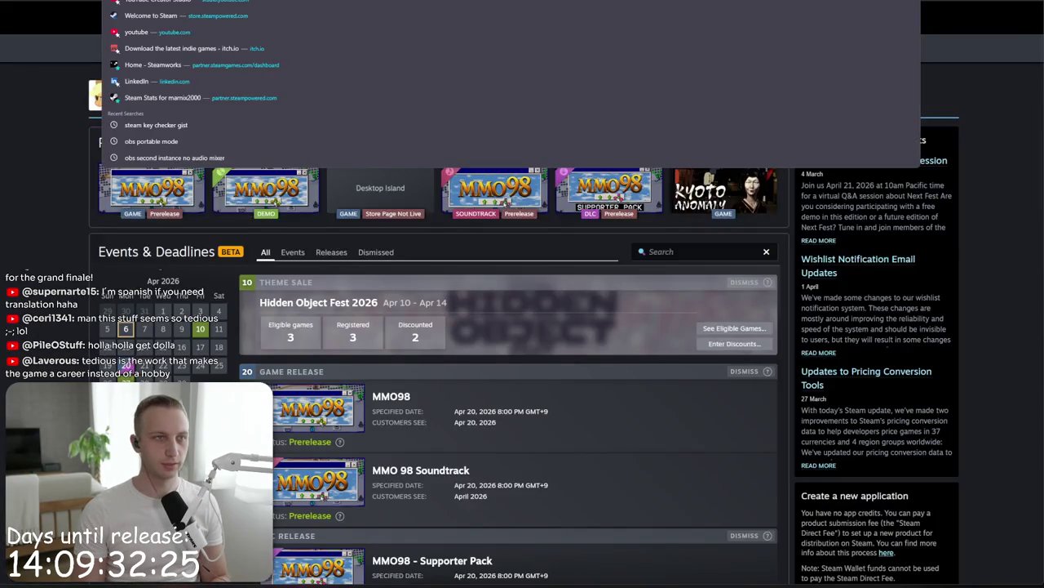
pyautogui.press('Return')
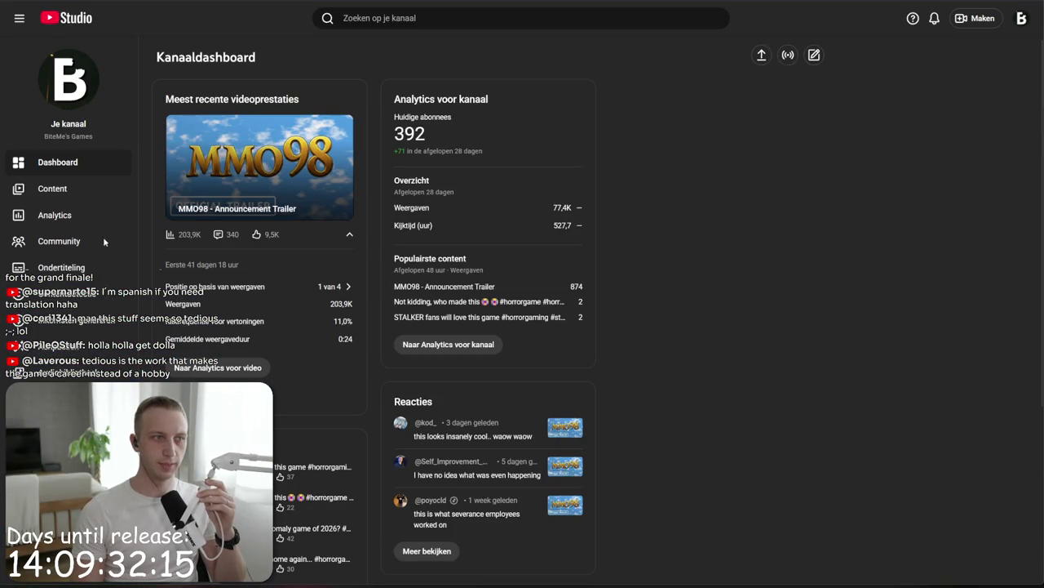
# Open the details of the MMO98 - Official Soundtrack video from the channel content list.
pyautogui.click(86, 186)
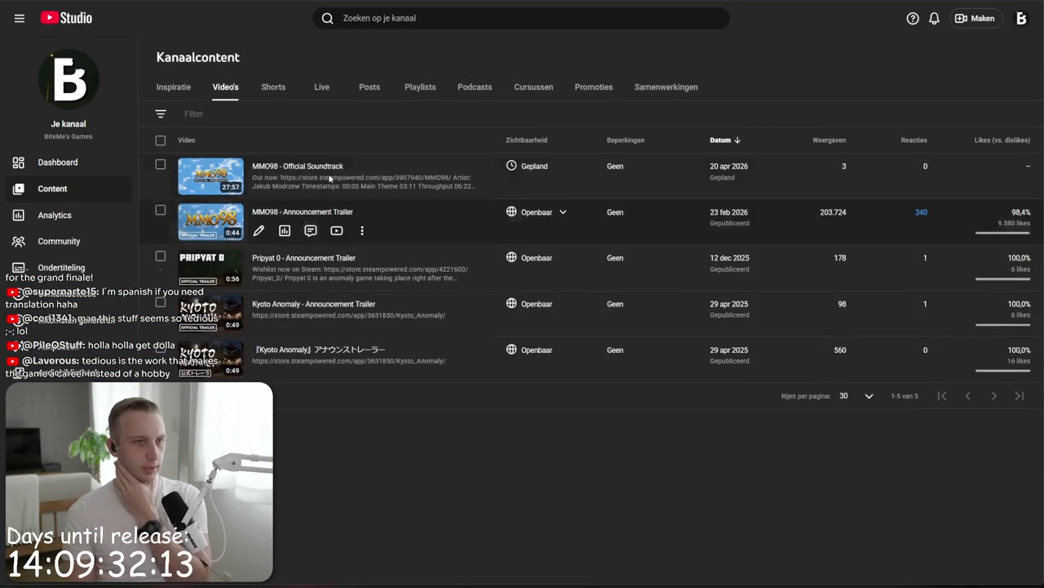
pyautogui.click(334, 168)
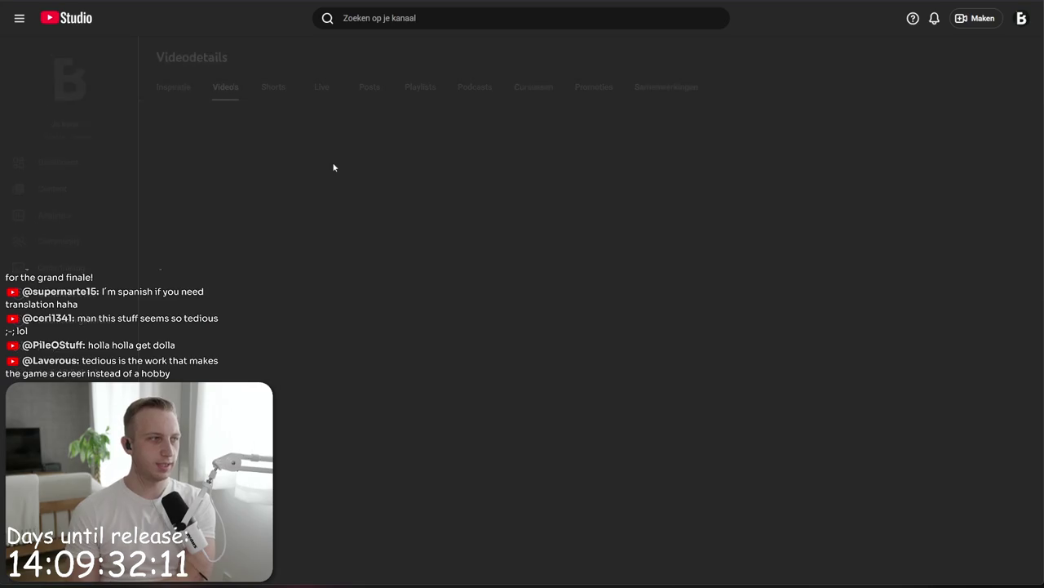
pyautogui.moveTo(182, 341); pyautogui.dragTo(141, 250)
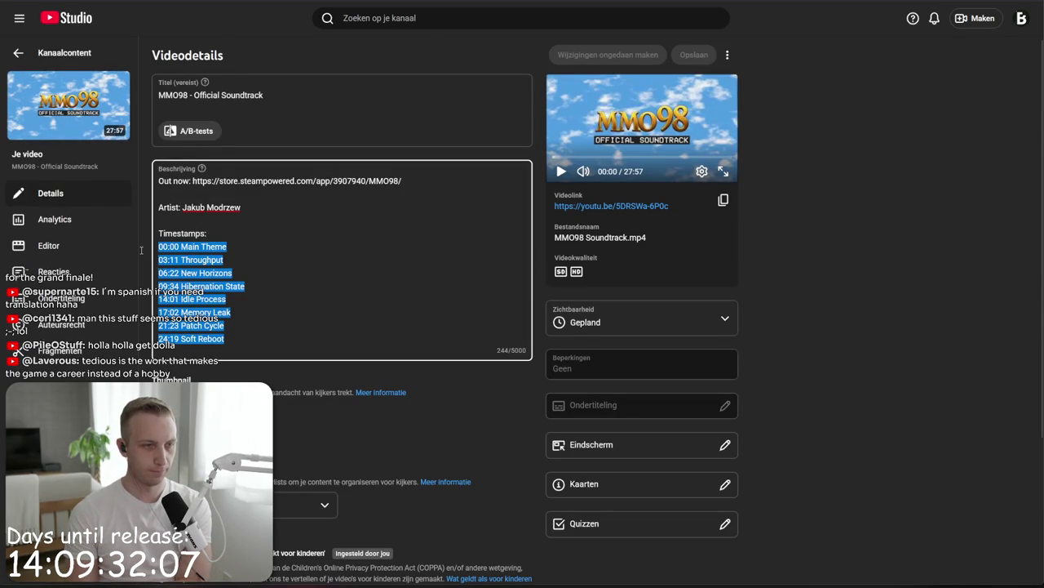
pyautogui.click(400, 252)
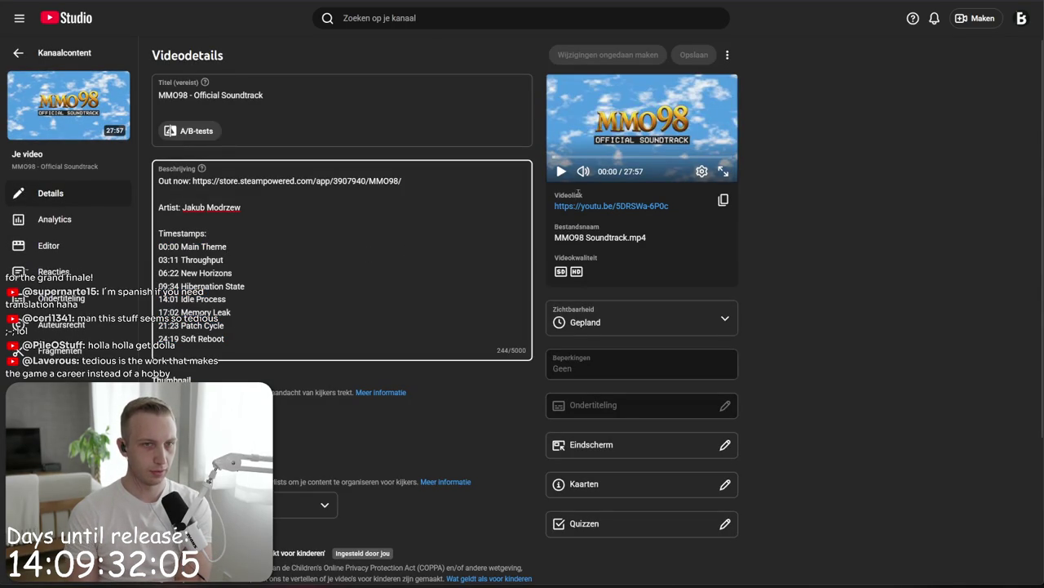
pyautogui.click(559, 173)
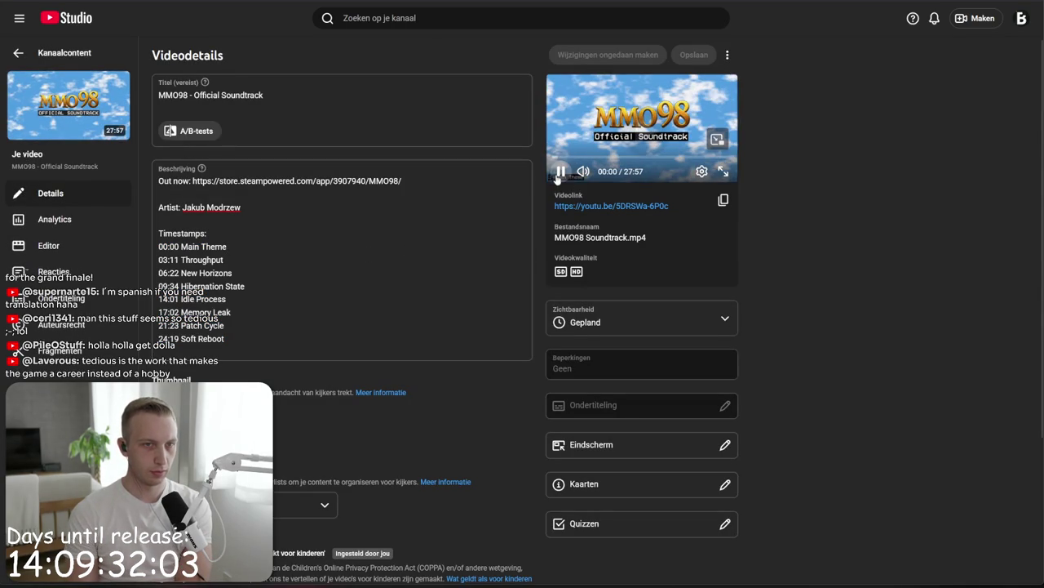
pyautogui.click(559, 173)
# Change the description's opening 'Out now' to 'Out on Steam, April 20th'.
pyautogui.click(323, 314)
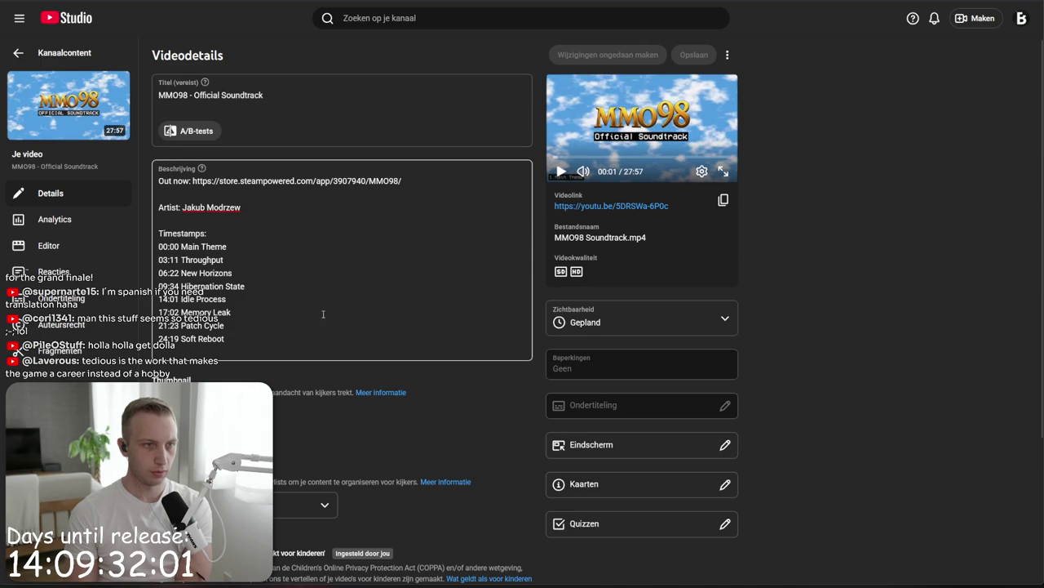
pyautogui.click(234, 180)
pyautogui.hotkey('shift', 'End')
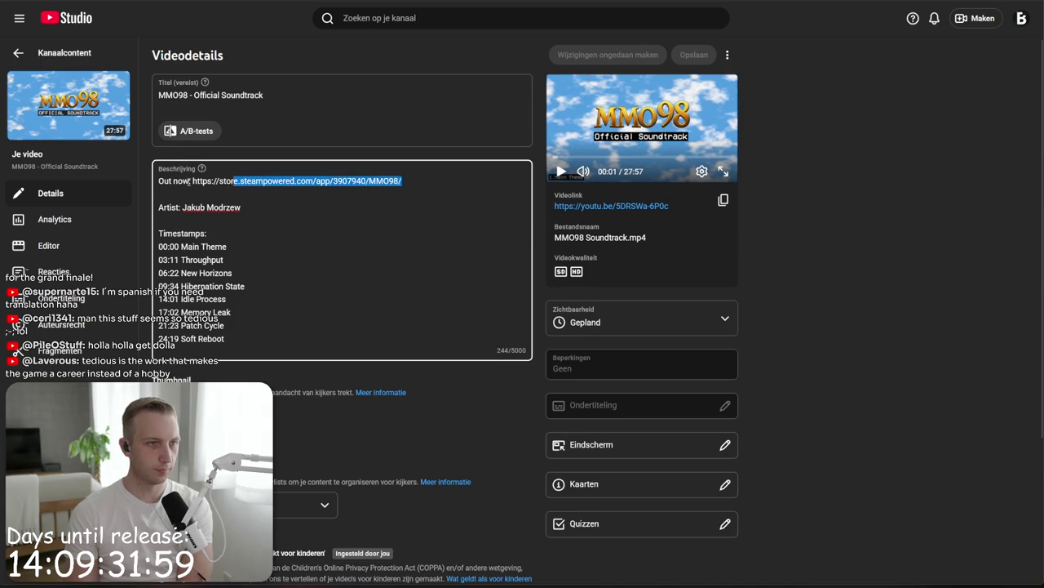
pyautogui.moveTo(190, 181); pyautogui.dragTo(159, 181)
pyautogui.write('L')
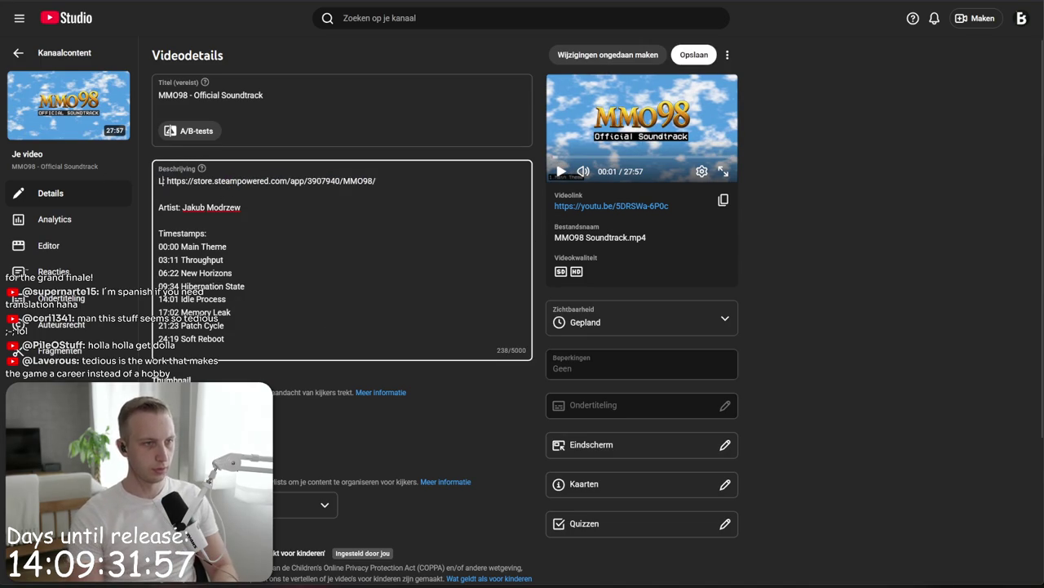
pyautogui.press('BackSpace')
pyautogui.write('Out April 20th')
pyautogui.hotkey('ctrl', 'BackSpace')
pyautogui.hotkey('ctrl', 'BackSpace')
pyautogui.hotkey('ctrl', 'BackSpace')
pyautogui.write('Out on Steam, Apr:')
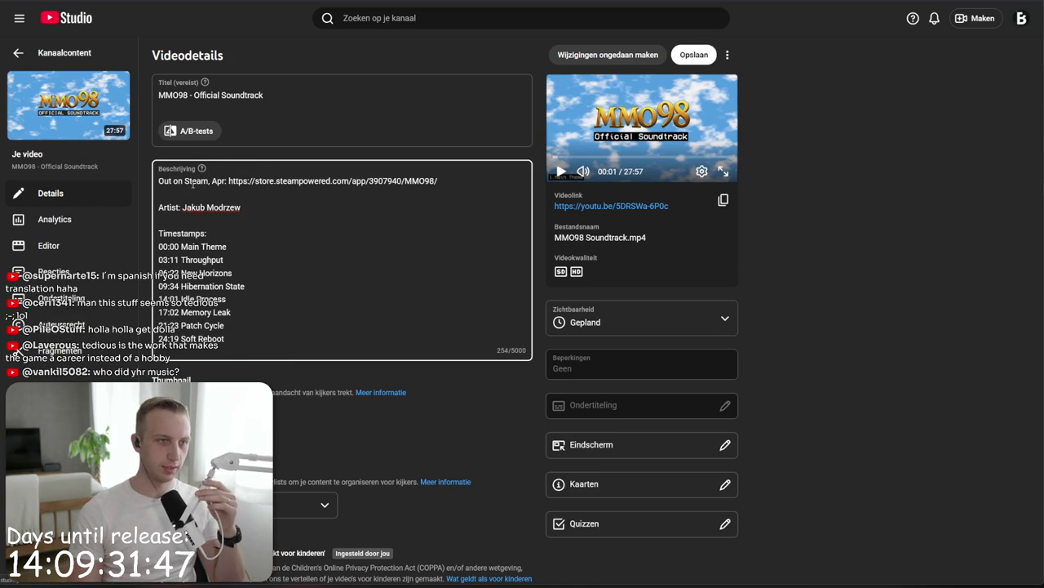
pyautogui.moveTo(182, 207); pyautogui.dragTo(241, 207)
pyautogui.click(237, 208)
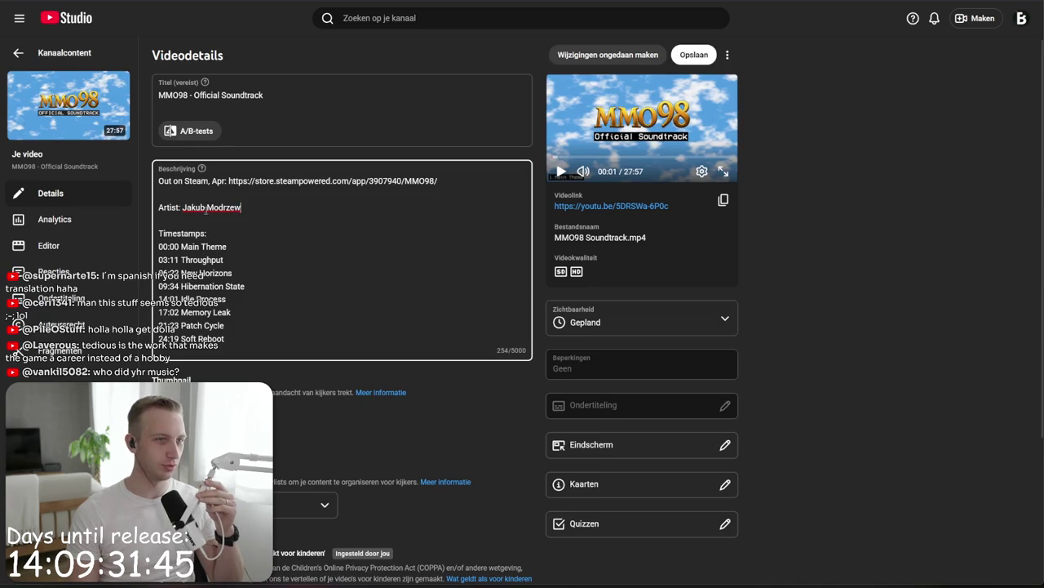
pyautogui.click(222, 180)
pyautogui.write('il')
pyautogui.press('Delete')
pyautogui.write('20th')
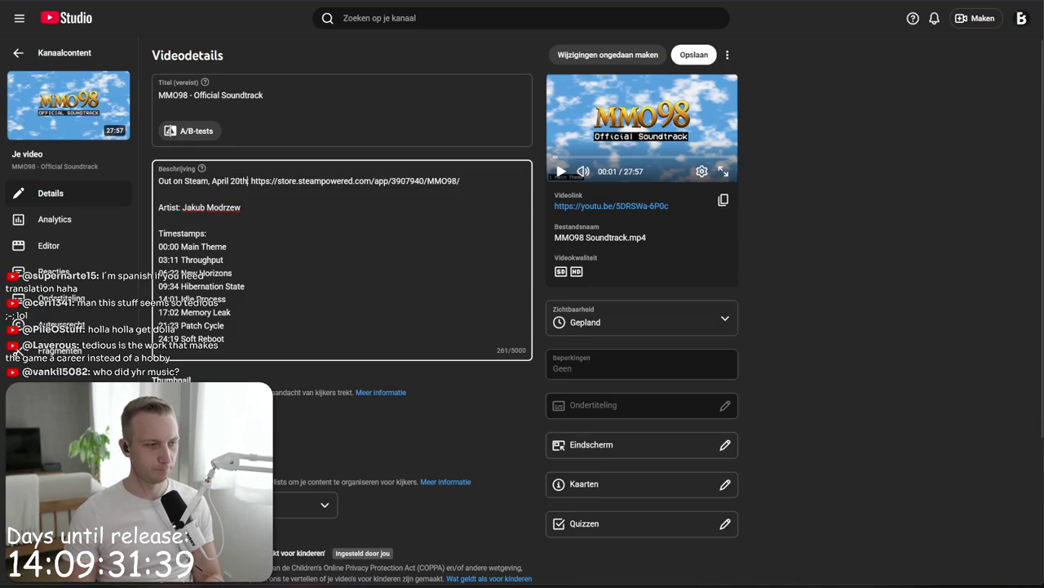
# Paste the game description copied from the email below the Steam link.
pyautogui.hotkey('alt', 'Tab')
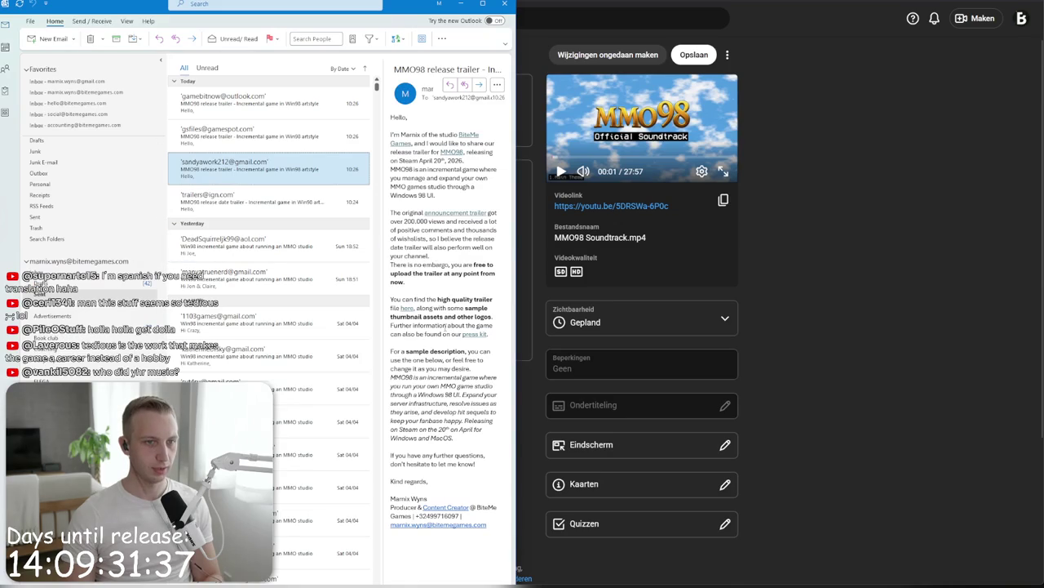
pyautogui.moveTo(391, 377); pyautogui.dragTo(454, 438)
pyautogui.hotkey('ctrl', 'c')
pyautogui.hotkey('alt', 'Tab')
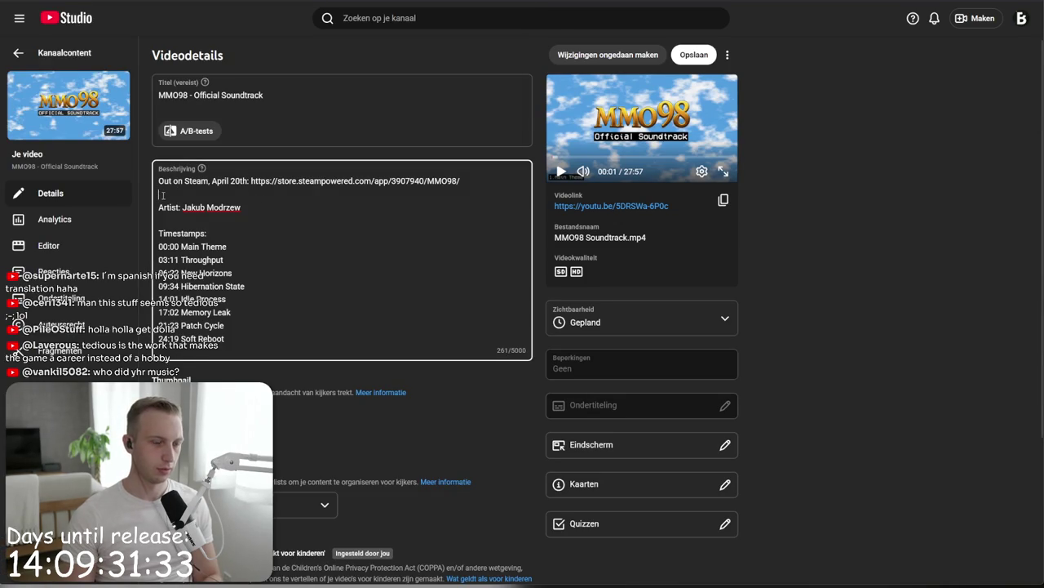
pyautogui.hotkey('ctrl', 'v')
pyautogui.press('Return')
pyautogui.press('Return')
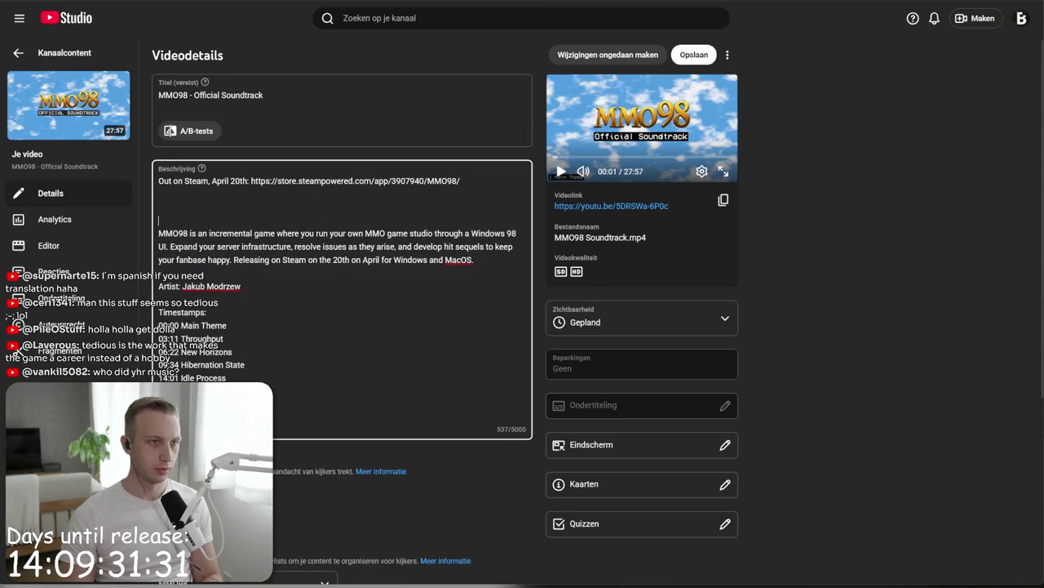
pyautogui.press('BackSpace')
pyautogui.press('BackSpace')
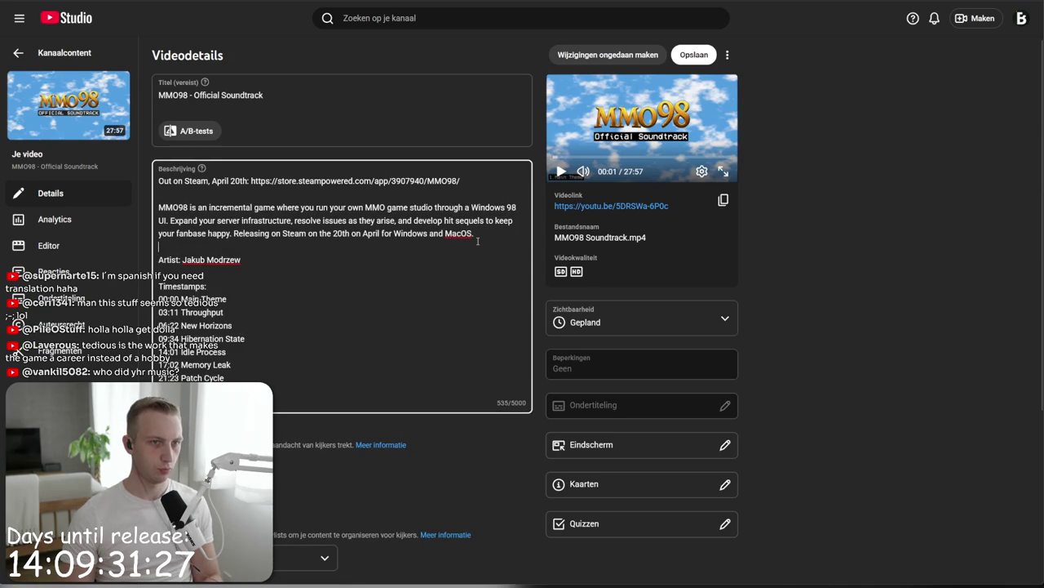
# Delete the 'Releasing on Steam…' sentence from the description.
pyautogui.tripleClick(263, 210)
pyautogui.click(243, 234)
pyautogui.moveTo(234, 234); pyautogui.dragTo(475, 234)
pyautogui.press('BackSpace')
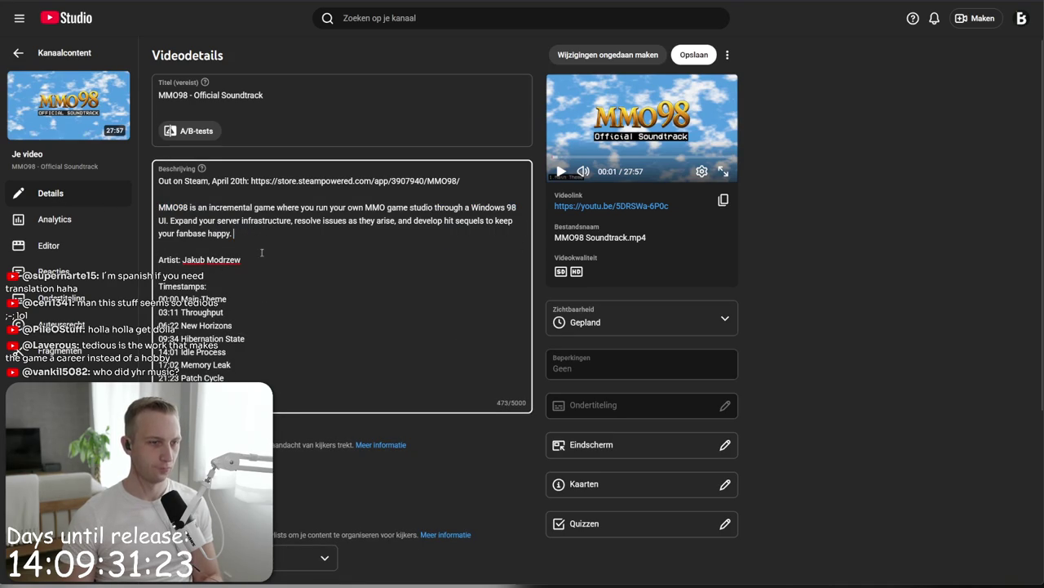
# Save the edited soundtrack description with Opslaan.
pyautogui.click(691, 55)
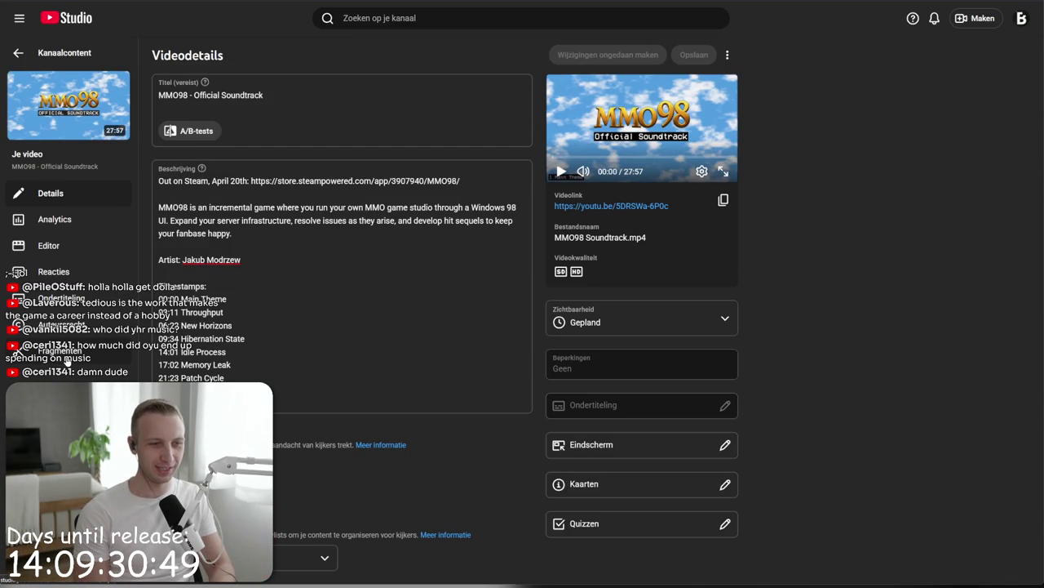
pyautogui.click(343, 392)
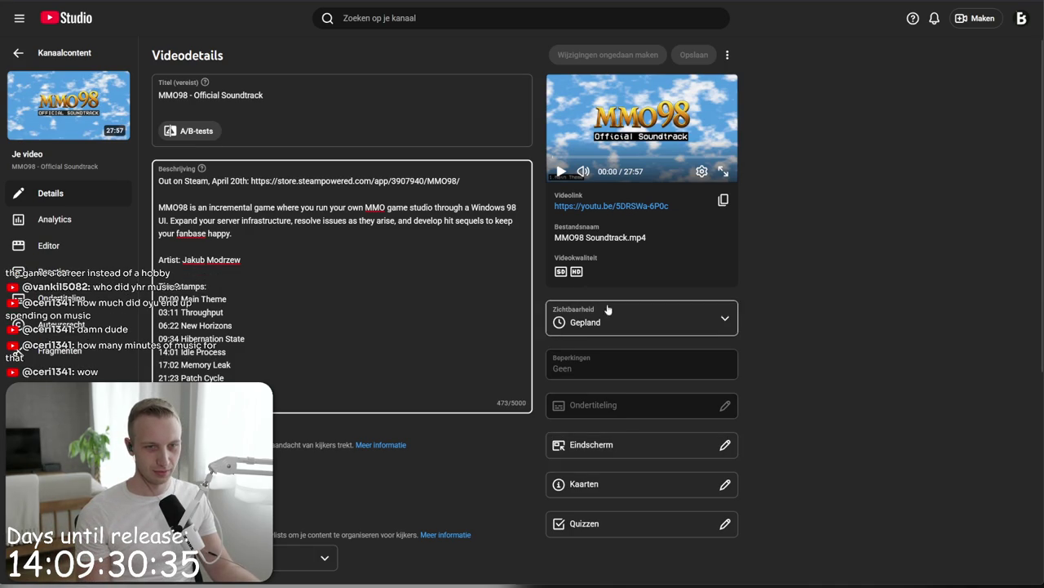
# Schedule the soundtrack video to go public on 6 Apr 2026 at 20:00.
pyautogui.click(608, 317)
pyautogui.click(644, 421)
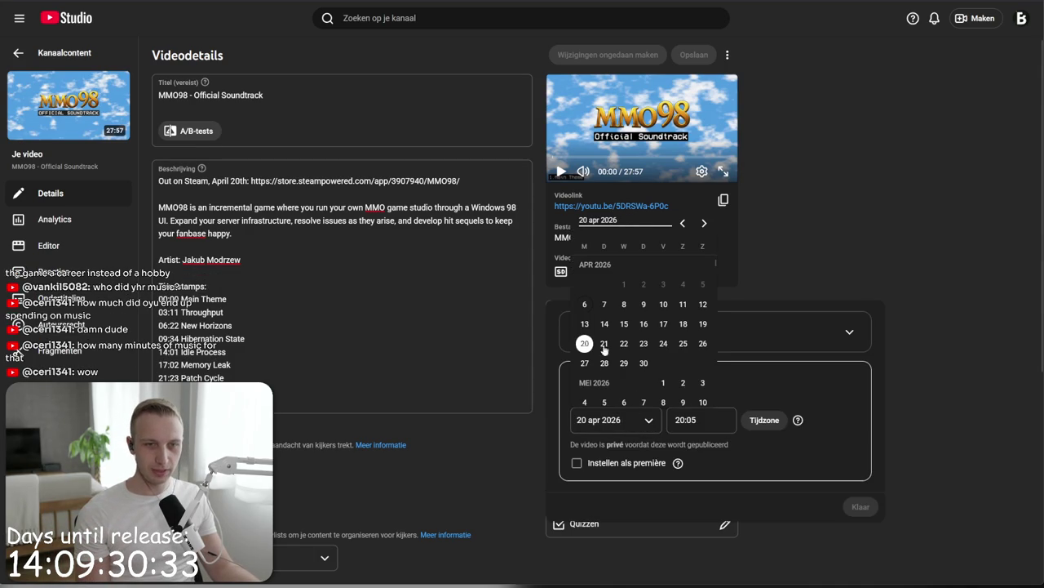
pyautogui.click(586, 304)
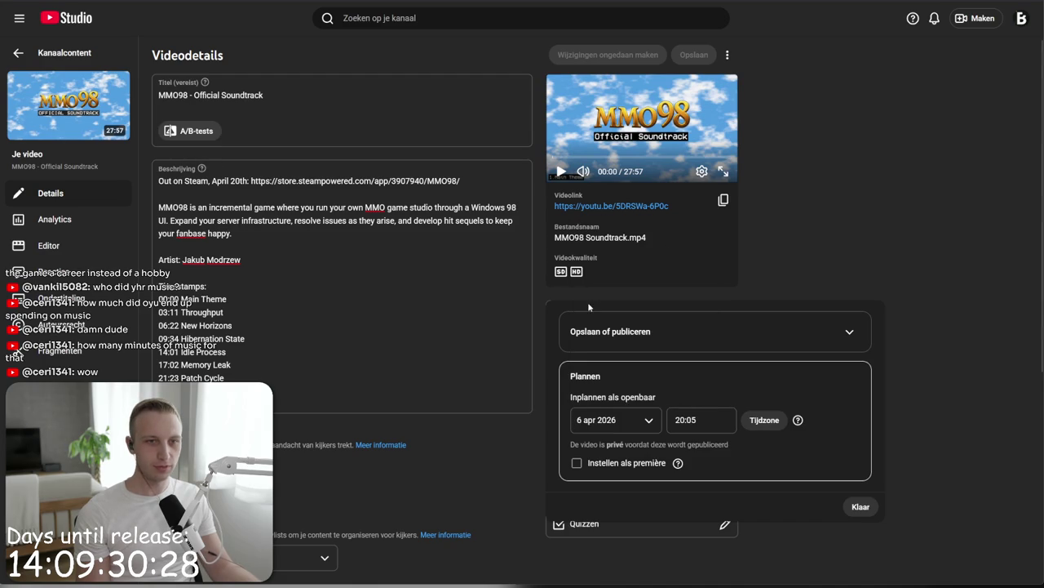
pyautogui.click(698, 417)
pyautogui.scroll(-3, 706, 332)
pyautogui.scroll(3, 707, 350)
pyautogui.scroll(3, 706, 357)
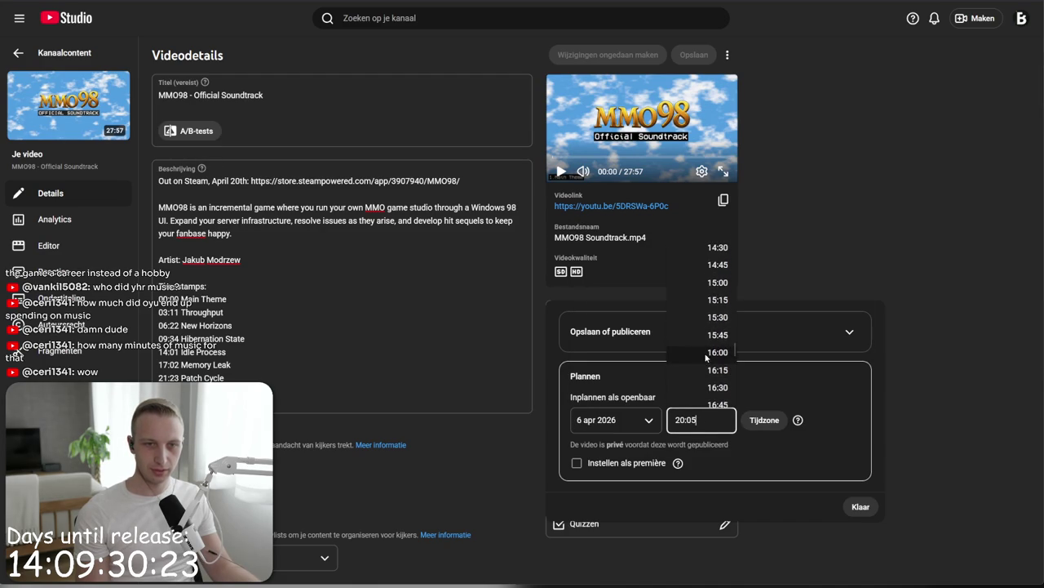
pyautogui.scroll(-3, 706, 357)
pyautogui.scroll(-3, 708, 346)
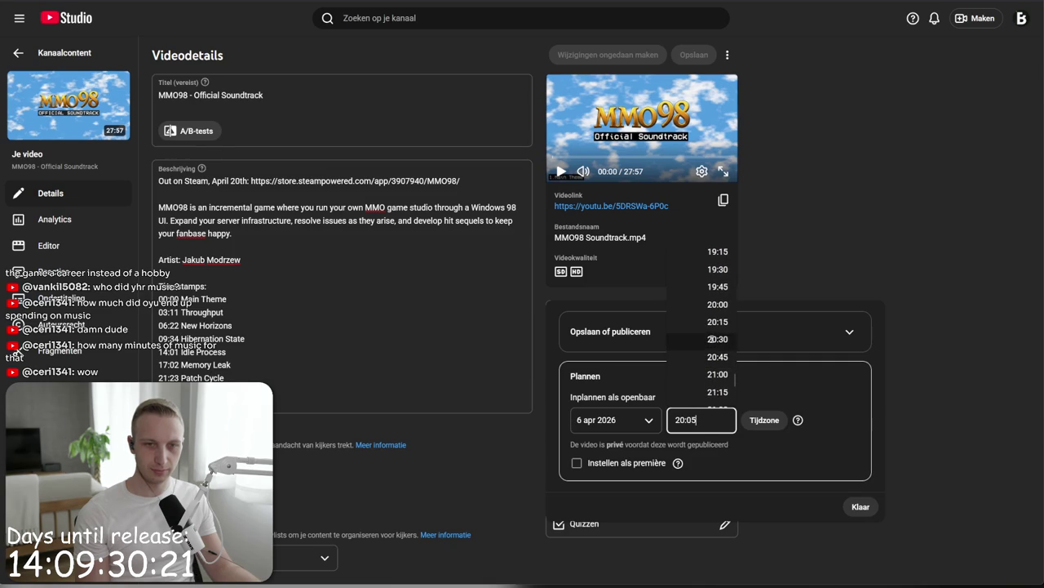
pyautogui.click(717, 303)
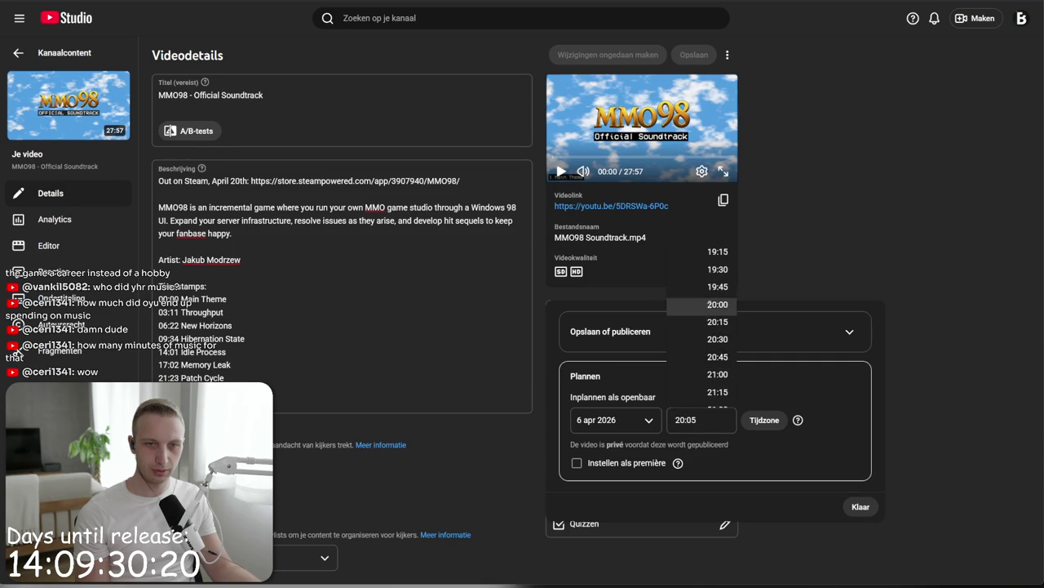
# Confirm the schedule with Klaar and save it with Opslaan.
pyautogui.click(860, 507)
pyautogui.click(695, 54)
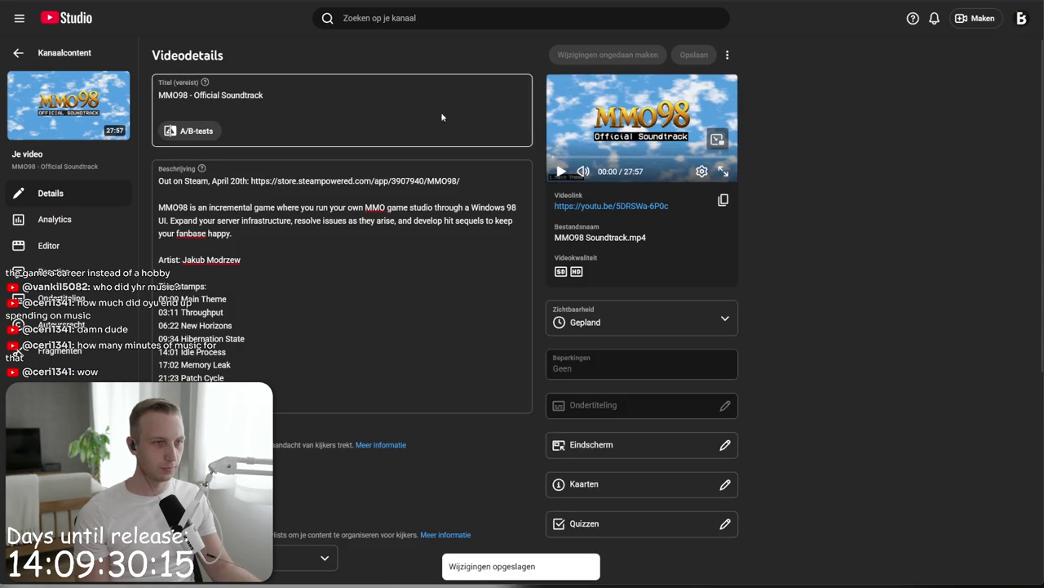
pyautogui.click(82, 54)
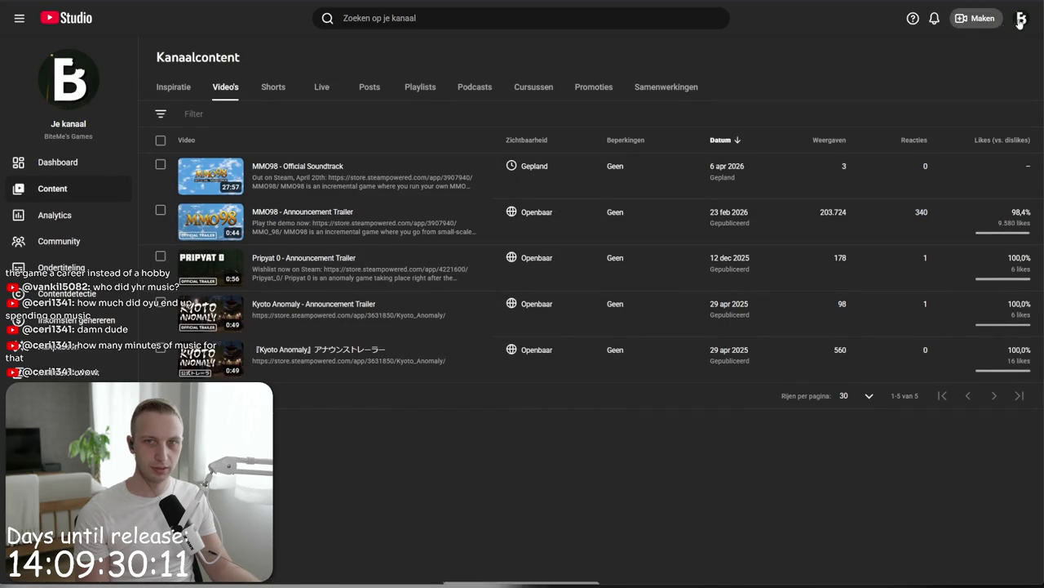
# Upload the 1080p Release Date Trailer MMO98 file to YouTube Studio as a new video.
pyautogui.click(965, 29)
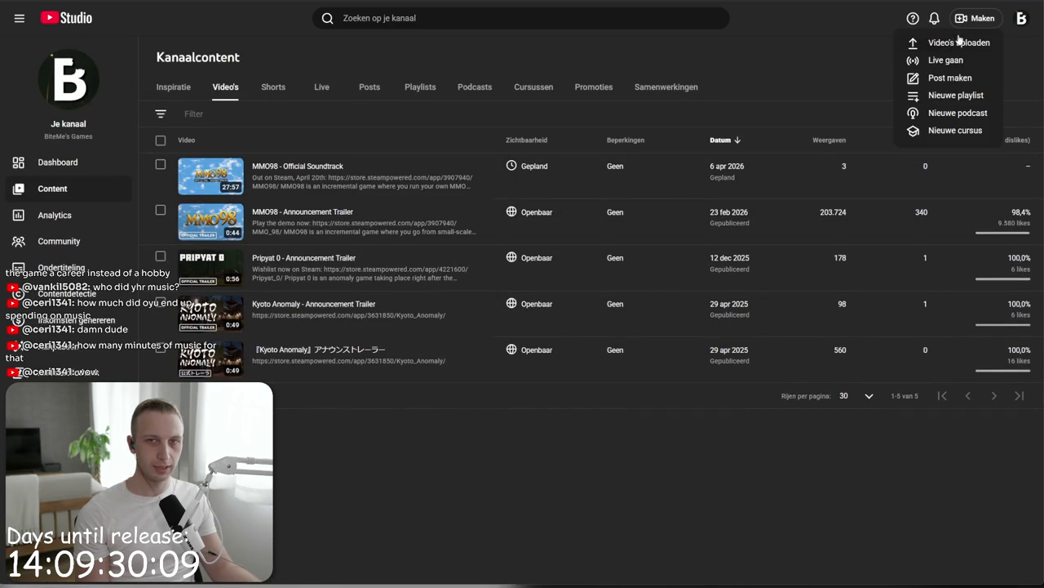
pyautogui.click(959, 45)
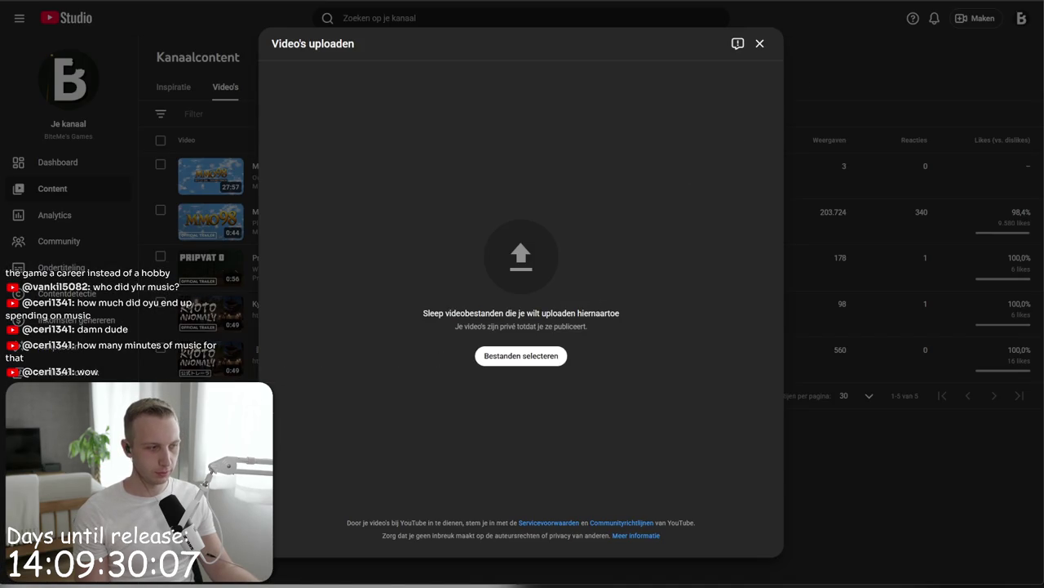
pyautogui.hotkey('alt', 'Tab')
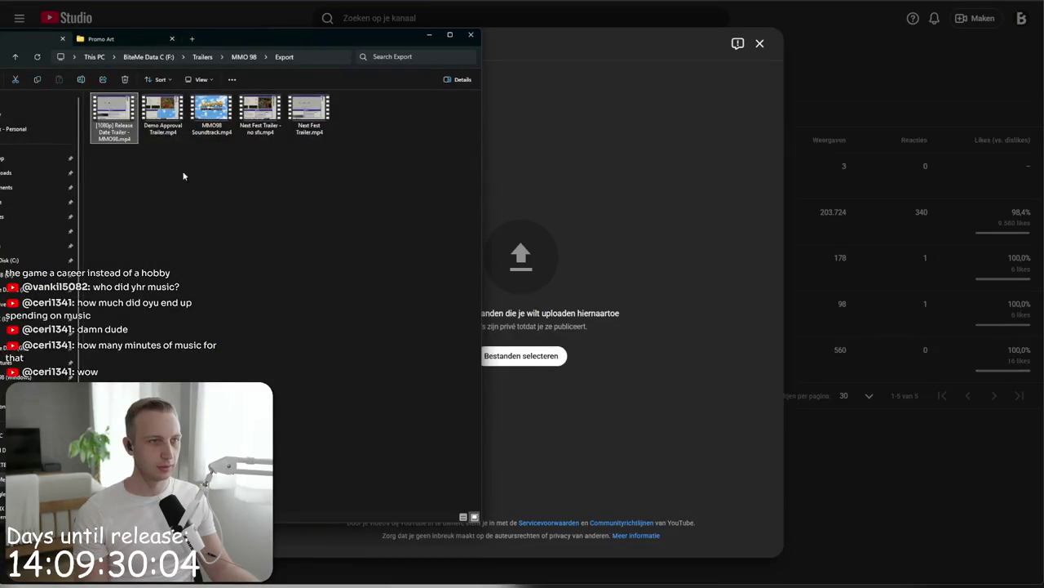
pyautogui.moveTo(114, 119); pyautogui.dragTo(526, 265)
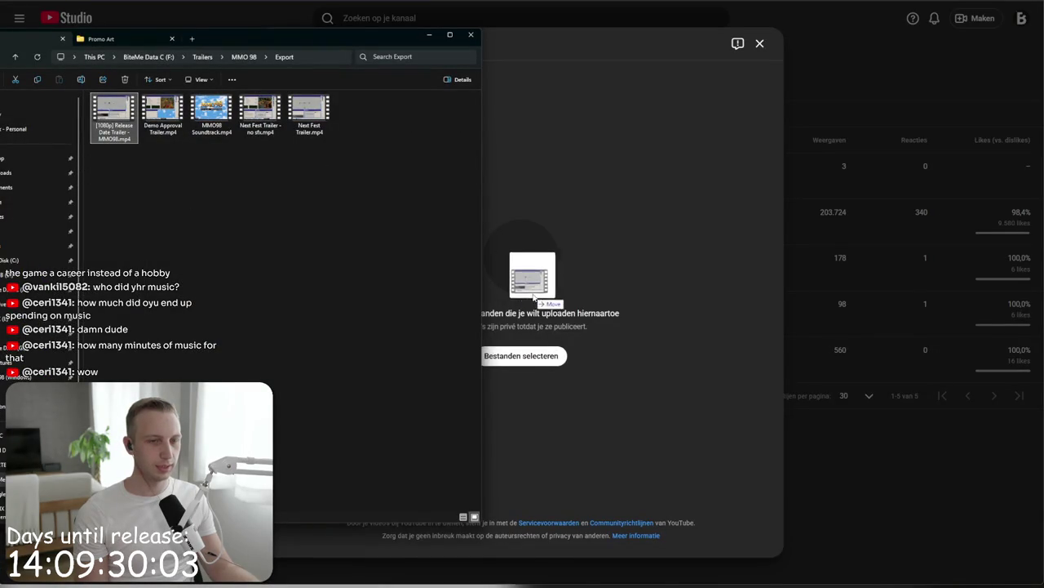
pyautogui.click(570, 112)
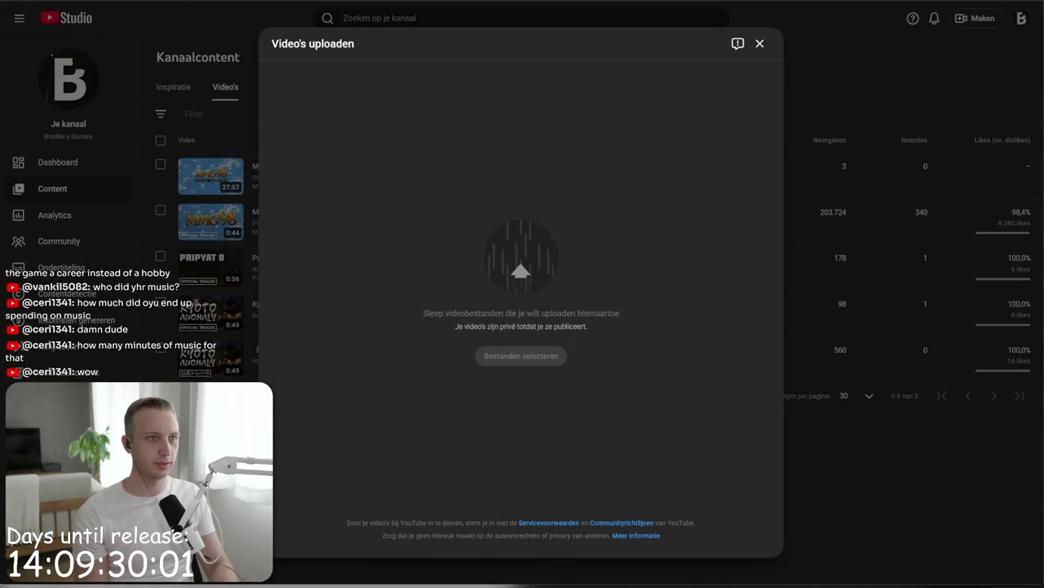
# Load YouTube Studio in a new tab and show the channel's video list.
pyautogui.hotkey('ctrl', 't')
pyautogui.press('Return')
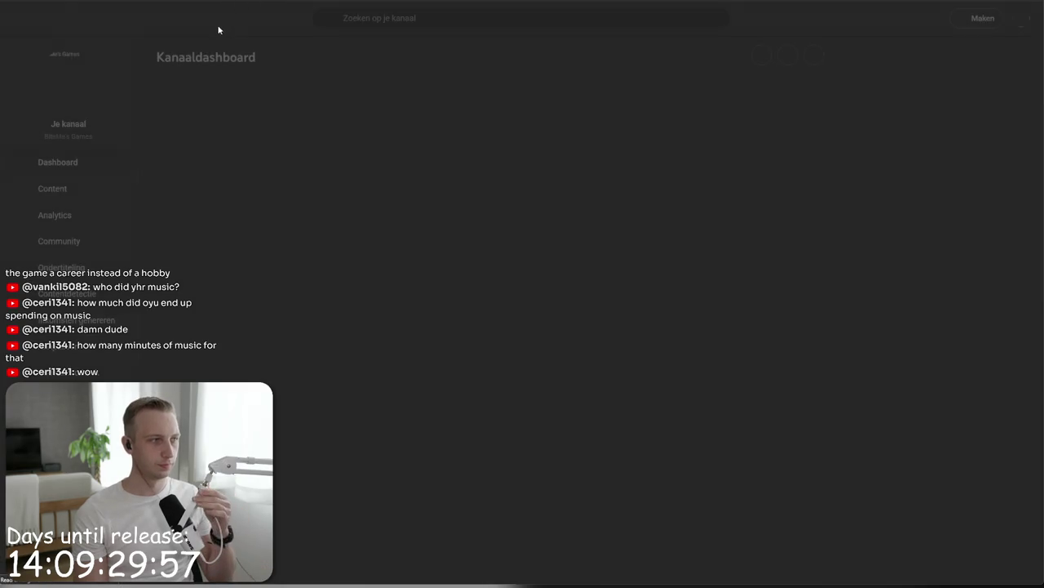
pyautogui.click(54, 193)
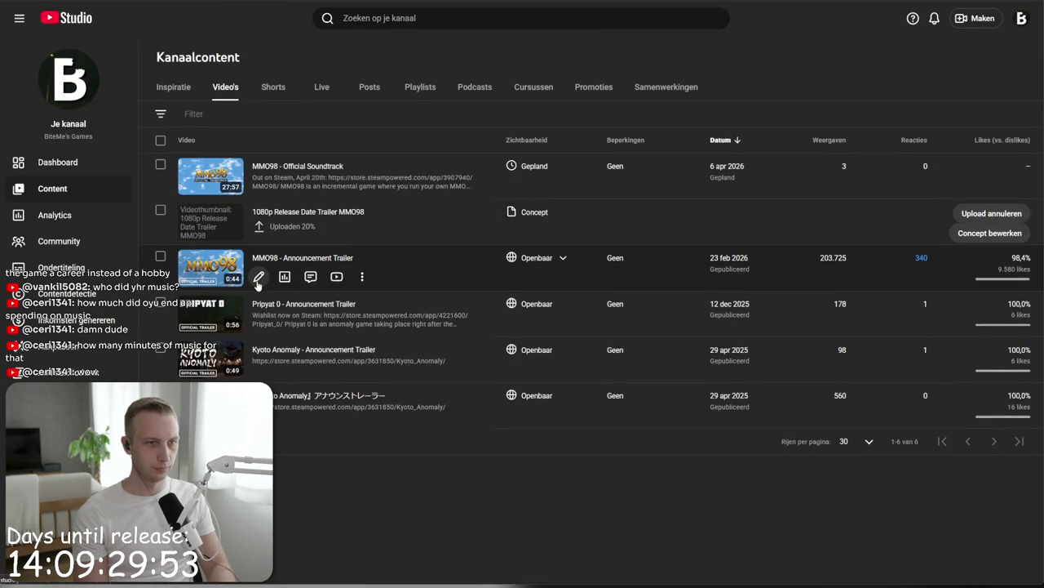
# Paste the Announcement Trailer's description into the new upload, replacing the top Steam link with 'Out April 20th'.
pyautogui.click(258, 277)
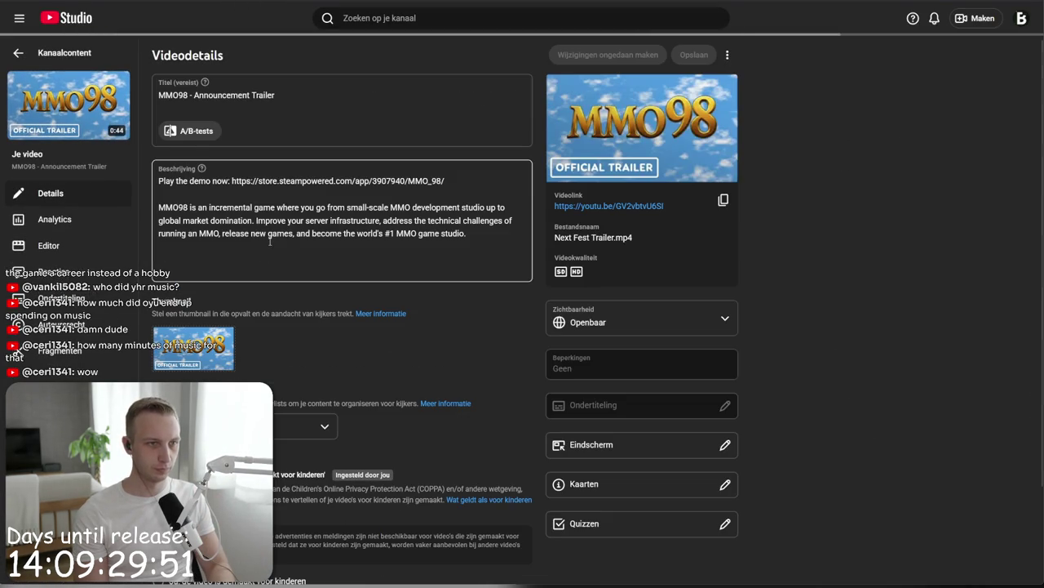
pyautogui.tripleClick(268, 236)
pyautogui.hotkey('ctrl', 'c')
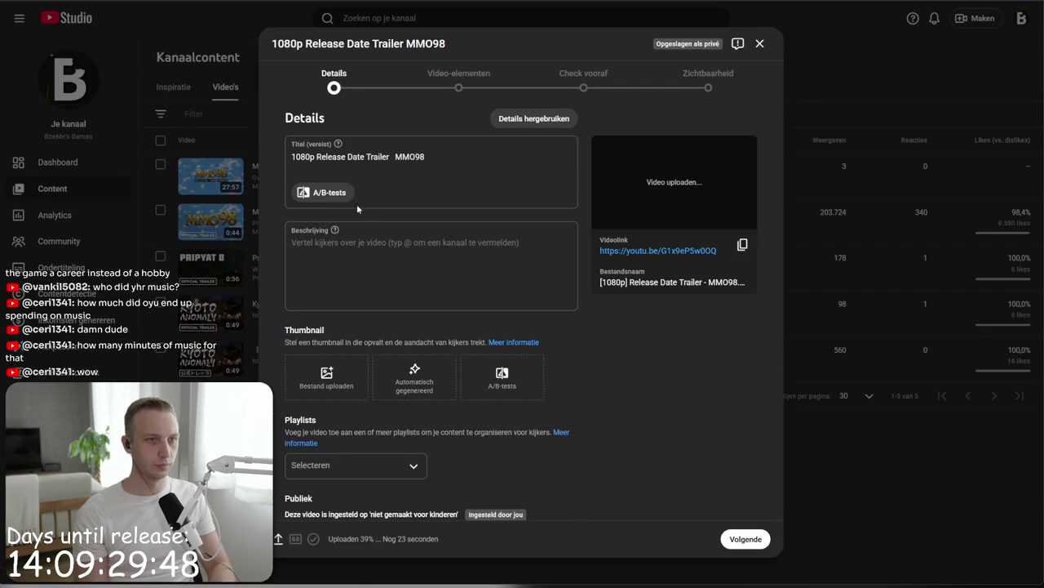
pyautogui.click(377, 243)
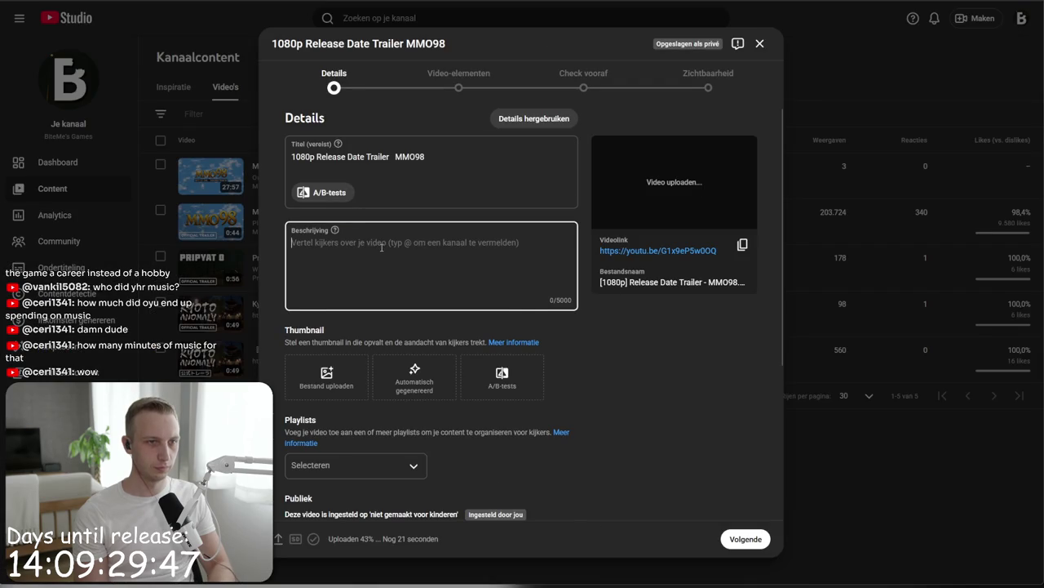
pyautogui.hotkey('ctrl', 'v')
pyautogui.hotkey('ctrl', 'shift', 'Home')
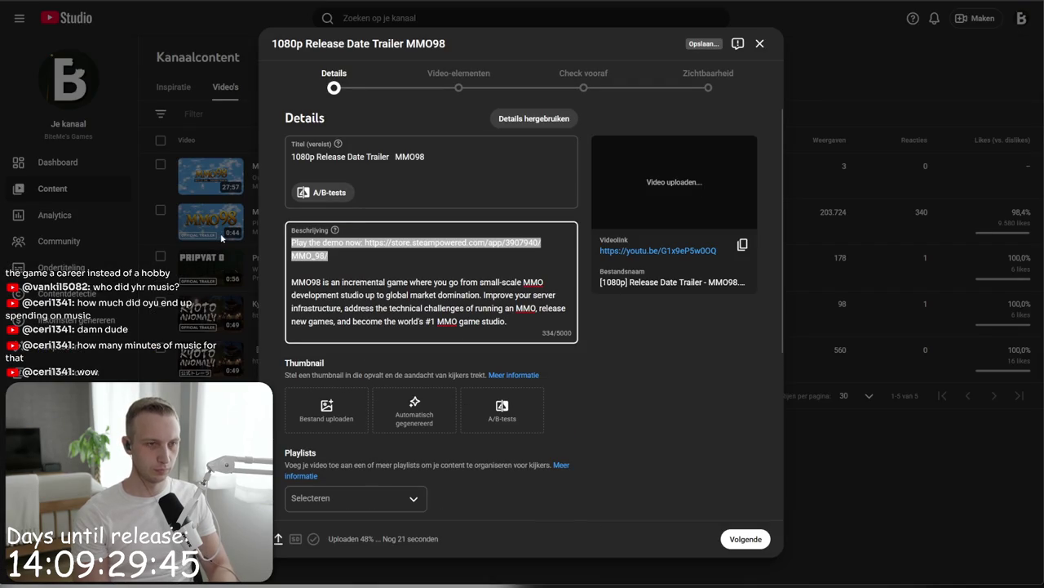
pyautogui.write('Out April 20th')
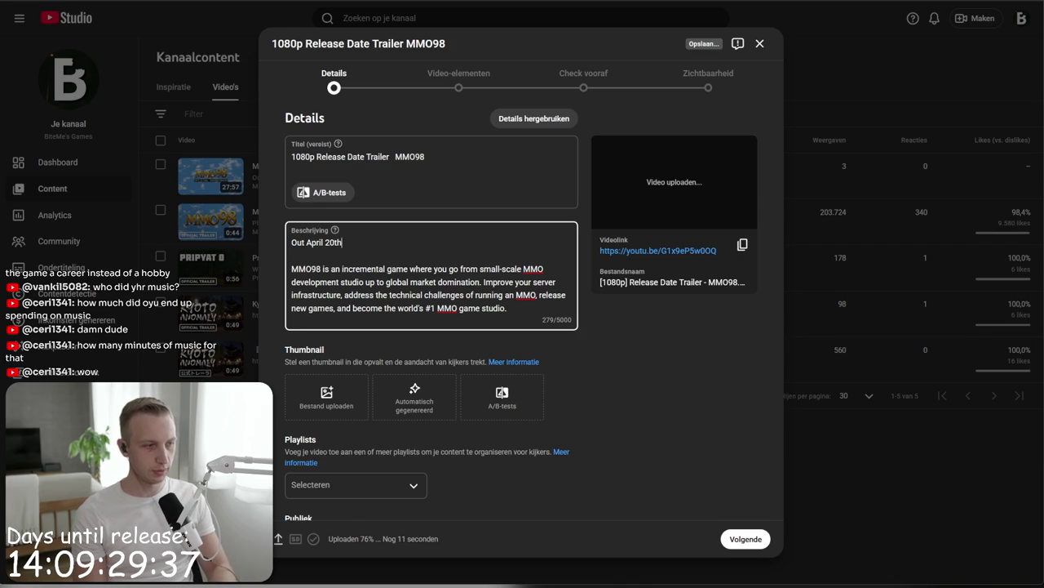
pyautogui.hotkey('alt', 'Tab')
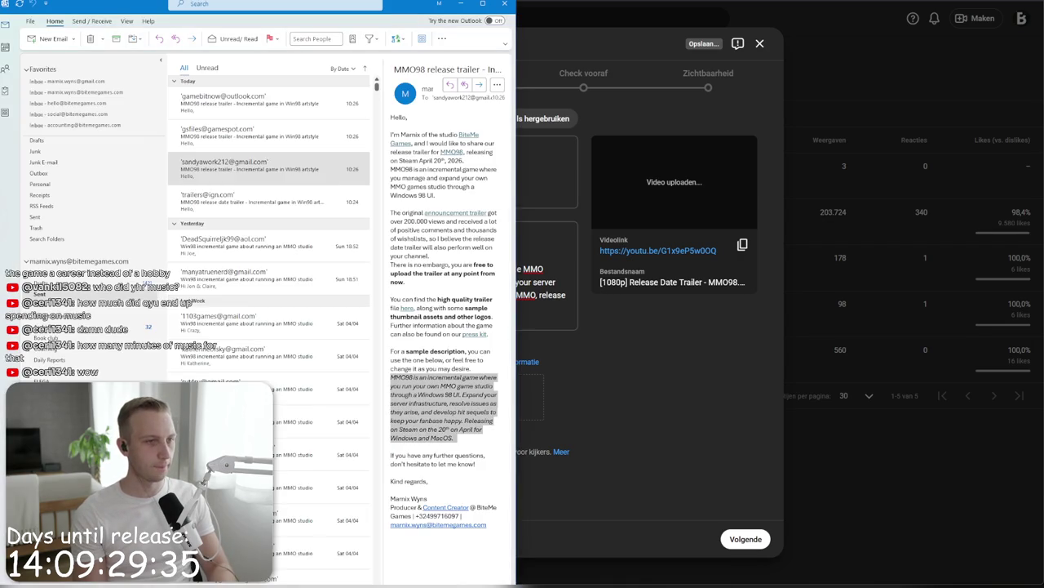
# Copy the email's sample description and paste it over the trailer's existing description.
pyautogui.moveTo(480, 443); pyautogui.dragTo(390, 377)
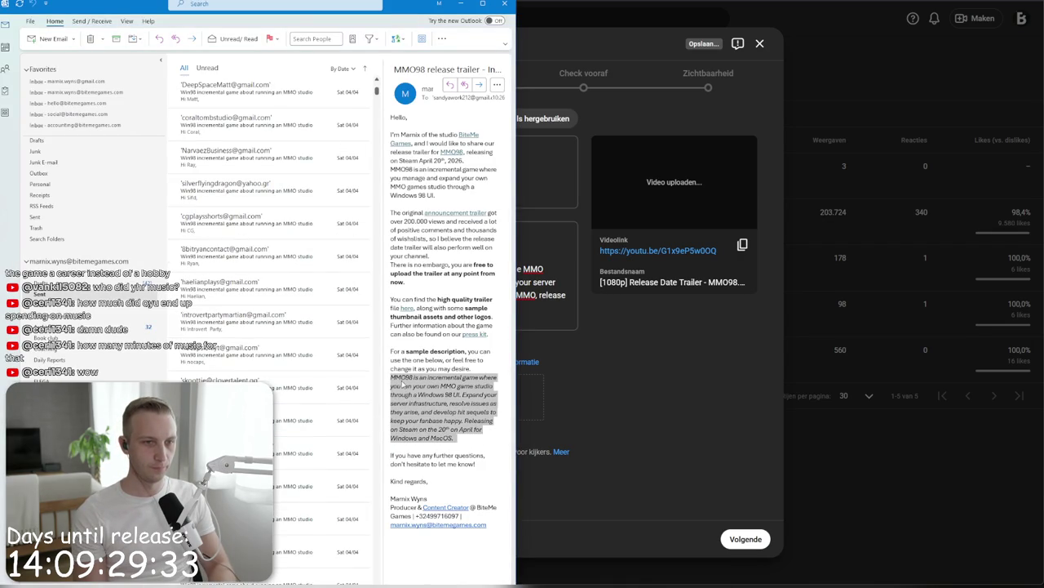
pyautogui.hotkey('ctrl', 'c')
pyautogui.hotkey('alt', 'Tab')
pyautogui.click(433, 259)
pyautogui.hotkey('ctrl', 'a')
pyautogui.hotkey('ctrl', 'v')
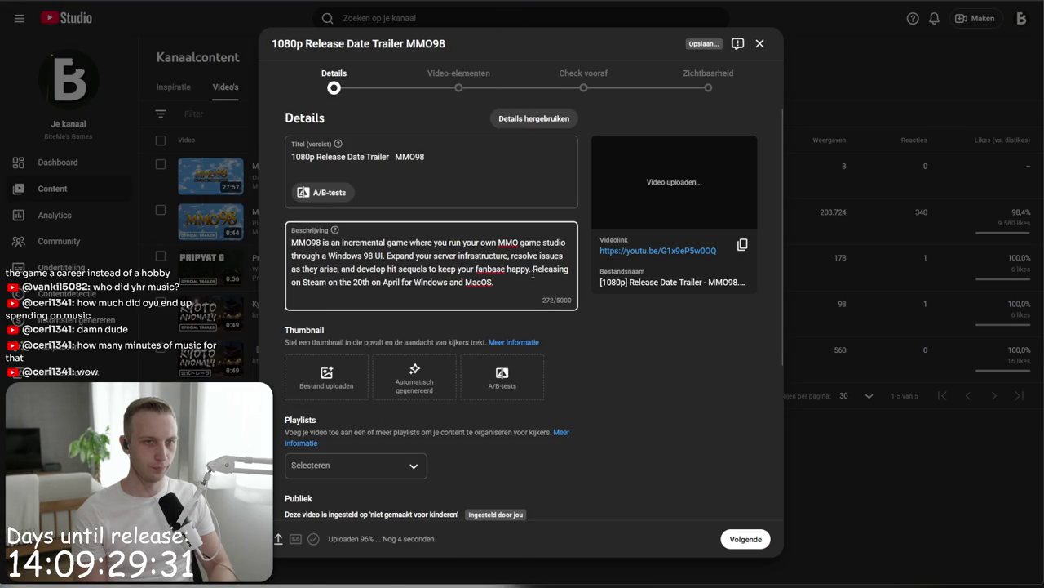
# Move the 'Releasing on Steam' sentence onto its own line at the top of the description.
pyautogui.press('Return')
pyautogui.press('Return')
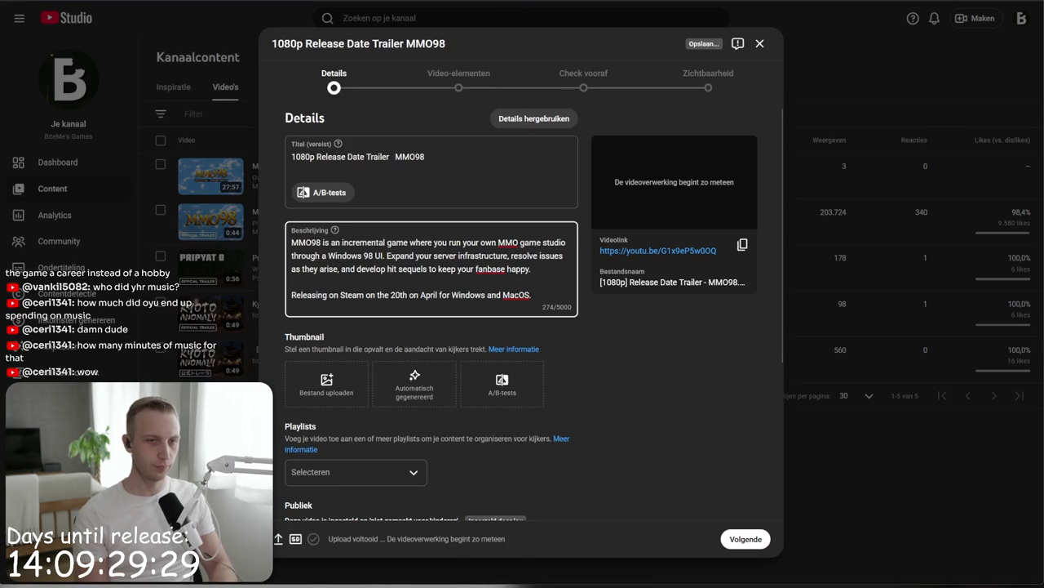
pyautogui.moveTo(550, 295); pyautogui.dragTo(291, 295)
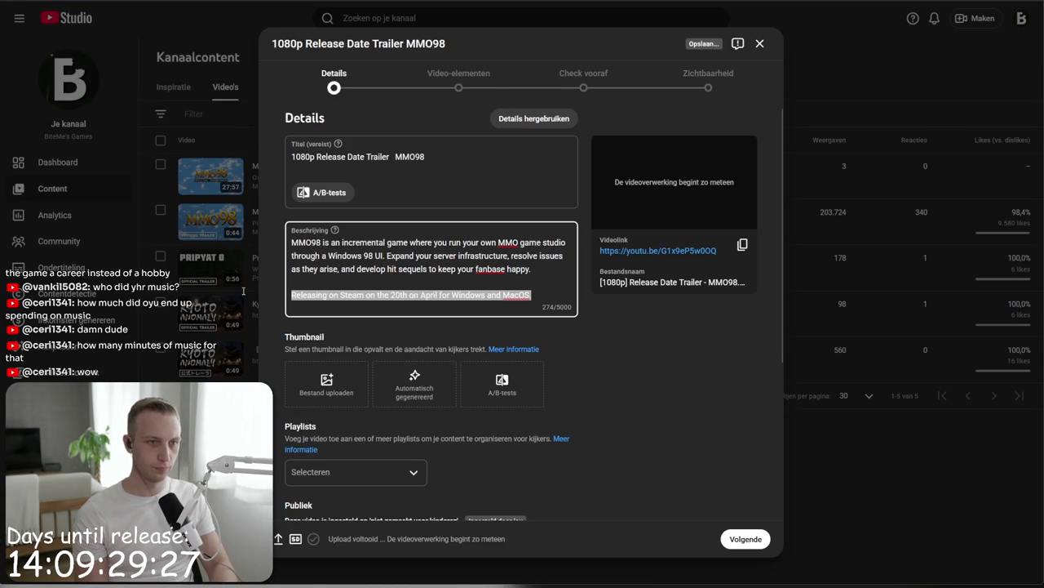
pyautogui.press('BackSpace')
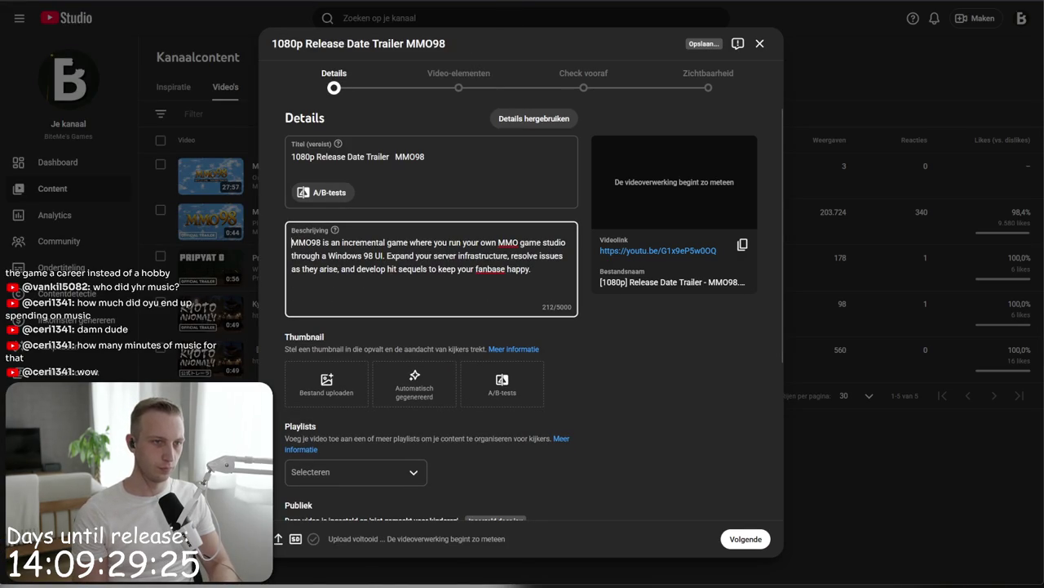
pyautogui.press('Return')
pyautogui.press('Return')
pyautogui.press('Up')
pyautogui.press('Up')
pyautogui.hotkey('ctrl', 'v')
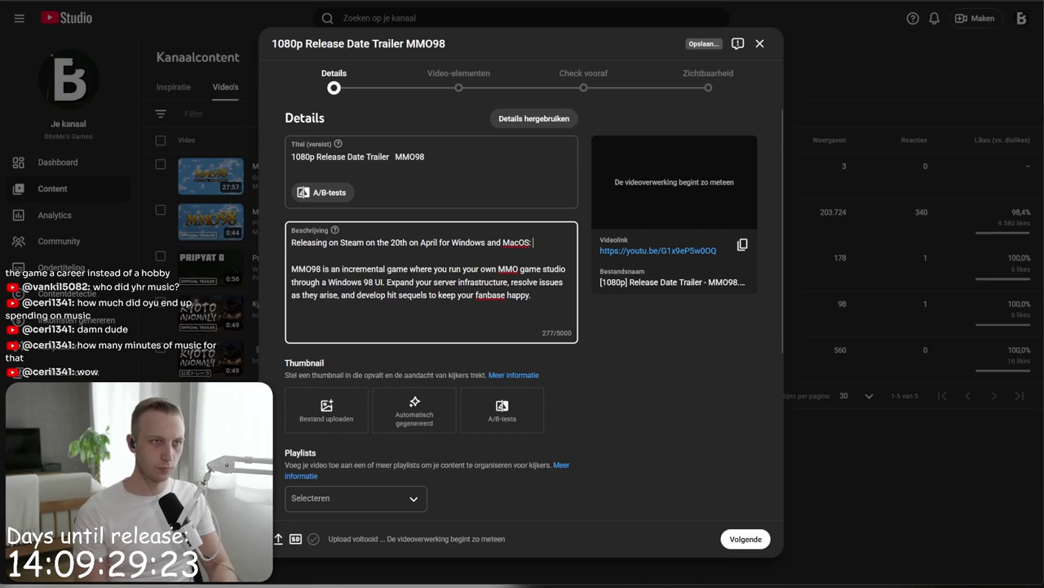
pyautogui.hotkey('ctrl', 'Tab')
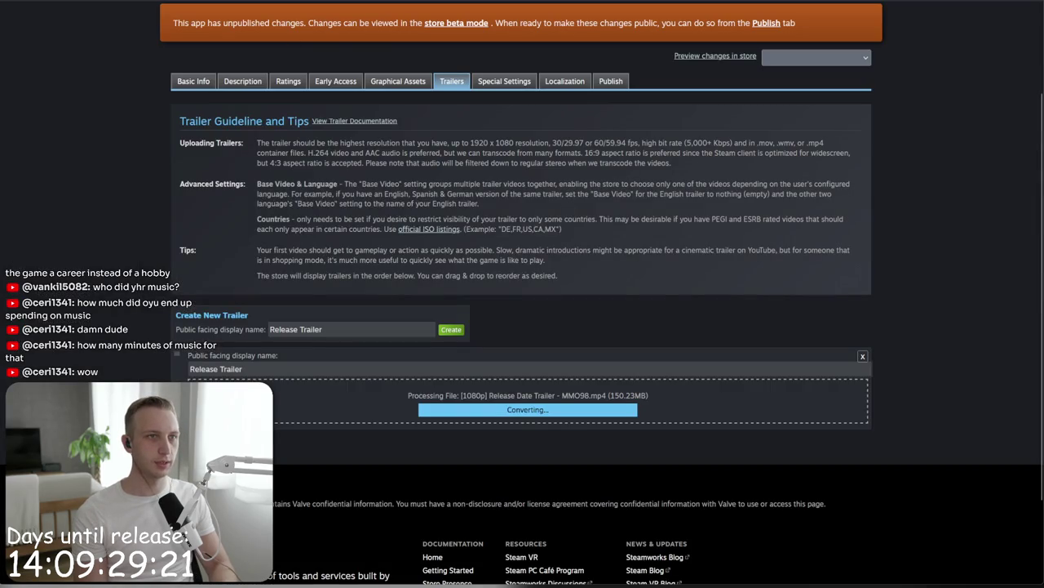
# Copy the MMO98 Steam store page URL from a new browser tab.
pyautogui.hotkey('ctrl', 'Tab')
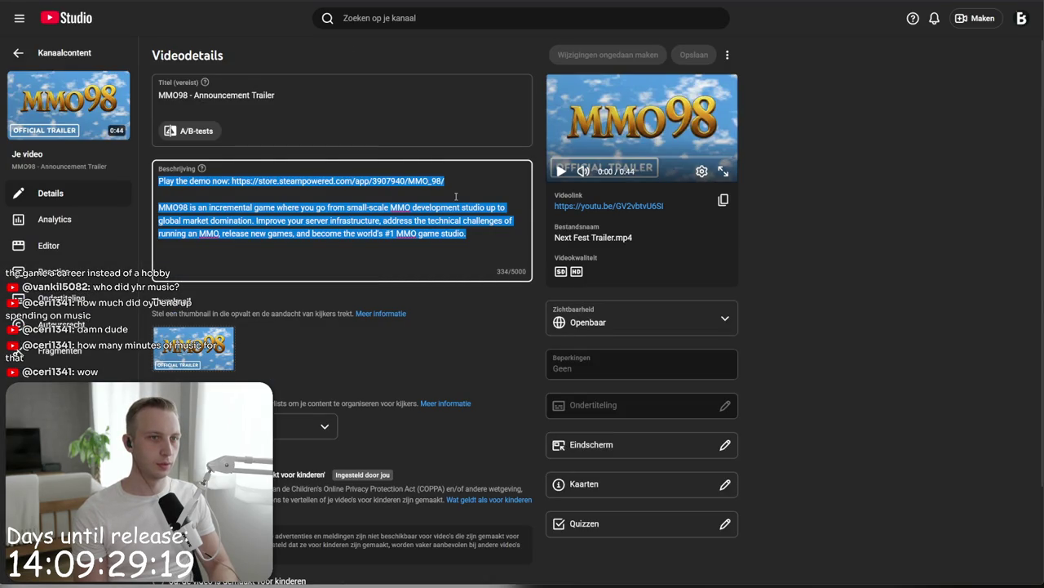
pyautogui.moveTo(446, 180); pyautogui.dragTo(247, 179)
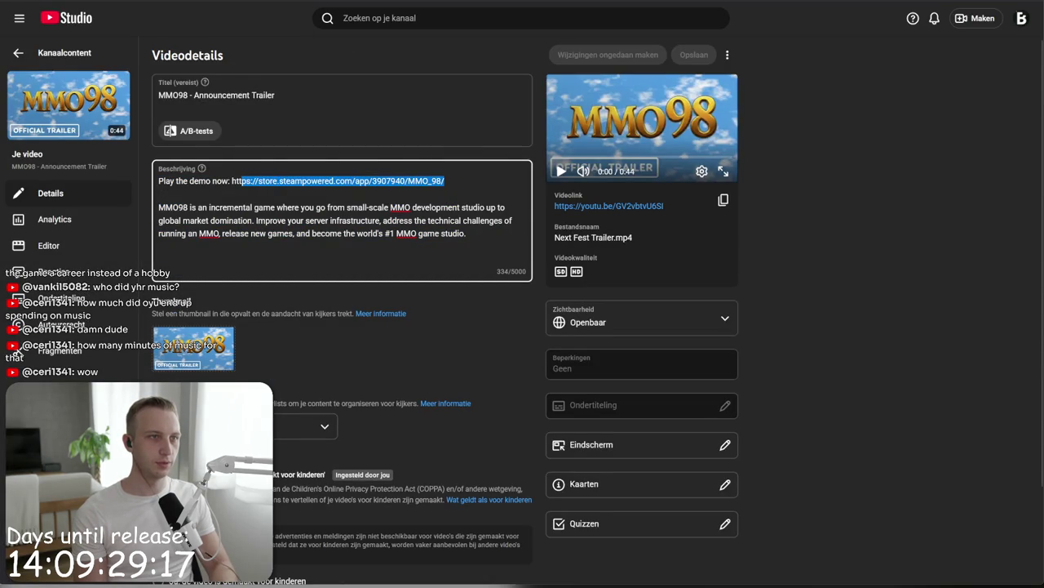
pyautogui.hotkey('ctrl', 't')
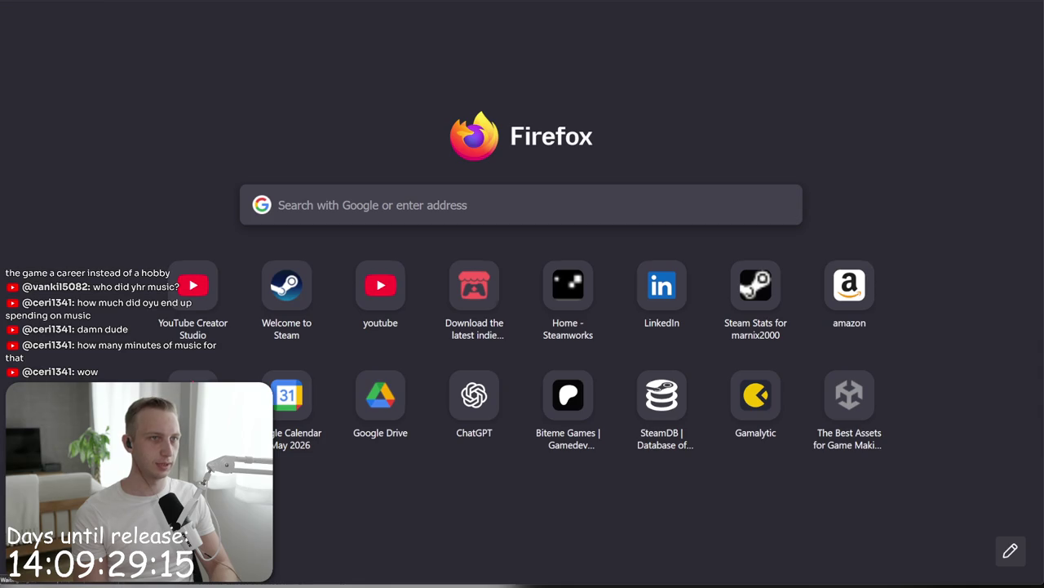
pyautogui.hotkey('ctrl', 'w')
pyautogui.hotkey('ctrl', 'l')
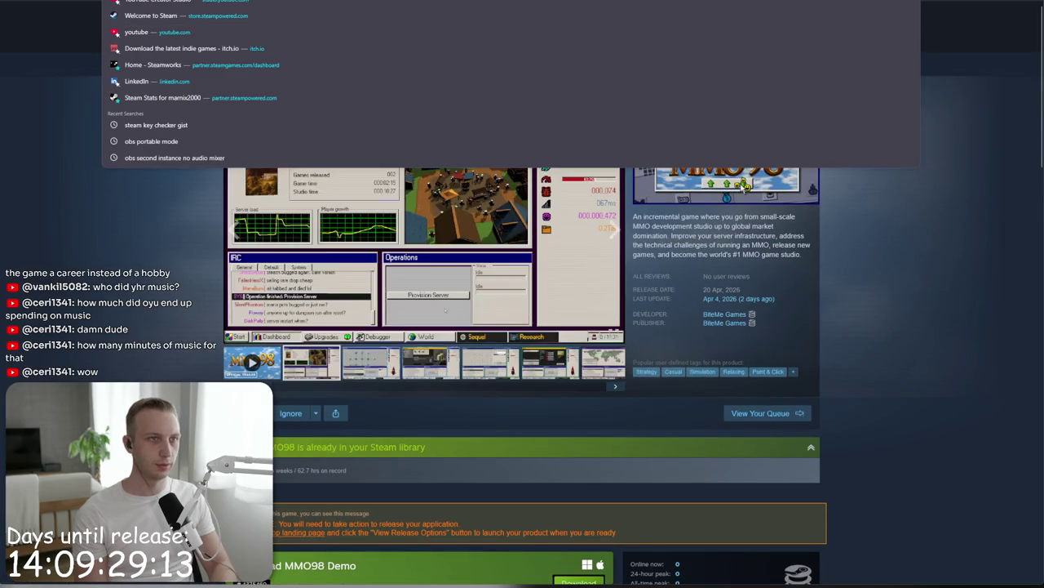
pyautogui.hotkey('ctrl', 'shift', 'Tab')
# Replace the old store link in the Announcement Trailer description with the copied URL and save.
pyautogui.moveTo(445, 181); pyautogui.dragTo(230, 182)
pyautogui.click(229, 180)
pyautogui.hotkey('shift', 'End')
pyautogui.hotkey('ctrl', 'v')
pyautogui.click(694, 54)
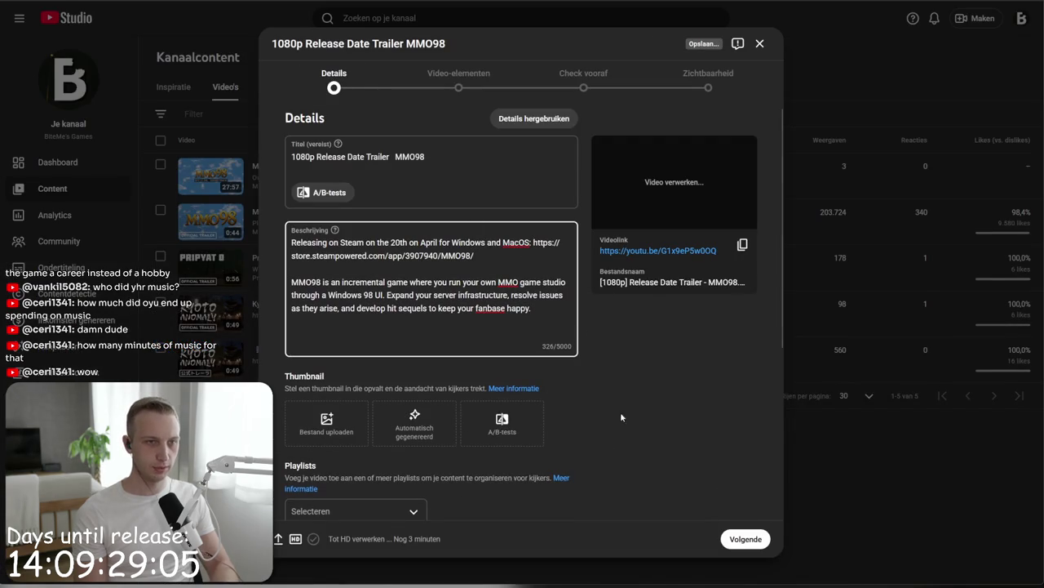
pyautogui.click(397, 390)
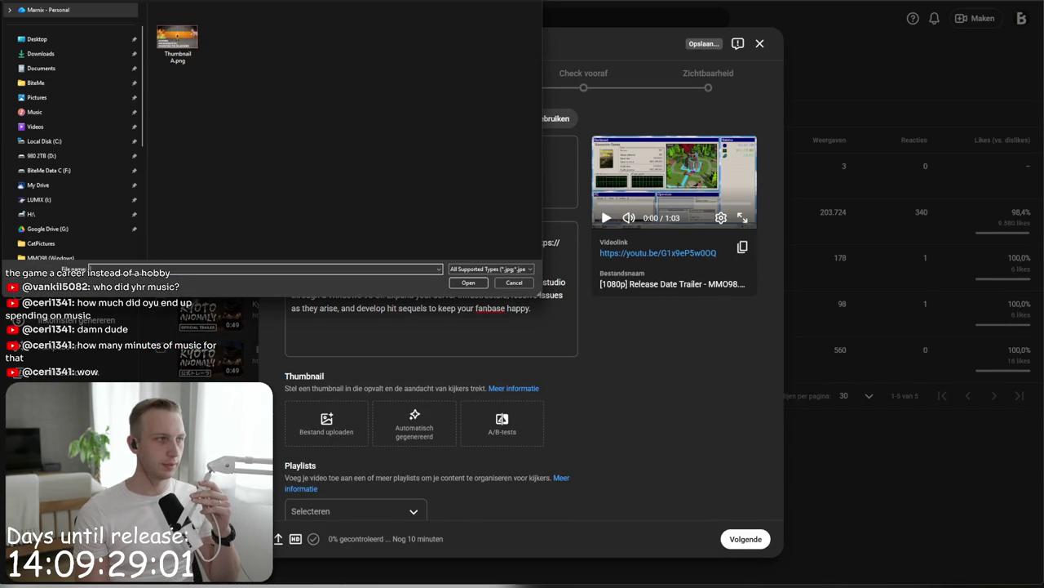
# Choose Thumbnail.png from Trailers > MMO 98 > Thumbnail as the release trailer's custom thumbnail.
pyautogui.hotkey('alt', 'Up')
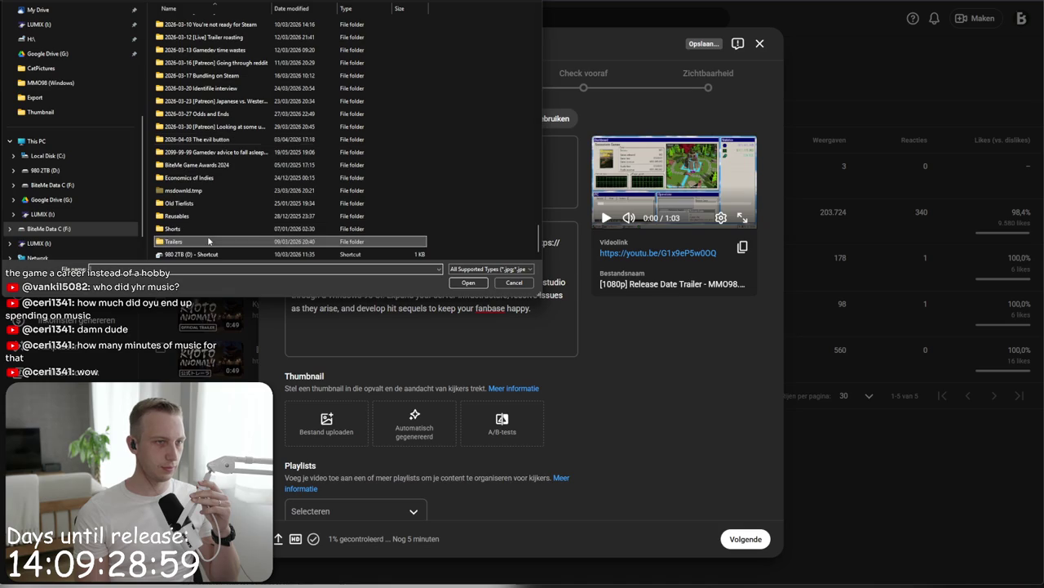
pyautogui.doubleClick(208, 240)
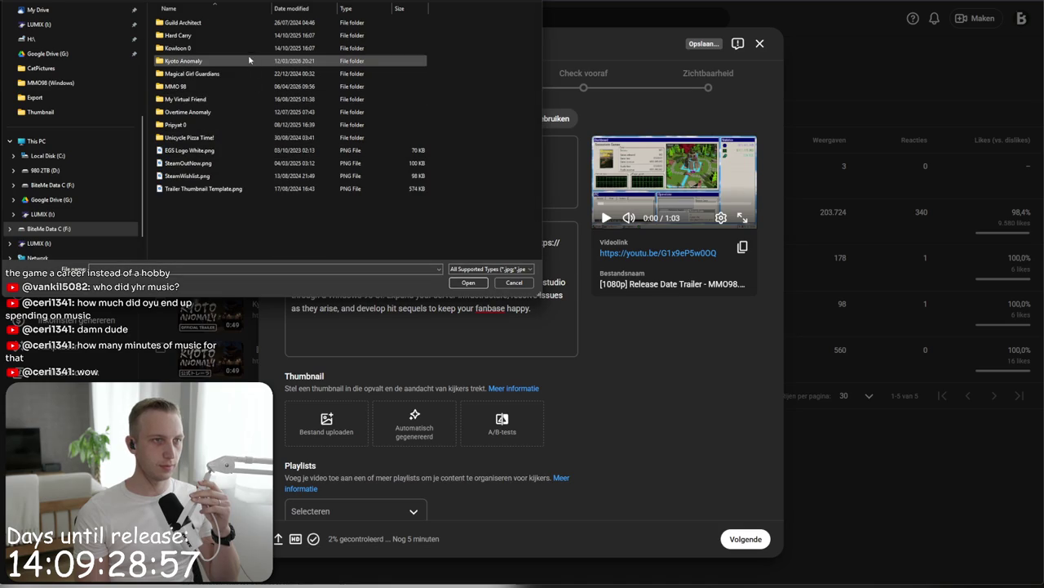
pyautogui.doubleClick(219, 86)
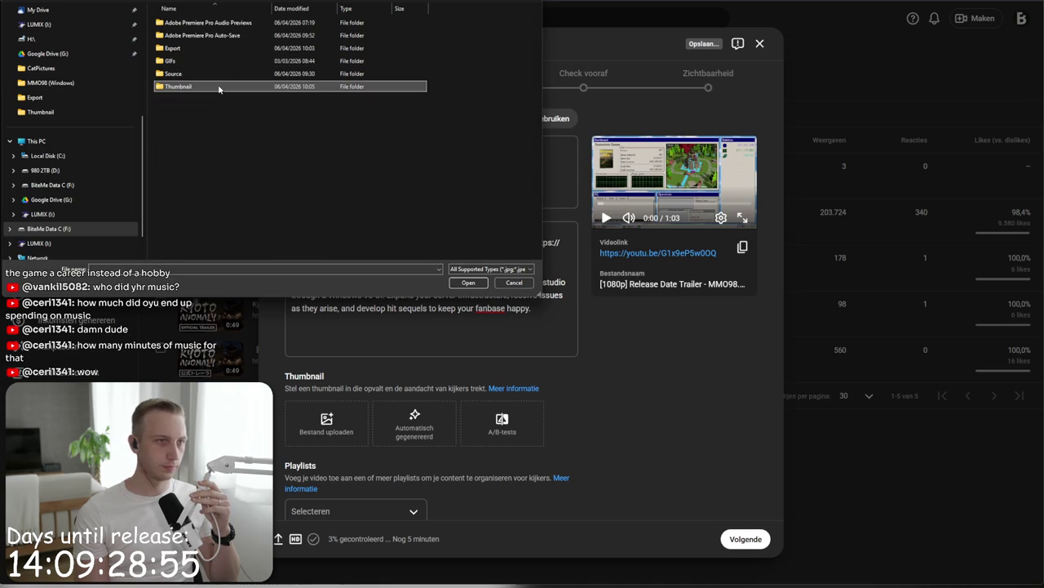
pyautogui.doubleClick(219, 86)
pyautogui.click(224, 37)
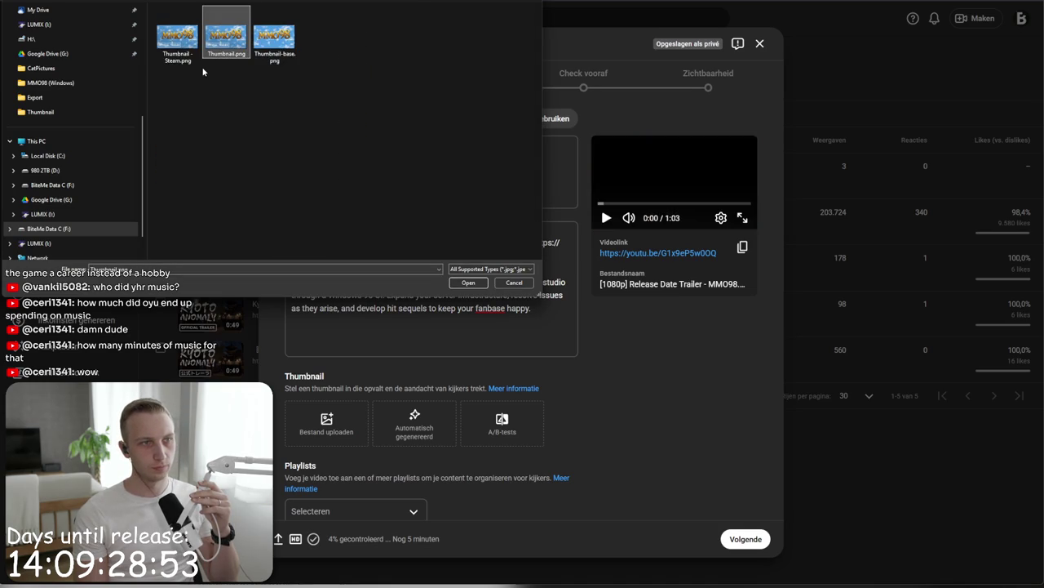
pyautogui.click(469, 282)
pyautogui.scroll(-3, 553, 375)
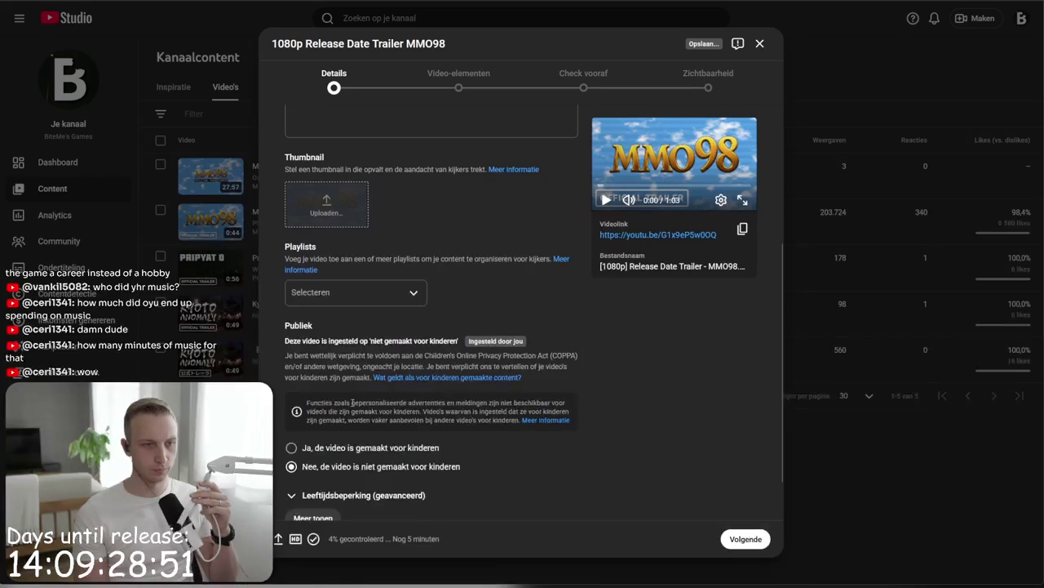
# Retitle the upload 'MMO98 - Release Date Trailer'.
pyautogui.scroll(-2, 380, 378)
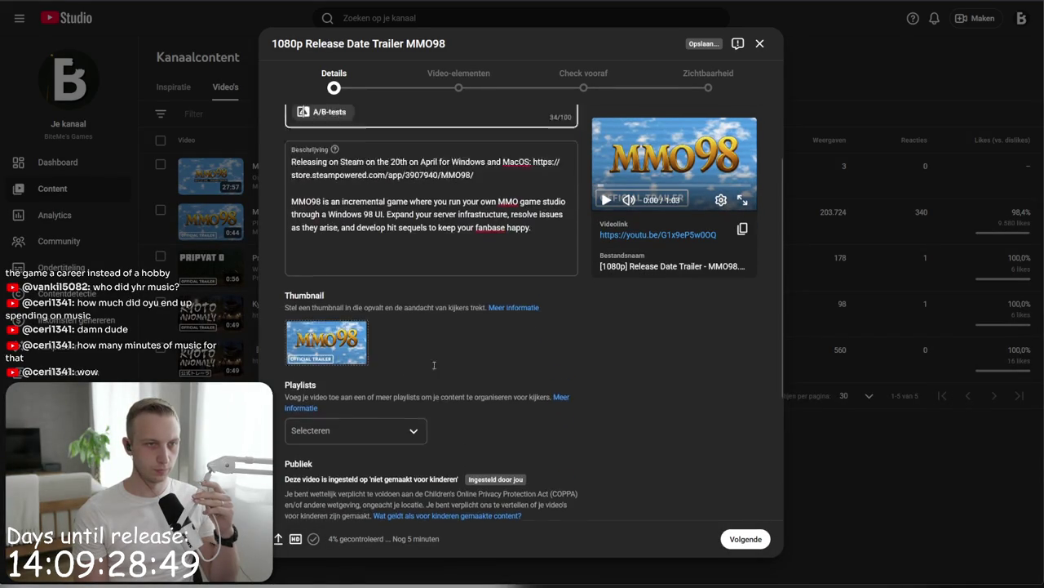
pyautogui.scroll(1, 434, 365)
pyautogui.tripleClick(367, 157)
pyautogui.write('MMOL')
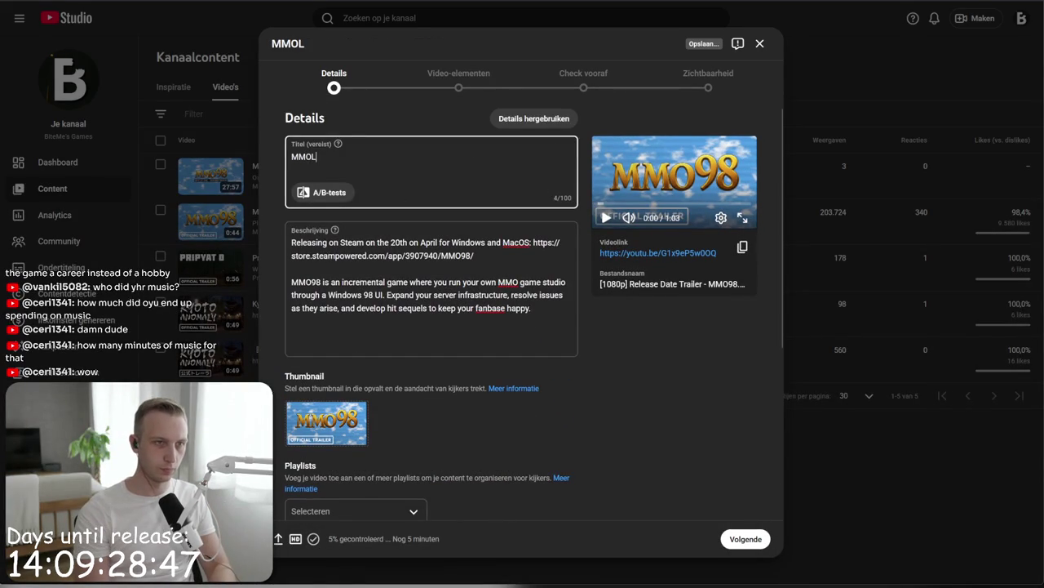
pyautogui.press('BackSpace')
pyautogui.write('- Release Date TRailer')
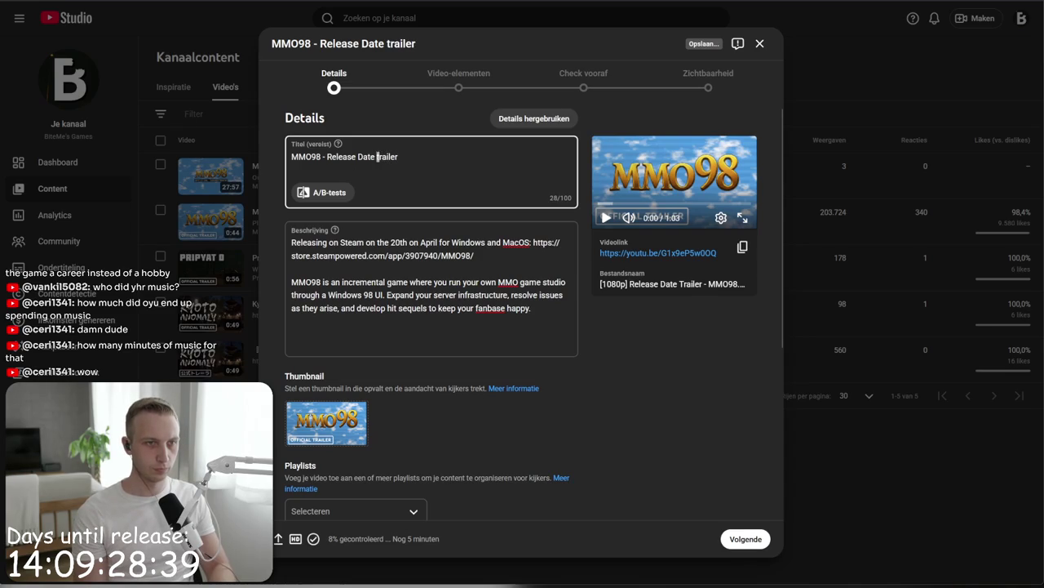
pyautogui.press('Delete')
pyautogui.write('T')
# Add the video to the MMO98 playlist.
pyautogui.scroll(-2, 401, 483)
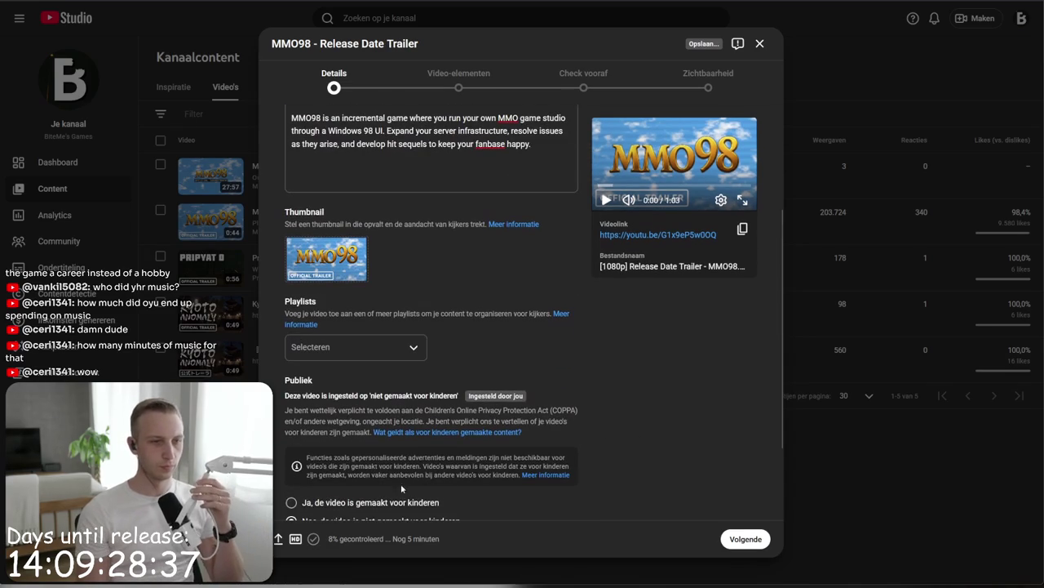
pyautogui.scroll(2, 346, 364)
pyautogui.click(339, 356)
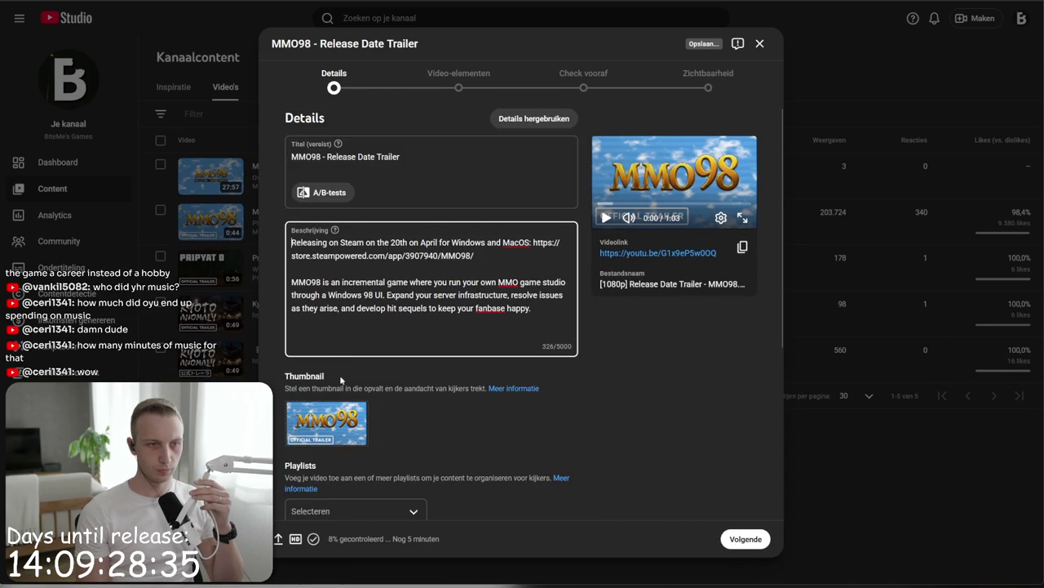
pyautogui.scroll(-3, 343, 342)
pyautogui.click(347, 296)
pyautogui.click(303, 292)
pyautogui.click(475, 478)
# Verify the MMO98 playlist selection and advance past video elements to the visibility step.
pyautogui.scroll(3, 371, 326)
pyautogui.scroll(-1, 351, 391)
pyautogui.click(344, 459)
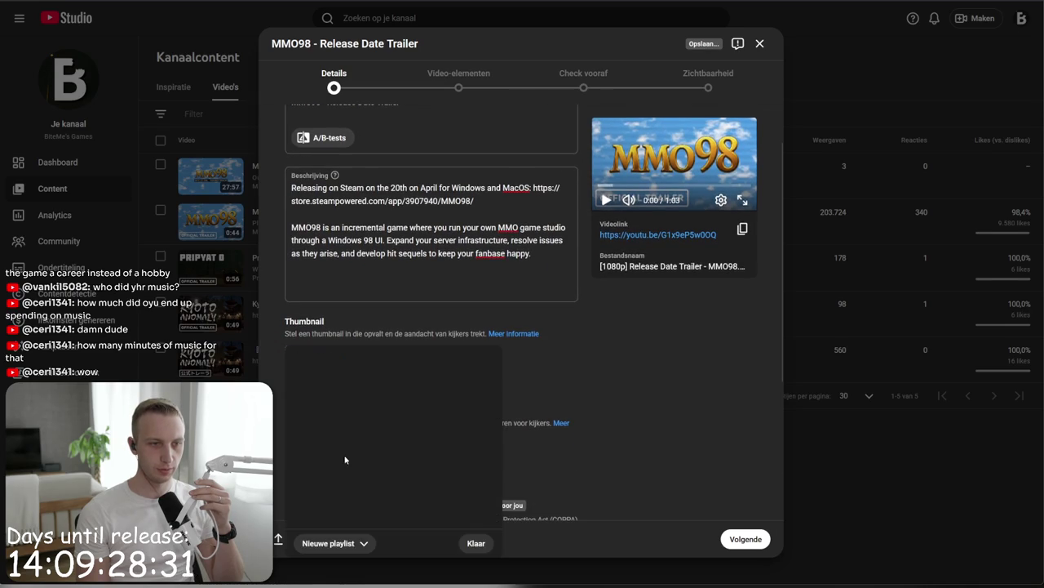
pyautogui.click(743, 539)
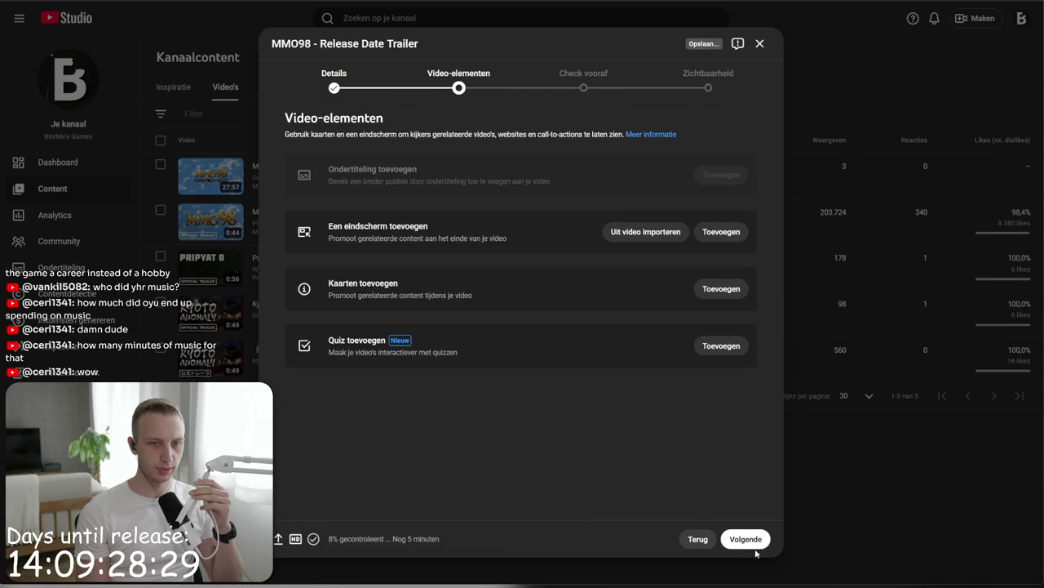
pyautogui.click(745, 540)
pyautogui.click(741, 538)
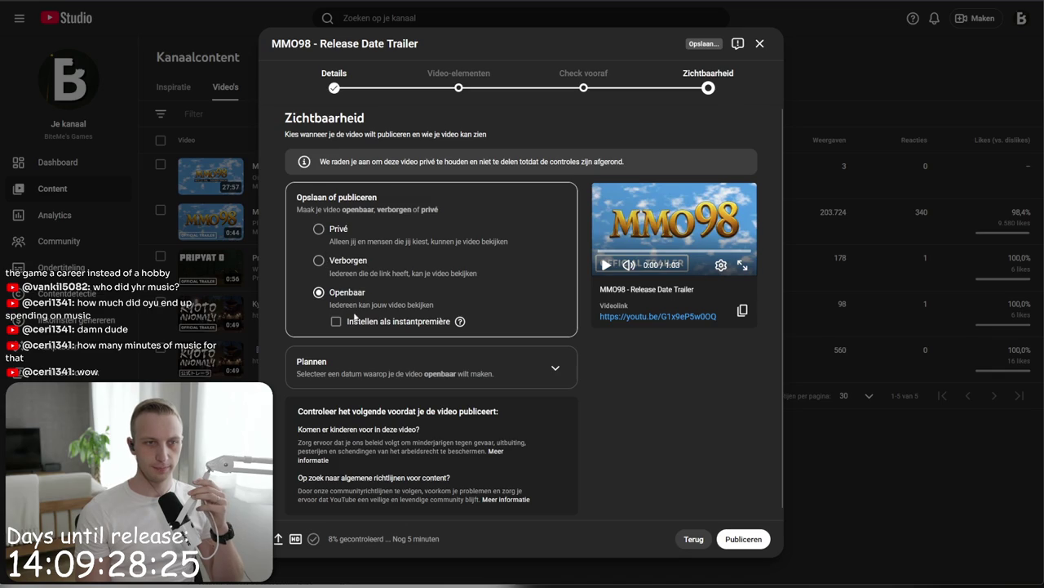
# Schedule the video for 6 April 2026, initially at 16:00.
pyautogui.click(363, 369)
pyautogui.click(356, 314)
pyautogui.click(311, 385)
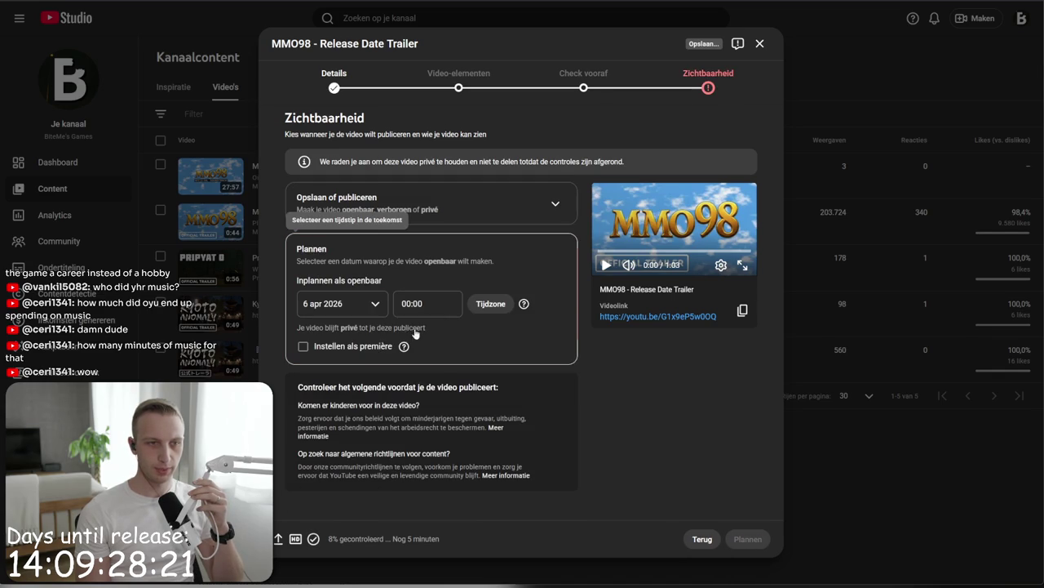
pyautogui.click(435, 305)
pyautogui.scroll(-10, 440, 408)
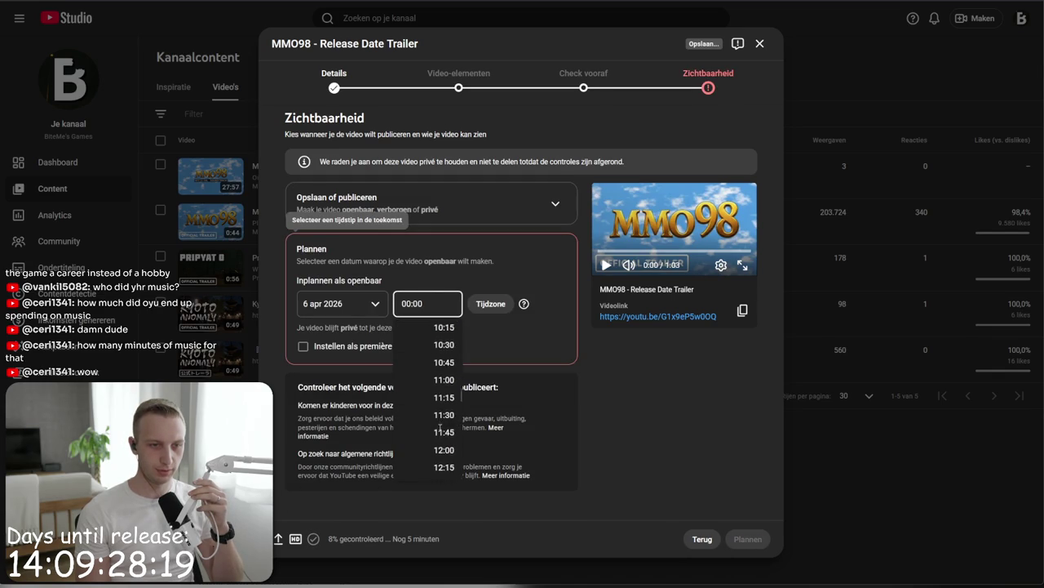
pyautogui.scroll(-2, 440, 431)
pyautogui.scroll(-2, 441, 440)
pyautogui.scroll(-2, 441, 453)
pyautogui.click(443, 458)
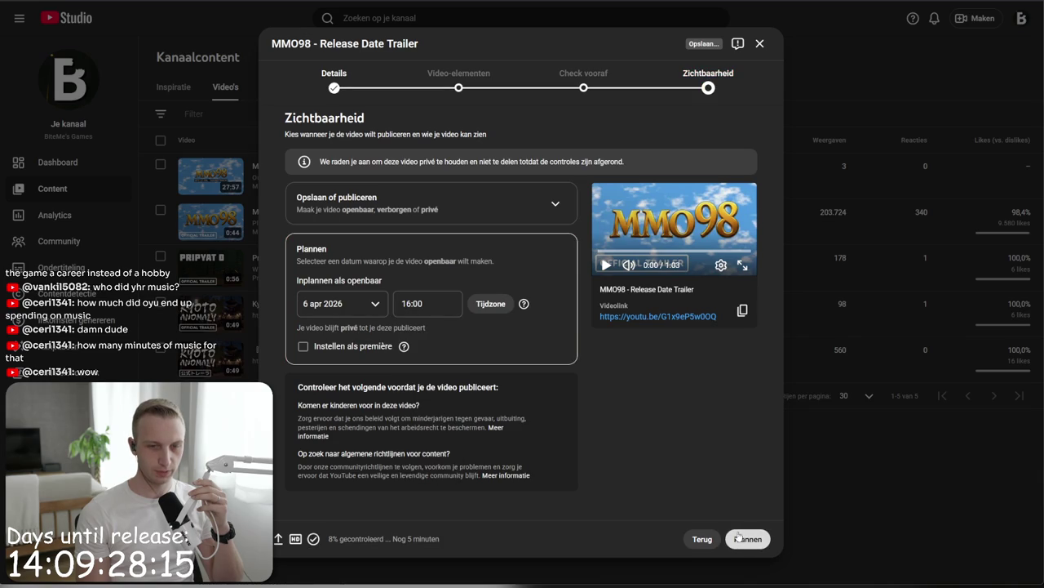
# Change the scheduled publish time to 20:00 and confirm the schedule.
pyautogui.click(435, 305)
pyautogui.click(434, 307)
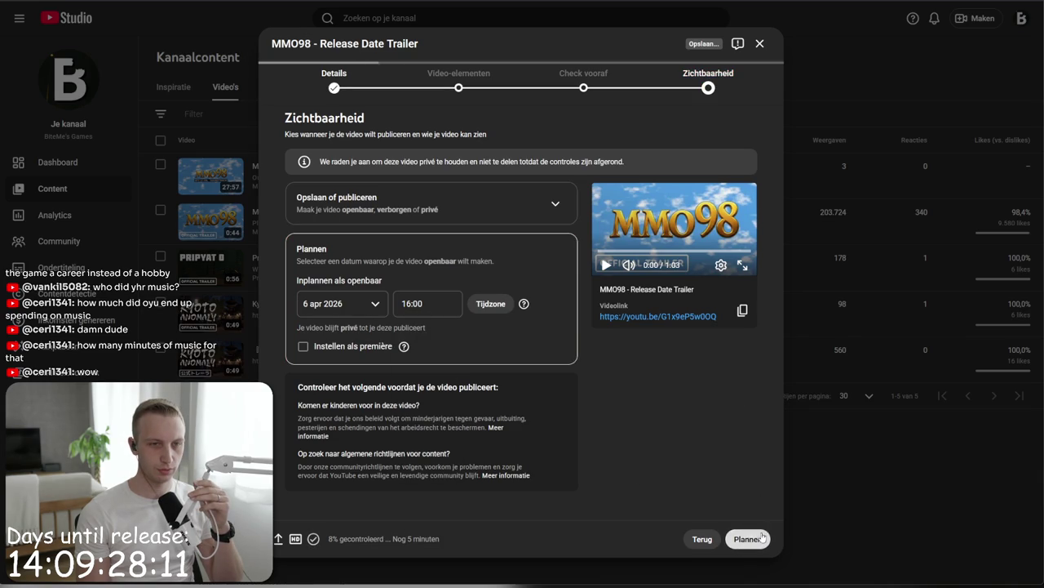
pyautogui.click(415, 268)
pyautogui.scroll(-5, 427, 342)
pyautogui.scroll(1, 428, 351)
pyautogui.scroll(3, 427, 353)
pyautogui.scroll(-2, 429, 367)
pyautogui.click(440, 349)
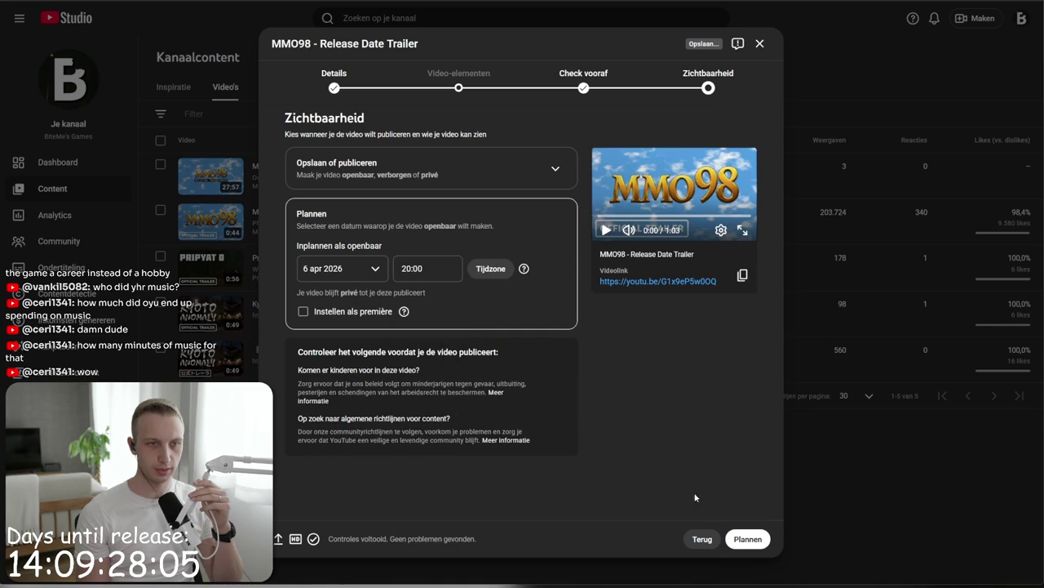
pyautogui.click(746, 539)
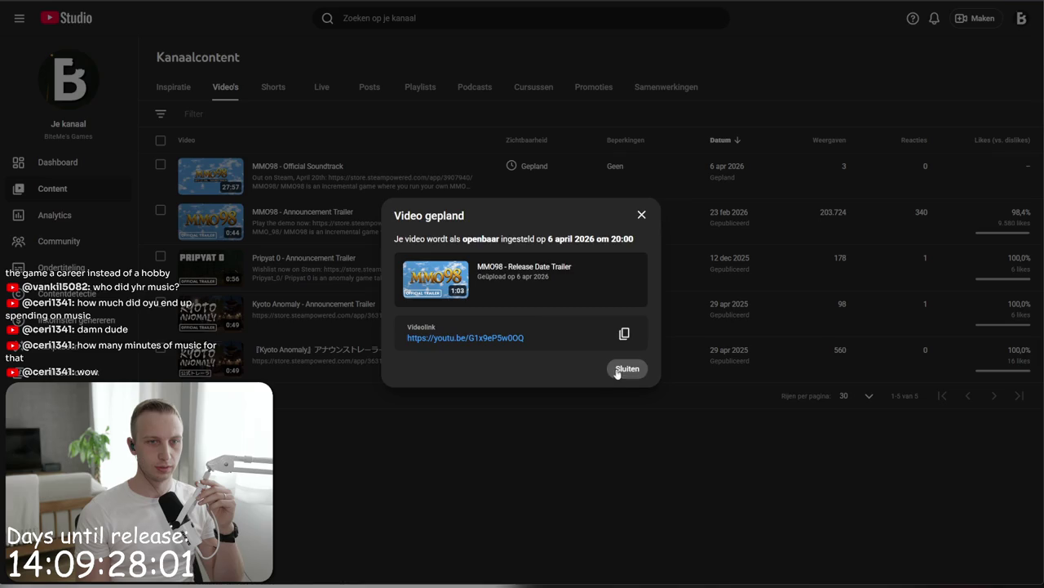
pyautogui.click(627, 369)
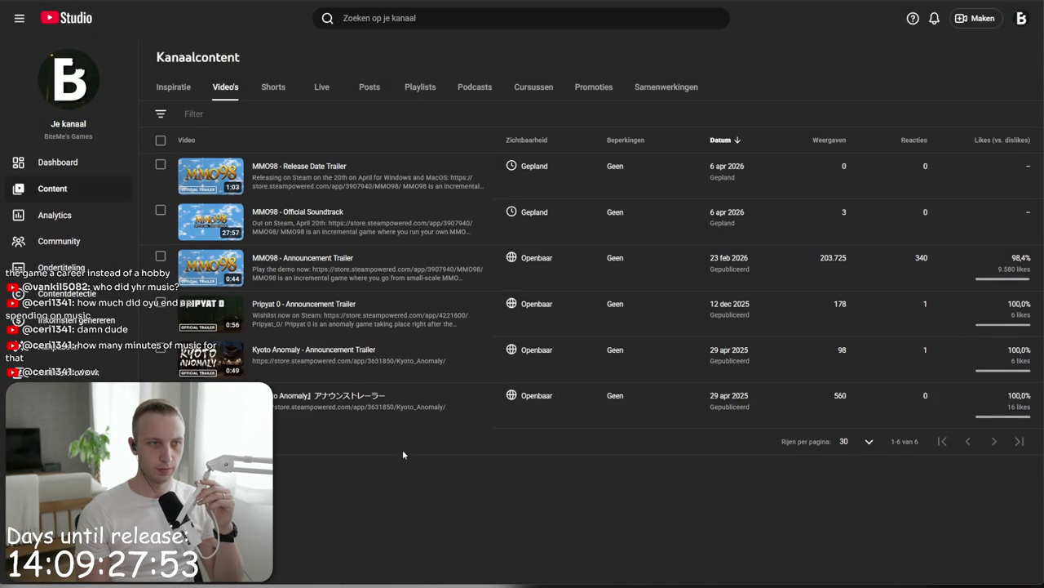
pyautogui.moveTo(730, 214)
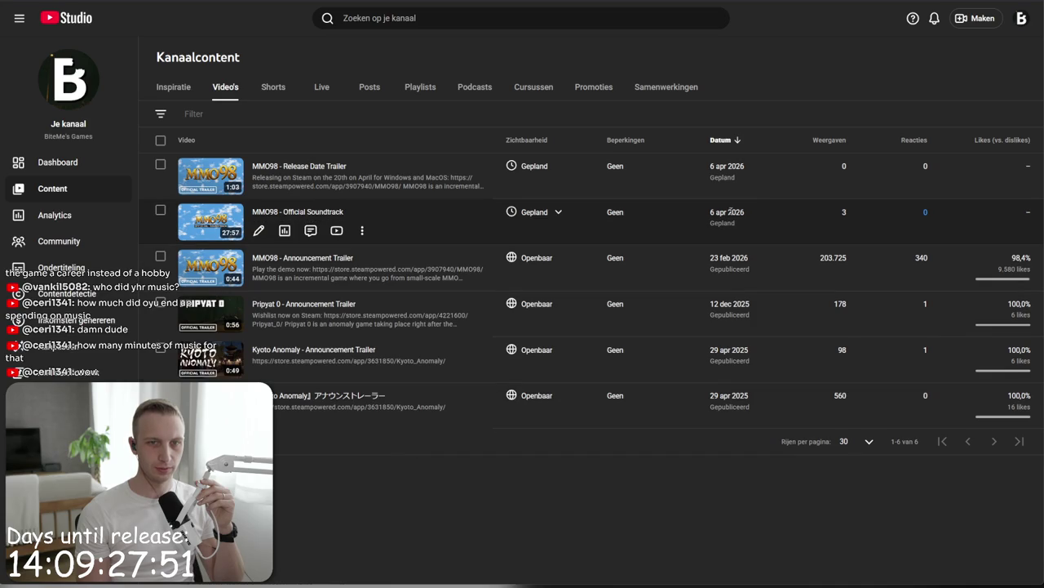
# Check the soundtrack's visibility and the release trailer's schedule settings, leaving them unchanged.
pyautogui.click(563, 214)
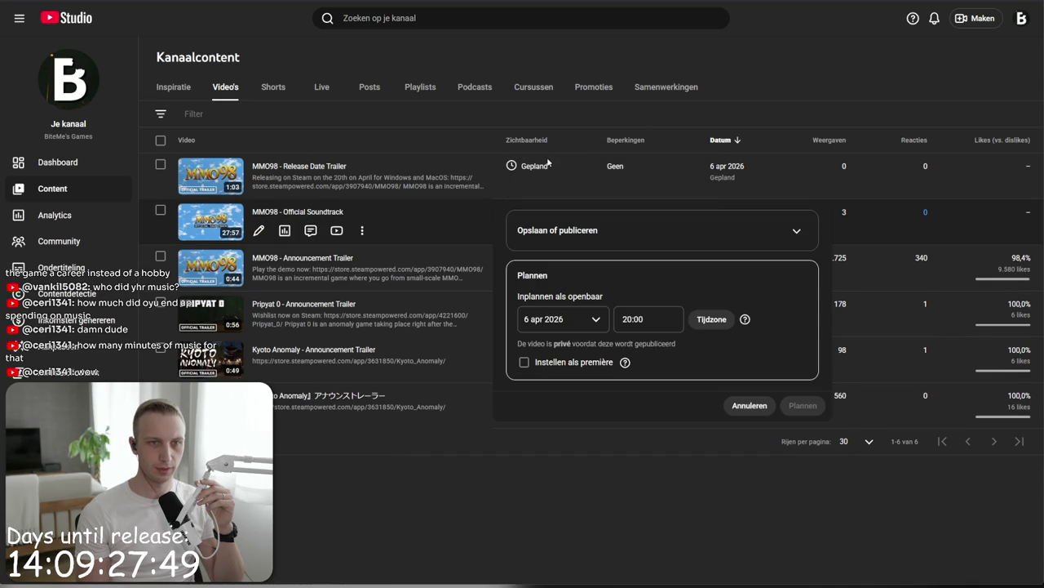
pyautogui.click(555, 168)
pyautogui.click(556, 167)
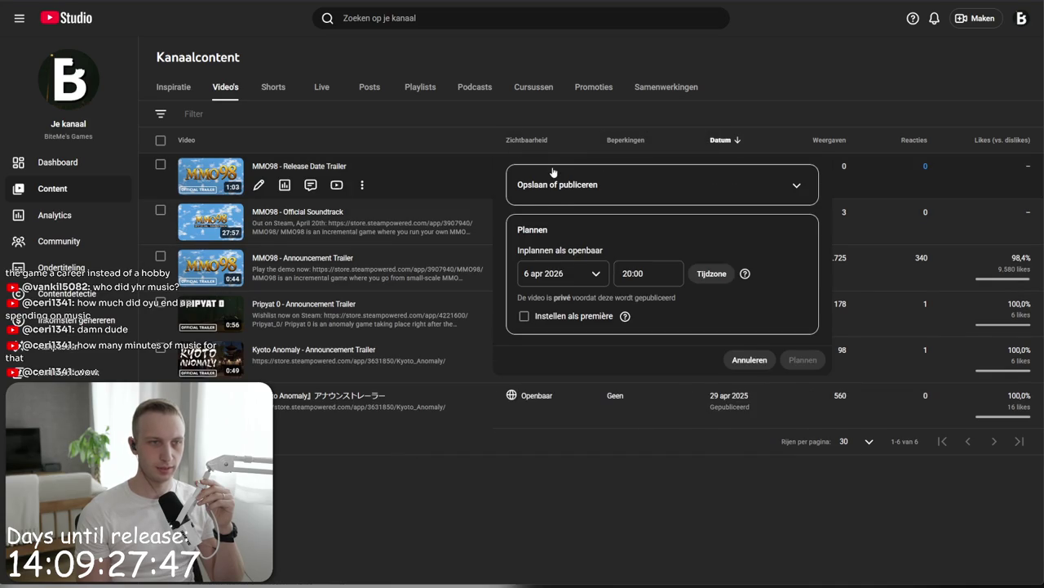
pyautogui.click(552, 172)
pyautogui.click(417, 115)
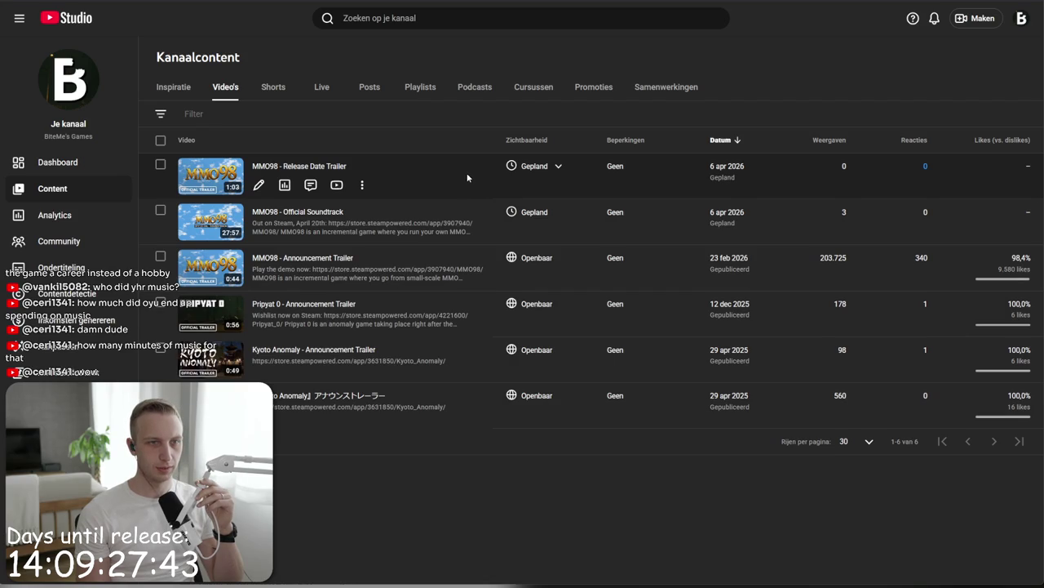
# Open the MMO98 - Official Soundtrack details, then switch to the MMO98 Steam store page.
pyautogui.hotkey('alt', 'Tab')
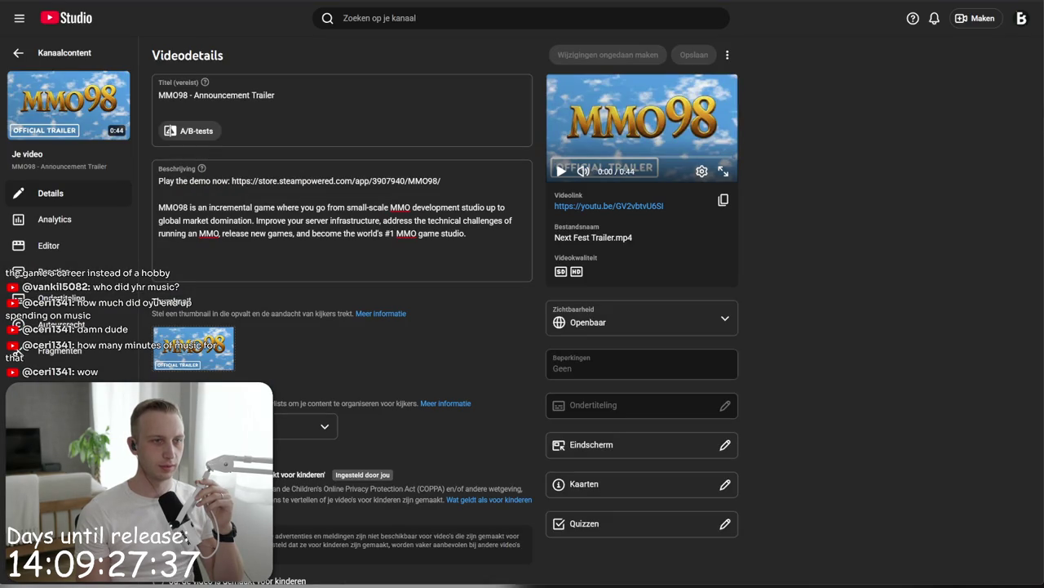
pyautogui.click(37, 52)
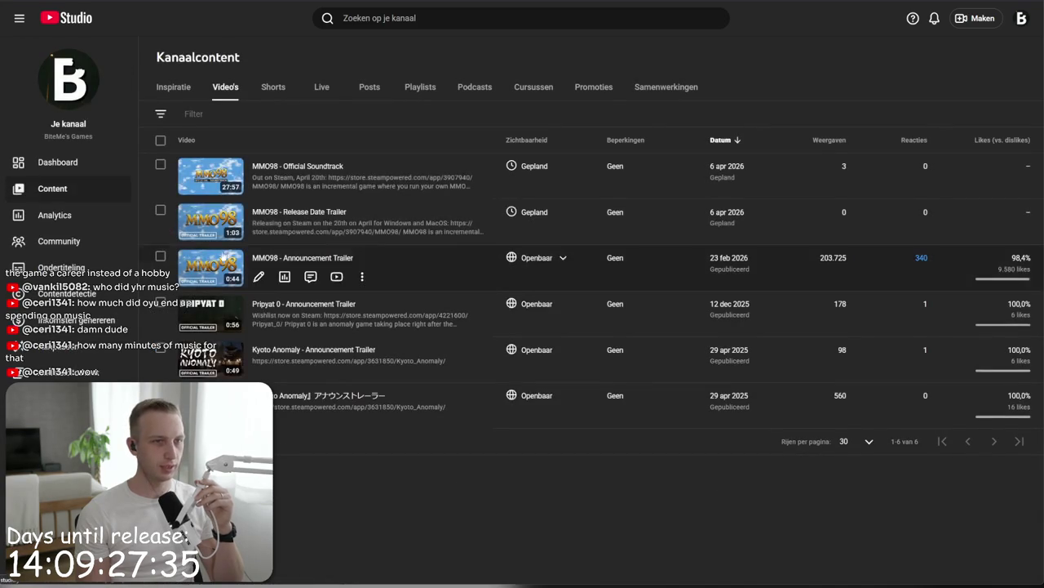
pyautogui.click(263, 187)
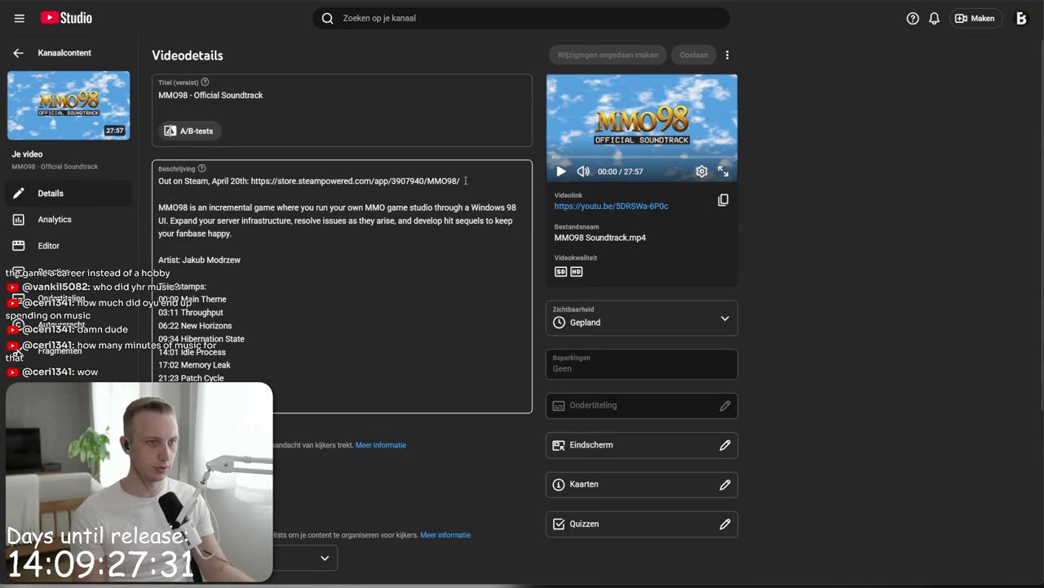
pyautogui.hotkey('alt', 'Tab')
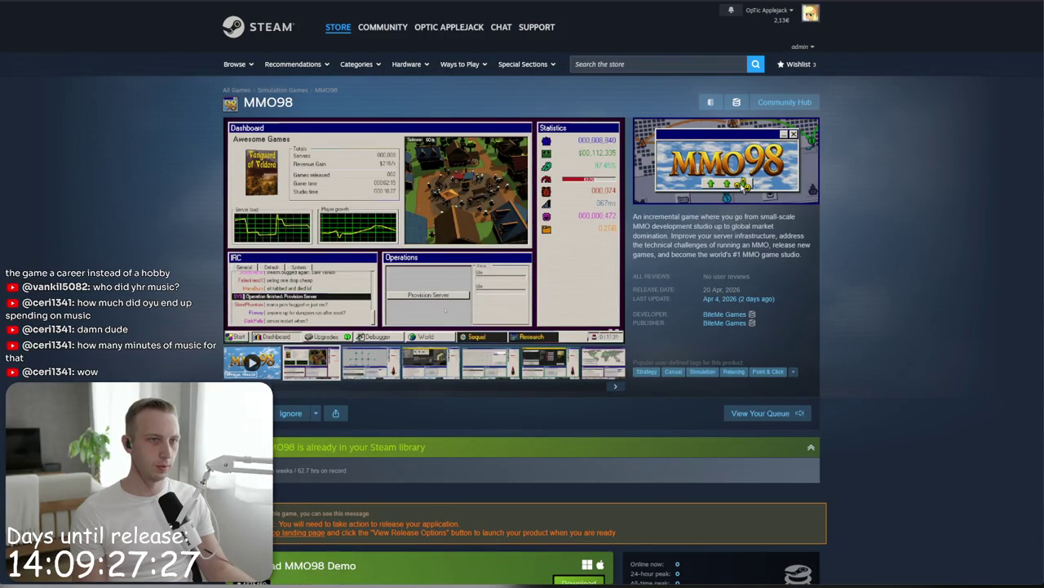
# View the Upgrades, world map, Research and Sequel screenshots on the MMO98 store page.
pyautogui.click(355, 353)
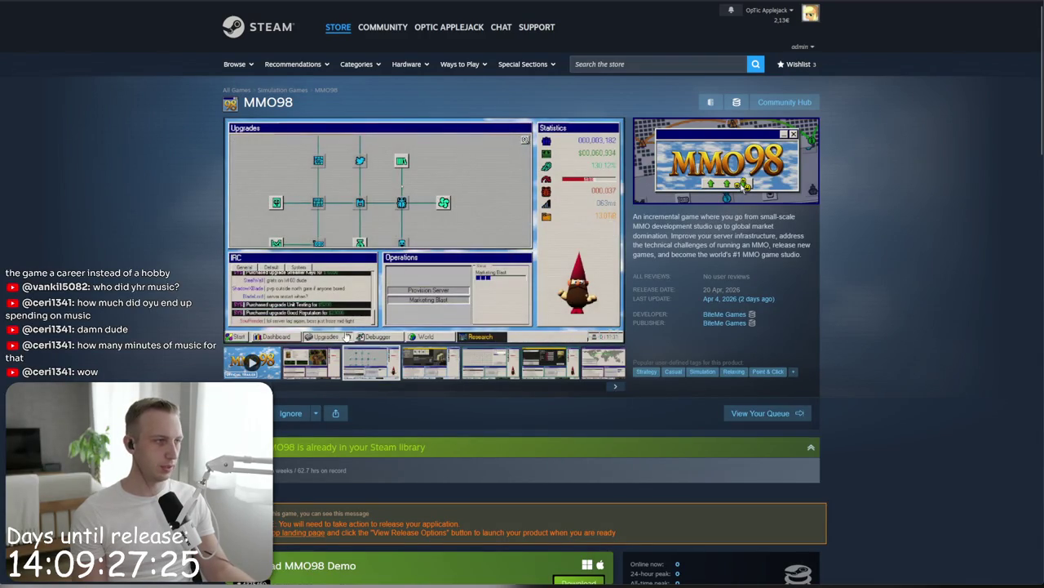
pyautogui.click(588, 366)
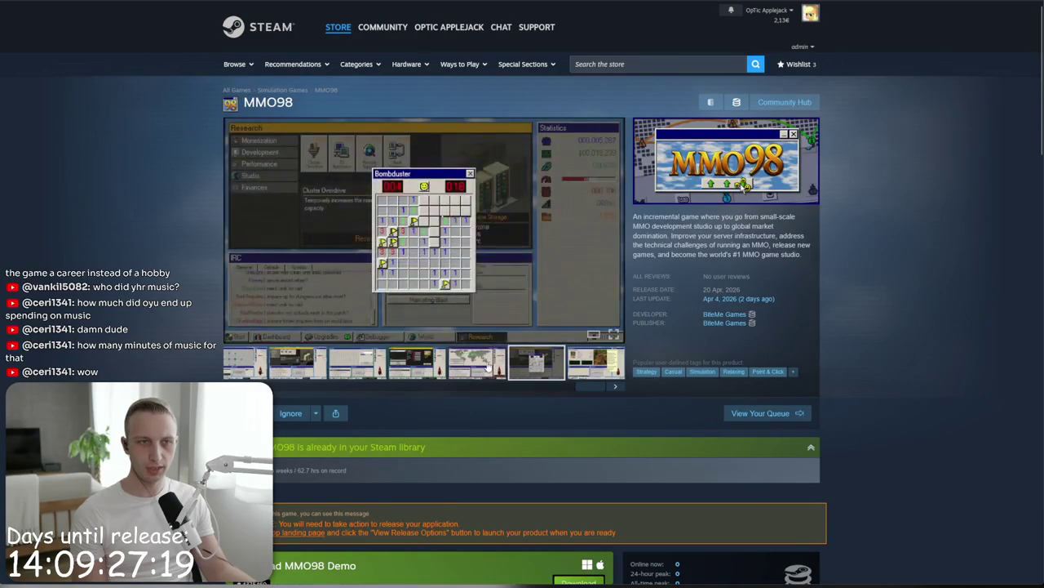
pyautogui.click(324, 366)
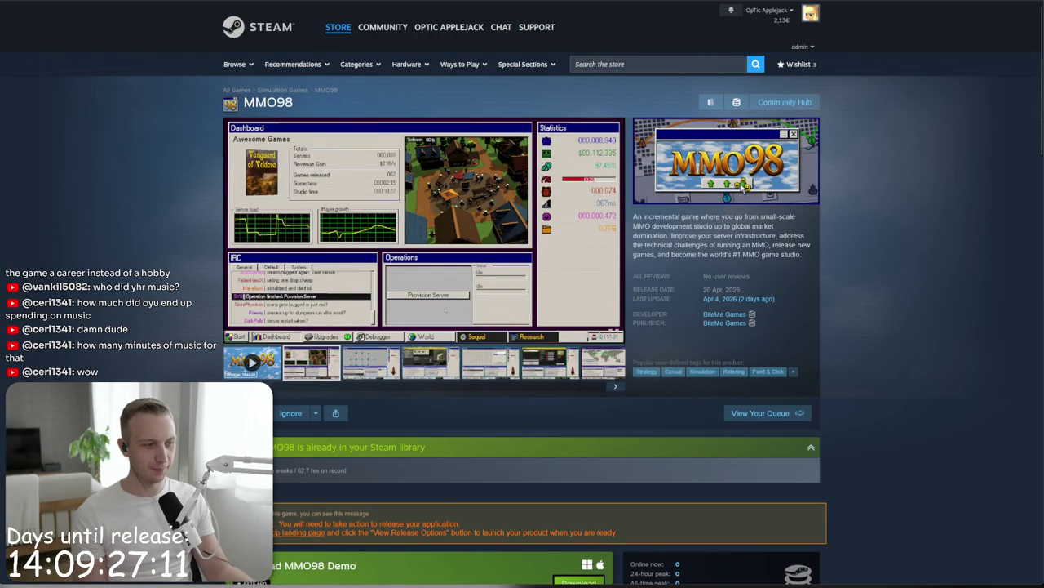
pyautogui.scroll(-3, 522, 326)
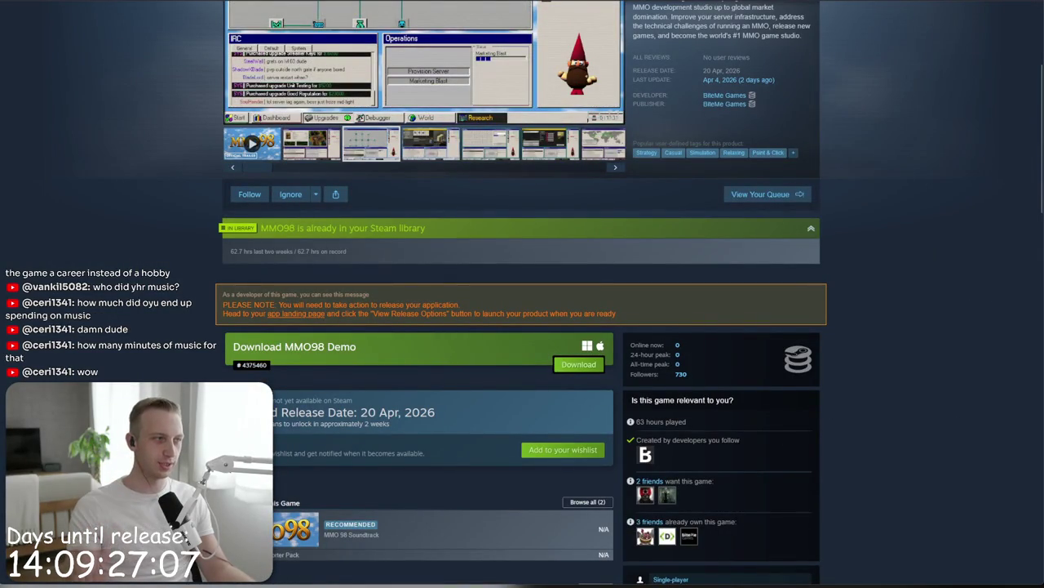
pyautogui.scroll(3, 431, 419)
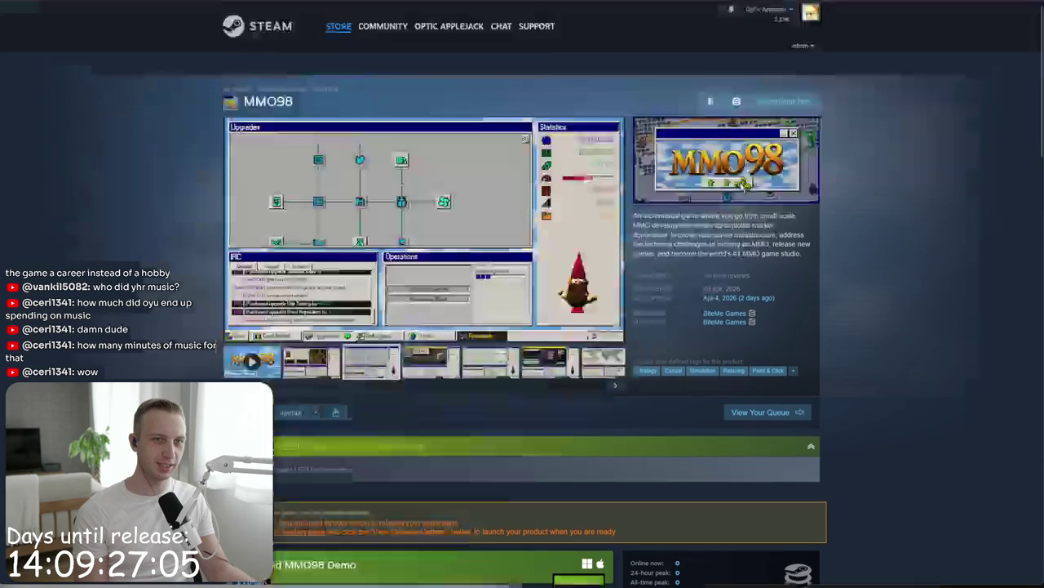
pyautogui.click(428, 367)
pyautogui.click(534, 357)
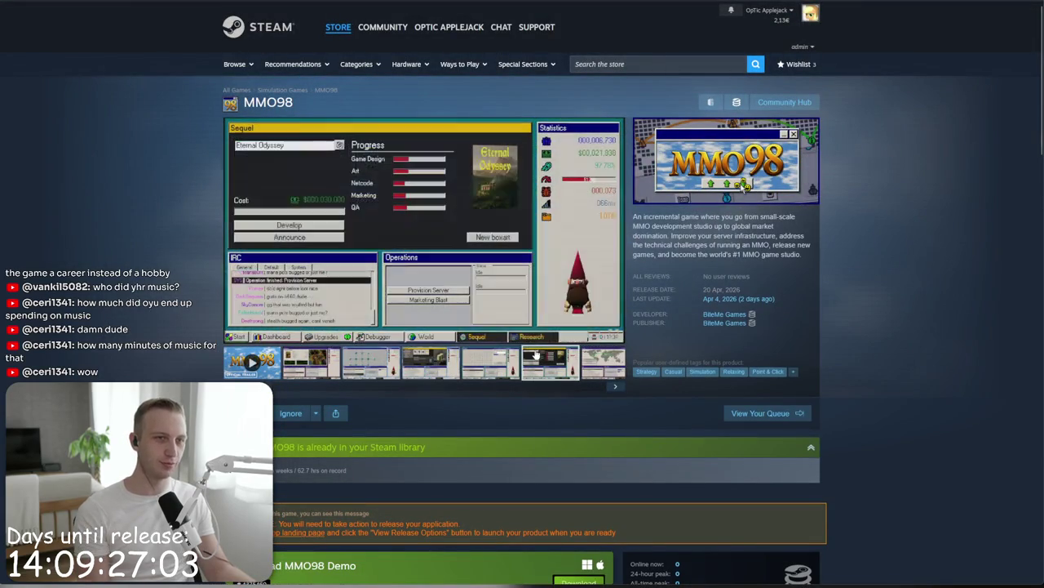
# Scroll down the store page and back up, then display the Debugger screenshot.
pyautogui.scroll(-4, 534, 356)
pyautogui.scroll(-2, 408, 310)
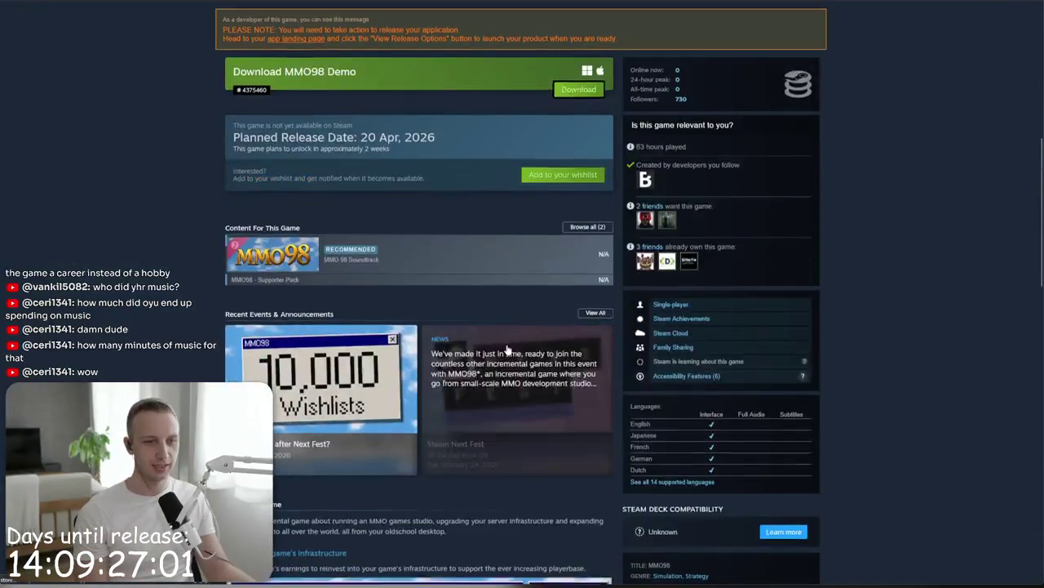
pyautogui.scroll(-5, 285, 261)
pyautogui.scroll(-1, 186, 224)
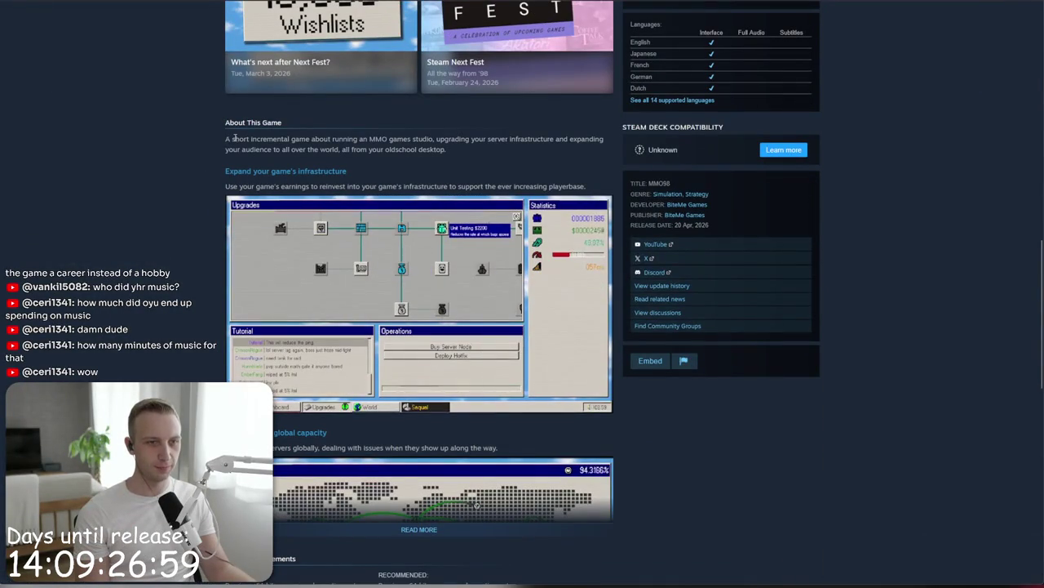
pyautogui.scroll(-3, 318, 265)
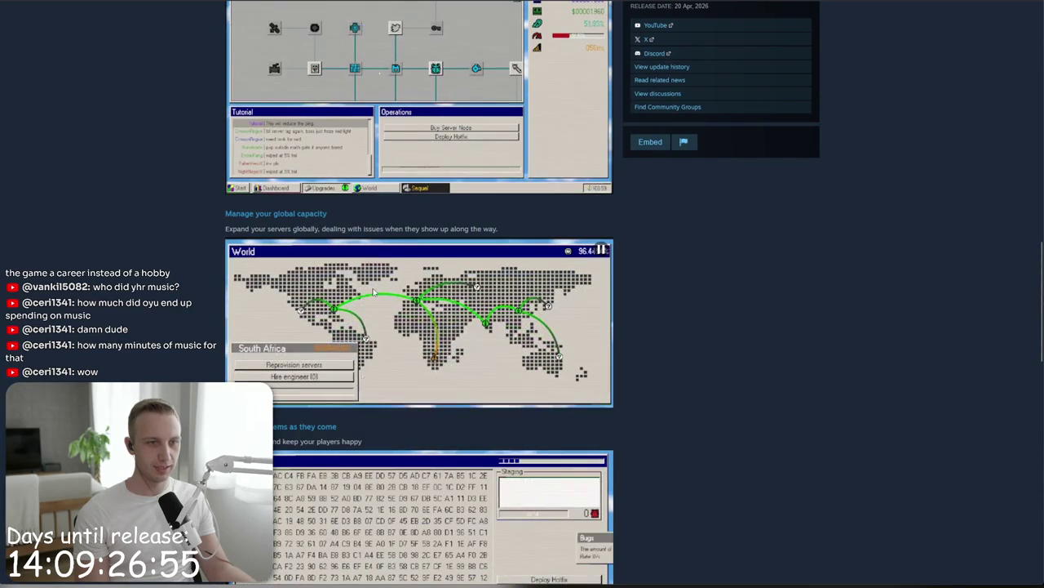
pyautogui.scroll(-4, 368, 289)
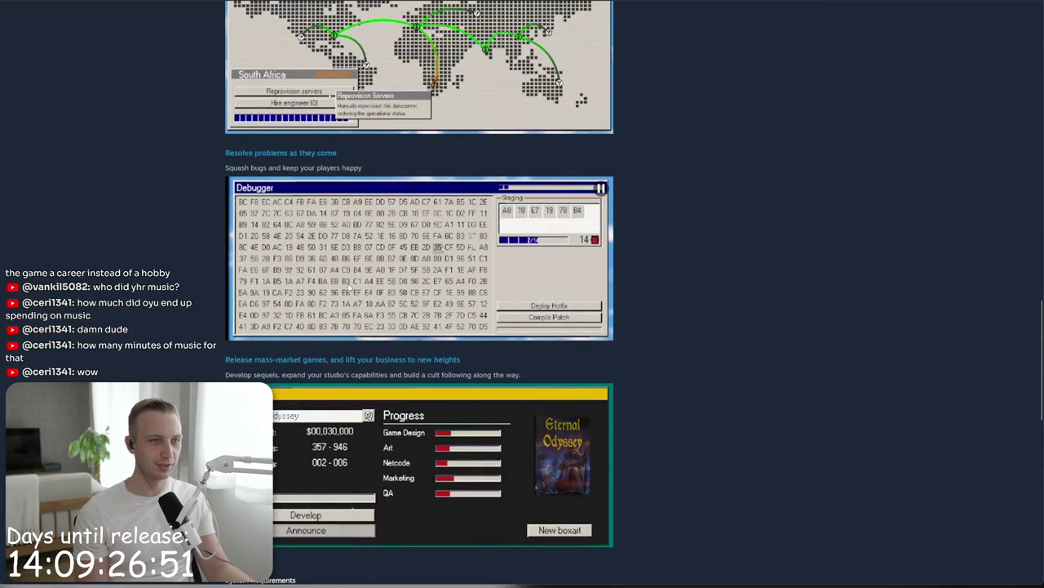
pyautogui.scroll(-1, 349, 287)
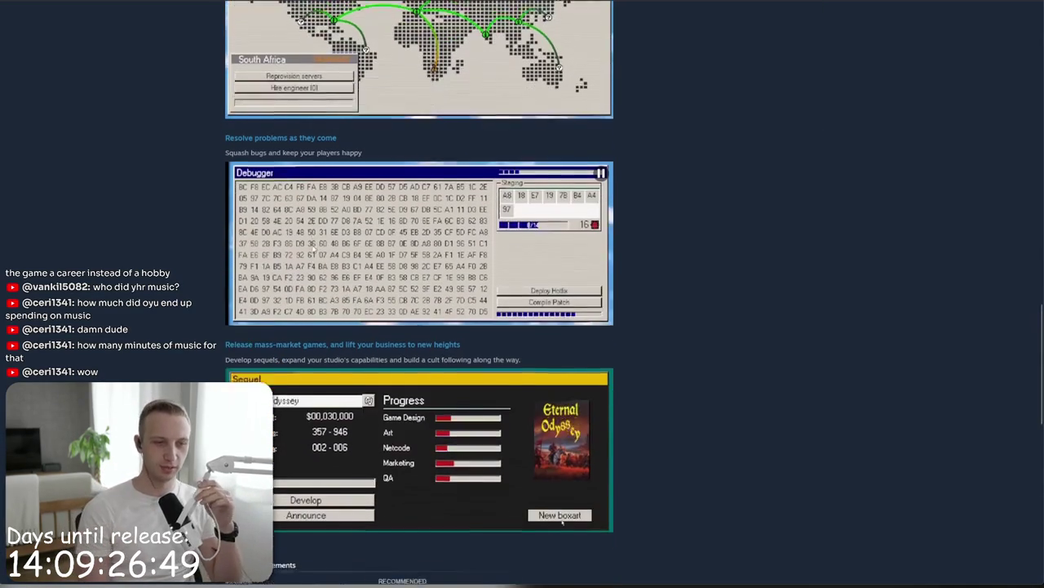
pyautogui.scroll(-1, 424, 377)
pyautogui.scroll(-2, 424, 377)
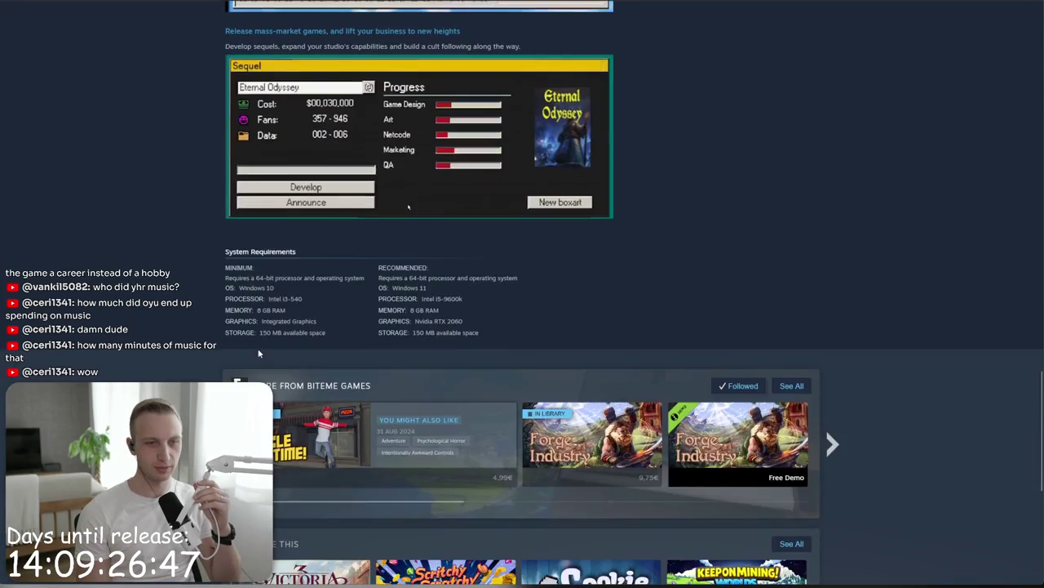
pyautogui.scroll(-3, 367, 359)
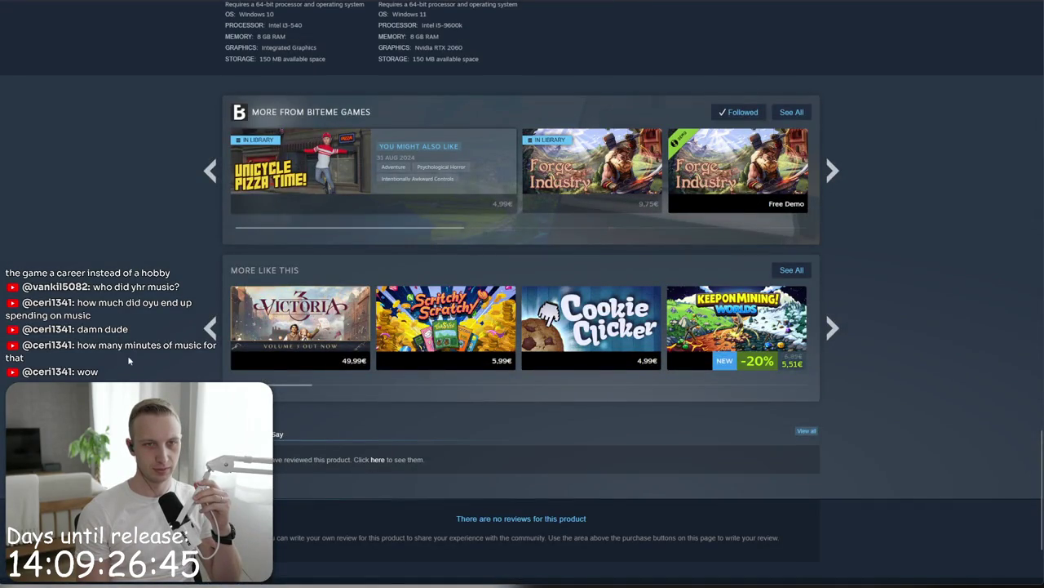
pyautogui.scroll(15, 127, 357)
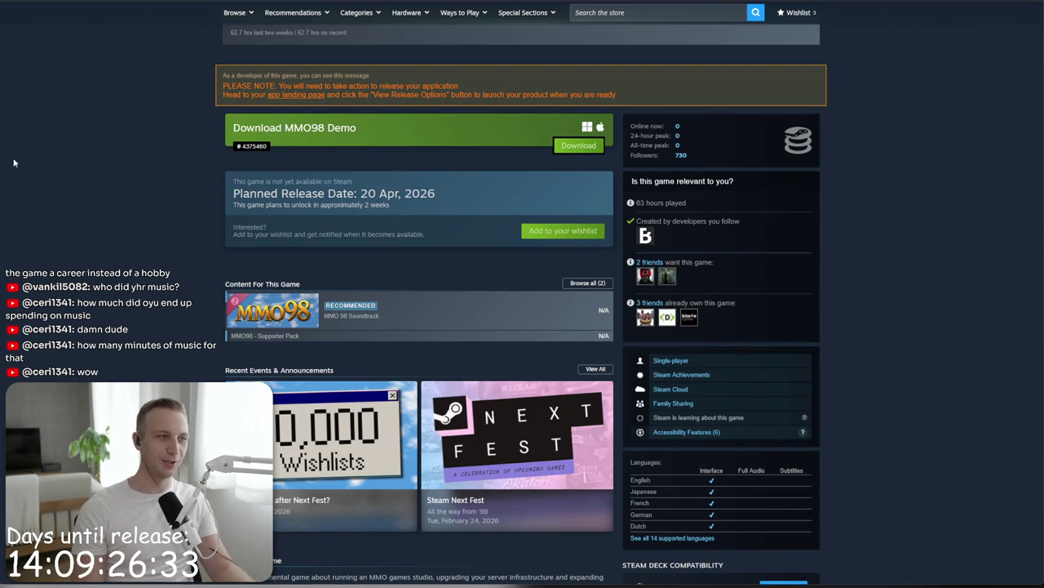
pyautogui.scroll(5, 13, 162)
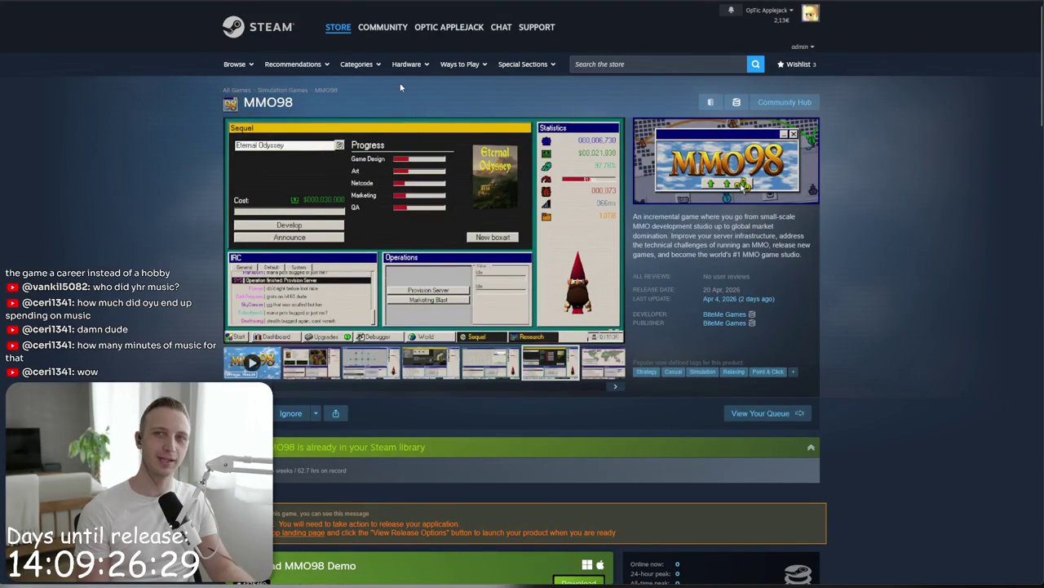
pyautogui.click(458, 388)
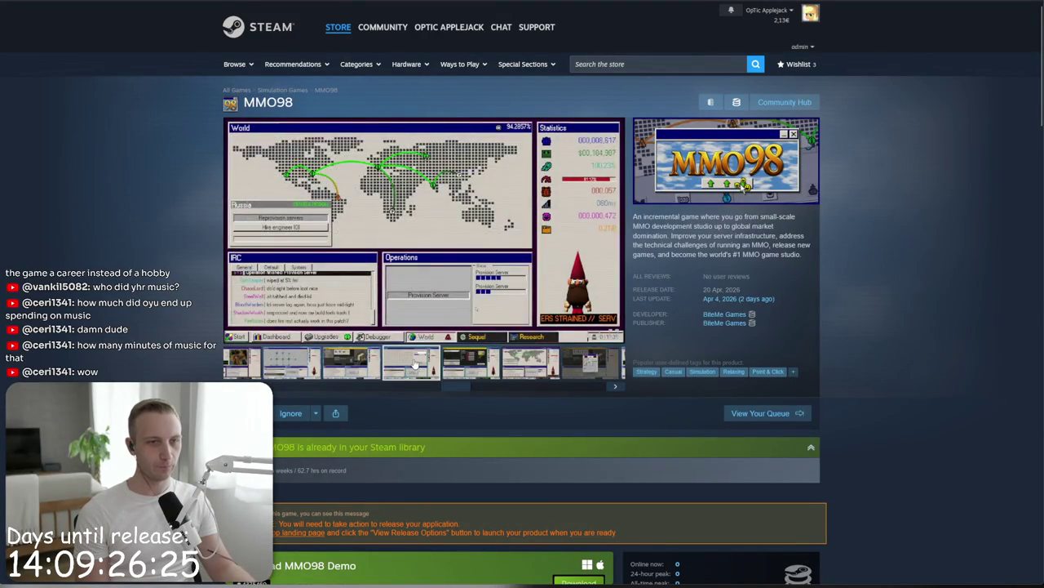
pyautogui.click(415, 365)
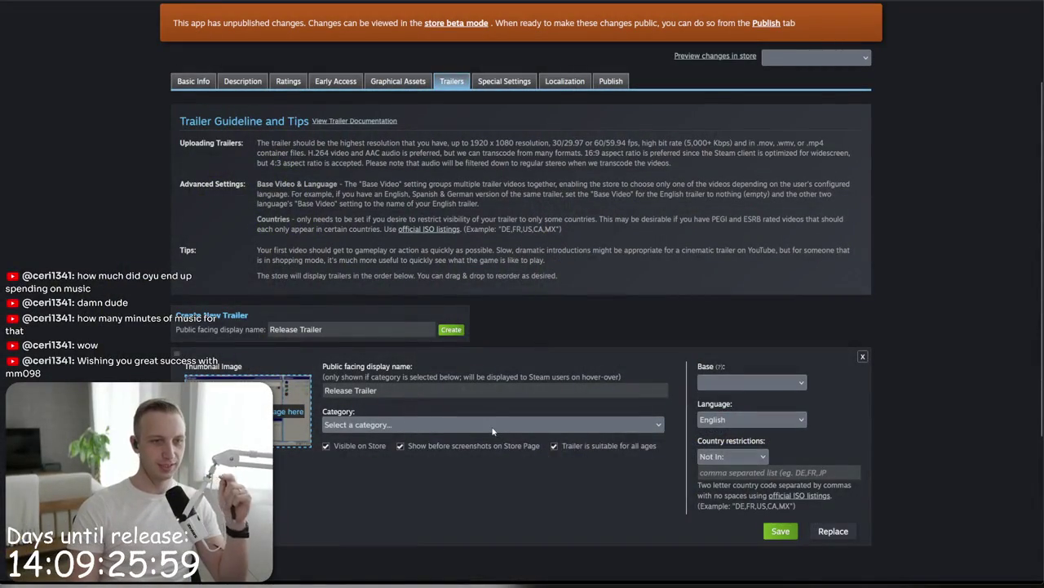
pyautogui.click(492, 426)
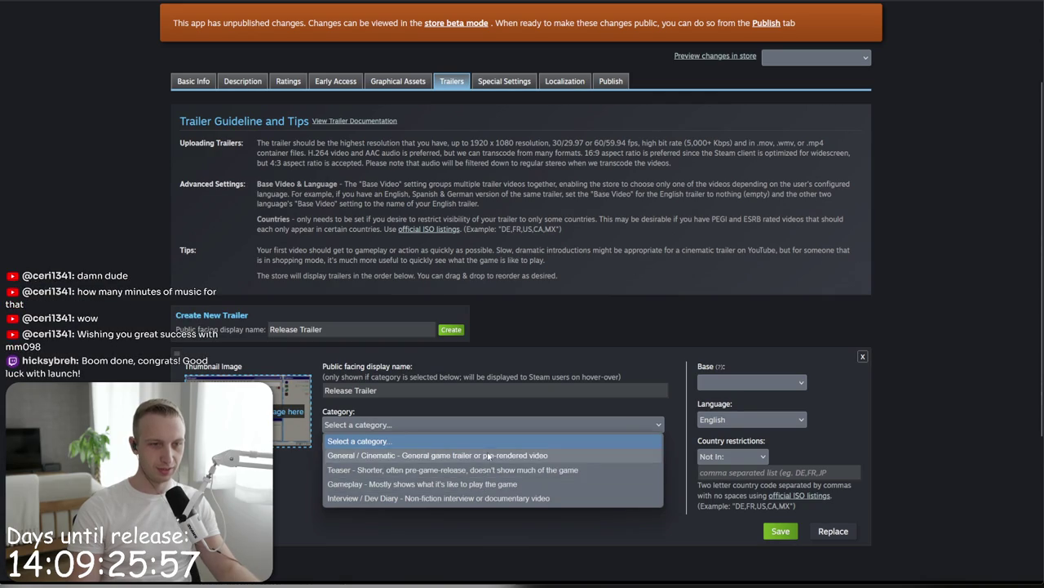
# Set the Release Trailer to General / Cinematic, add a thumbnail image from the Thumbnail folder, and save.
pyautogui.click(490, 455)
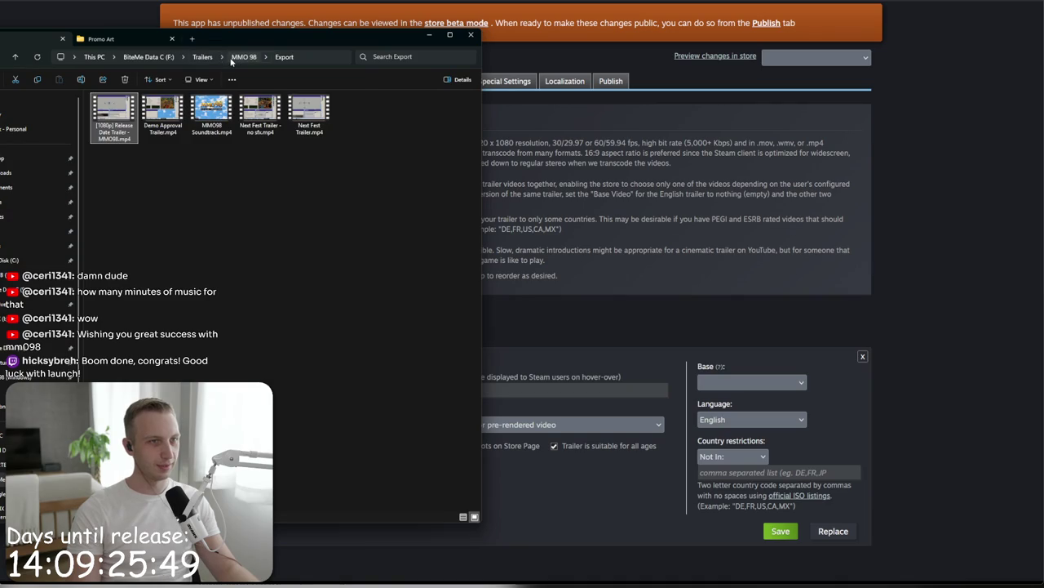
pyautogui.click(232, 61)
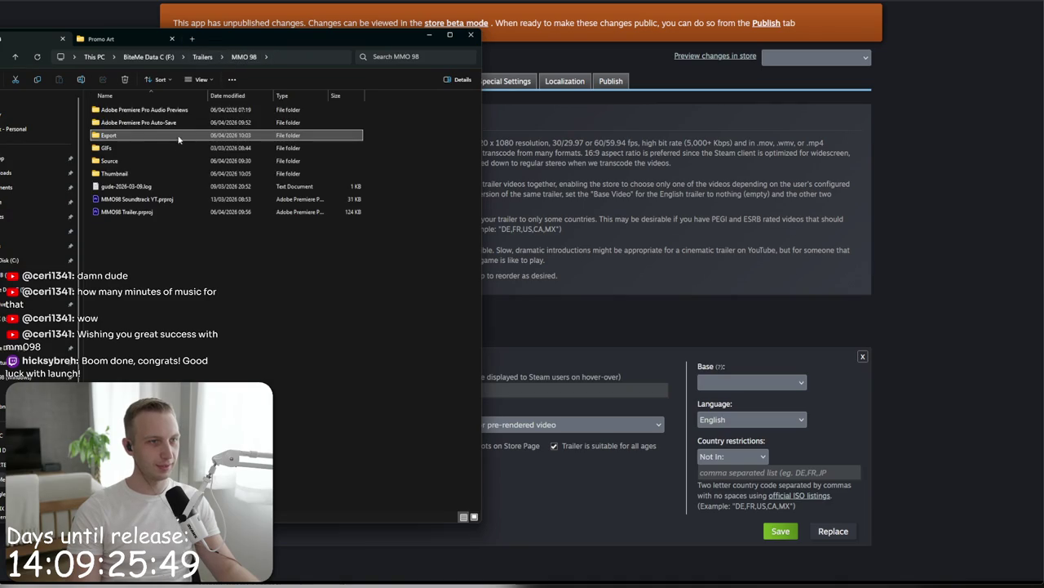
pyautogui.doubleClick(151, 172)
pyautogui.moveTo(342, 38); pyautogui.dragTo(9, 47)
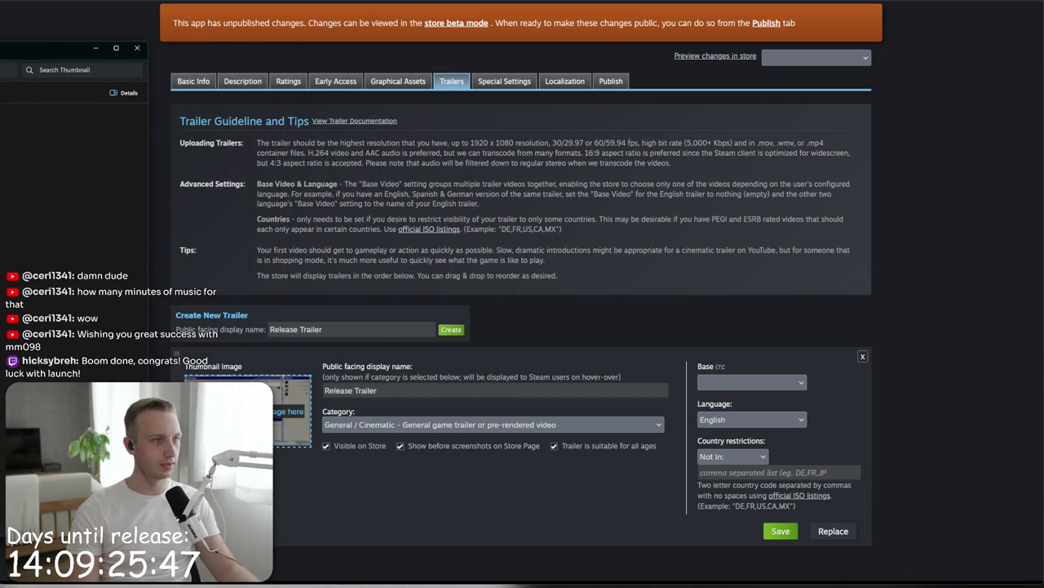
pyautogui.moveTo(242, 370); pyautogui.dragTo(244, 383)
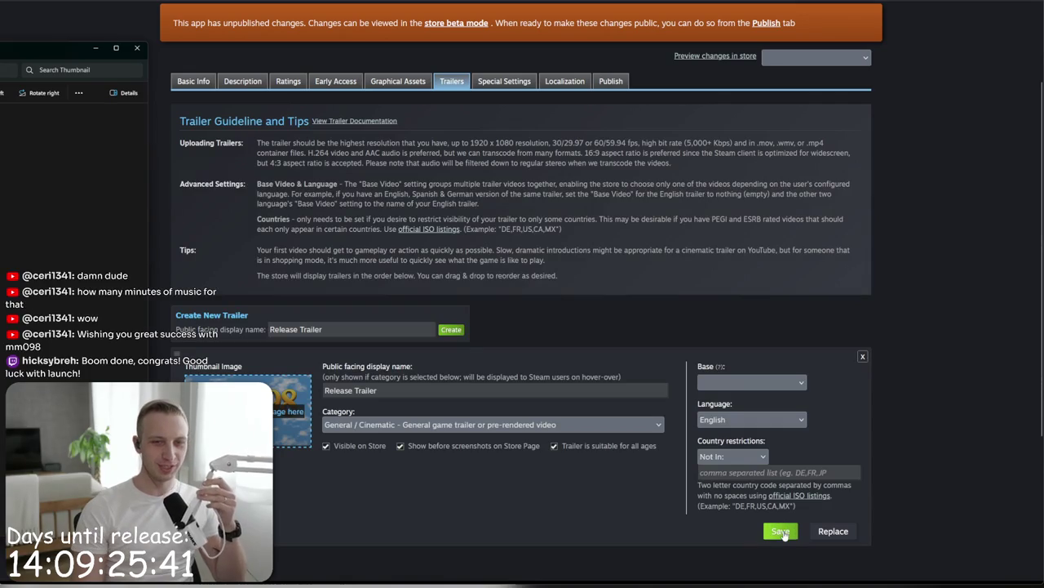
pyautogui.click(781, 531)
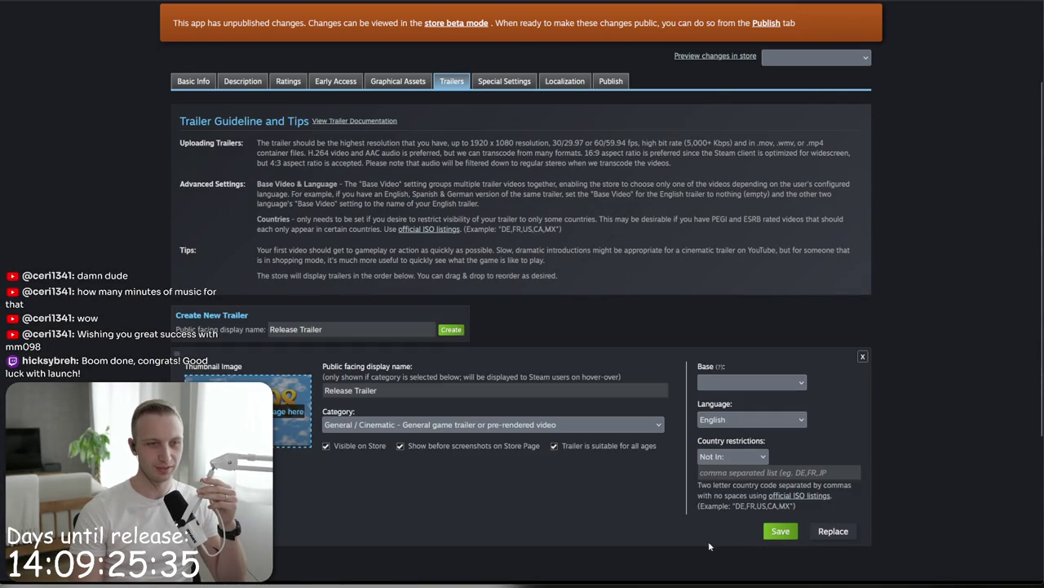
# Publish the saved store page changes to the public.
pyautogui.click(610, 81)
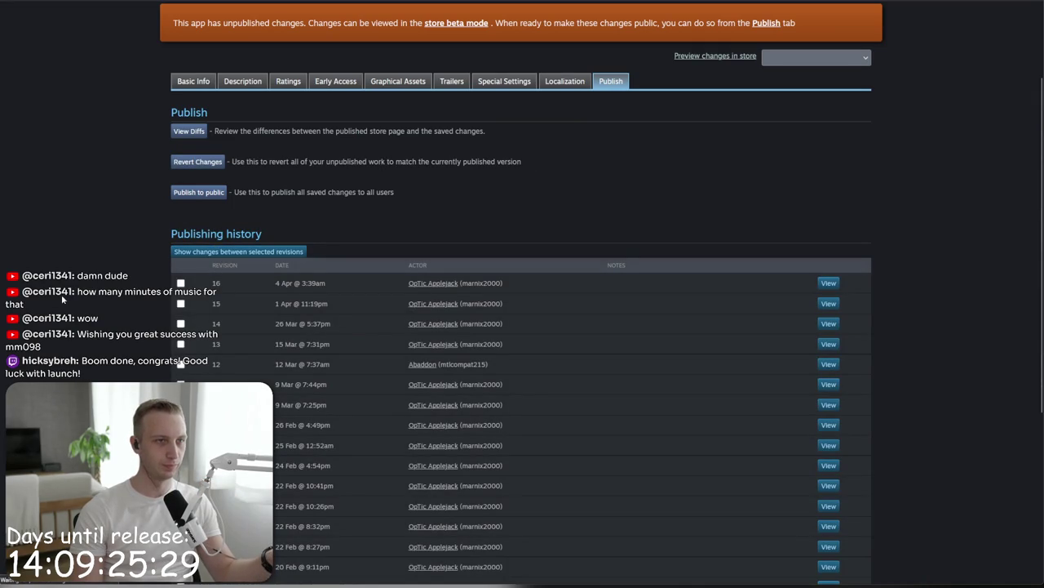
pyautogui.click(198, 192)
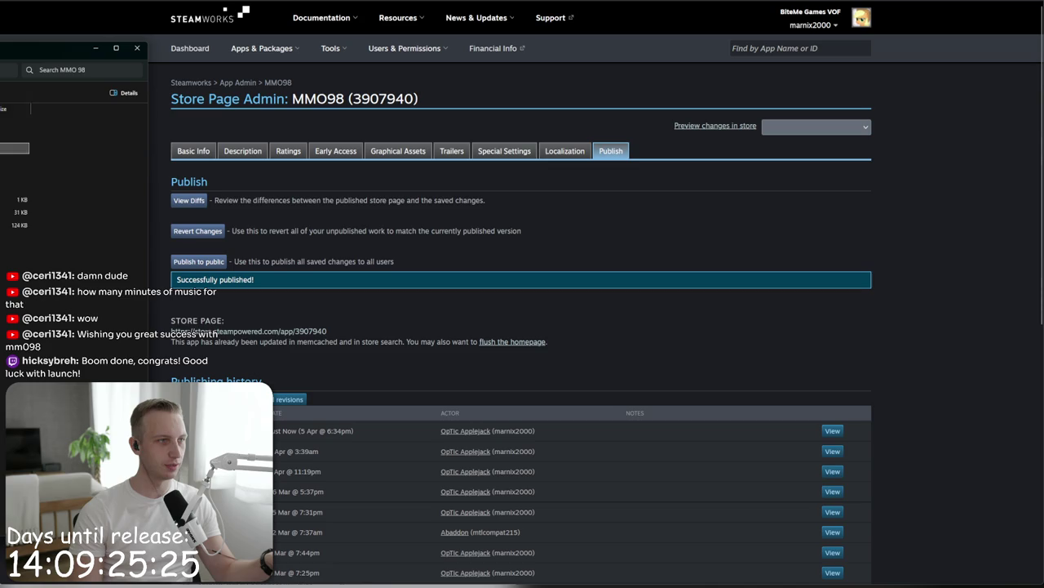
pyautogui.click(82, 164)
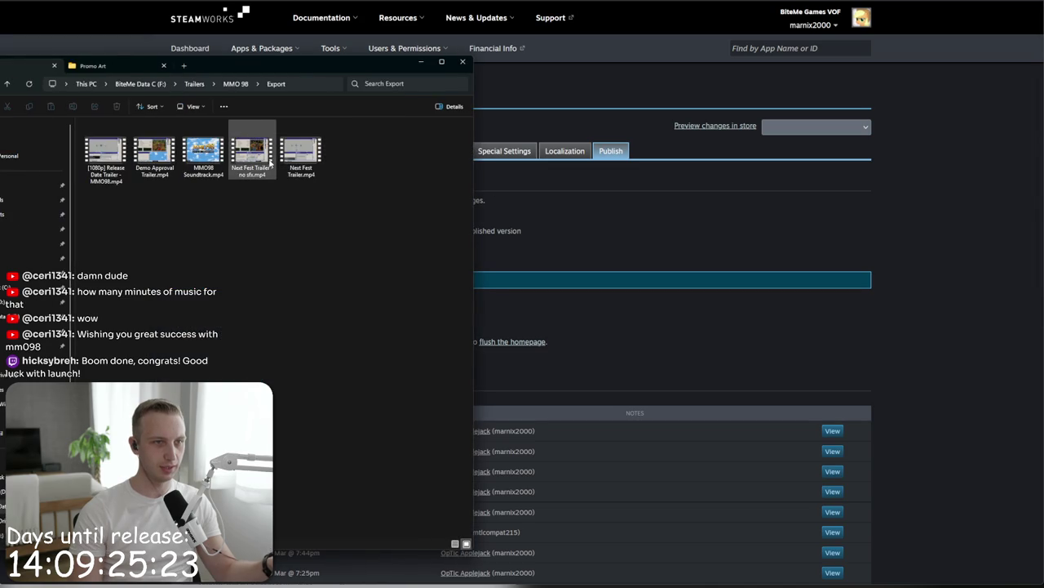